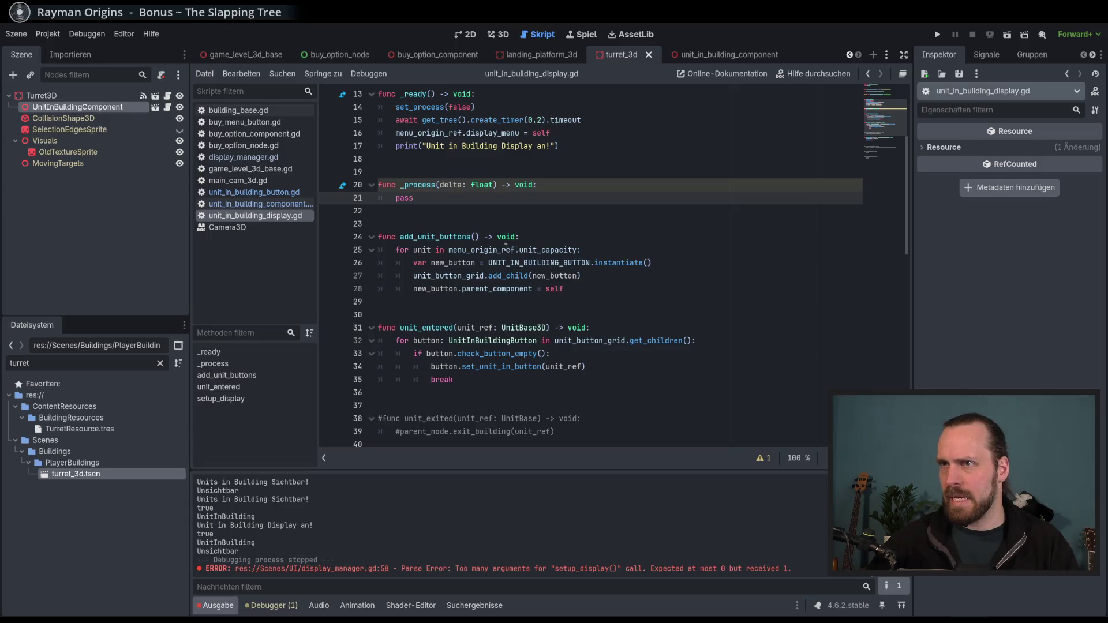
Open buy_option_component.gd and scroll through its code
{"action": "left_click", "coordinate": [254, 133]}
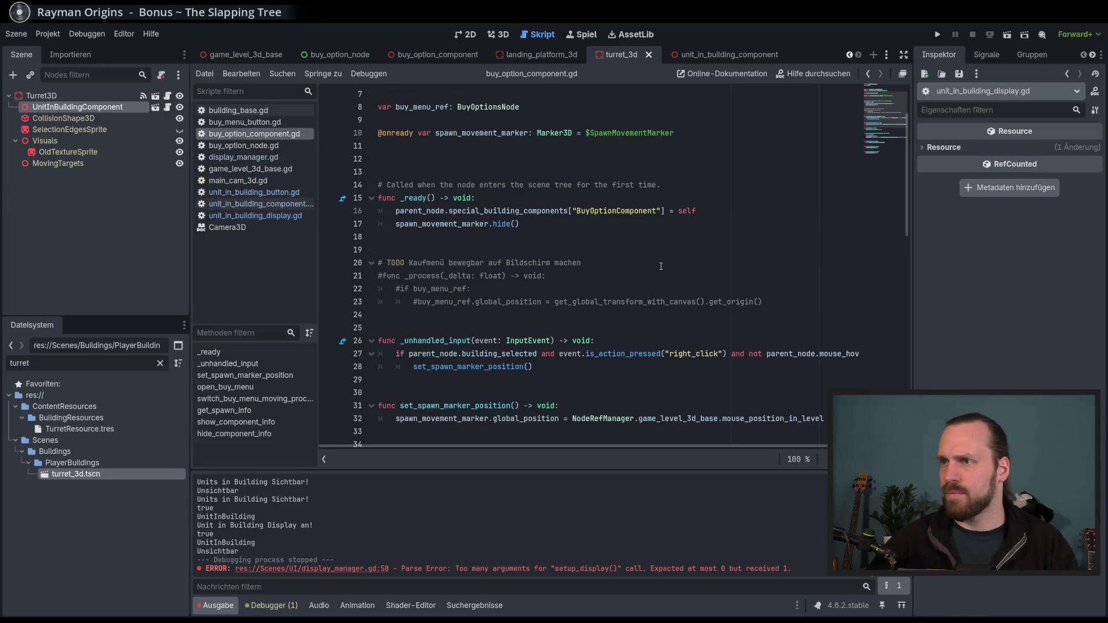
{"action": "scroll", "coordinate": [661, 266], "scroll_direction": "down", "scroll_amount": 6}
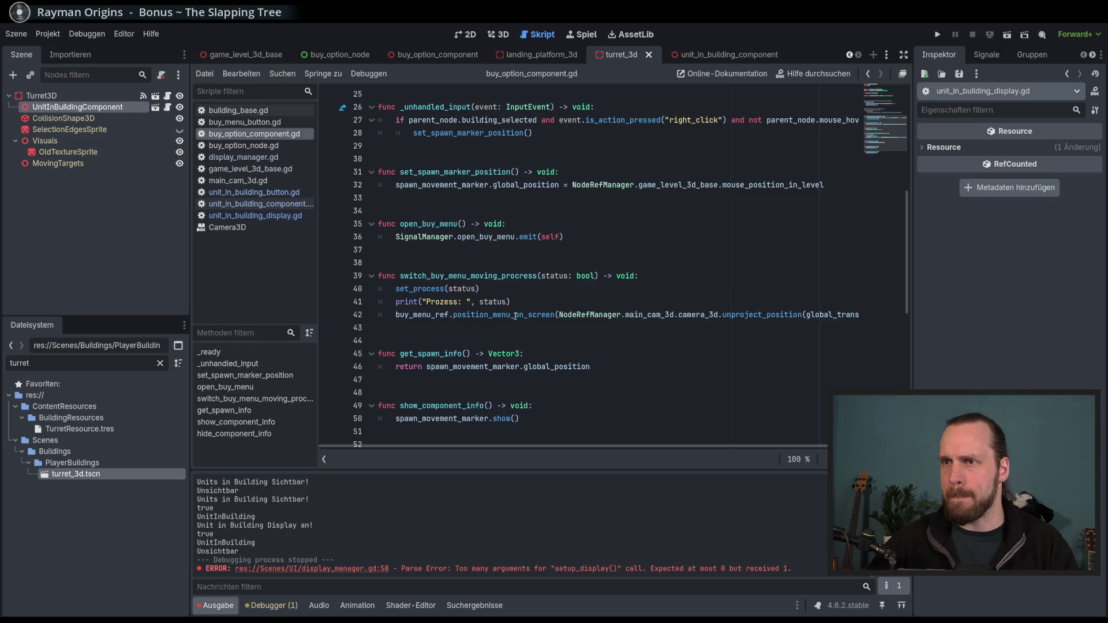
{"action": "mouse_move", "coordinate": [515, 315]}
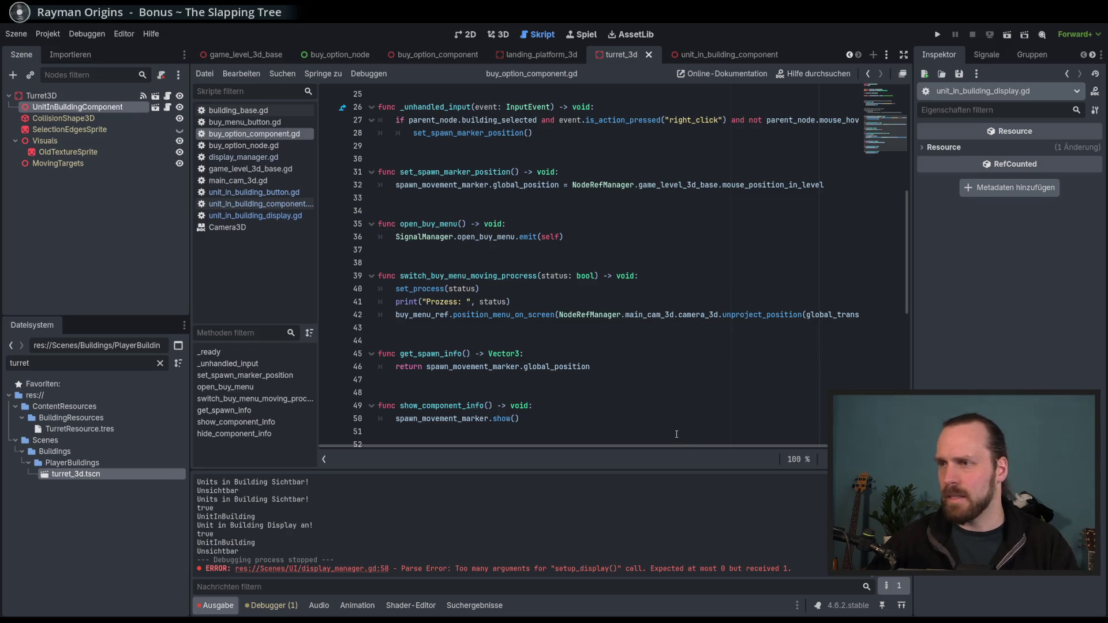
{"action": "scroll", "coordinate": [773, 448], "scroll_direction": "right", "scroll_amount": 3}
{"action": "left_click_drag", "start_coordinate": [784, 448], "coordinate": [678, 448]}
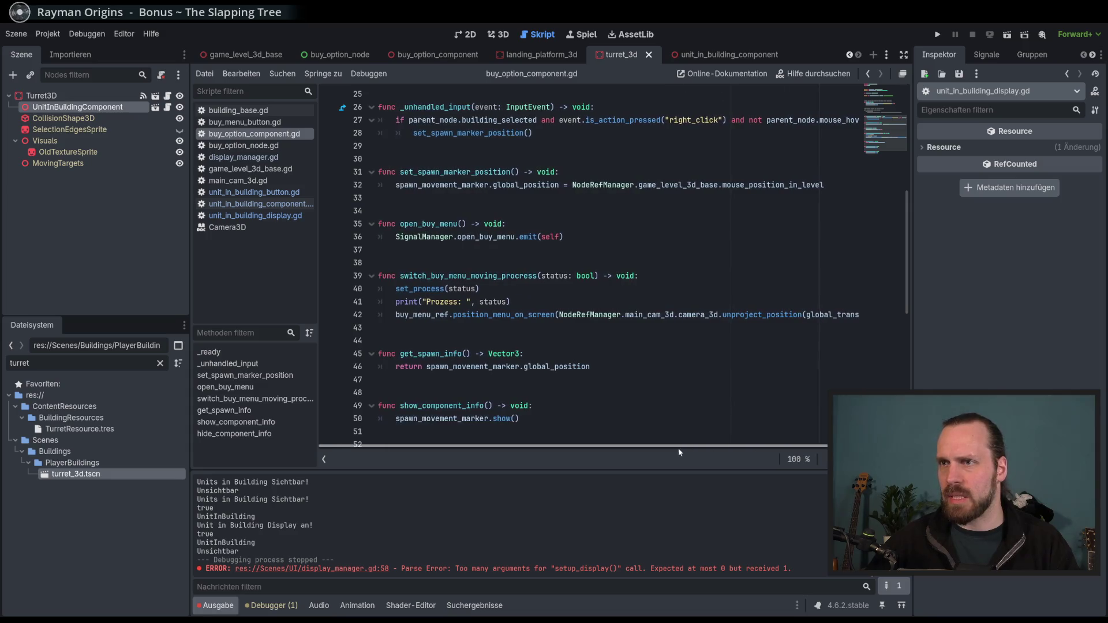
Check the UnitInBuildingComponent3D type on line 7 of unit_in_building_display.gd
{"action": "left_click", "coordinate": [277, 216]}
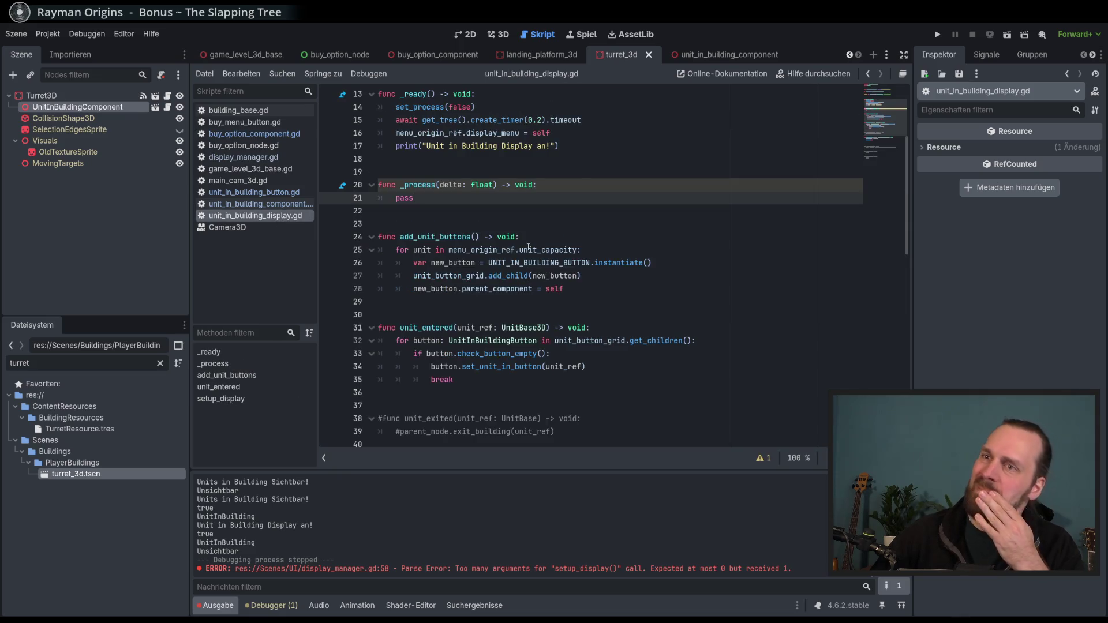
{"action": "scroll", "coordinate": [529, 248], "scroll_direction": "up", "scroll_amount": 4}
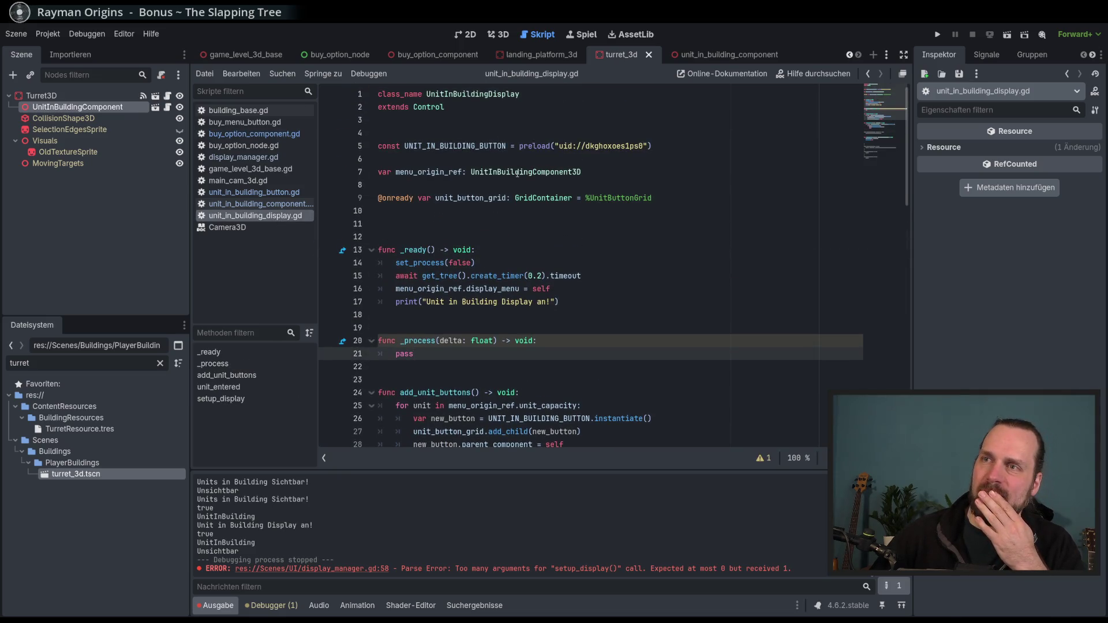
{"action": "double_click", "coordinate": [518, 172]}
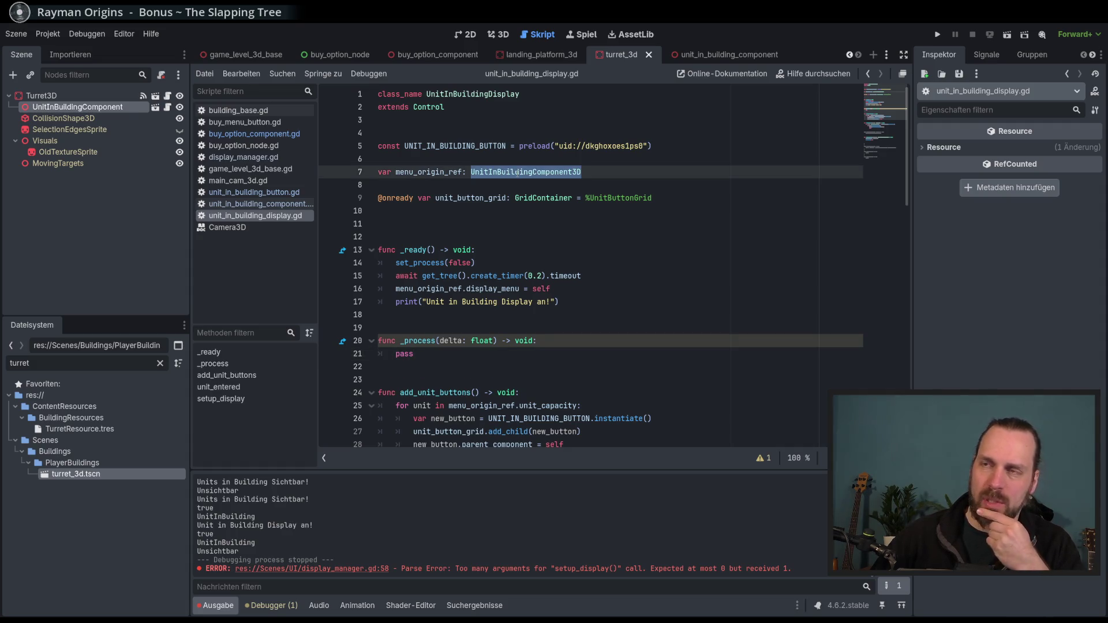
Return to buy_option_component.gd and select the whole menu-positioning line 42
{"action": "left_click", "coordinate": [254, 134]}
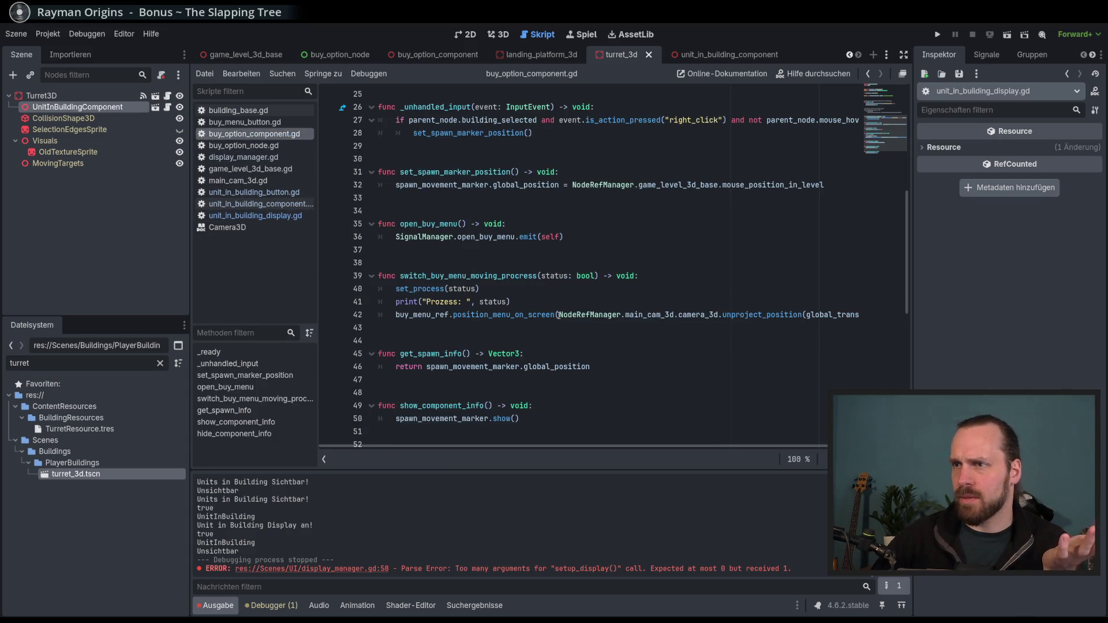
{"action": "left_click", "coordinate": [536, 316]}
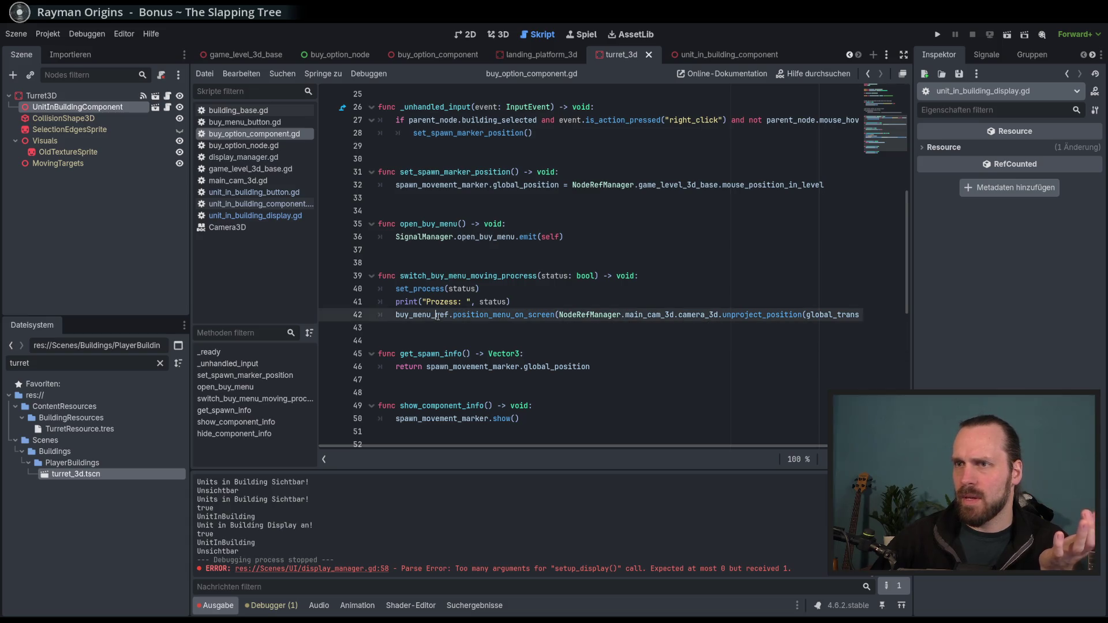
{"action": "triple_click", "coordinate": [397, 315]}
{"action": "key", "text": "ctrl+c"}
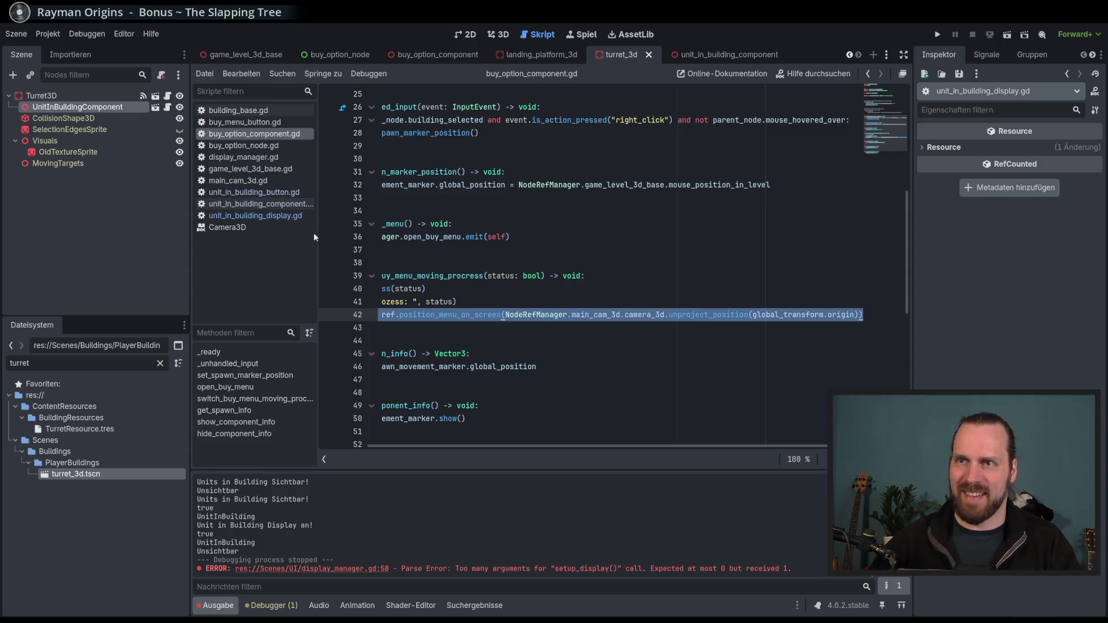
Paste the menu-positioning call over pass in _process of unit_in_building_display.gd
{"action": "left_click", "coordinate": [259, 204]}
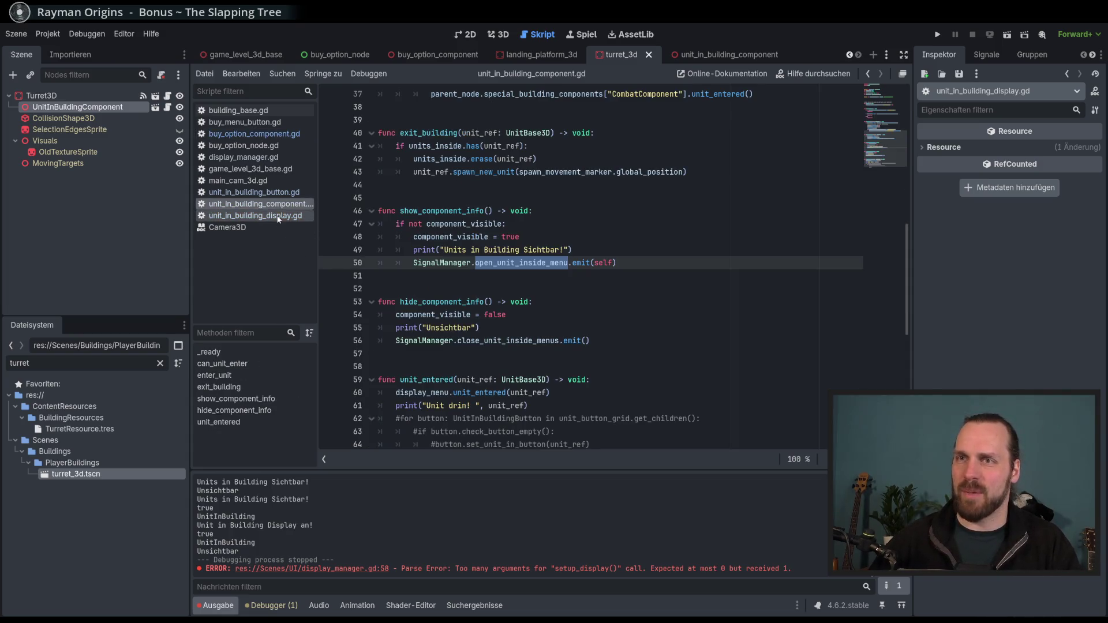
{"action": "left_click", "coordinate": [255, 215]}
{"action": "double_click", "coordinate": [398, 353]}
{"action": "key", "text": "ctrl+v"}
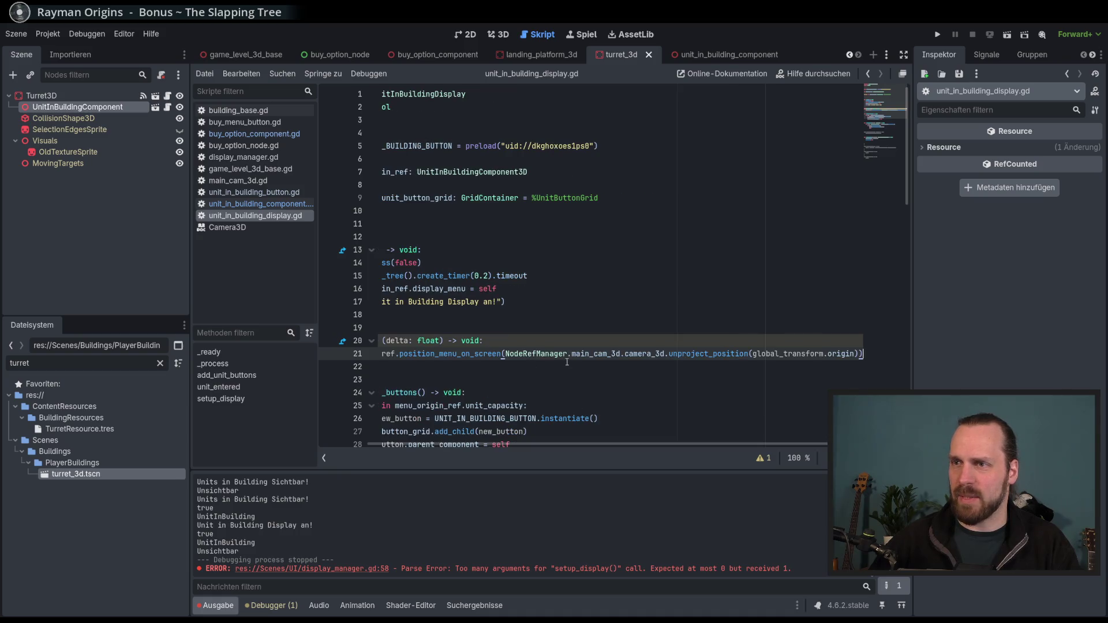
Comment out the erroring pasted call on line 21 with Ctrl+K
{"action": "scroll", "coordinate": [582, 439], "scroll_direction": "left", "scroll_amount": 2}
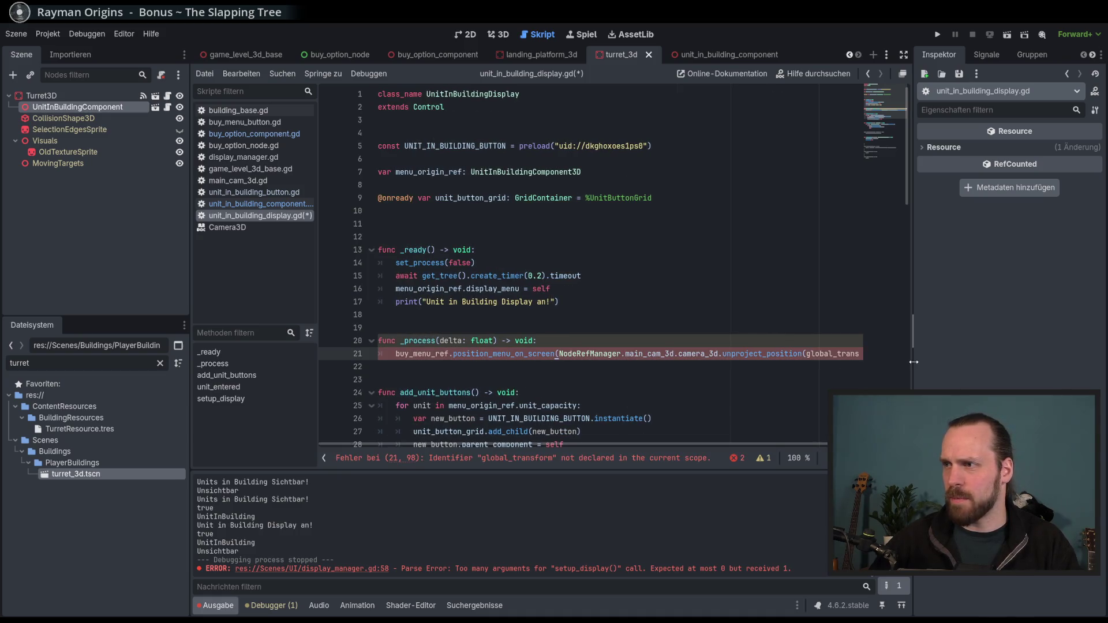
{"action": "left_click_drag", "start_coordinate": [913, 361], "coordinate": [929, 362]}
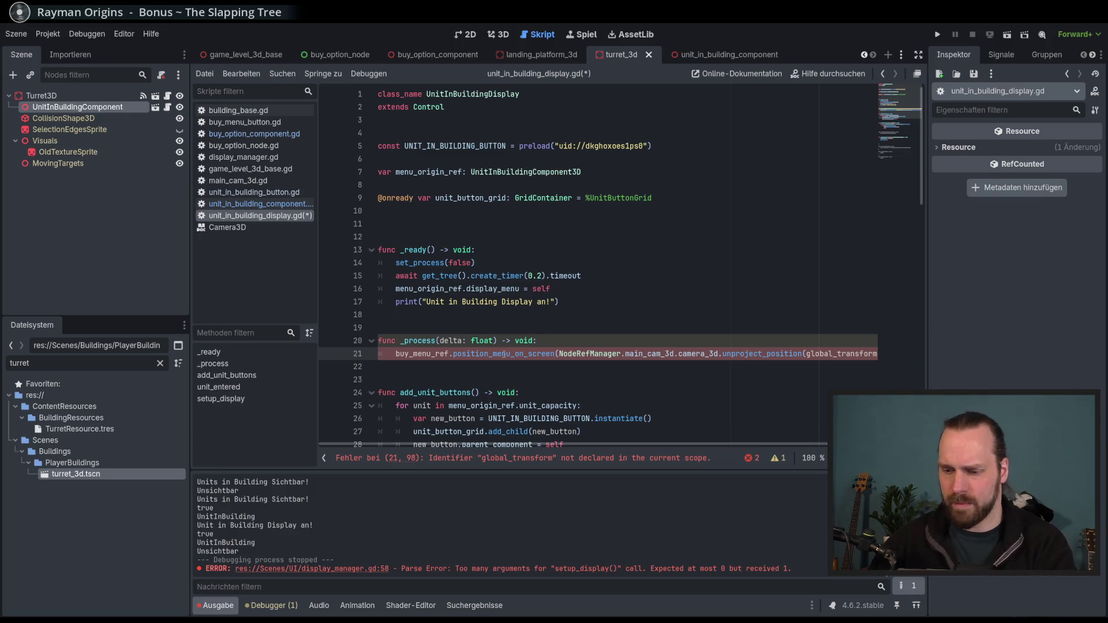
{"action": "key", "text": "ctrl+k"}
{"action": "left_click", "coordinate": [468, 380]}
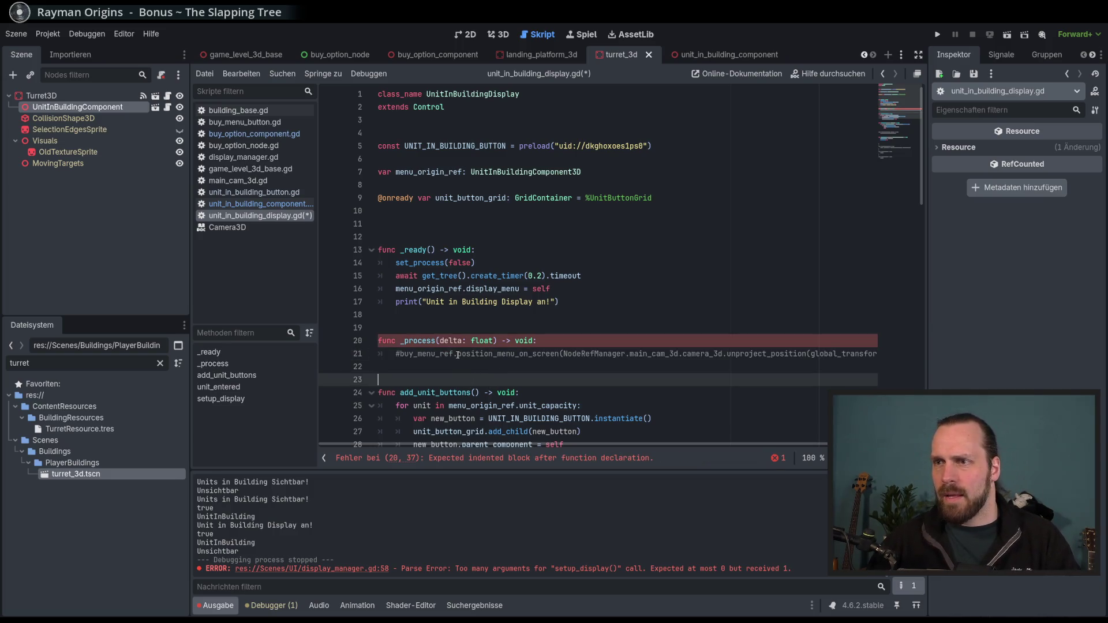
{"action": "double_click", "coordinate": [427, 354]}
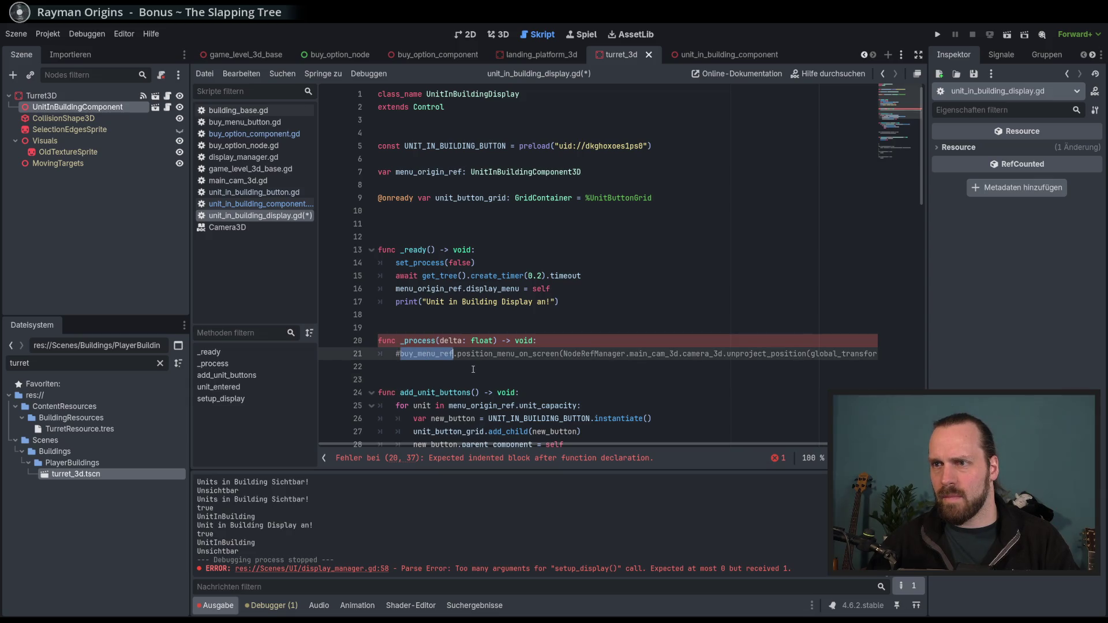
{"action": "key", "text": "alt+Left"}
{"action": "key", "text": "alt+Left"}
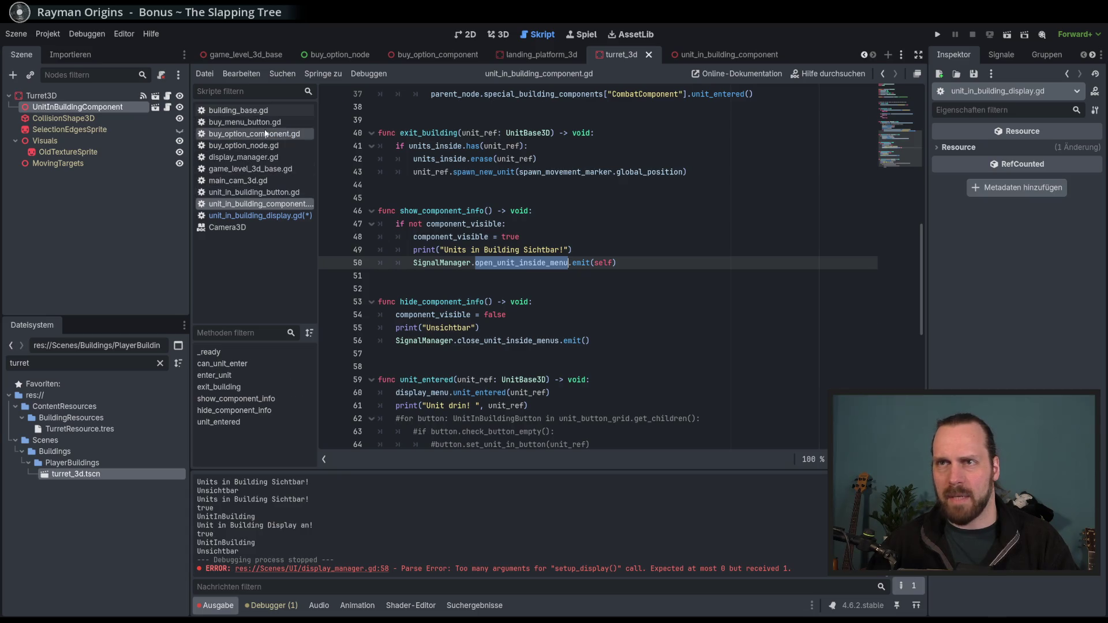
Inspect buy_menu_ref on line 42, then bring up buy_option_node.gd
{"action": "double_click", "coordinate": [394, 315]}
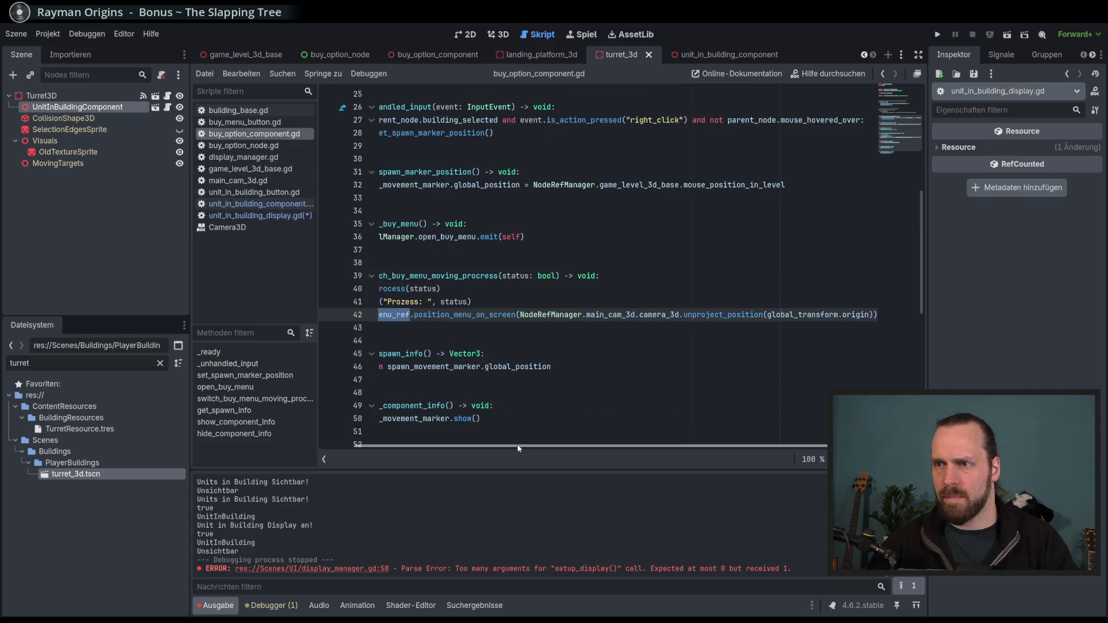
{"action": "scroll", "coordinate": [472, 294], "scroll_direction": "left", "scroll_amount": 2}
{"action": "scroll", "coordinate": [472, 295], "scroll_direction": "up", "scroll_amount": 8}
{"action": "scroll", "coordinate": [516, 282], "scroll_direction": "down", "scroll_amount": 7}
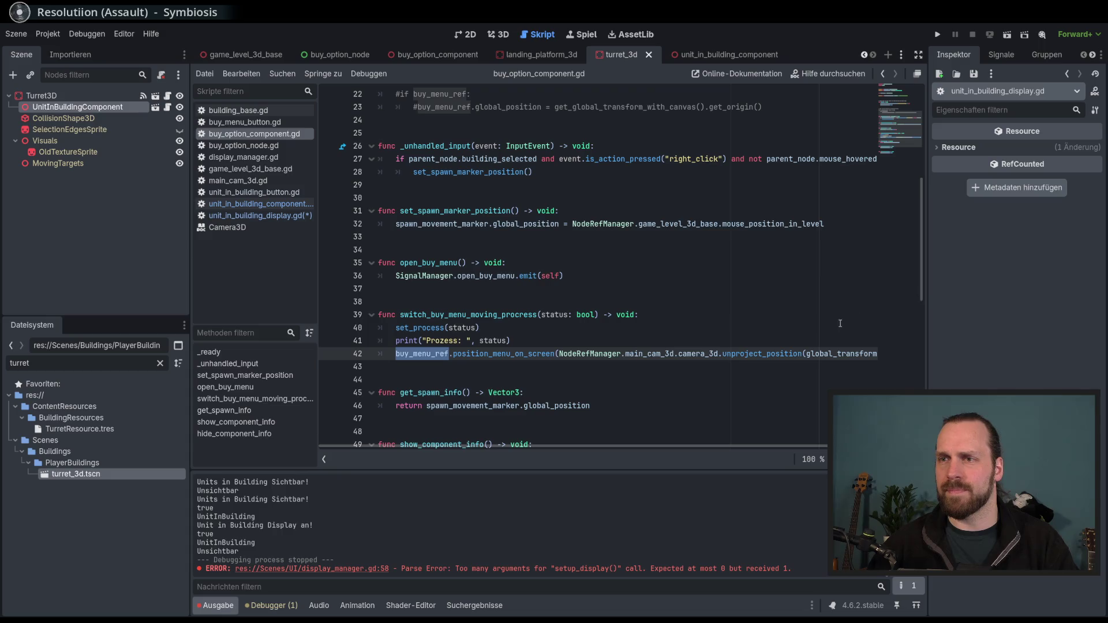
{"action": "mouse_move", "coordinate": [538, 354]}
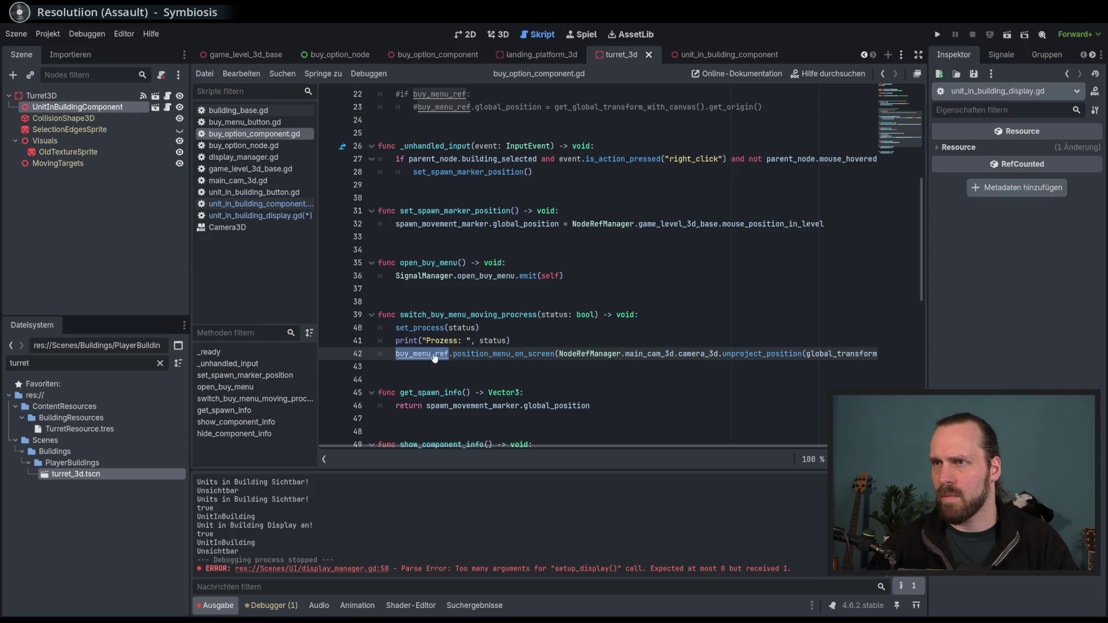
{"action": "scroll", "coordinate": [497, 298], "scroll_direction": "up", "scroll_amount": 7}
{"action": "left_click", "coordinate": [499, 185], "text": "ctrl"}
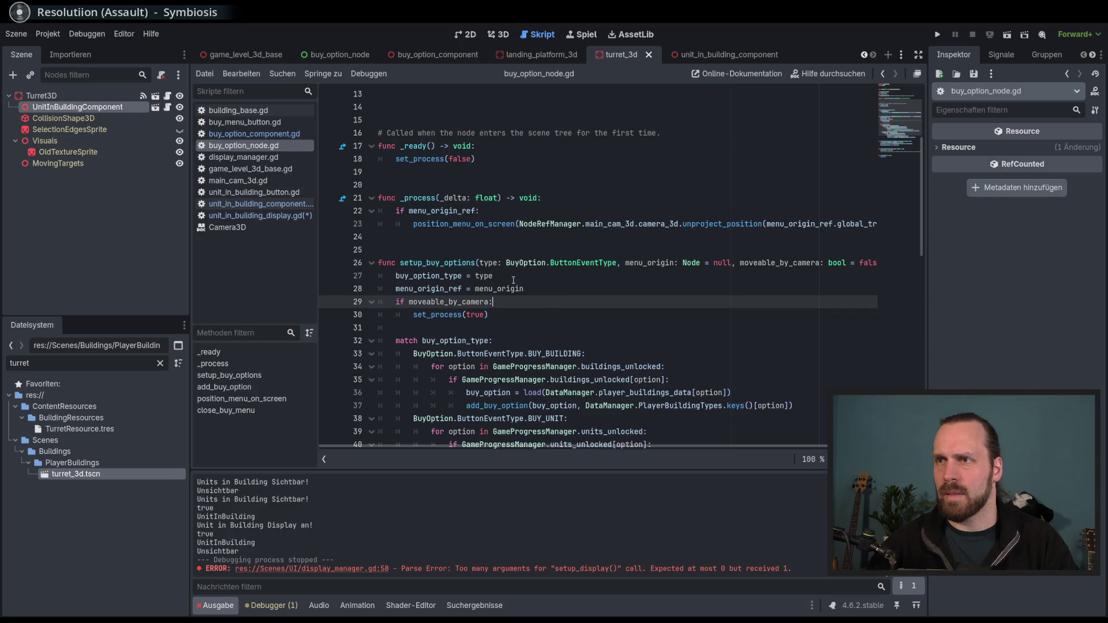
Select the position_menu_on_screen call on line 23 of buy_option_node.gd
{"action": "scroll", "coordinate": [513, 280], "scroll_direction": "up", "scroll_amount": 1}
{"action": "scroll", "coordinate": [462, 295], "scroll_direction": "down", "scroll_amount": 6}
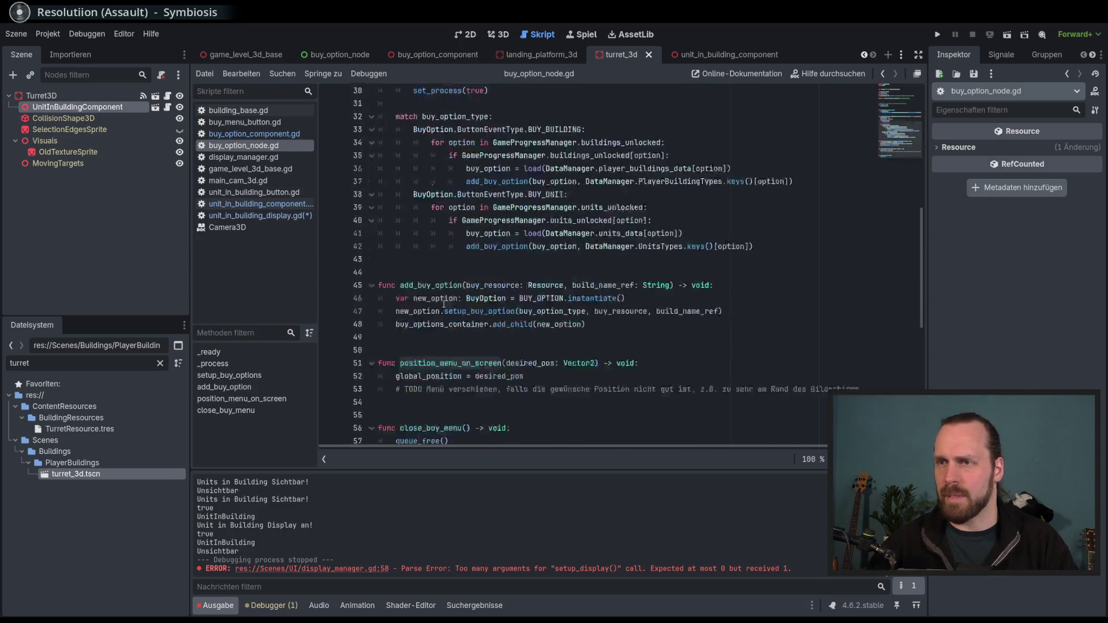
{"action": "scroll", "coordinate": [444, 305], "scroll_direction": "up", "scroll_amount": 6}
{"action": "scroll", "coordinate": [427, 268], "scroll_direction": "down", "scroll_amount": 4}
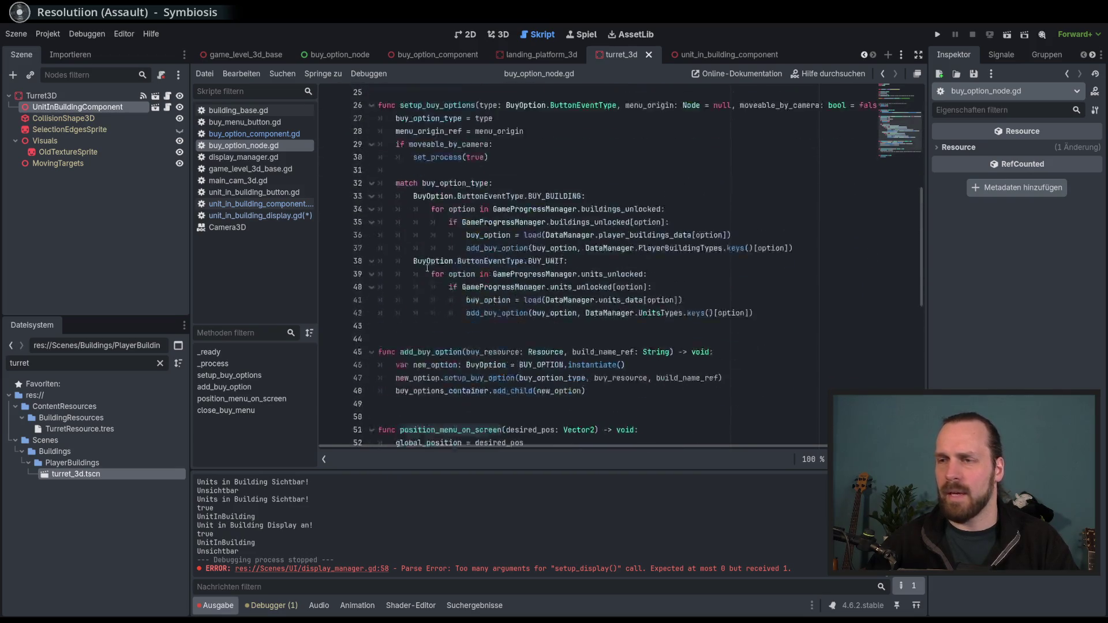
{"action": "scroll", "coordinate": [466, 338], "scroll_direction": "down", "scroll_amount": 4}
{"action": "scroll", "coordinate": [473, 287], "scroll_direction": "up", "scroll_amount": 10}
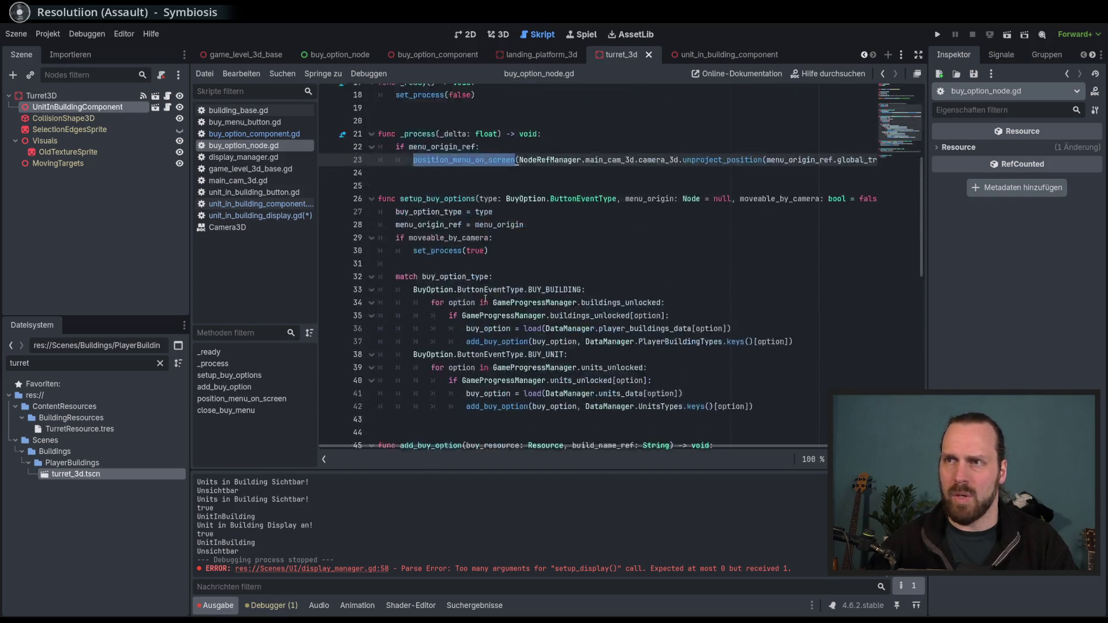
{"action": "double_click", "coordinate": [429, 301]}
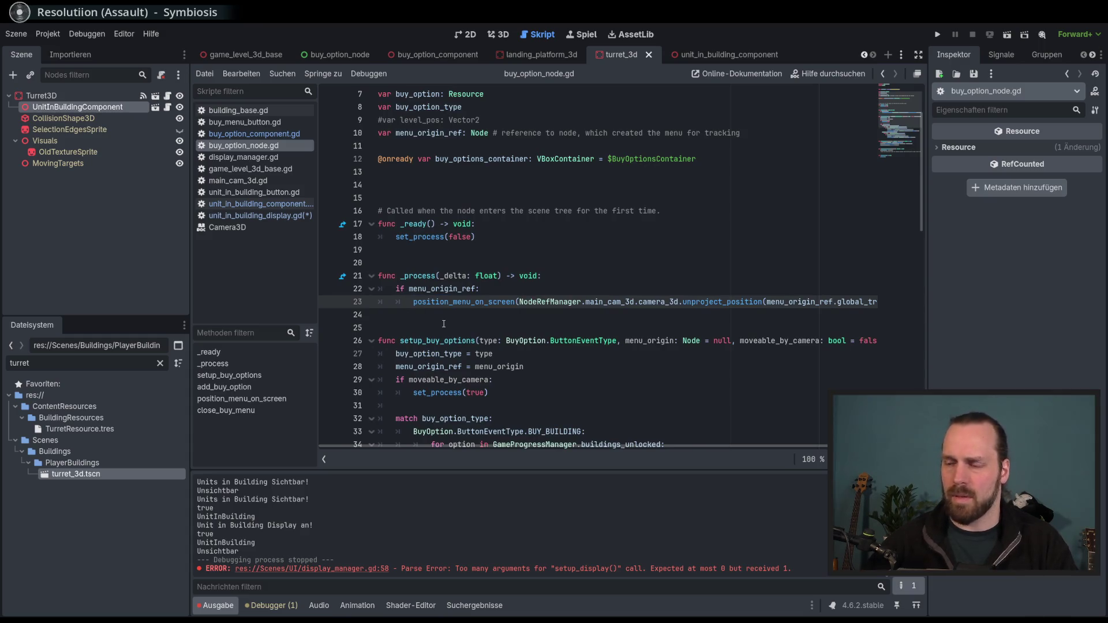
{"action": "key", "text": "shift+End"}
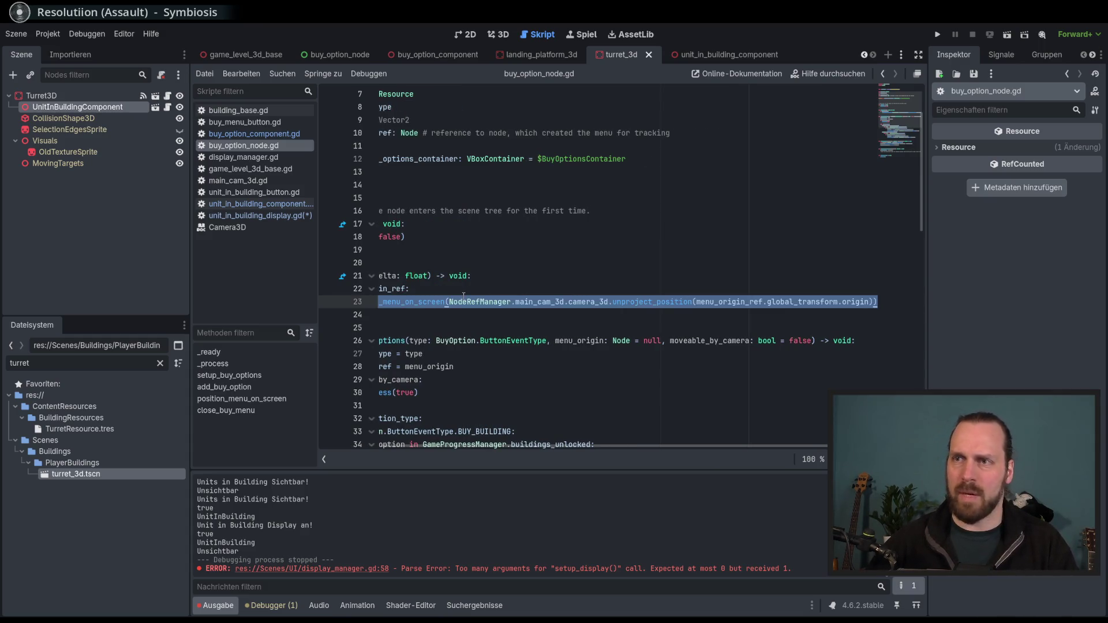
Select the position_menu_on_screen function on lines 51–52, then return to unit_in_building_display.gd
{"action": "scroll", "coordinate": [463, 373], "scroll_direction": "down", "scroll_amount": 12}
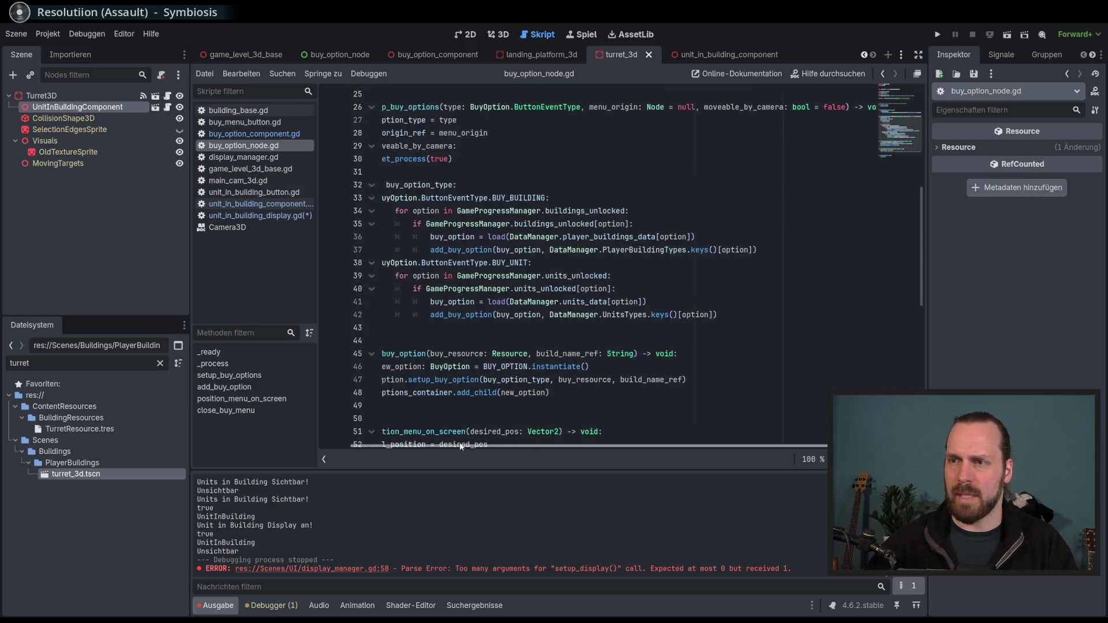
{"action": "scroll", "coordinate": [464, 373], "scroll_direction": "up", "scroll_amount": 1}
{"action": "left_click", "coordinate": [465, 363]}
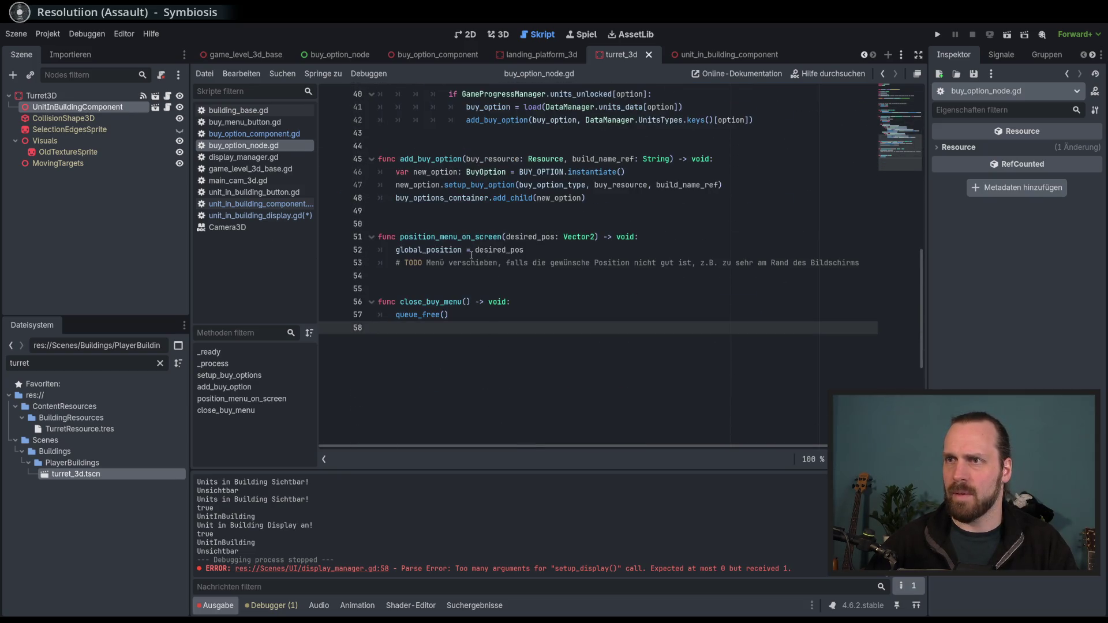
{"action": "left_click_drag", "start_coordinate": [537, 251], "coordinate": [369, 235]}
{"action": "key", "text": "ctrl+c"}
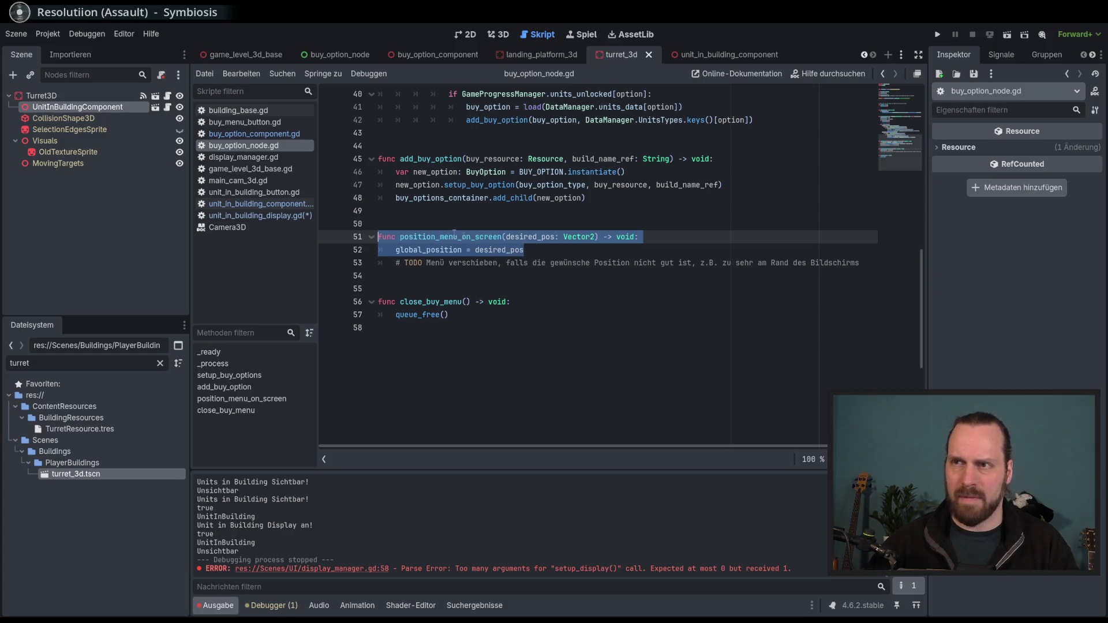
{"action": "mouse_move", "coordinate": [448, 251]}
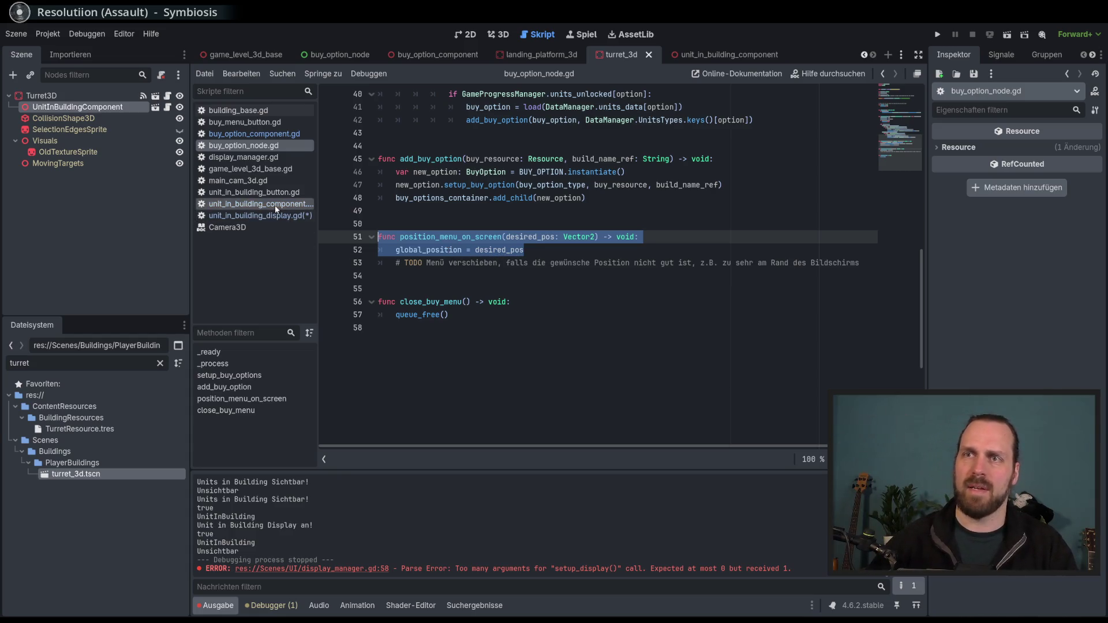
{"action": "left_click", "coordinate": [242, 215]}
{"action": "scroll", "coordinate": [509, 369], "scroll_direction": "down", "scroll_amount": 7}
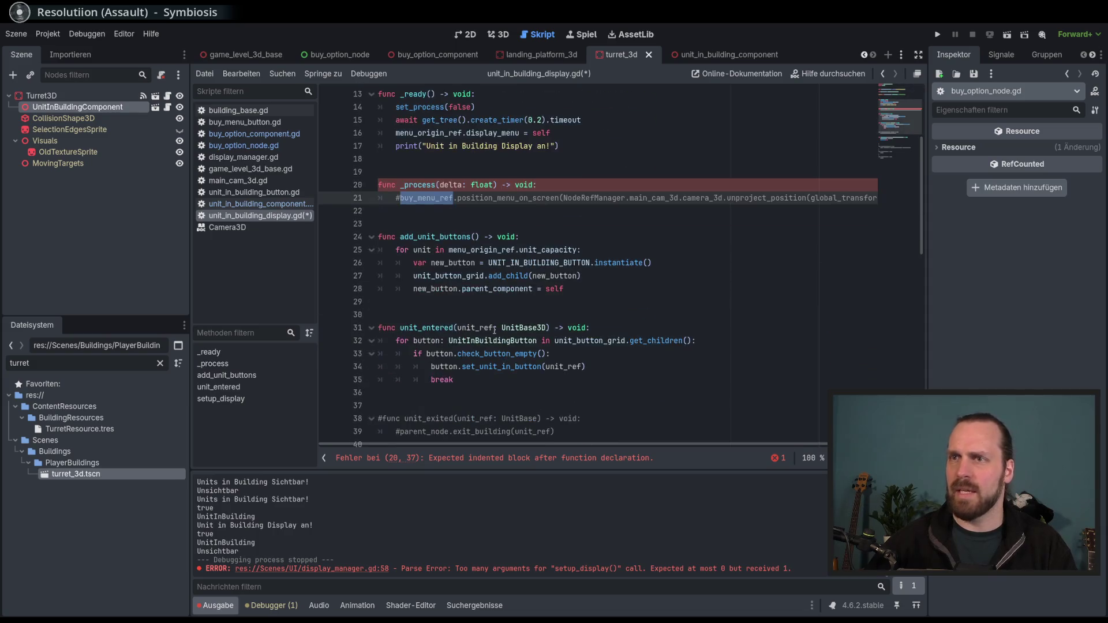
Paste the position_menu_on_screen function below setup_display
{"action": "scroll", "coordinate": [461, 378], "scroll_direction": "down", "scroll_amount": 2}
{"action": "left_click", "coordinate": [418, 322]}
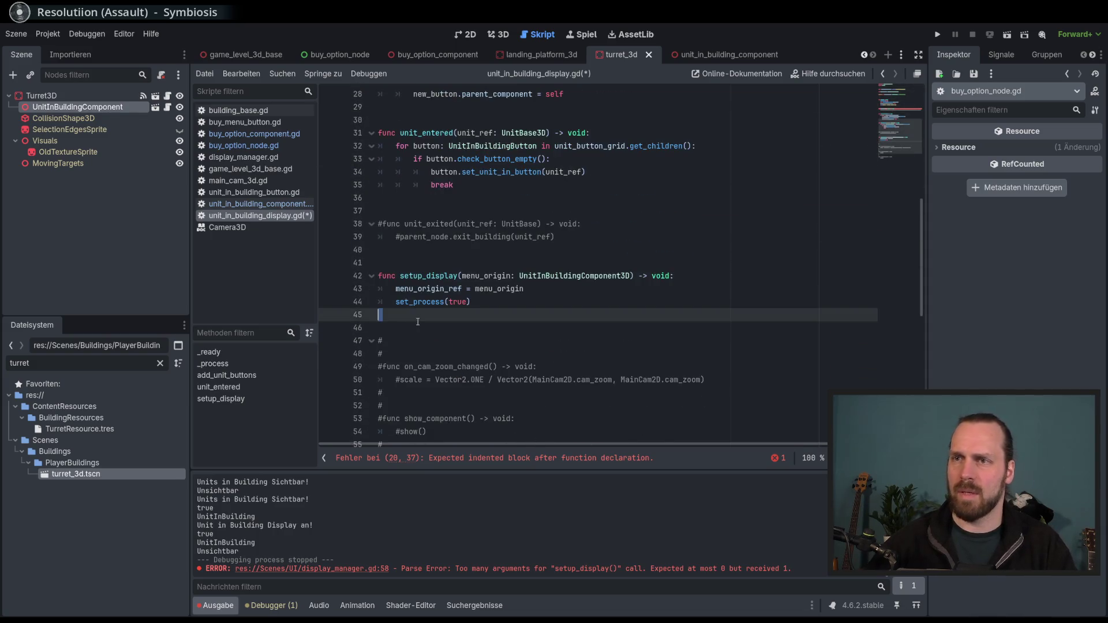
{"action": "key", "text": "Return"}
{"action": "key", "text": "ctrl+v"}
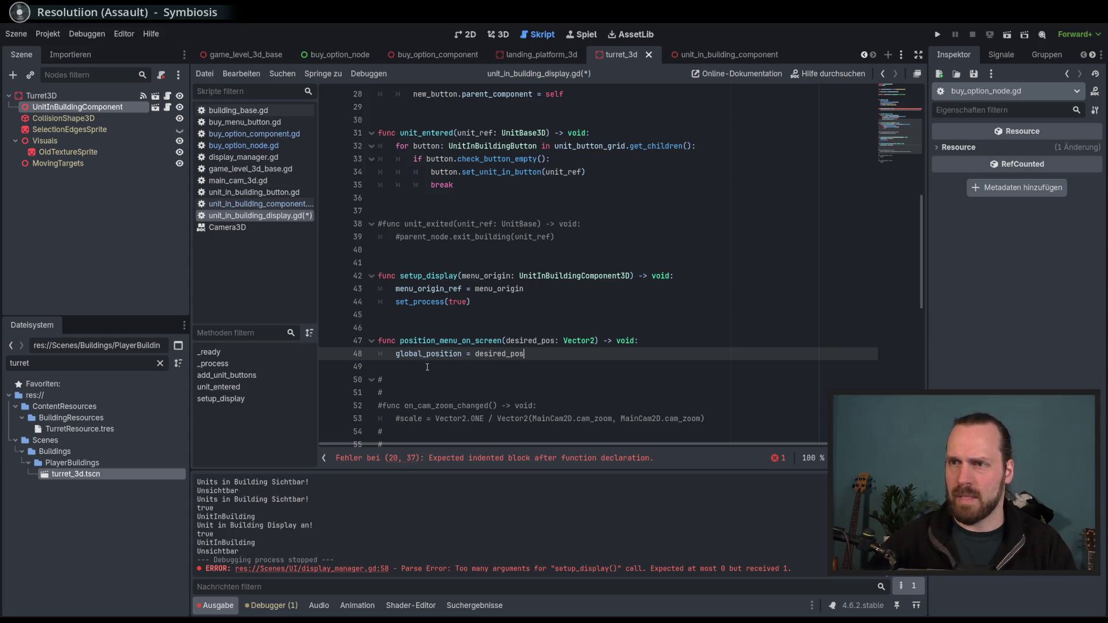
{"action": "left_click", "coordinate": [460, 367]}
{"action": "double_click", "coordinate": [461, 342]}
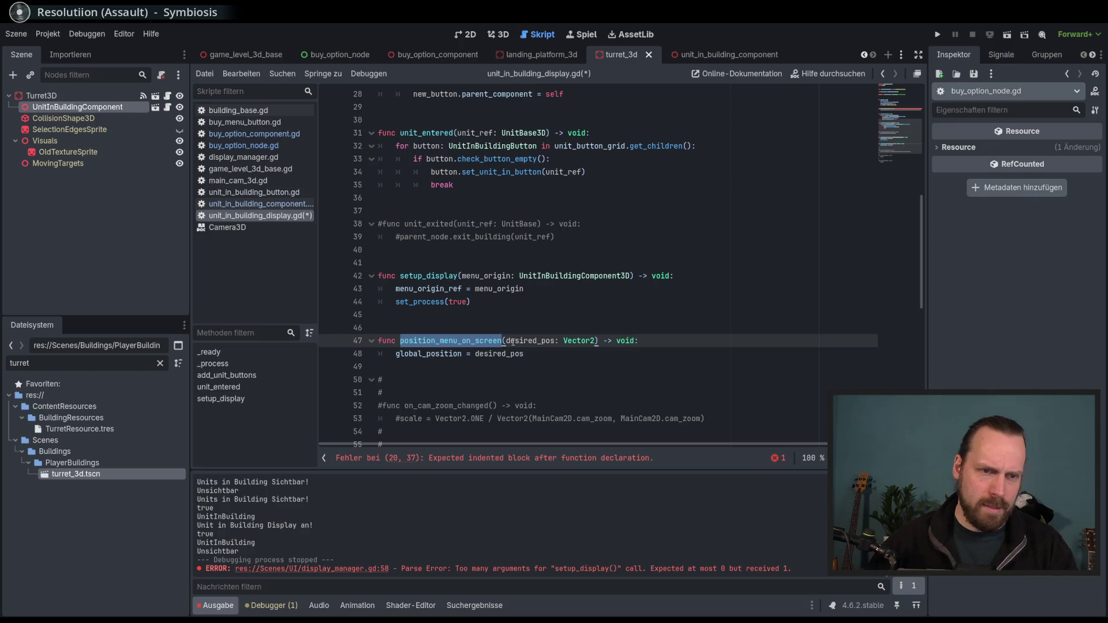
Review the position_menu_on_screen call on line 23 of buy_option_node.gd
{"action": "left_click", "coordinate": [254, 203]}
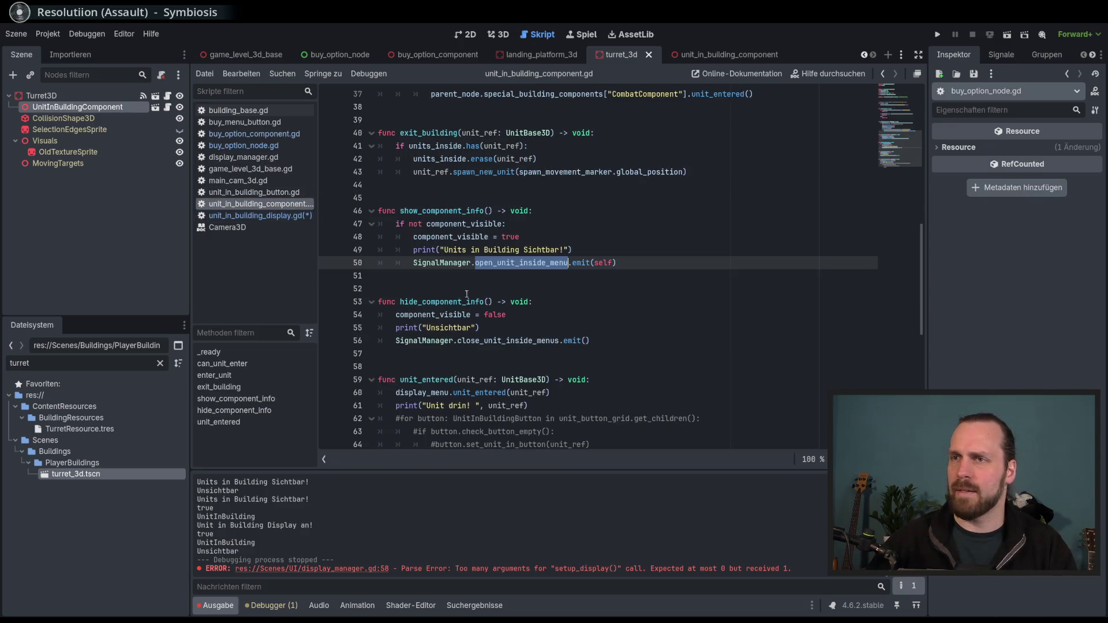
{"action": "left_click", "coordinate": [254, 136]}
{"action": "left_click", "coordinate": [248, 147]}
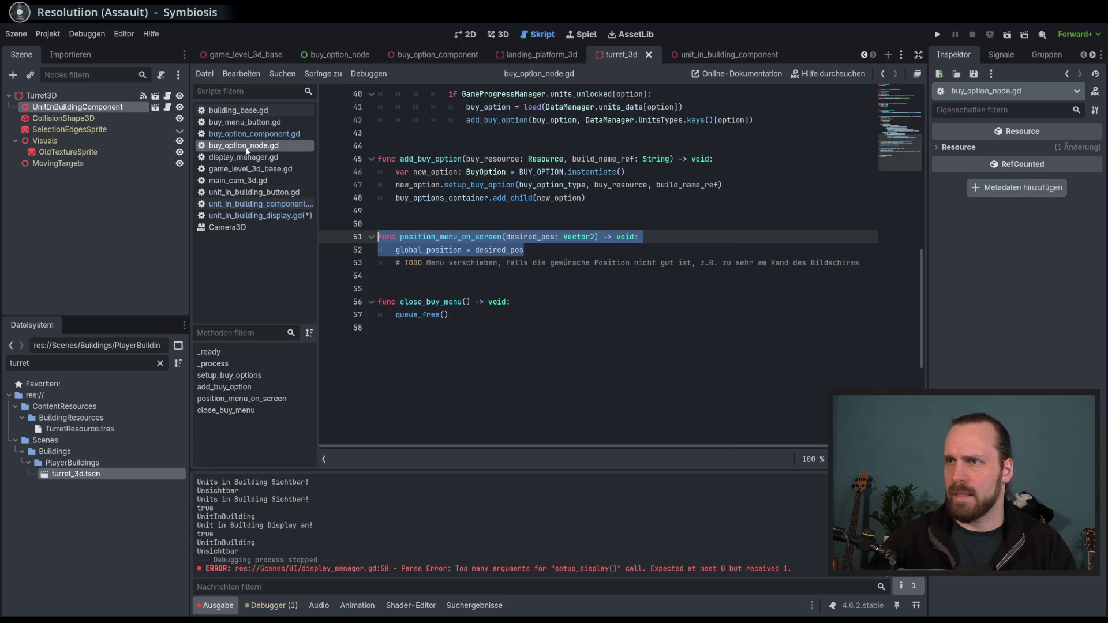
{"action": "scroll", "coordinate": [411, 247], "scroll_direction": "up", "scroll_amount": 10}
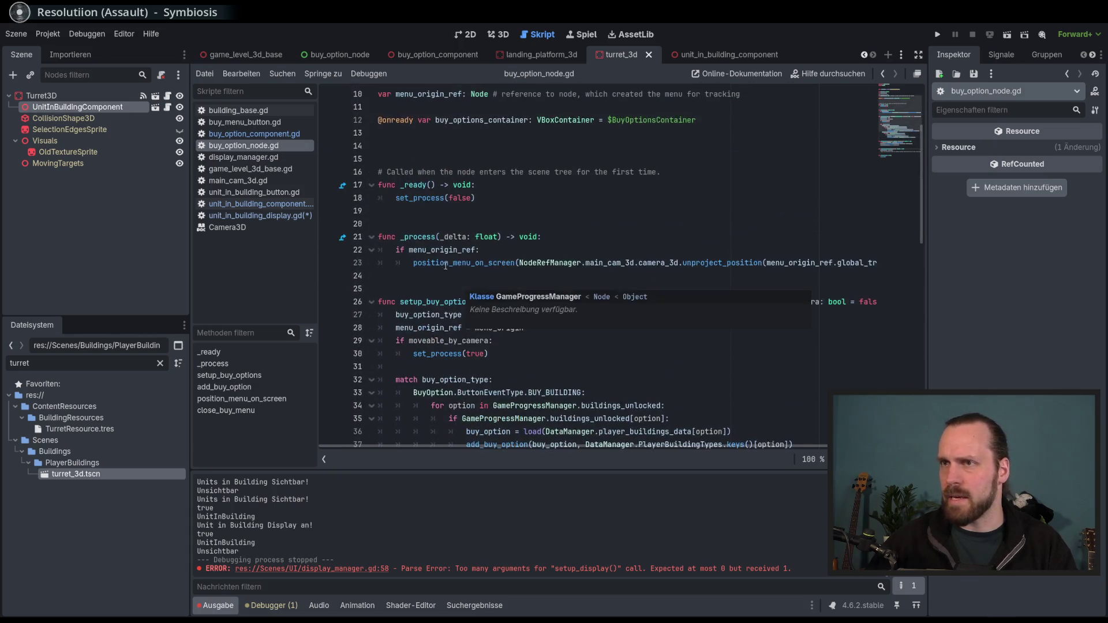
{"action": "triple_click", "coordinate": [408, 262]}
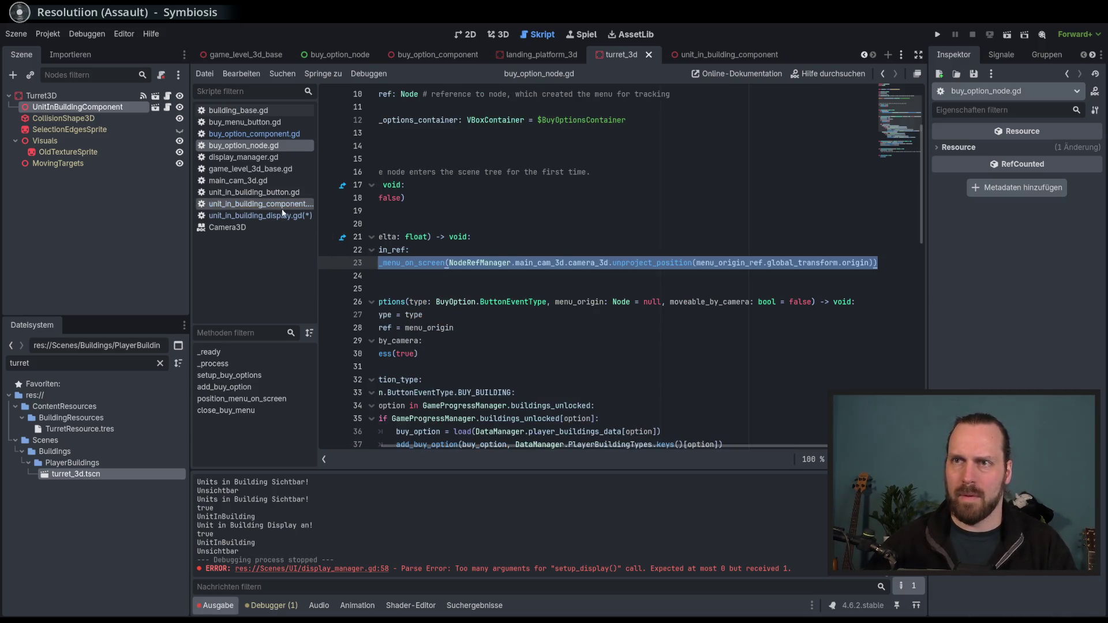
Uncomment the position_menu_on_screen call on line 21 in _process, using menu_origin_ref
{"action": "left_click", "coordinate": [259, 215]}
{"action": "scroll", "coordinate": [397, 241], "scroll_direction": "up", "scroll_amount": 6}
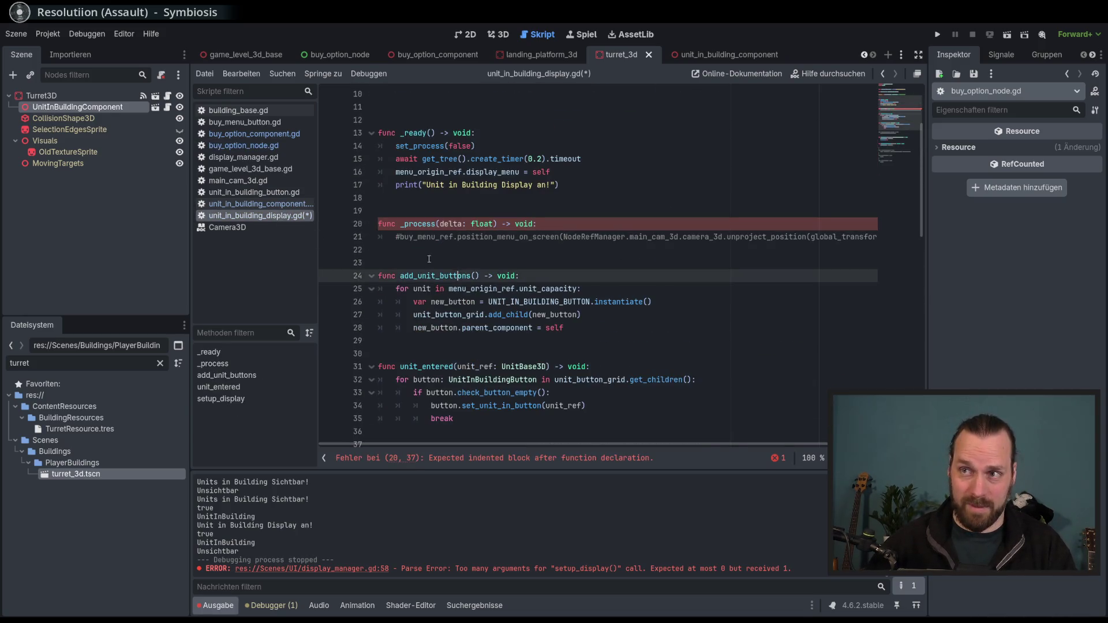
{"action": "left_click", "coordinate": [396, 238]}
{"action": "key", "text": "Delete"}
{"action": "key", "text": "End"}
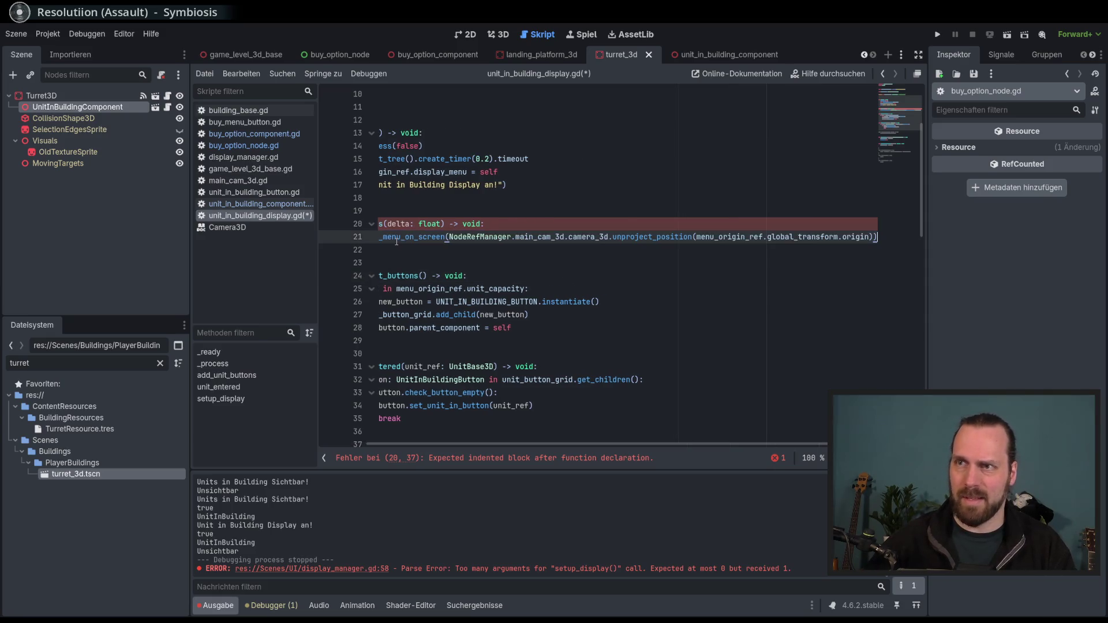
{"action": "left_click_drag", "start_coordinate": [635, 445], "coordinate": [581, 444]}
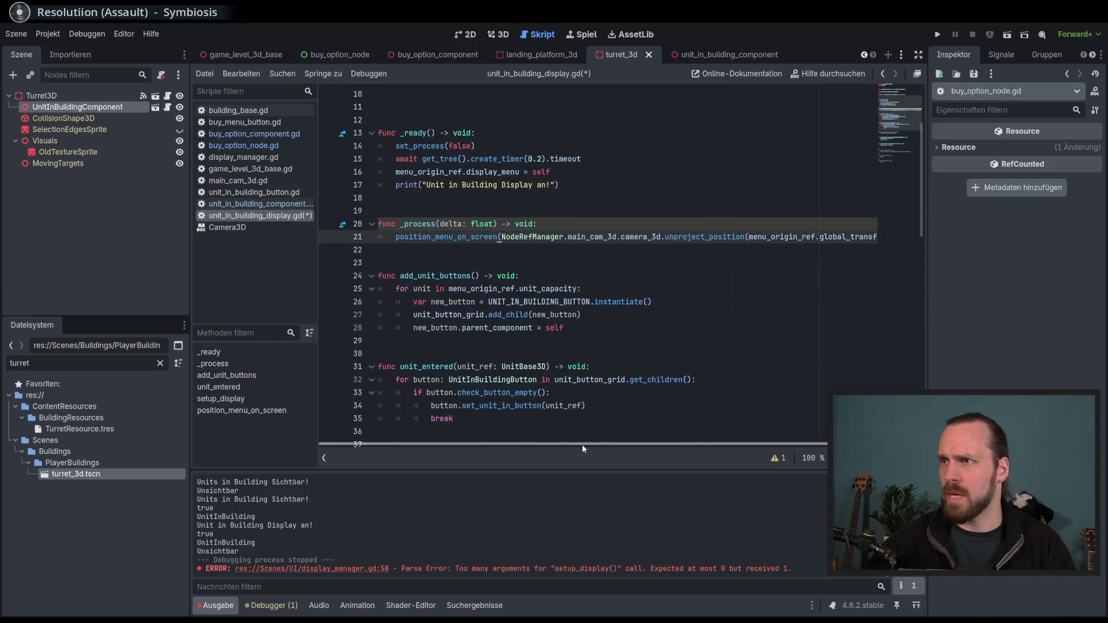
{"action": "double_click", "coordinate": [776, 238]}
Place the insertion point after desired_pos in position_menu_on_screen and run the game with F5
{"action": "scroll", "coordinate": [686, 329], "scroll_direction": "up", "scroll_amount": 3}
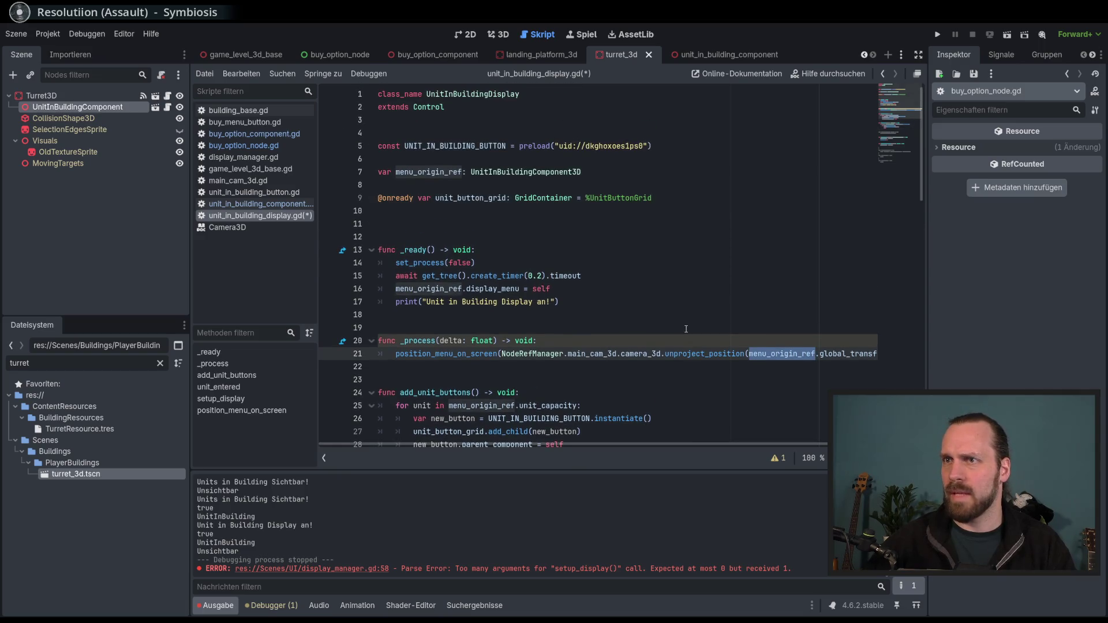
{"action": "scroll", "coordinate": [664, 318], "scroll_direction": "down", "scroll_amount": 5}
{"action": "scroll", "coordinate": [606, 377], "scroll_direction": "down", "scroll_amount": 4}
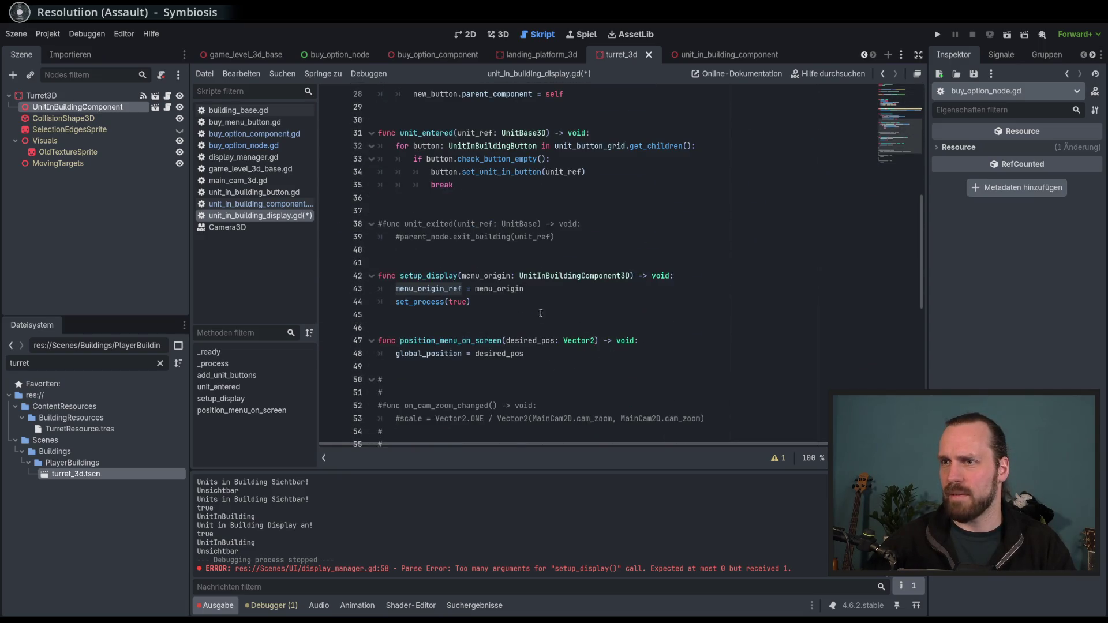
{"action": "left_click", "coordinate": [565, 325]}
{"action": "left_click", "coordinate": [572, 340]}
{"action": "left_click", "coordinate": [644, 353]}
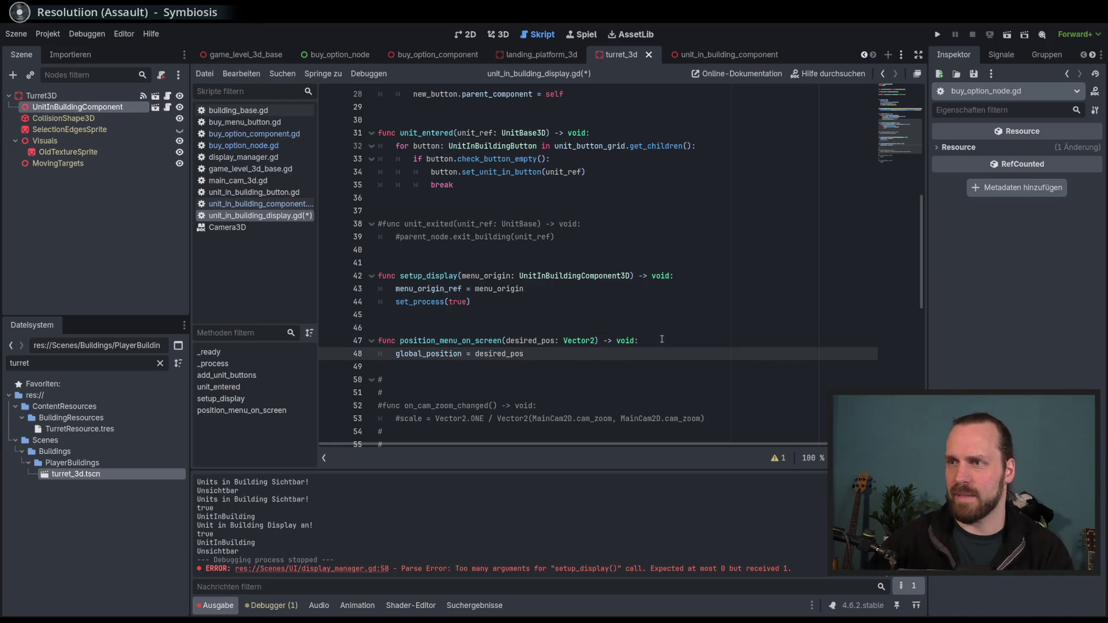
{"action": "key", "text": "F5"}
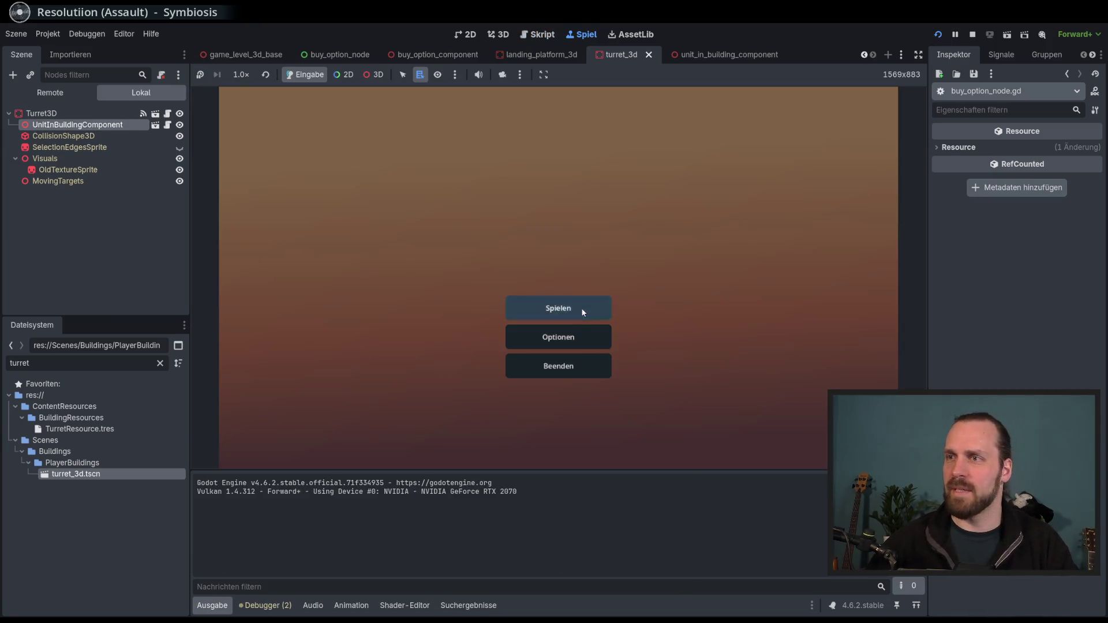
Start Test Mission 01, place a Laser Turret, and pan and zoom the camera around it
{"action": "left_click", "coordinate": [582, 312]}
{"action": "left_click", "coordinate": [657, 419]}
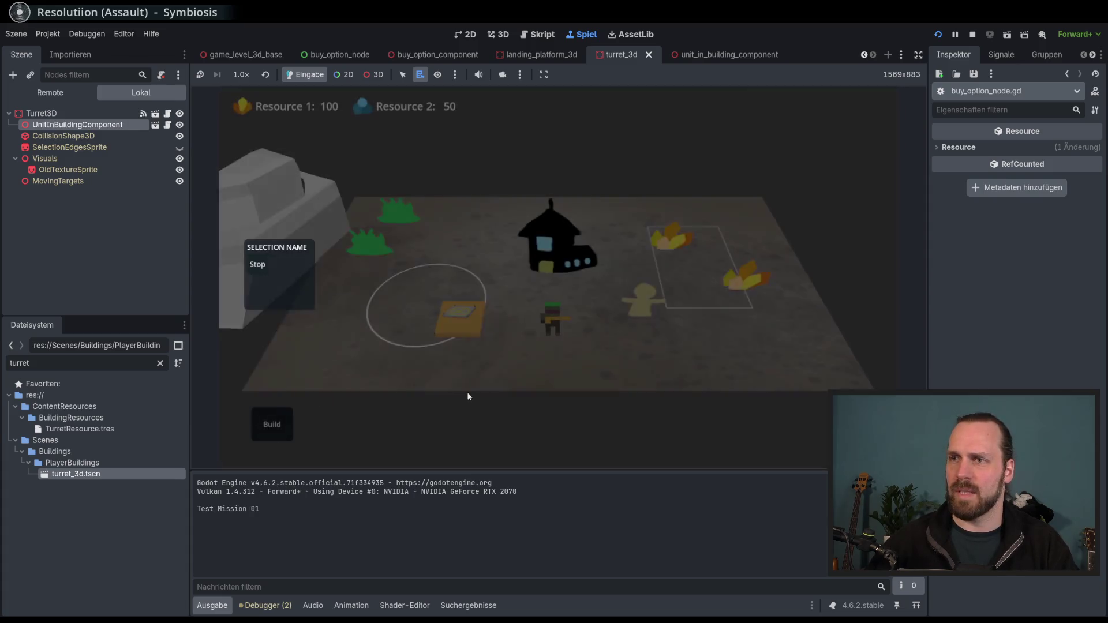
{"action": "left_click", "coordinate": [278, 423]}
{"action": "left_click", "coordinate": [517, 355]}
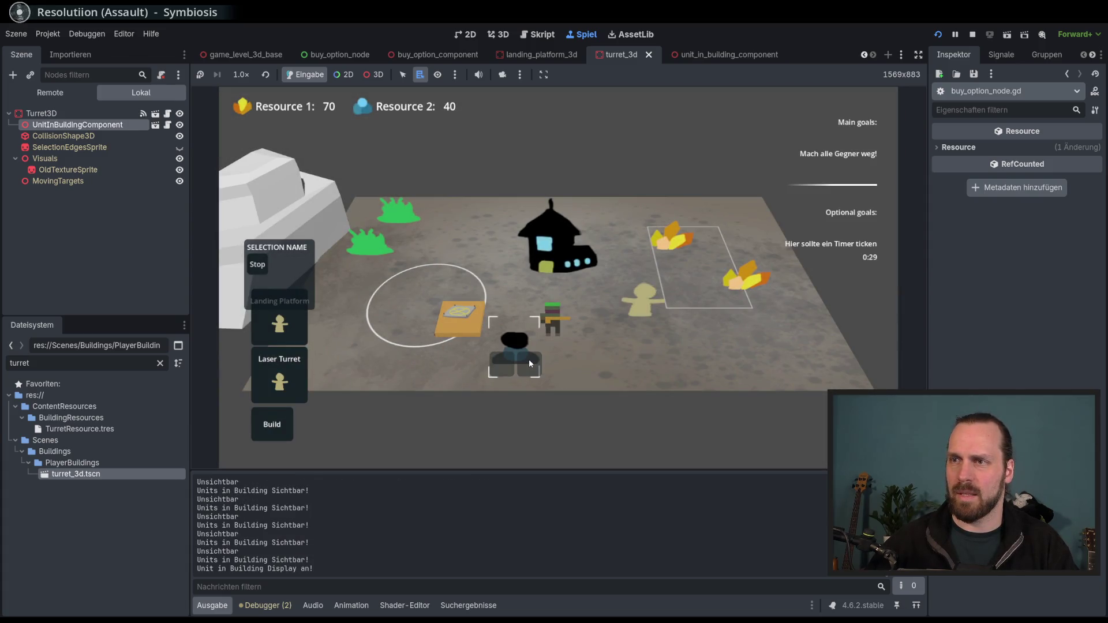
{"action": "key", "text": "d"}
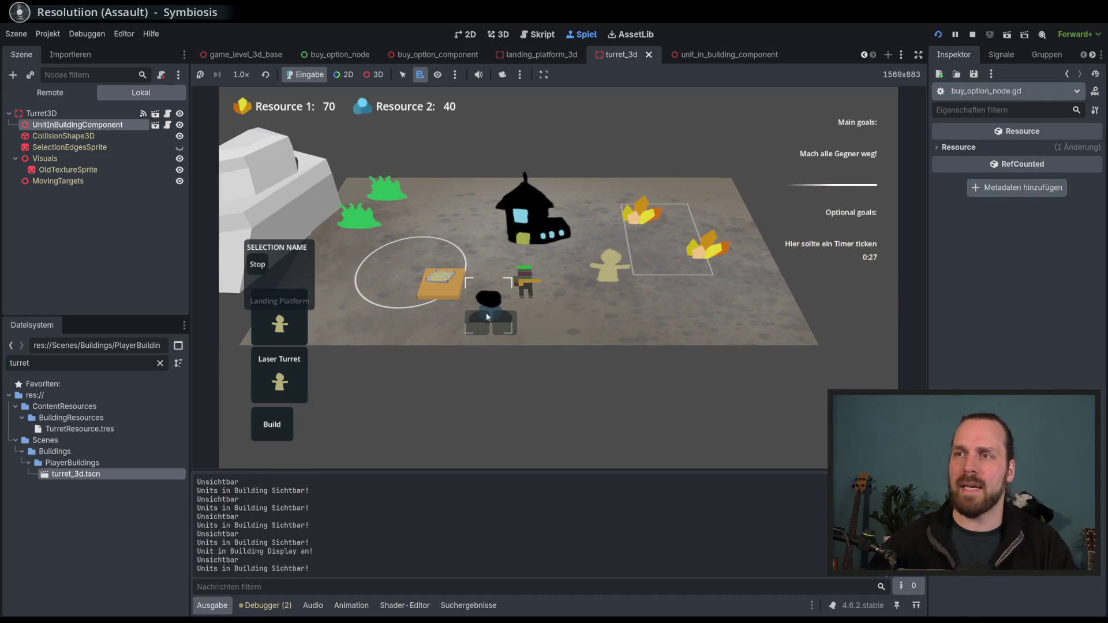
{"action": "scroll", "coordinate": [423, 408], "scroll_direction": "down", "scroll_amount": 2}
{"action": "scroll", "coordinate": [450, 392], "scroll_direction": "up", "scroll_amount": 3}
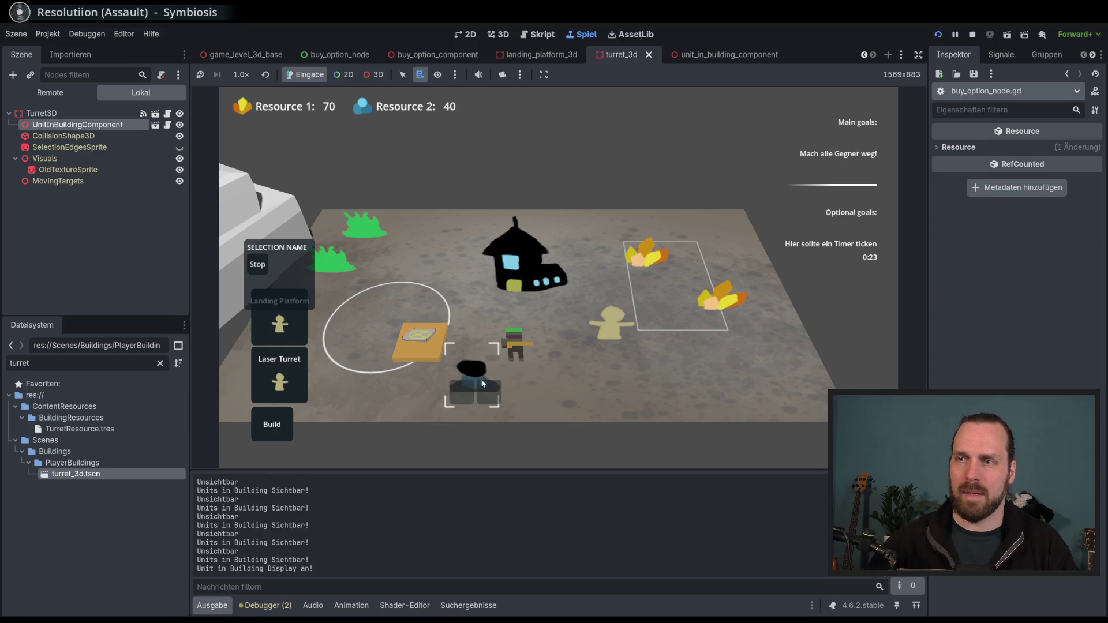
{"action": "mouse_move", "coordinate": [475, 366]}
{"action": "left_mouse_down"}
{"action": "mouse_move", "coordinate": [628, 262]}
{"action": "mouse_move", "coordinate": [679, 275]}
{"action": "mouse_move", "coordinate": [545, 314]}
{"action": "mouse_move", "coordinate": [590, 178]}
{"action": "mouse_move", "coordinate": [695, 289]}
{"action": "mouse_move", "coordinate": [602, 303]}
{"action": "mouse_move", "coordinate": [616, 349]}
{"action": "mouse_move", "coordinate": [594, 394]}
{"action": "mouse_move", "coordinate": [514, 342]}
{"action": "mouse_move", "coordinate": [587, 382]}
{"action": "mouse_move", "coordinate": [608, 328]}
{"action": "mouse_move", "coordinate": [596, 388]}
{"action": "mouse_move", "coordinate": [557, 324]}
{"action": "mouse_move", "coordinate": [616, 345]}
{"action": "mouse_move", "coordinate": [633, 178]}
{"action": "mouse_move", "coordinate": [604, 346]}
{"action": "mouse_move", "coordinate": [504, 282]}
{"action": "mouse_move", "coordinate": [631, 340]}
{"action": "mouse_move", "coordinate": [621, 358]}
{"action": "left_mouse_up"}
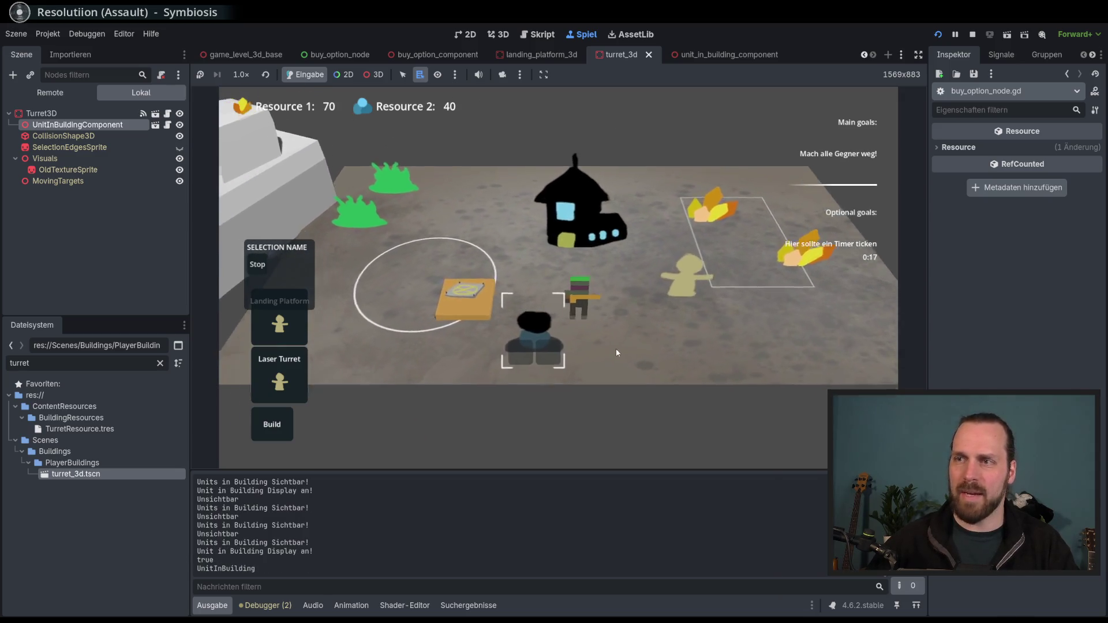
Stop the game and start appending a Vector2 offset after desired_pos on line 48
{"action": "key", "text": "F8"}
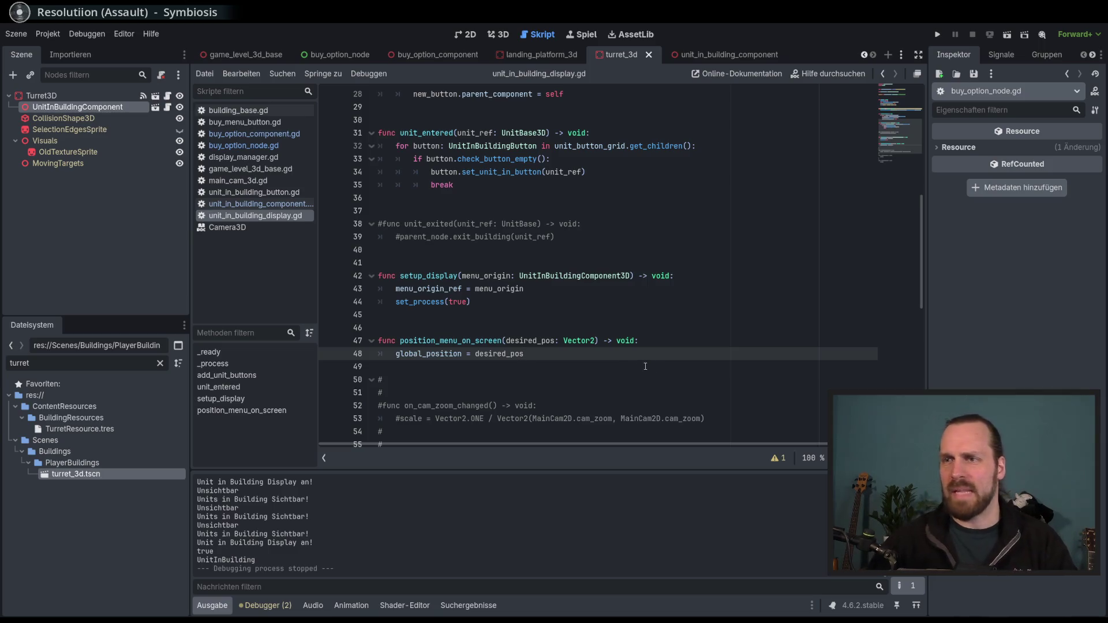
{"action": "left_click", "coordinate": [673, 342]}
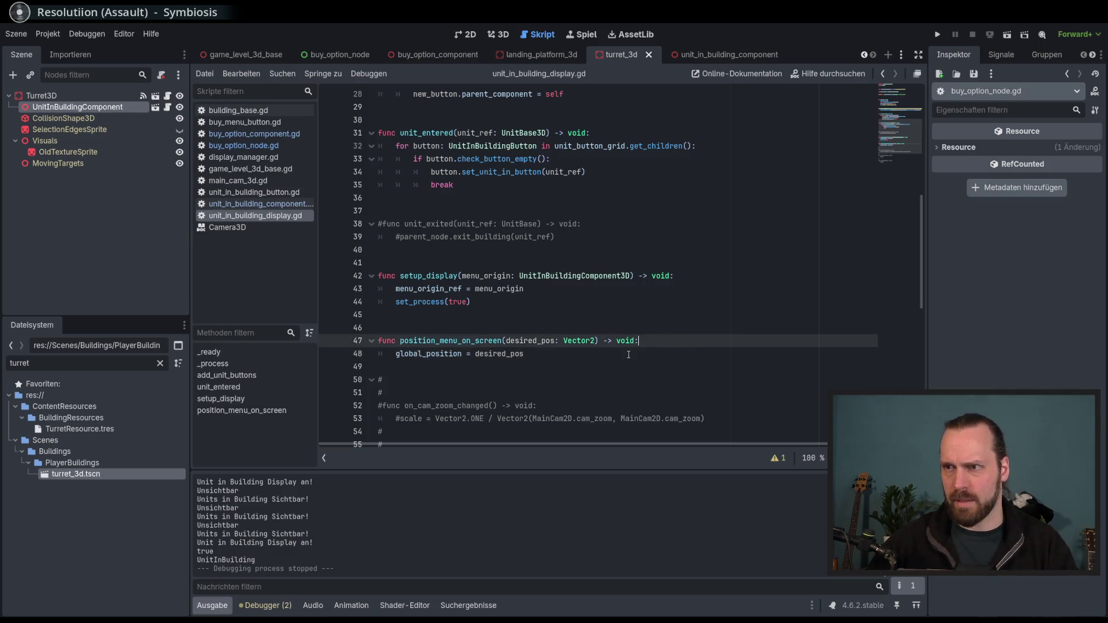
{"action": "left_click", "coordinate": [648, 357]}
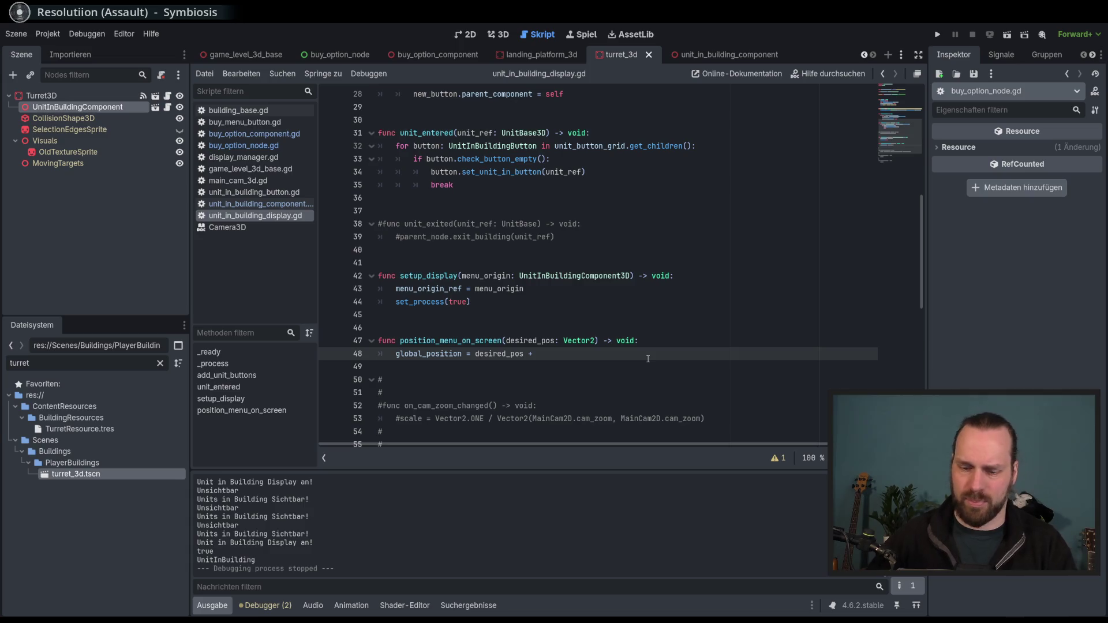
{"action": "type", "text": "Vec"}
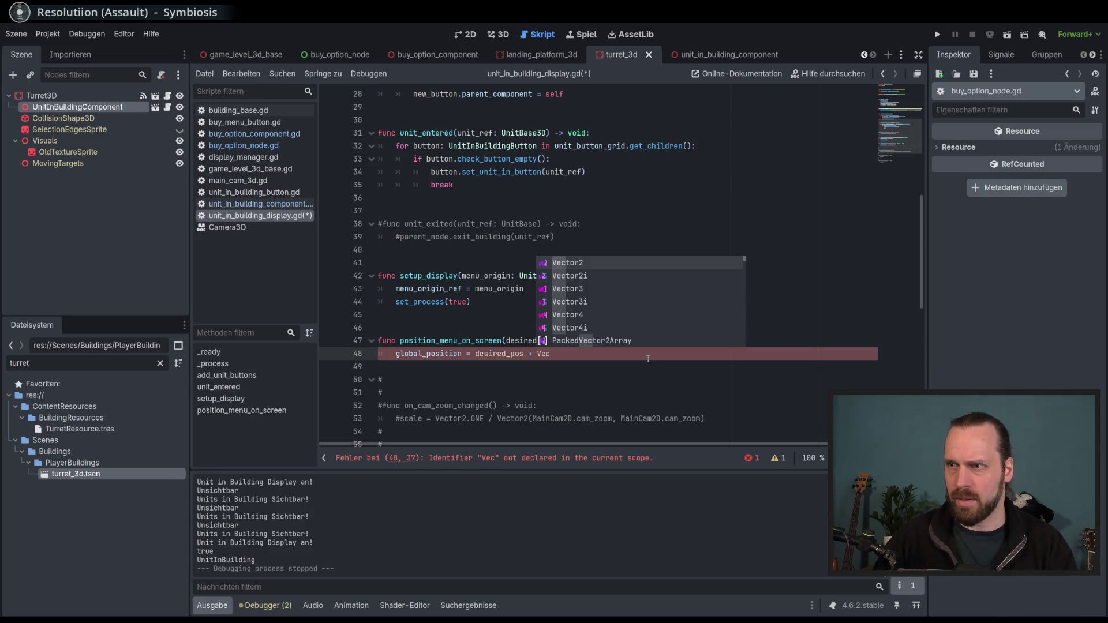
{"action": "key", "text": "Return"}
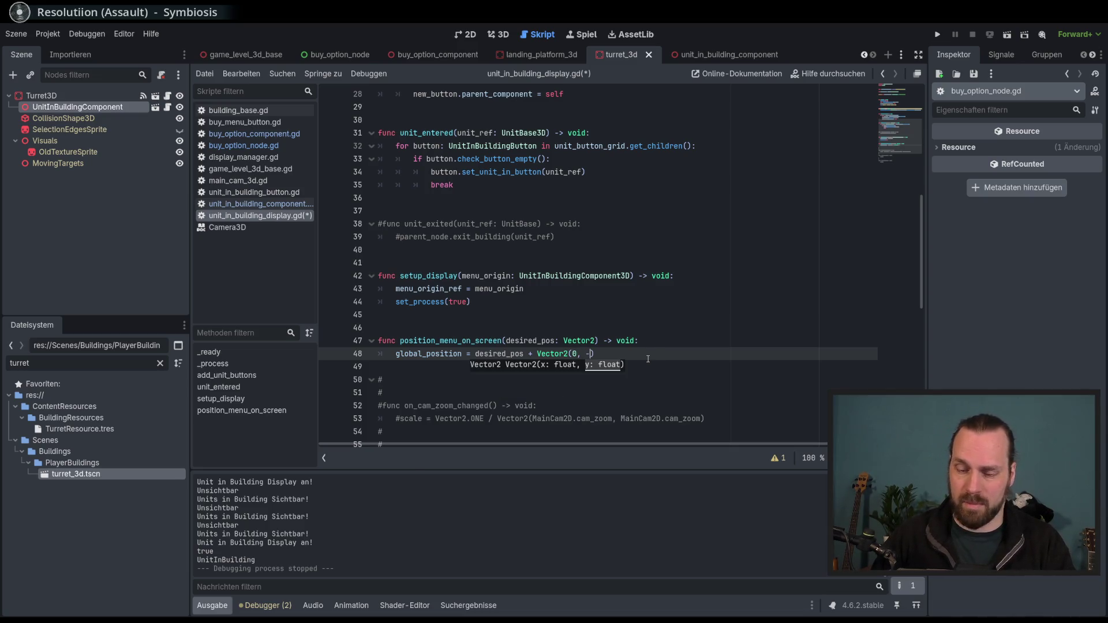
Enter 200 as the vertical offset, rerun, start Test Mission 01 and place a Laser Turret
{"action": "type", "text": "200"}
{"action": "key", "text": "F5"}
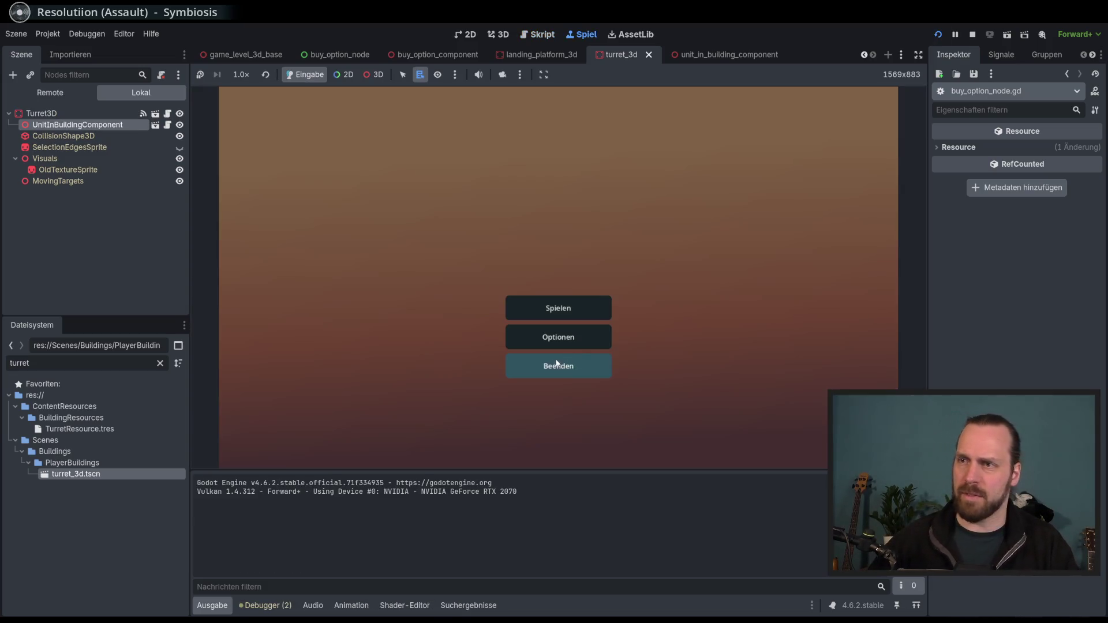
{"action": "left_click", "coordinate": [537, 308]}
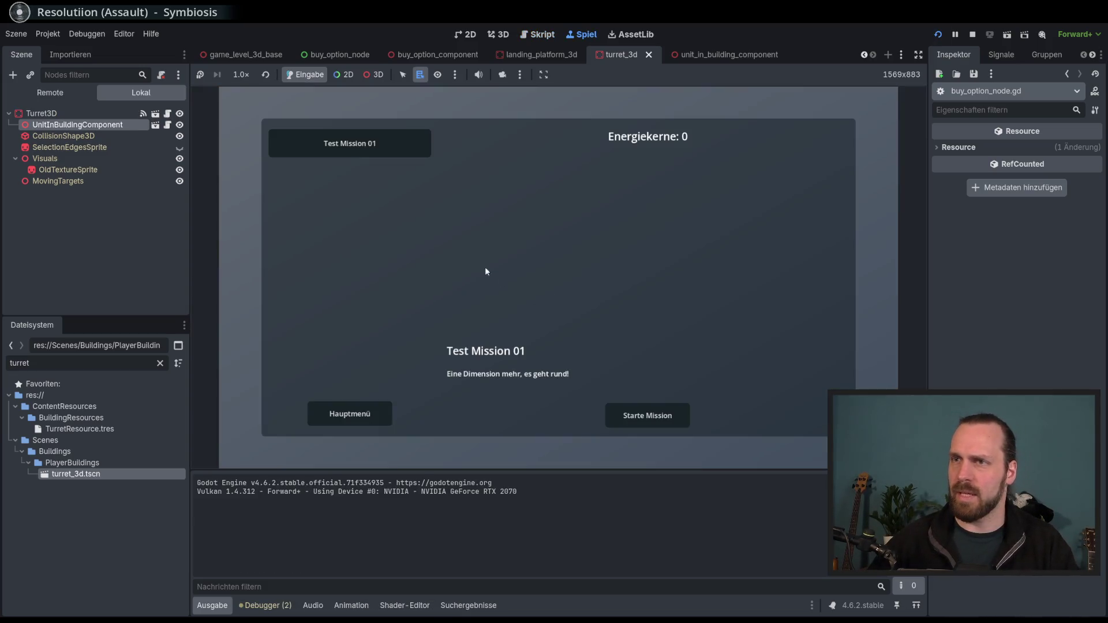
{"action": "left_click", "coordinate": [646, 416]}
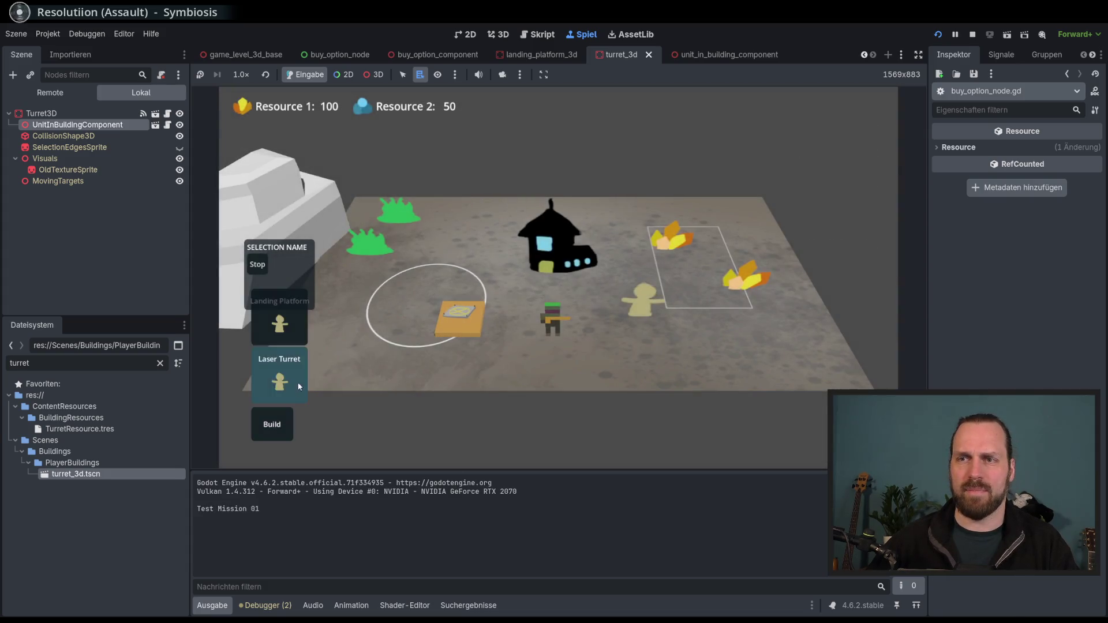
{"action": "left_click", "coordinate": [299, 386]}
{"action": "left_click", "coordinate": [540, 346]}
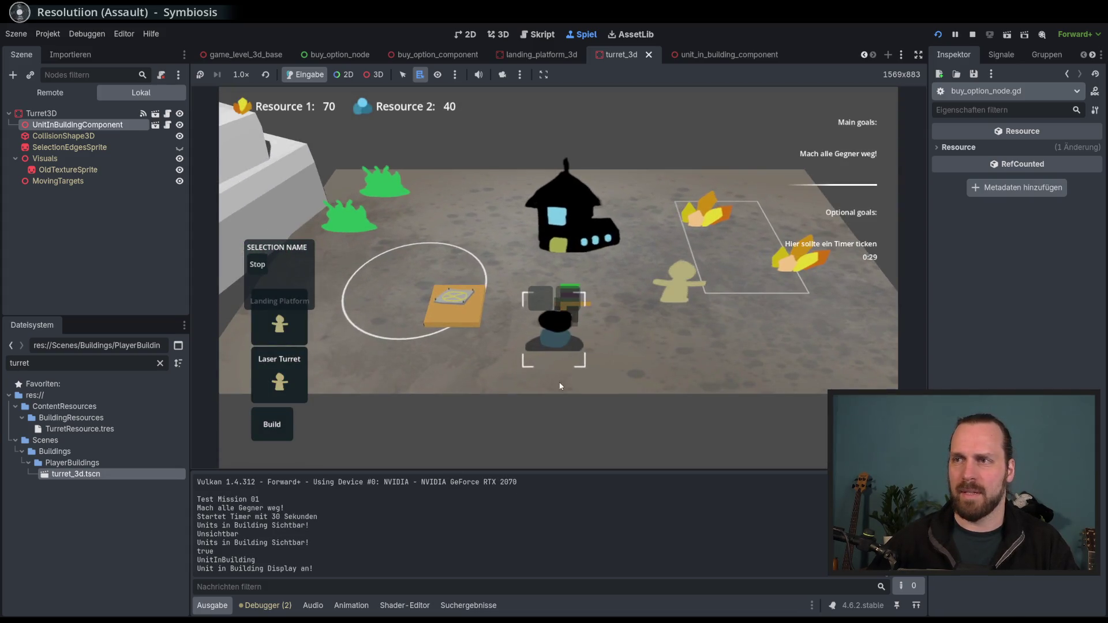
Zoom the camera in and out around the turret to check the unit slots follow, then stop the game
{"action": "scroll", "coordinate": [594, 351], "scroll_direction": "down", "scroll_amount": 5}
{"action": "scroll", "coordinate": [591, 352], "scroll_direction": "up", "scroll_amount": 4}
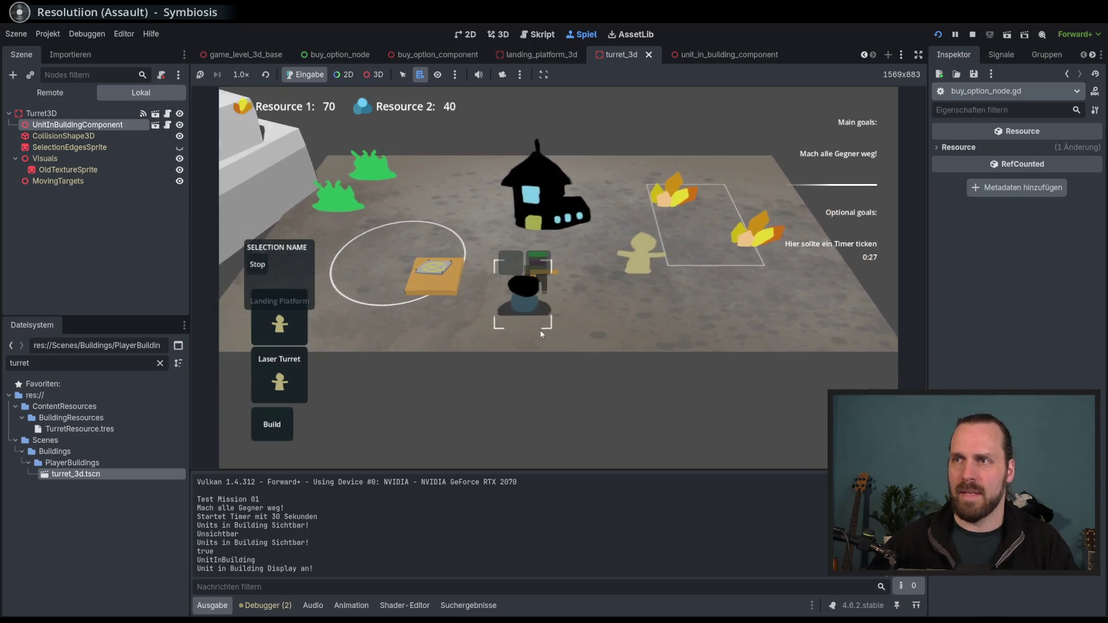
{"action": "scroll", "coordinate": [541, 334], "scroll_direction": "down", "scroll_amount": 4}
{"action": "scroll", "coordinate": [463, 370], "scroll_direction": "up", "scroll_amount": 4}
{"action": "scroll", "coordinate": [435, 379], "scroll_direction": "down", "scroll_amount": 2}
{"action": "scroll", "coordinate": [465, 358], "scroll_direction": "up", "scroll_amount": 3}
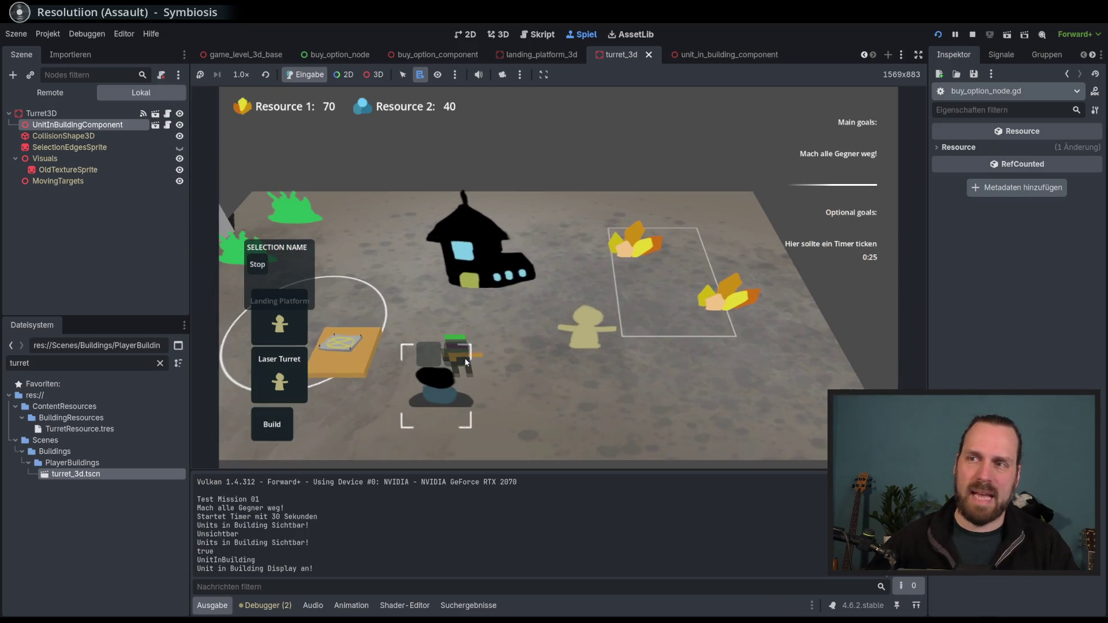
{"action": "scroll", "coordinate": [545, 347], "scroll_direction": "down", "scroll_amount": 4}
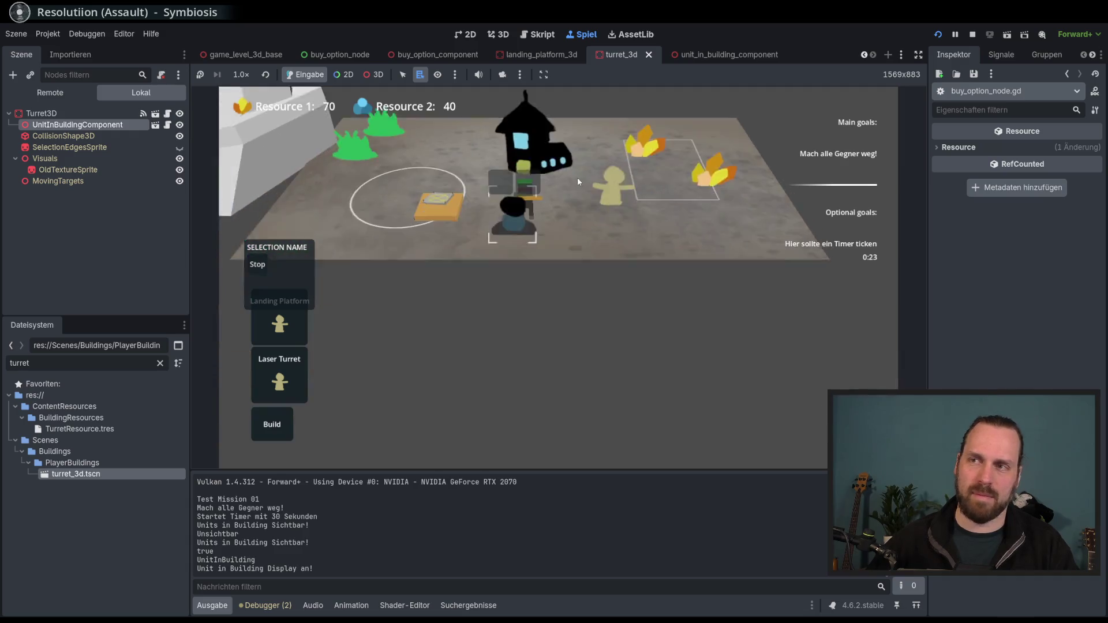
{"action": "scroll", "coordinate": [580, 357], "scroll_direction": "up", "scroll_amount": 4}
{"action": "scroll", "coordinate": [600, 268], "scroll_direction": "down", "scroll_amount": 2}
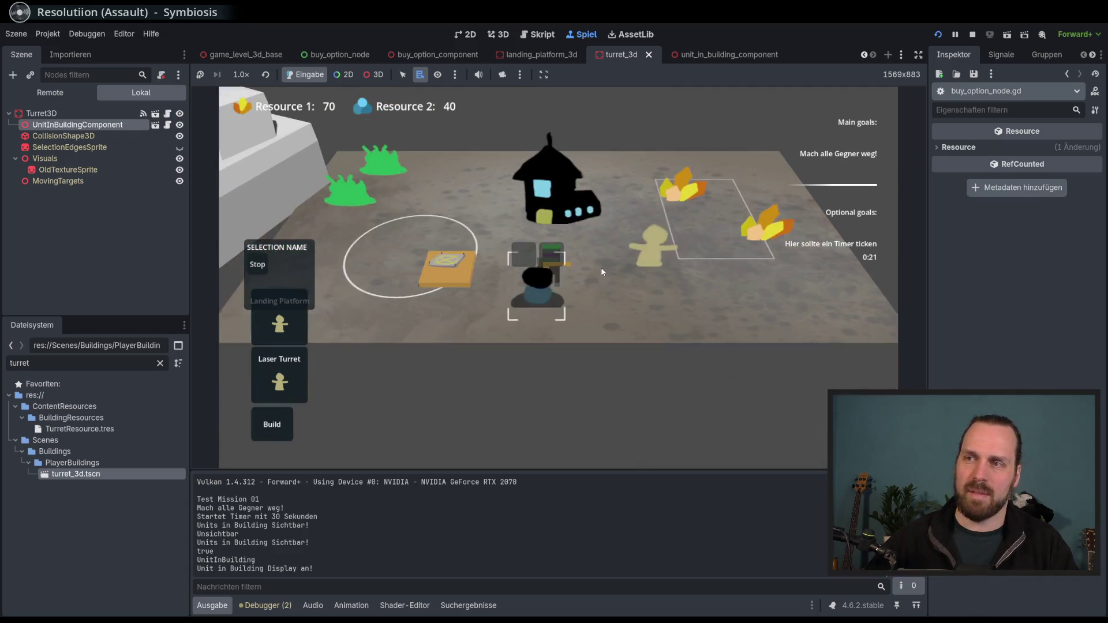
{"action": "scroll", "coordinate": [601, 267], "scroll_direction": "down", "scroll_amount": 3}
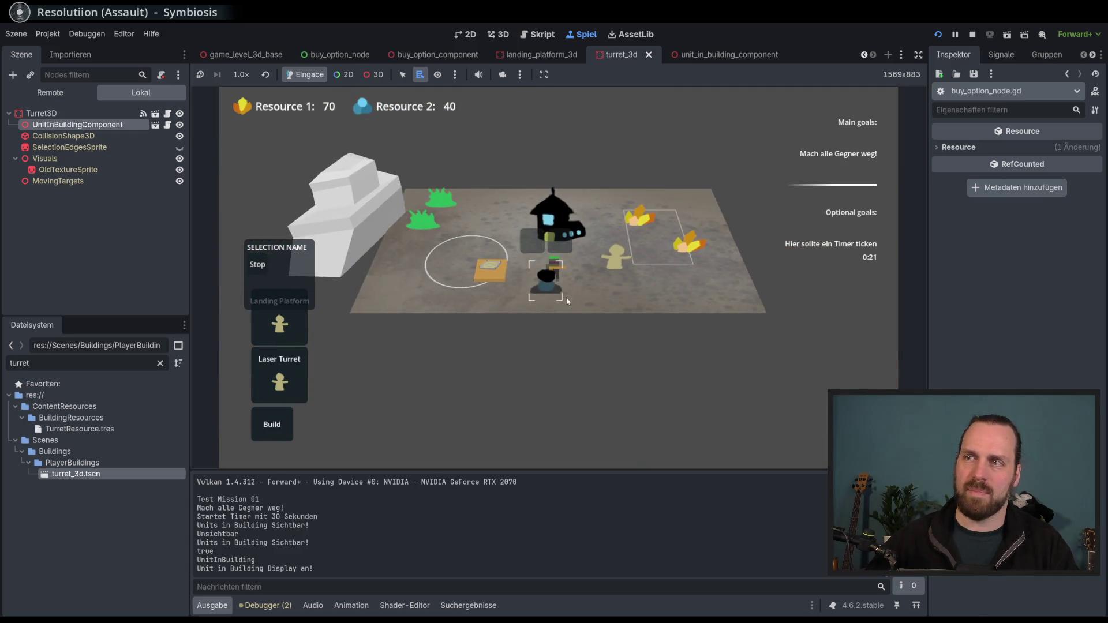
{"action": "scroll", "coordinate": [556, 359], "scroll_direction": "up", "scroll_amount": 2}
{"action": "scroll", "coordinate": [541, 319], "scroll_direction": "down", "scroll_amount": 2}
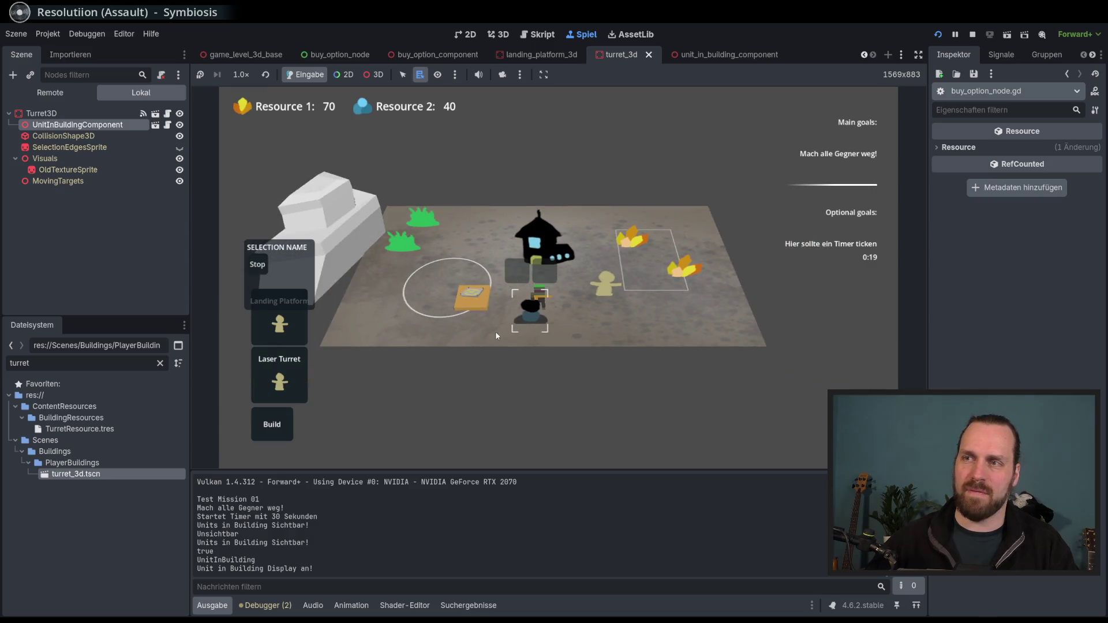
{"action": "scroll", "coordinate": [511, 341], "scroll_direction": "up", "scroll_amount": 2}
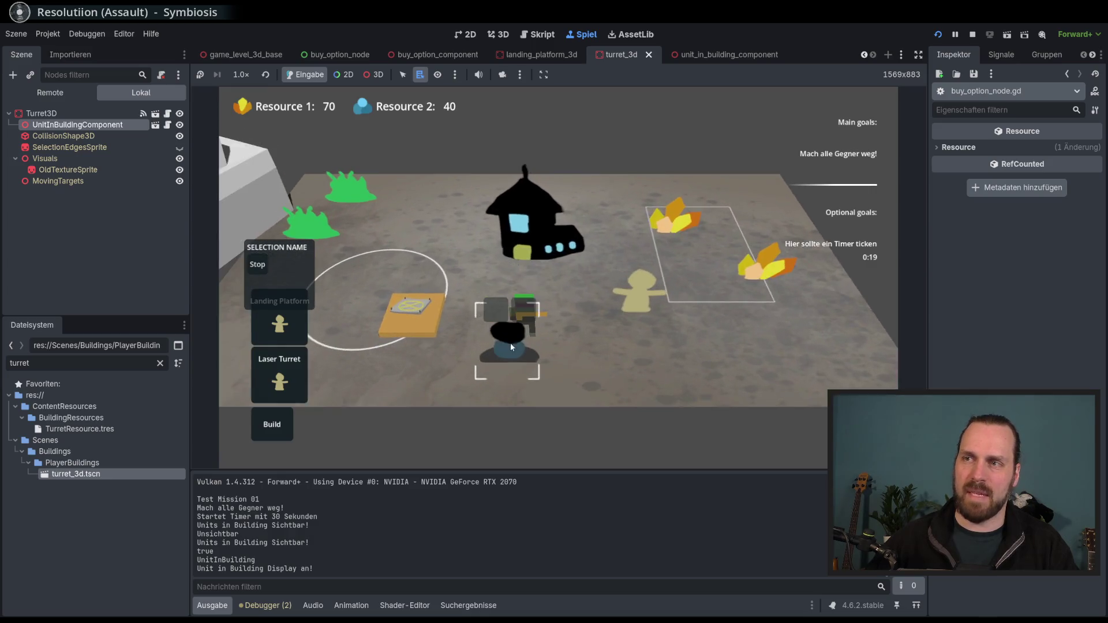
{"action": "scroll", "coordinate": [511, 332], "scroll_direction": "down", "scroll_amount": 2}
{"action": "scroll", "coordinate": [513, 320], "scroll_direction": "up", "scroll_amount": 3}
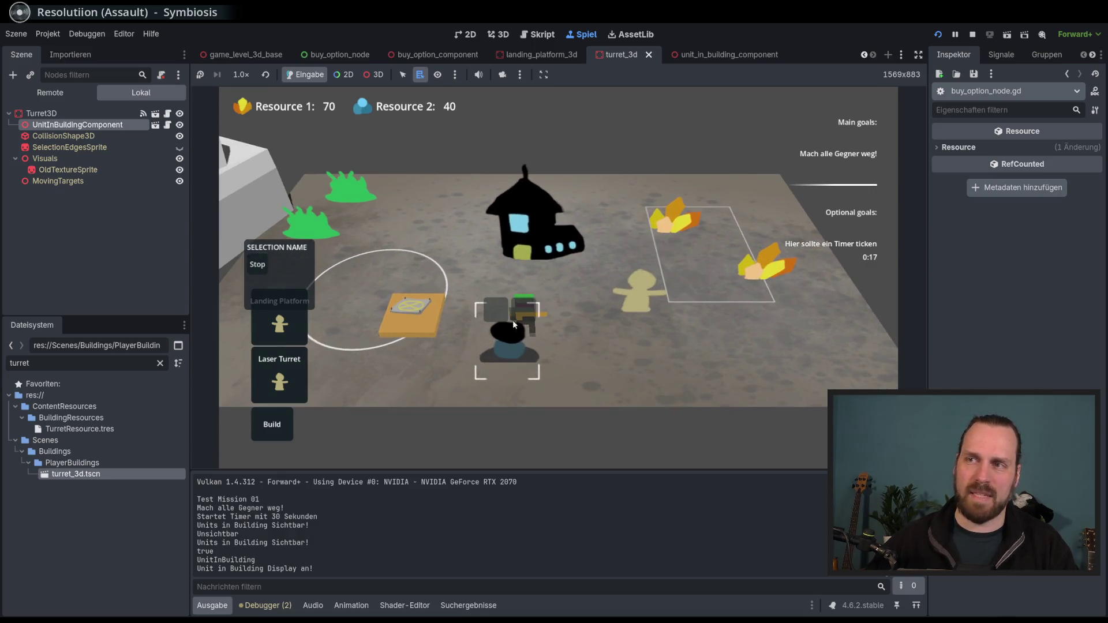
{"action": "scroll", "coordinate": [548, 338], "scroll_direction": "down", "scroll_amount": 3}
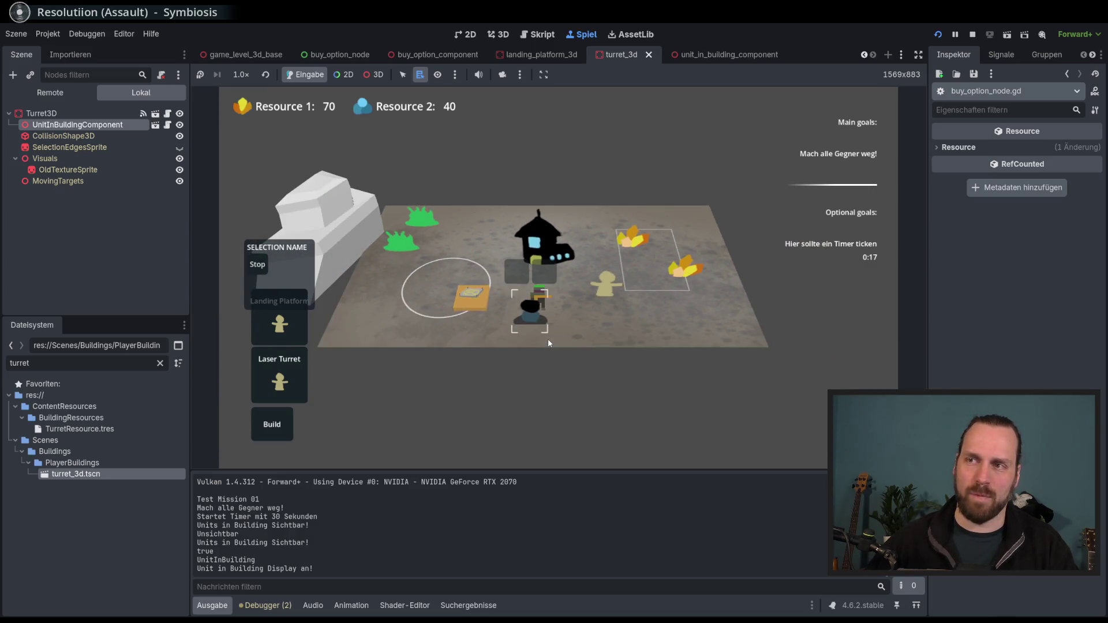
{"action": "scroll", "coordinate": [548, 338], "scroll_direction": "up", "scroll_amount": 3}
{"action": "scroll", "coordinate": [534, 334], "scroll_direction": "down", "scroll_amount": 3}
{"action": "scroll", "coordinate": [534, 337], "scroll_direction": "up", "scroll_amount": 2}
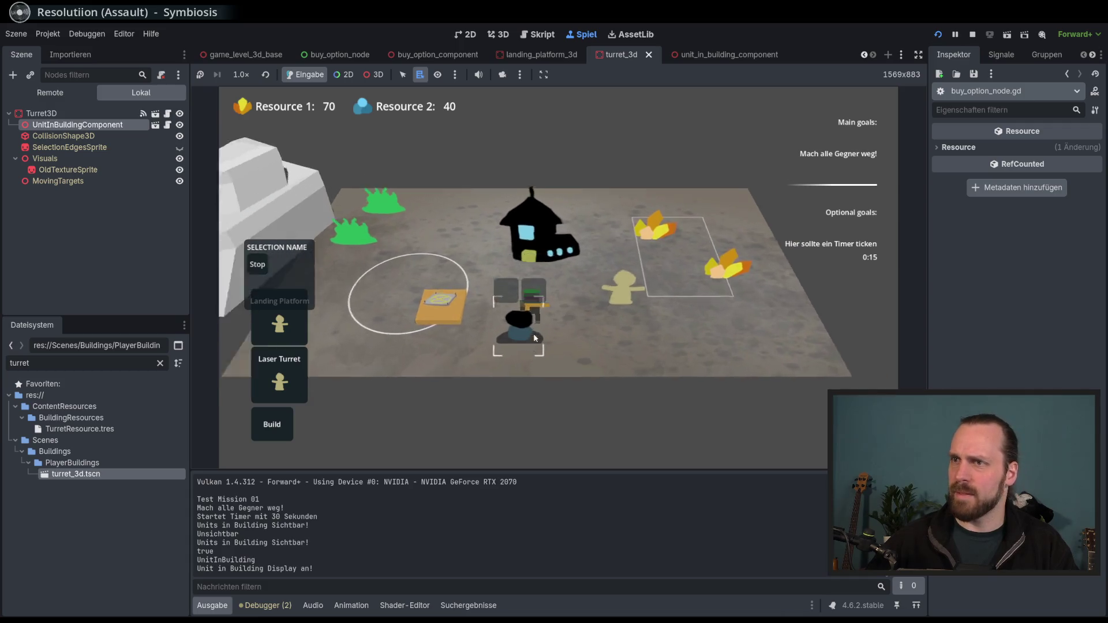
{"action": "scroll", "coordinate": [533, 333], "scroll_direction": "down", "scroll_amount": 3}
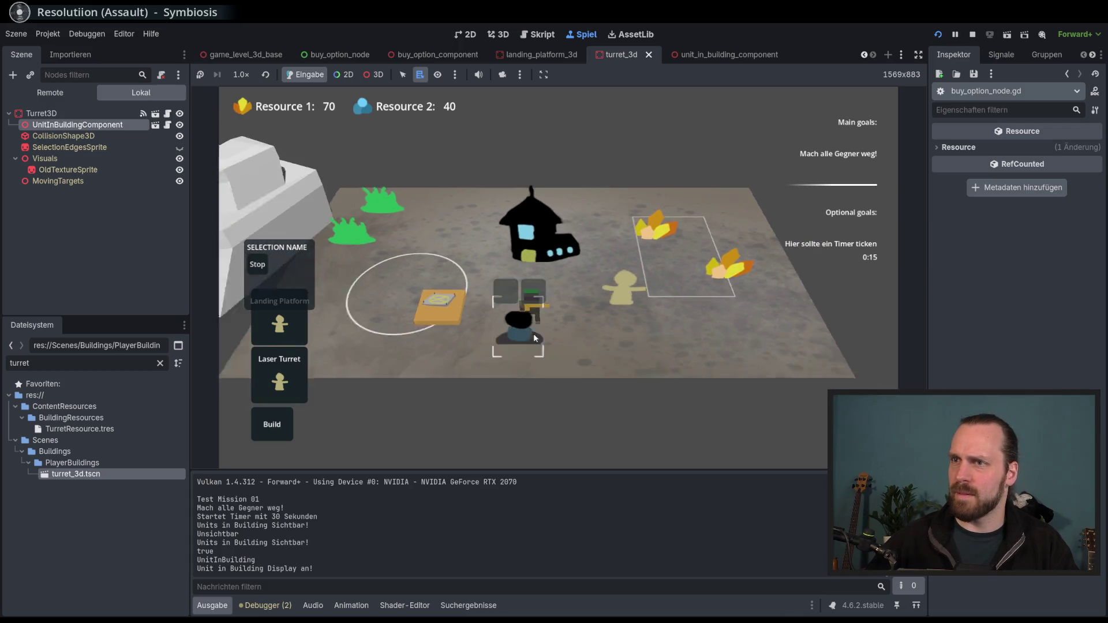
{"action": "scroll", "coordinate": [519, 324], "scroll_direction": "up", "scroll_amount": 3}
{"action": "scroll", "coordinate": [599, 227], "scroll_direction": "down", "scroll_amount": 2}
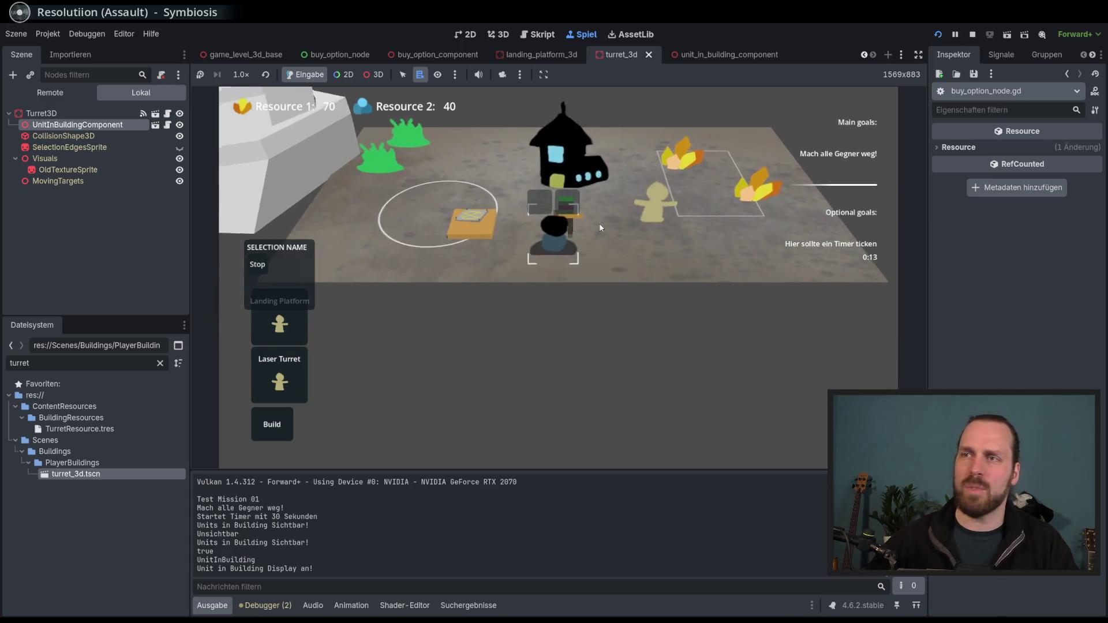
{"action": "scroll", "coordinate": [512, 351], "scroll_direction": "up", "scroll_amount": 2}
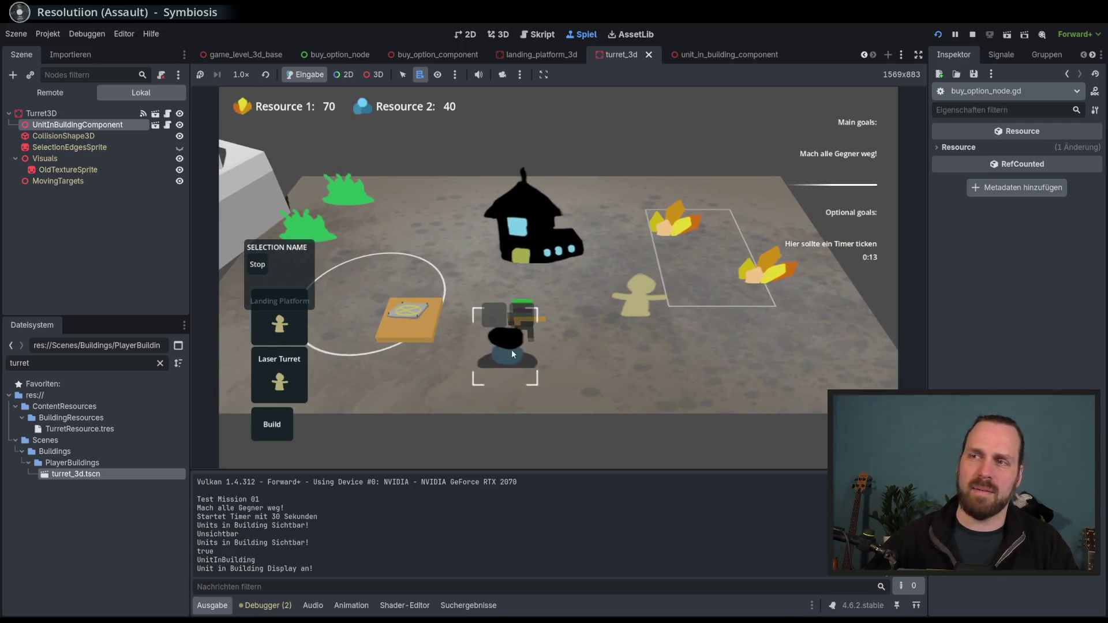
{"action": "scroll", "coordinate": [514, 352], "scroll_direction": "down", "scroll_amount": 3}
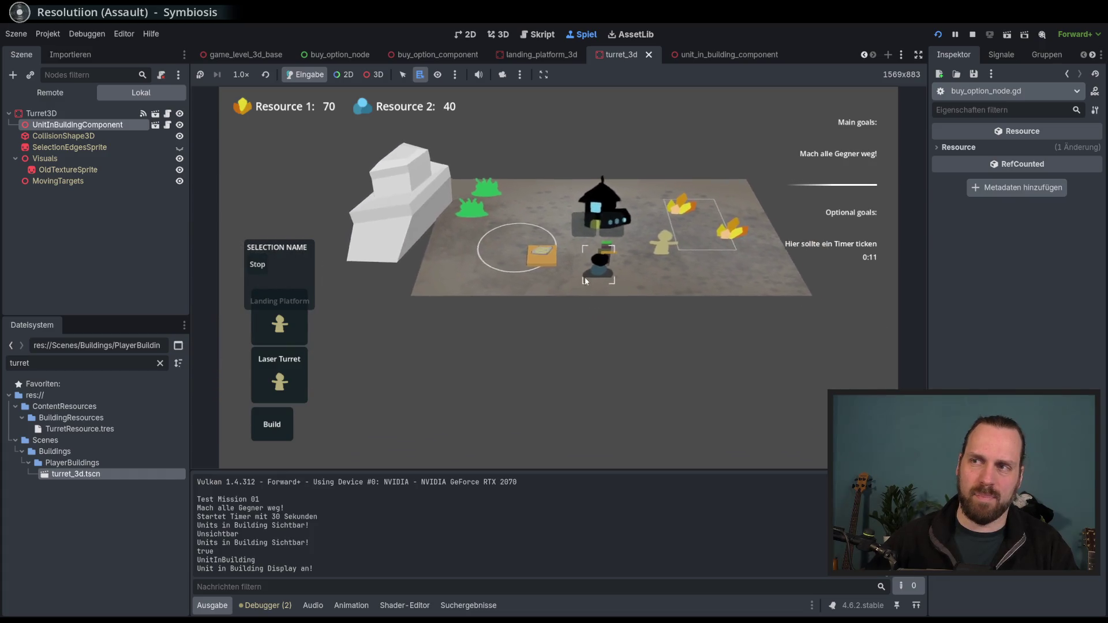
{"action": "scroll", "coordinate": [584, 277], "scroll_direction": "up", "scroll_amount": 2}
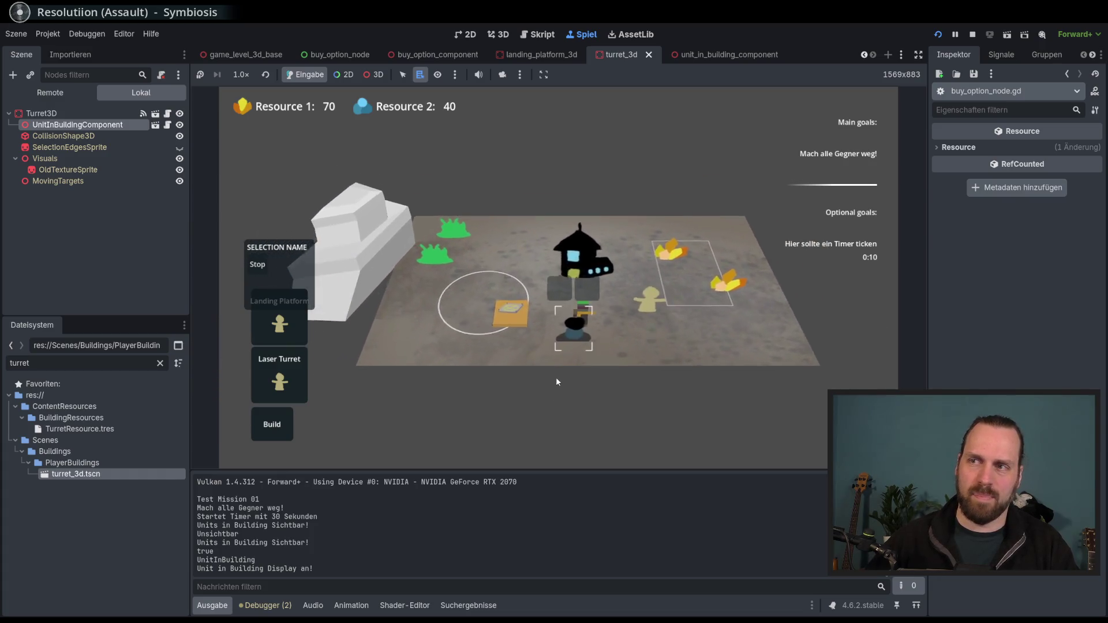
{"action": "scroll", "coordinate": [562, 378], "scroll_direction": "up", "scroll_amount": 3}
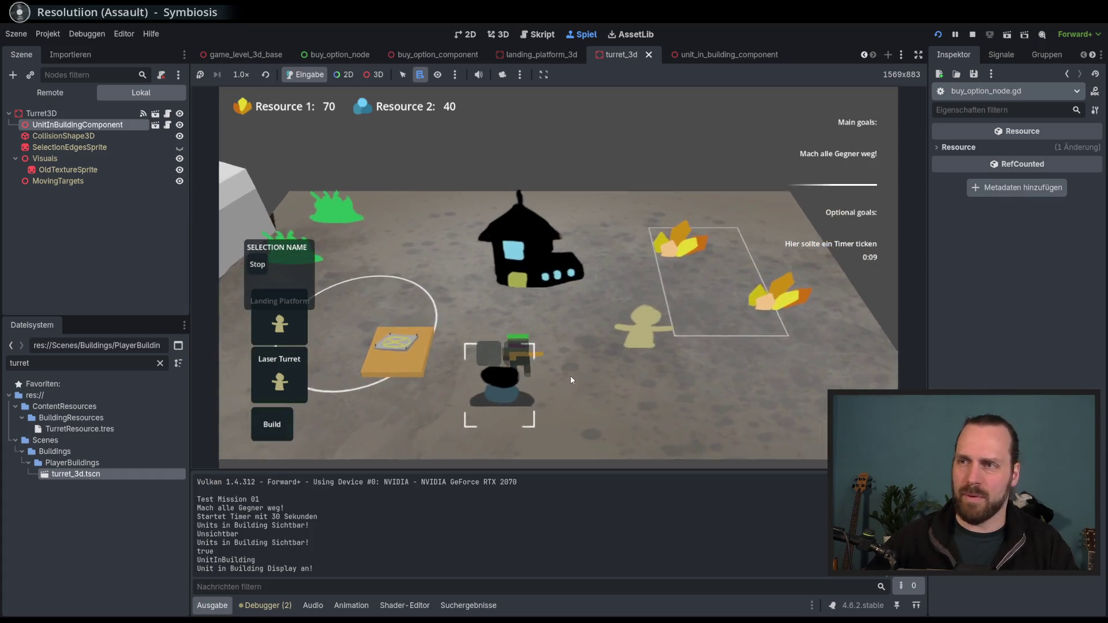
{"action": "scroll", "coordinate": [569, 376], "scroll_direction": "down", "scroll_amount": 3}
{"action": "scroll", "coordinate": [548, 387], "scroll_direction": "up", "scroll_amount": 4}
{"action": "key", "text": "F8"}
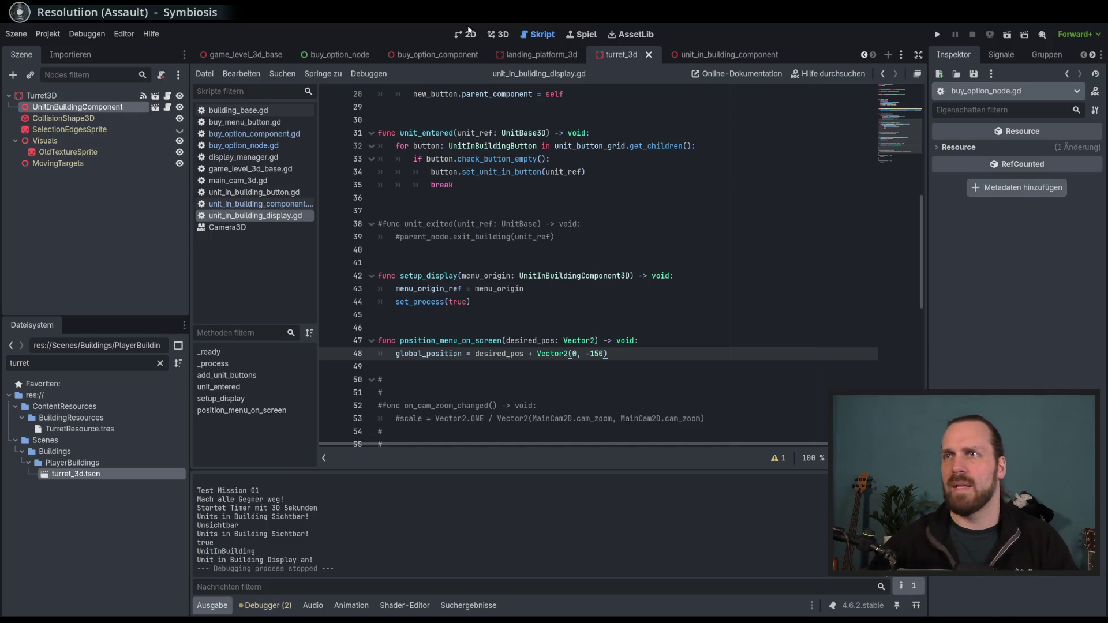
Raise UnitInBuildingComponent about 2.4 units above the turret and save the turret_3d scene
{"action": "left_click", "coordinate": [497, 34]}
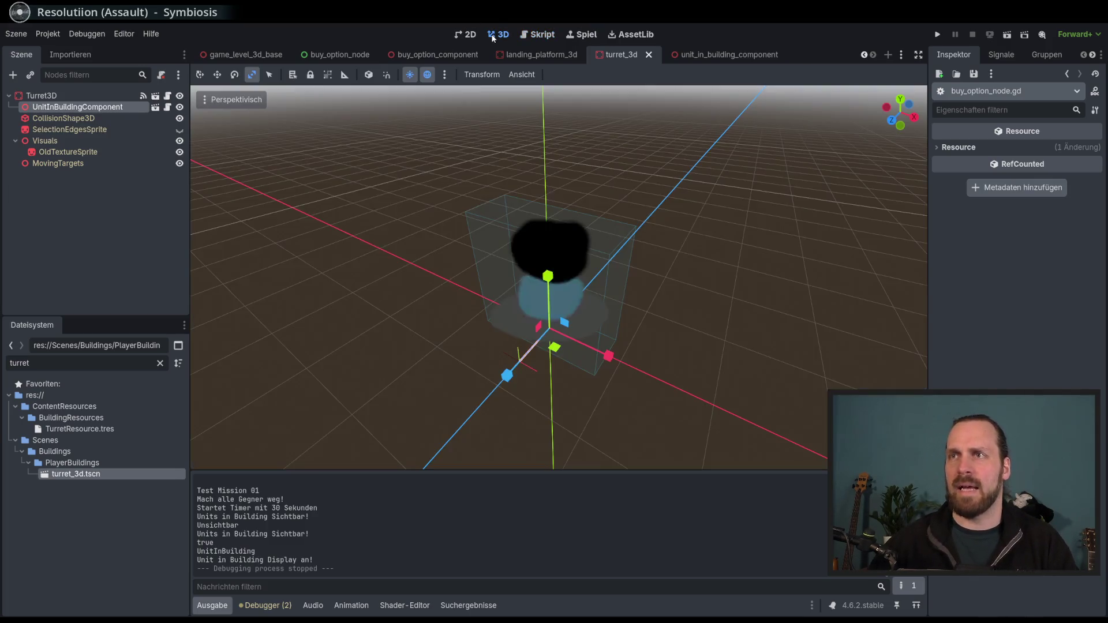
{"action": "left_click", "coordinate": [76, 107]}
{"action": "scroll", "coordinate": [506, 276], "scroll_direction": "down", "scroll_amount": 4}
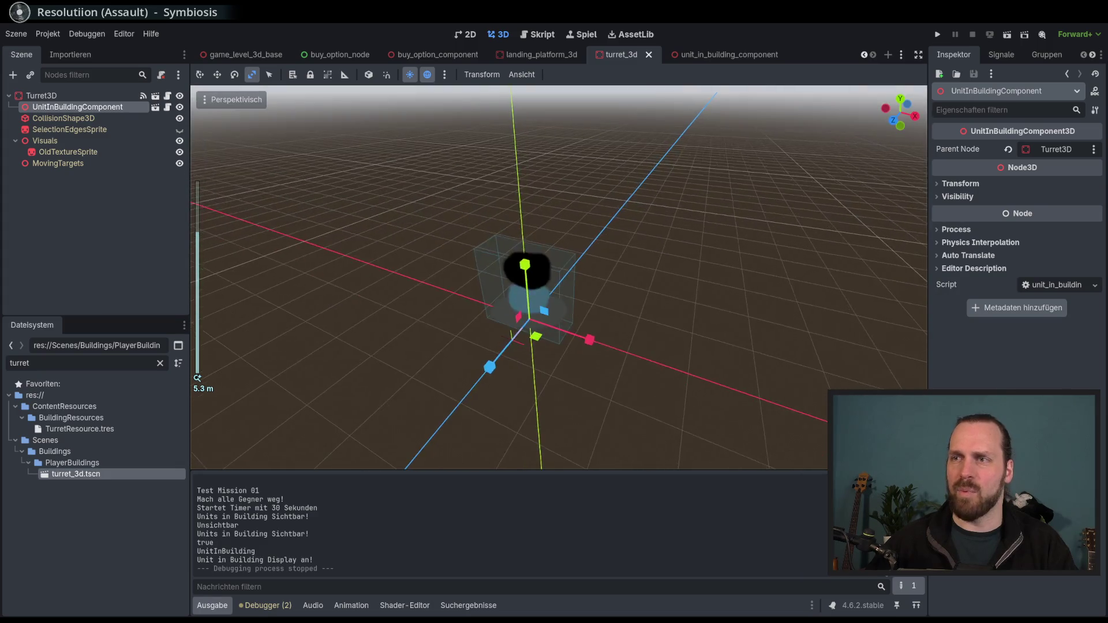
{"action": "left_click", "coordinate": [217, 74]}
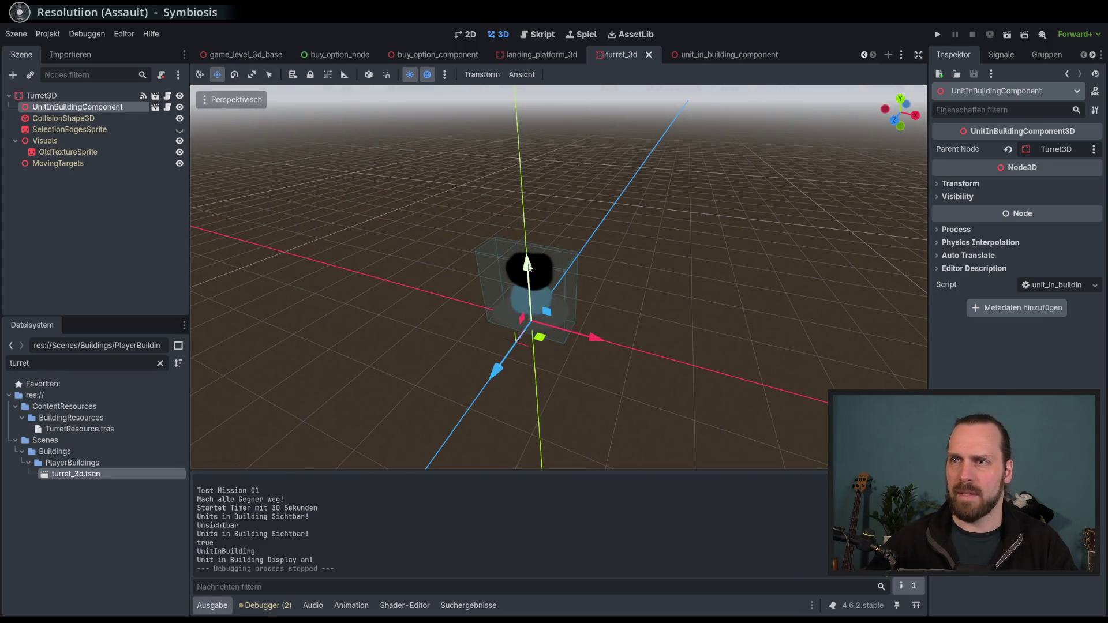
{"action": "left_click_drag", "start_coordinate": [528, 266], "coordinate": [510, 104]}
{"action": "left_click_drag", "start_coordinate": [511, 105], "coordinate": [513, 109]}
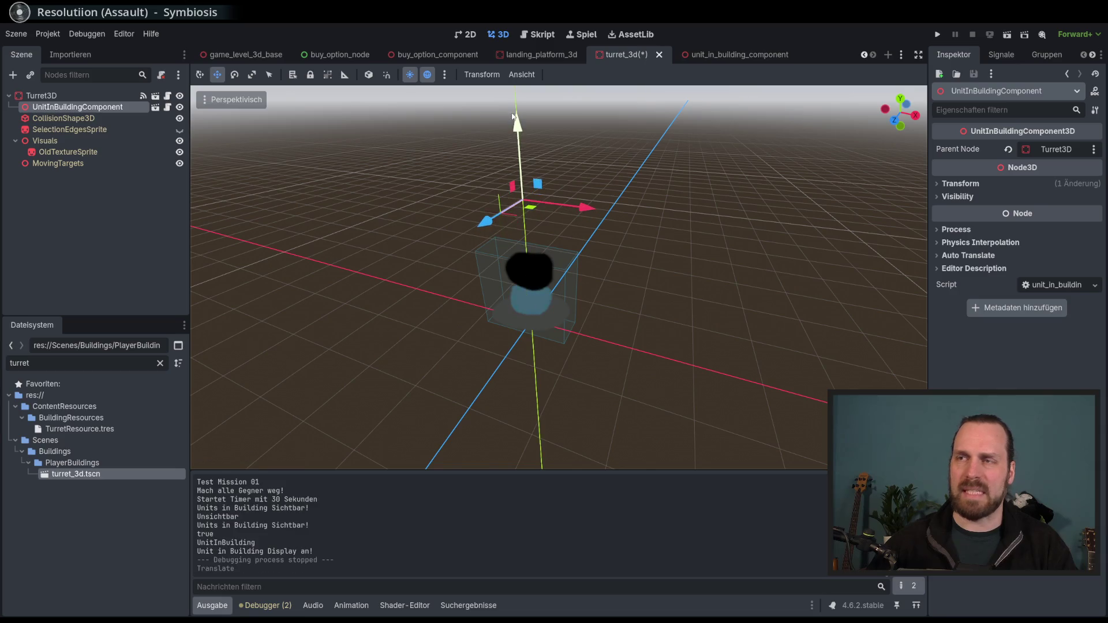
{"action": "mouse_move", "coordinate": [643, 287]}
{"action": "left_mouse_down"}
{"action": "mouse_move", "coordinate": [689, 279]}
{"action": "mouse_move", "coordinate": [649, 294]}
{"action": "left_mouse_up"}
{"action": "key", "text": "ctrl+s"}
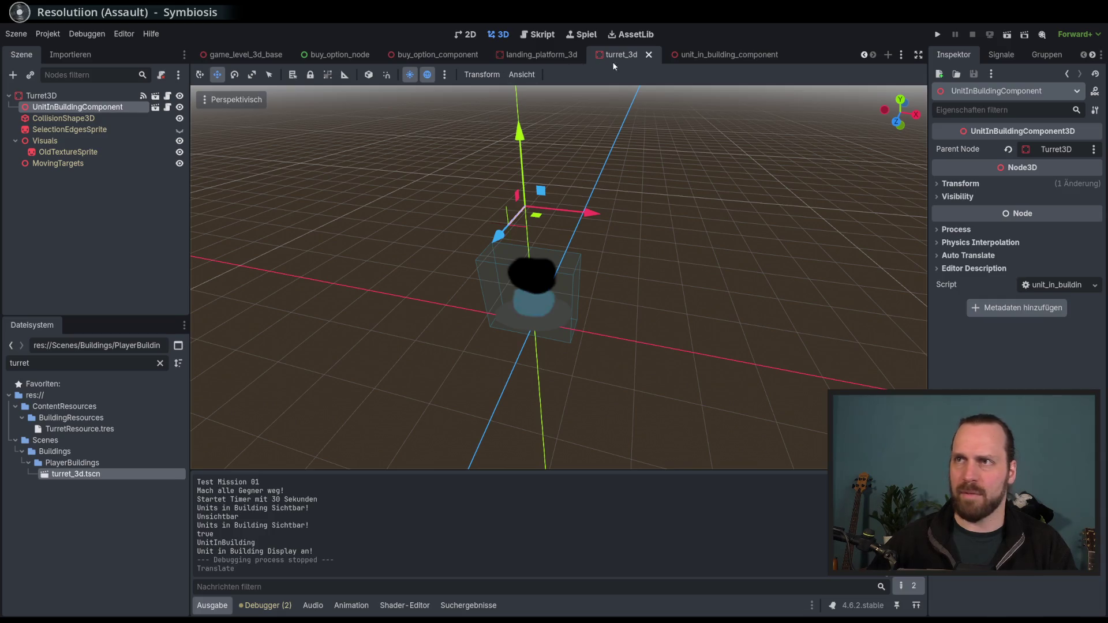
Delete the -150 Vector2 offset on line 48 and relaunch the game
{"action": "left_click", "coordinate": [540, 34]}
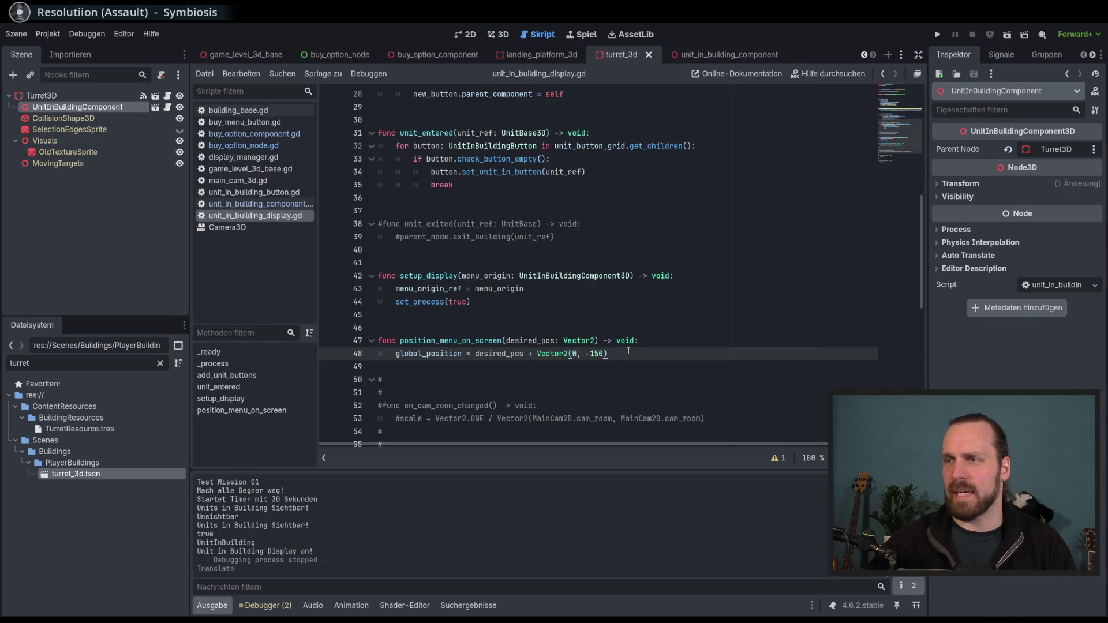
{"action": "left_click_drag", "start_coordinate": [628, 353], "coordinate": [524, 353]}
{"action": "key", "text": "BackSpace"}
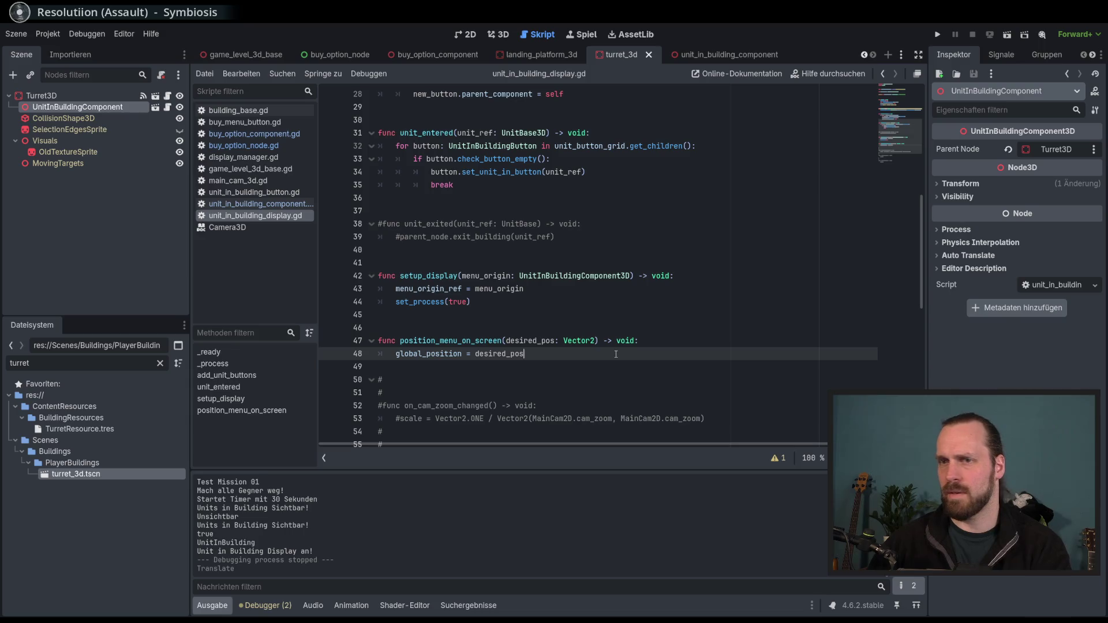
{"action": "key", "text": "F5"}
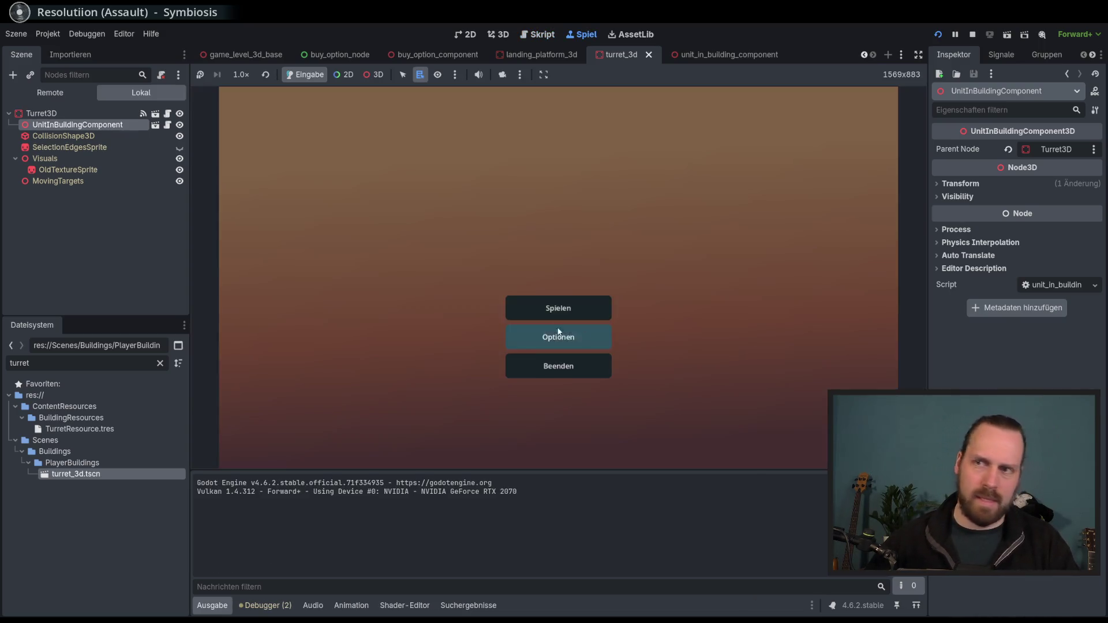
Start a new game, launch the test mission, and place a Laser Turret
{"action": "left_click", "coordinate": [556, 308]}
{"action": "left_click", "coordinate": [601, 382]}
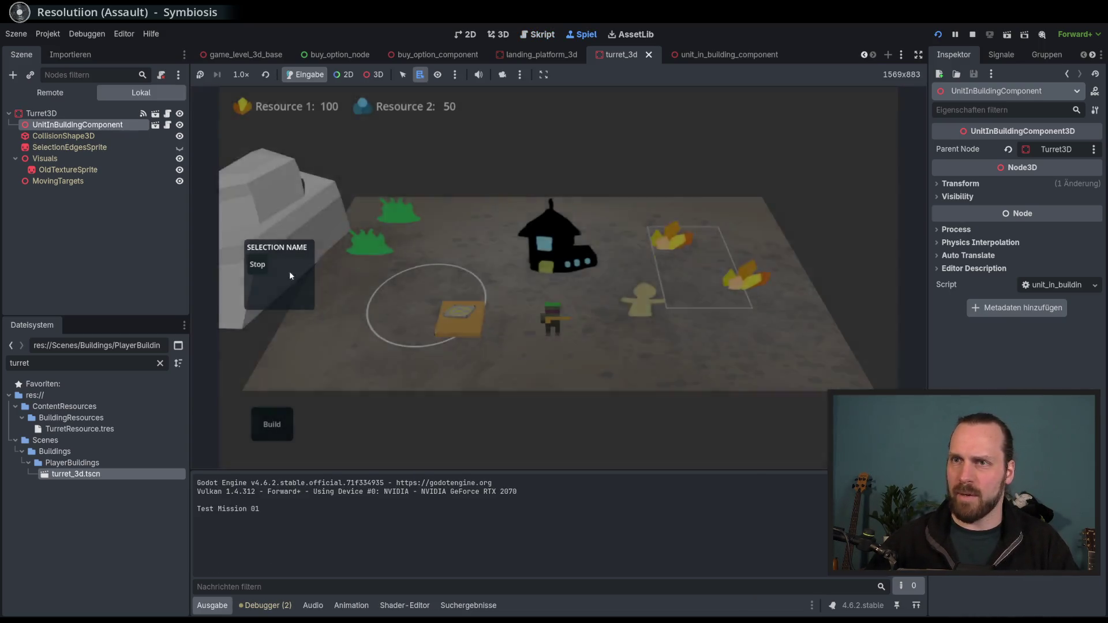
{"action": "left_click", "coordinate": [271, 424]}
{"action": "left_click", "coordinate": [289, 391]}
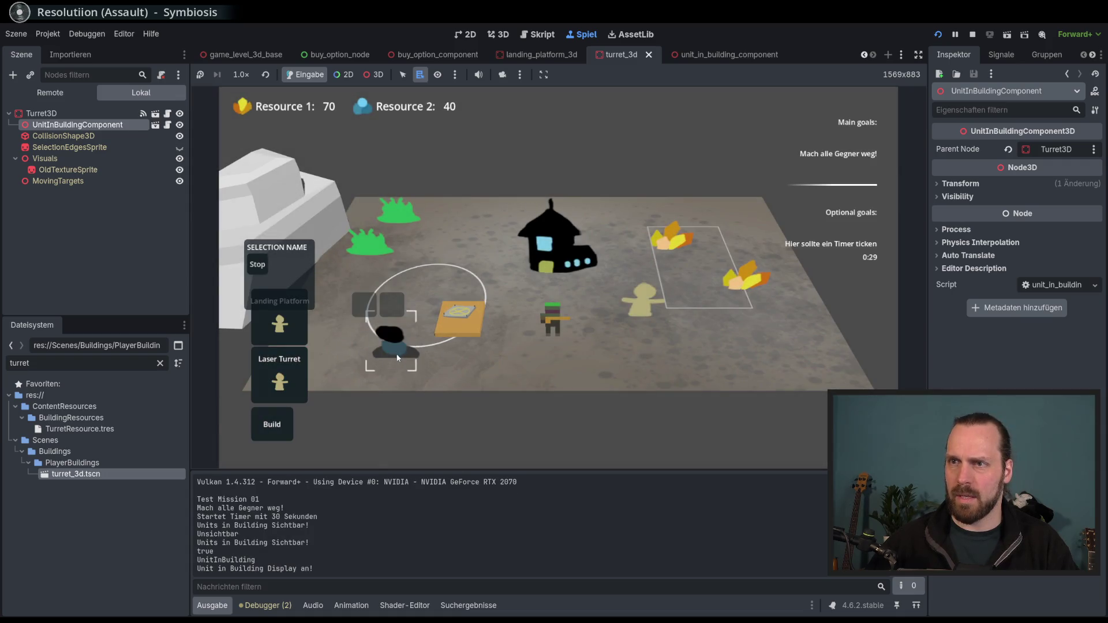
{"action": "scroll", "coordinate": [610, 338], "scroll_direction": "down", "scroll_amount": 3}
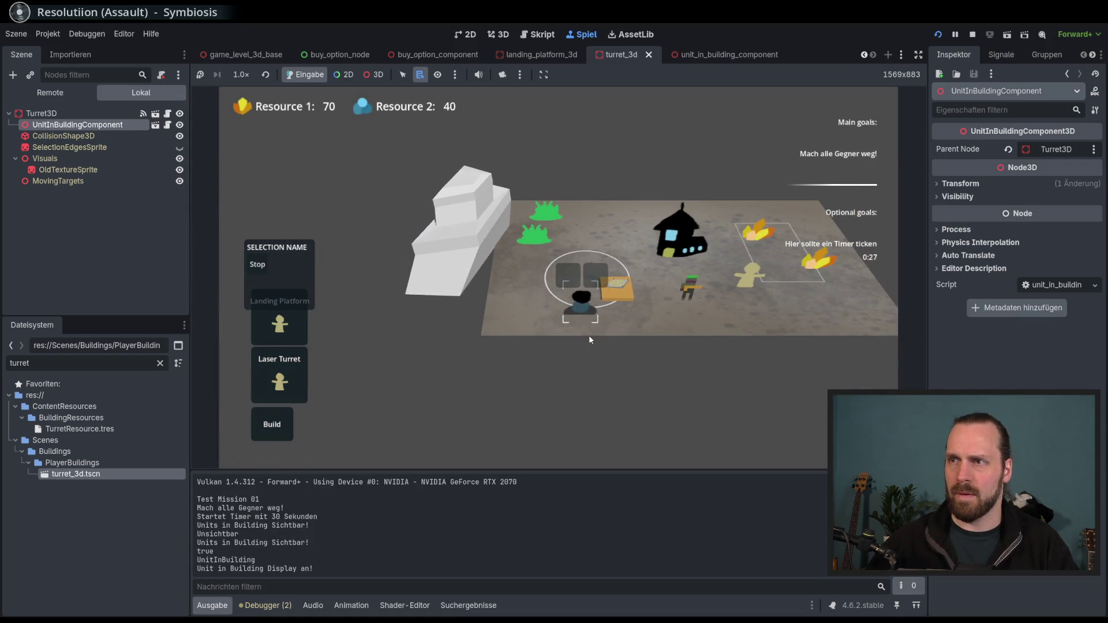
{"action": "scroll", "coordinate": [536, 375], "scroll_direction": "up", "scroll_amount": 2}
{"action": "scroll", "coordinate": [535, 376], "scroll_direction": "down", "scroll_amount": 3}
{"action": "scroll", "coordinate": [494, 472], "scroll_direction": "up", "scroll_amount": 4}
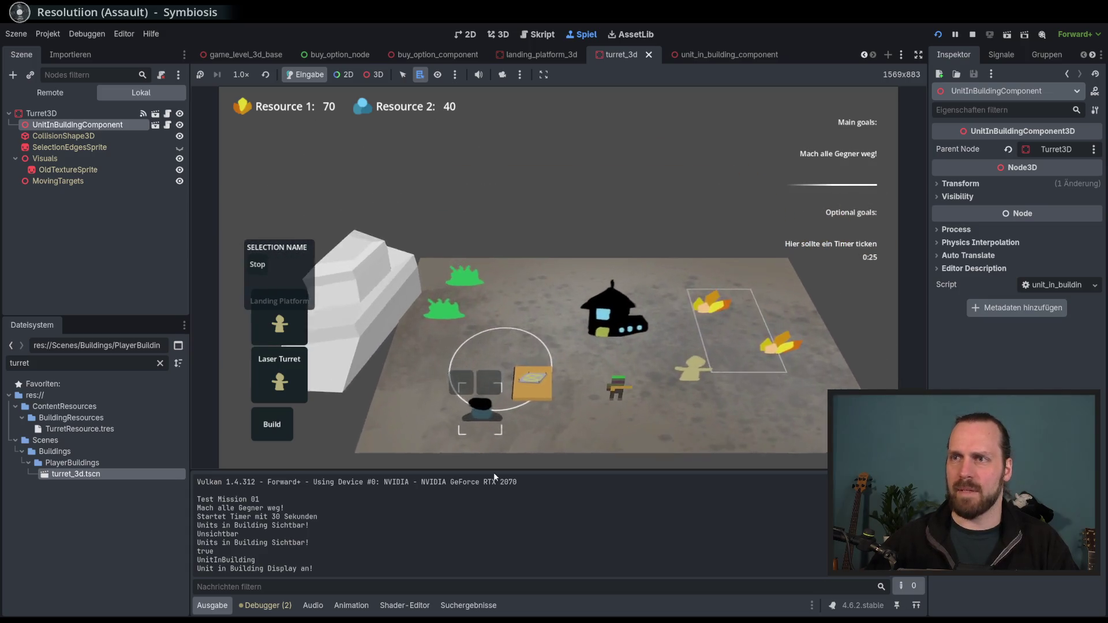
{"action": "scroll", "coordinate": [543, 309], "scroll_direction": "down", "scroll_amount": 2}
{"action": "scroll", "coordinate": [542, 309], "scroll_direction": "up", "scroll_amount": 4}
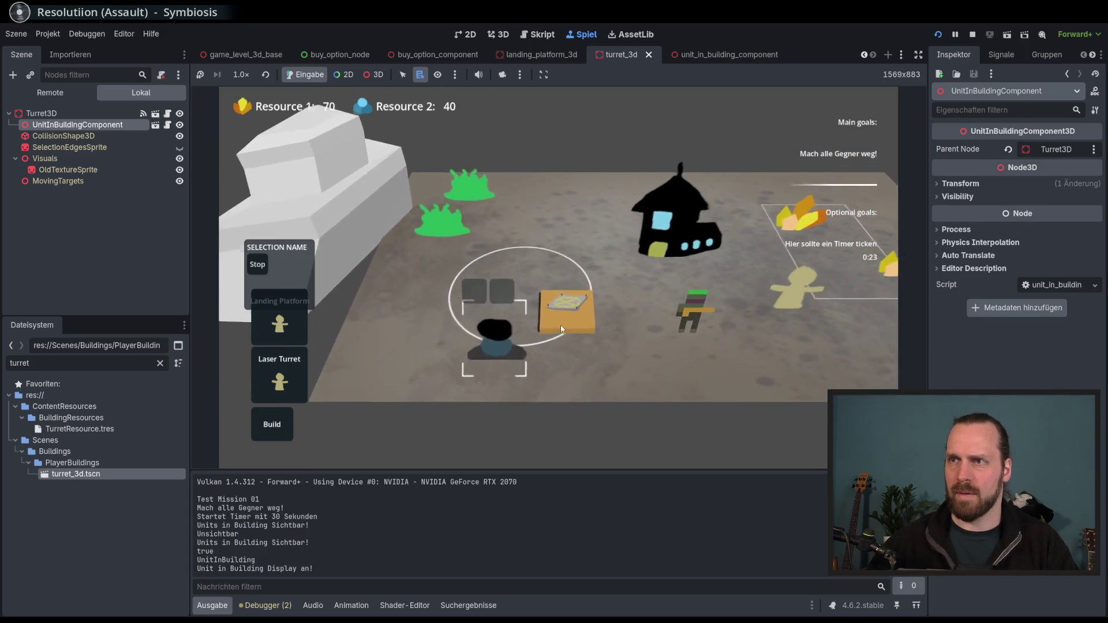
{"action": "scroll", "coordinate": [562, 346], "scroll_direction": "down", "scroll_amount": 3}
{"action": "scroll", "coordinate": [565, 362], "scroll_direction": "up", "scroll_amount": 2}
{"action": "scroll", "coordinate": [546, 360], "scroll_direction": "down", "scroll_amount": 2}
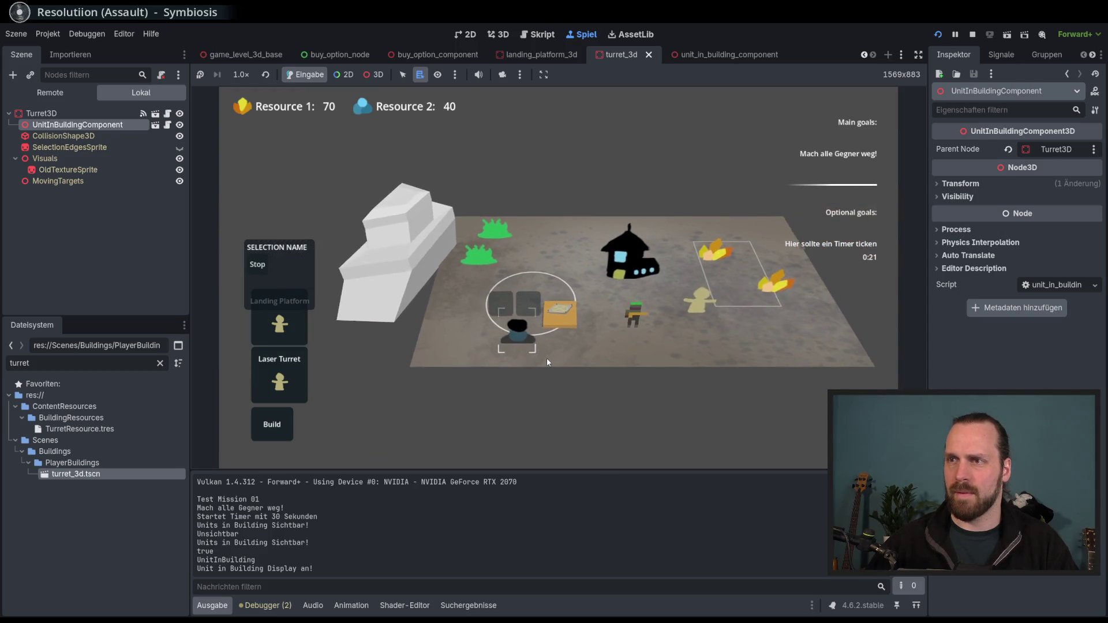
{"action": "scroll", "coordinate": [462, 331], "scroll_direction": "down", "scroll_amount": 2}
{"action": "scroll", "coordinate": [522, 331], "scroll_direction": "up", "scroll_amount": 3}
{"action": "scroll", "coordinate": [494, 348], "scroll_direction": "down", "scroll_amount": 3}
{"action": "scroll", "coordinate": [518, 350], "scroll_direction": "up", "scroll_amount": 3}
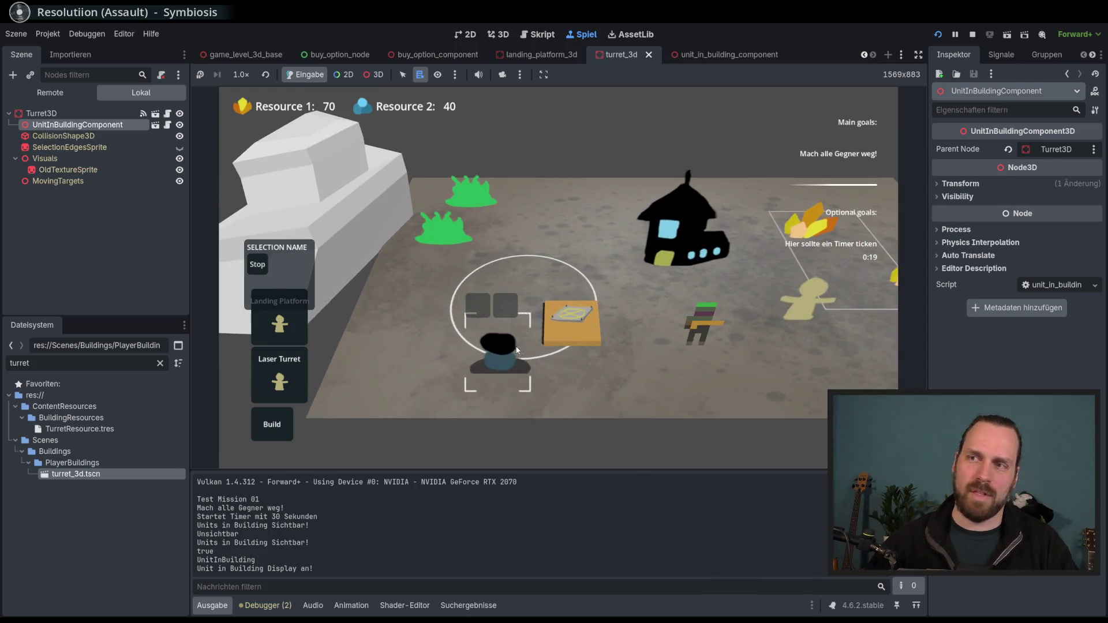
{"action": "scroll", "coordinate": [508, 350], "scroll_direction": "down", "scroll_amount": 3}
{"action": "scroll", "coordinate": [486, 349], "scroll_direction": "up", "scroll_amount": 3}
{"action": "scroll", "coordinate": [490, 348], "scroll_direction": "down", "scroll_amount": 3}
{"action": "scroll", "coordinate": [498, 347], "scroll_direction": "up", "scroll_amount": 3}
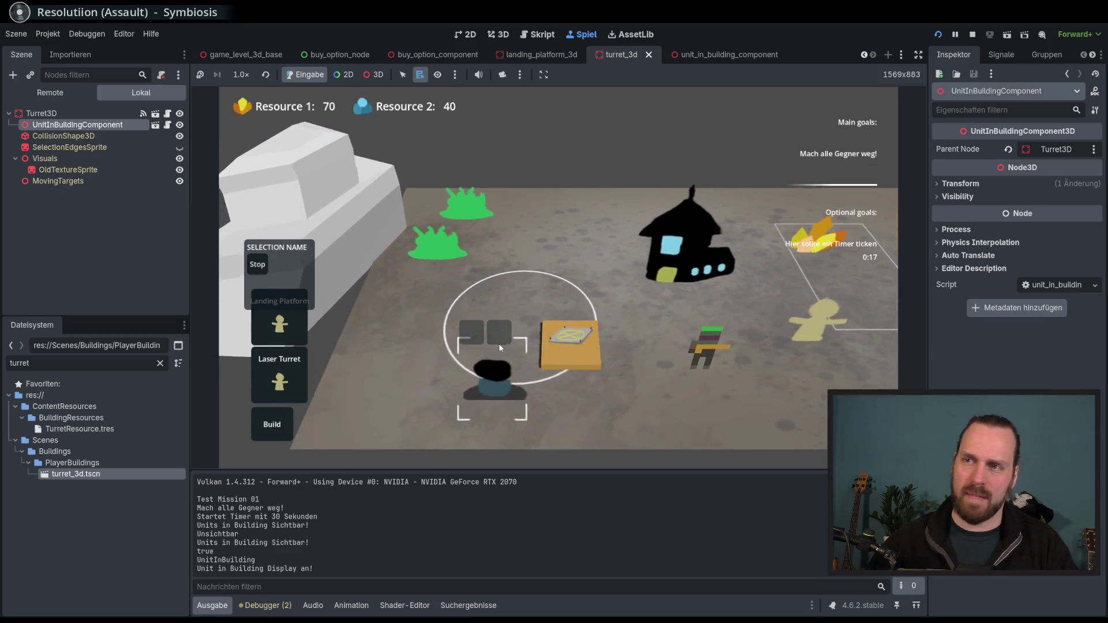
{"action": "scroll", "coordinate": [499, 349], "scroll_direction": "down", "scroll_amount": 3}
{"action": "scroll", "coordinate": [503, 361], "scroll_direction": "up", "scroll_amount": 3}
{"action": "scroll", "coordinate": [506, 370], "scroll_direction": "down", "scroll_amount": 2}
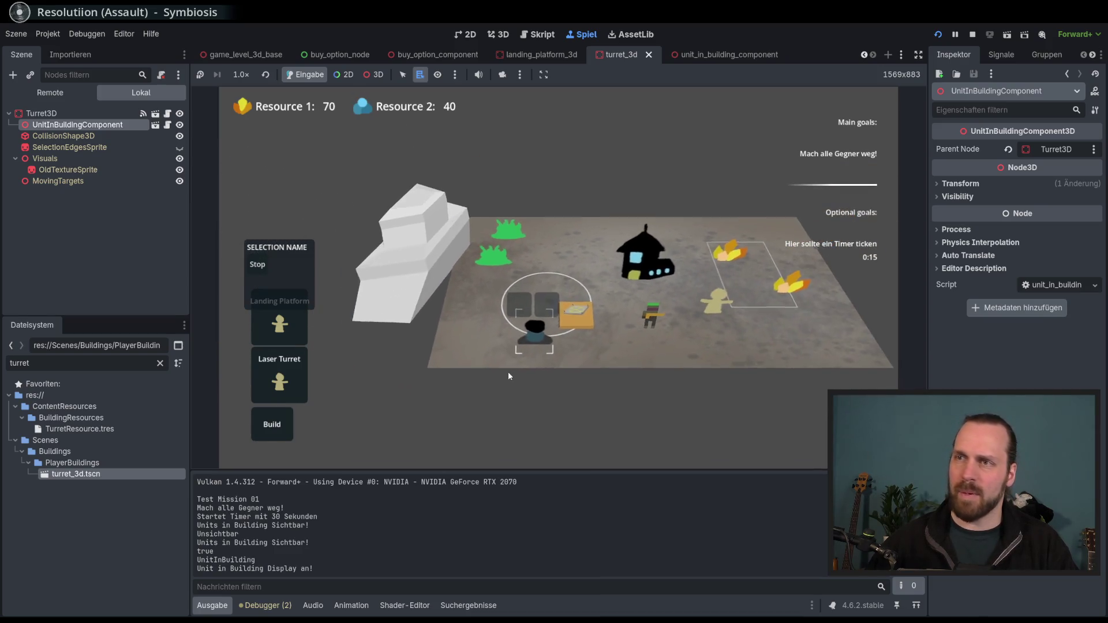
{"action": "scroll", "coordinate": [542, 366], "scroll_direction": "up", "scroll_amount": 3}
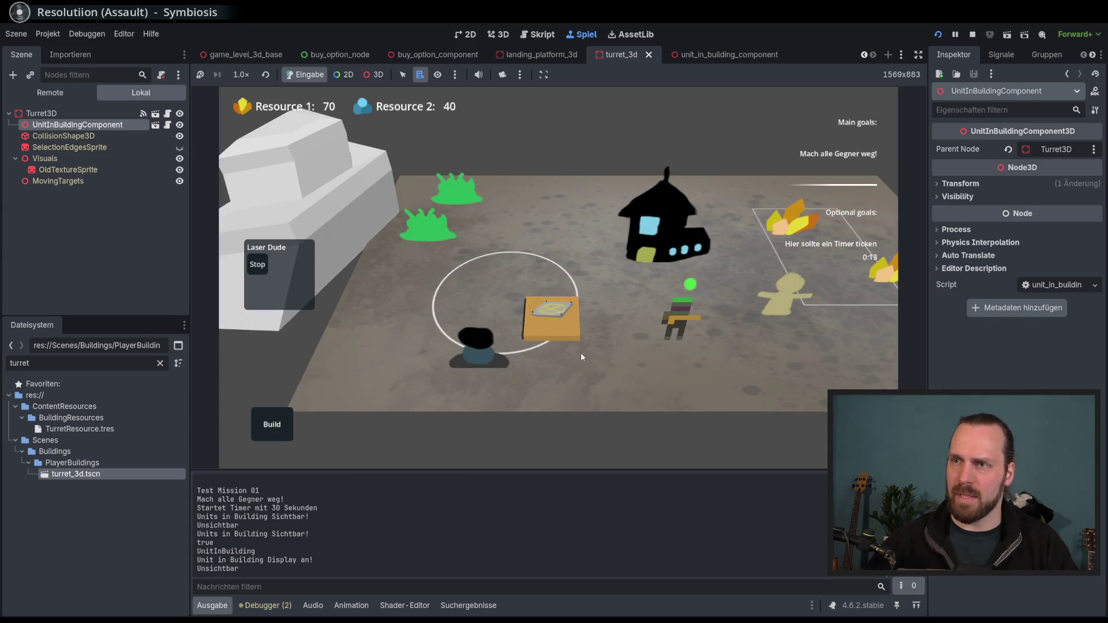
Send Laser Dude into the turret, then click the unit slot above it to eject it
{"action": "right_click", "coordinate": [486, 355]}
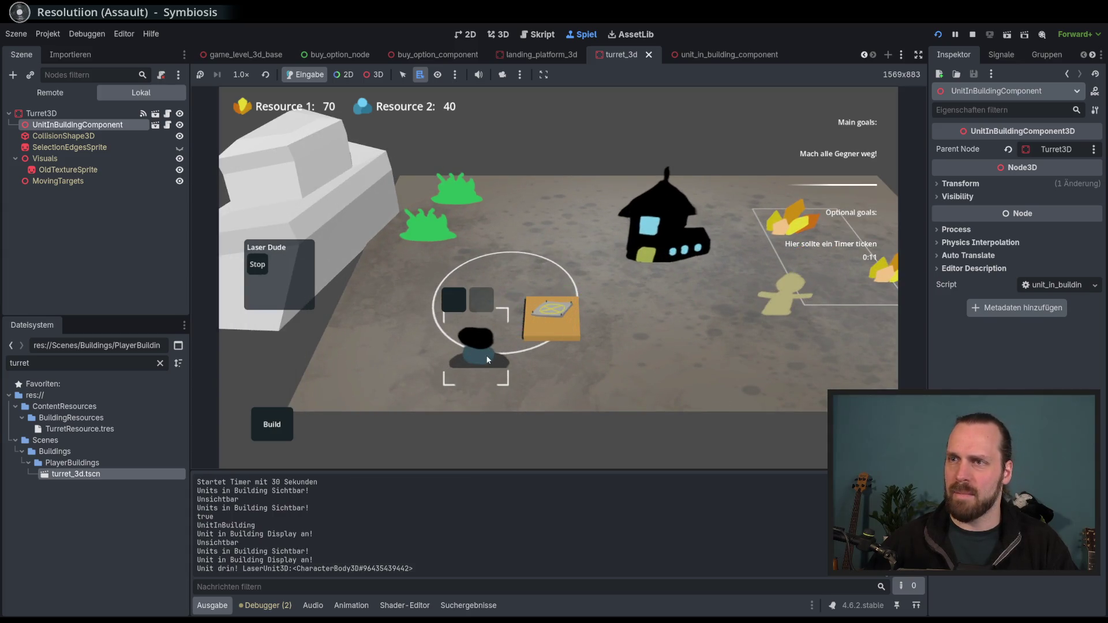
{"action": "scroll", "coordinate": [496, 346], "scroll_direction": "down", "scroll_amount": 3}
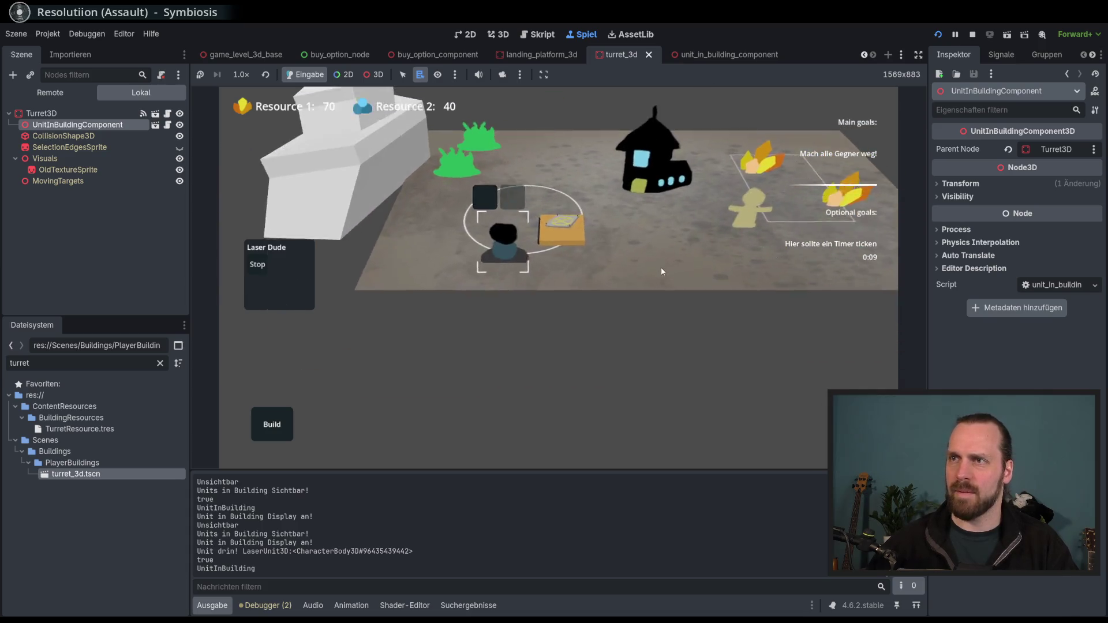
{"action": "left_click", "coordinate": [422, 260]}
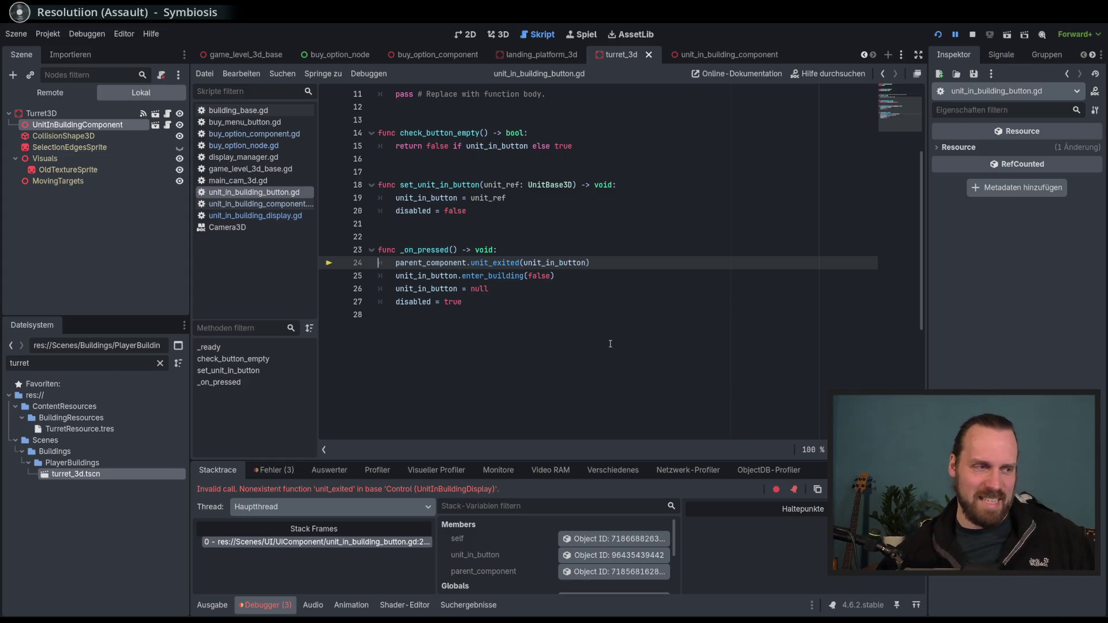
Inspect line 26 of unit_in_building_button.gd and stop the paused debug session
{"action": "left_click", "coordinate": [612, 293]}
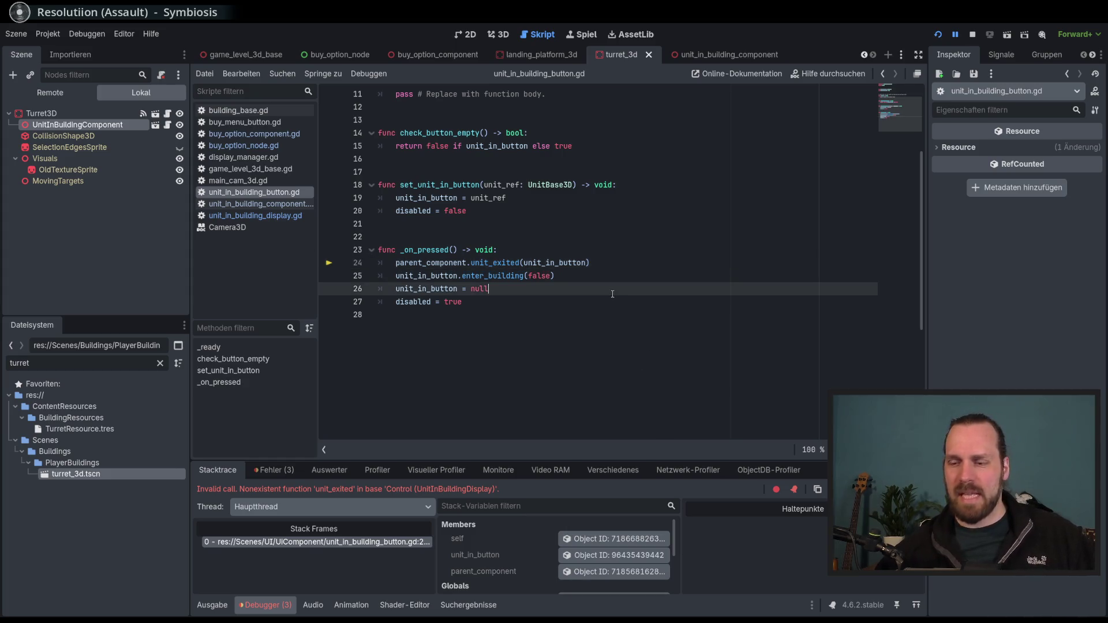
{"action": "left_click", "coordinate": [973, 34]}
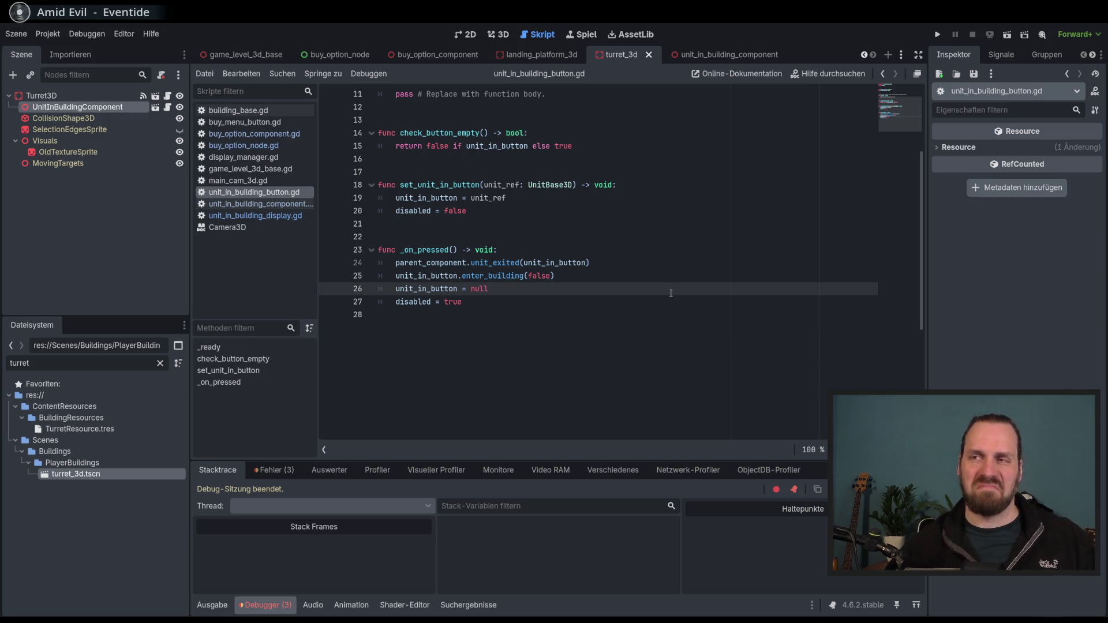
{"action": "scroll", "coordinate": [666, 355], "scroll_direction": "up", "scroll_amount": 3}
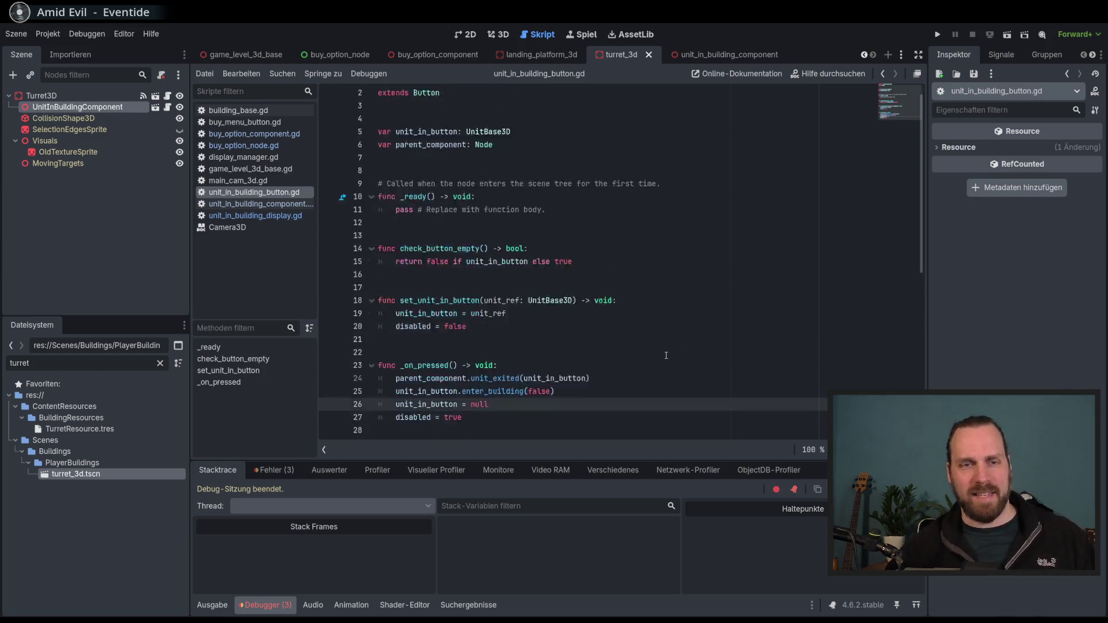
{"action": "scroll", "coordinate": [664, 361], "scroll_direction": "down", "scroll_amount": 4}
{"action": "scroll", "coordinate": [664, 363], "scroll_direction": "up", "scroll_amount": 5}
{"action": "scroll", "coordinate": [646, 372], "scroll_direction": "down", "scroll_amount": 4}
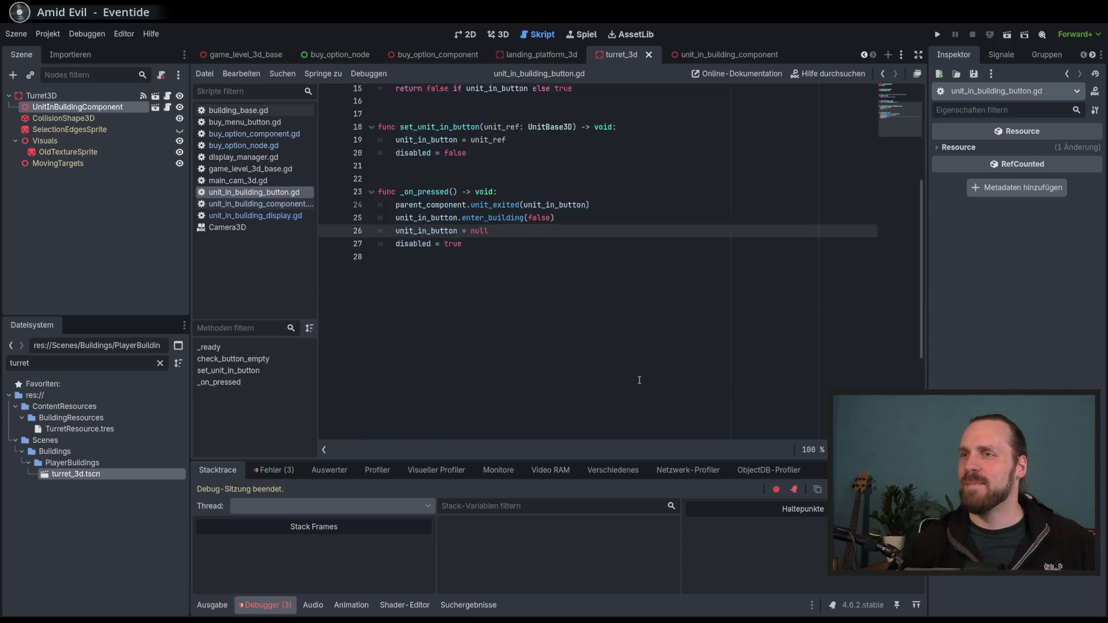
{"action": "scroll", "coordinate": [639, 379], "scroll_direction": "up", "scroll_amount": 5}
{"action": "scroll", "coordinate": [646, 346], "scroll_direction": "down", "scroll_amount": 3}
{"action": "left_click", "coordinate": [663, 250]}
{"action": "left_click", "coordinate": [663, 315]}
{"action": "left_click", "coordinate": [665, 276]}
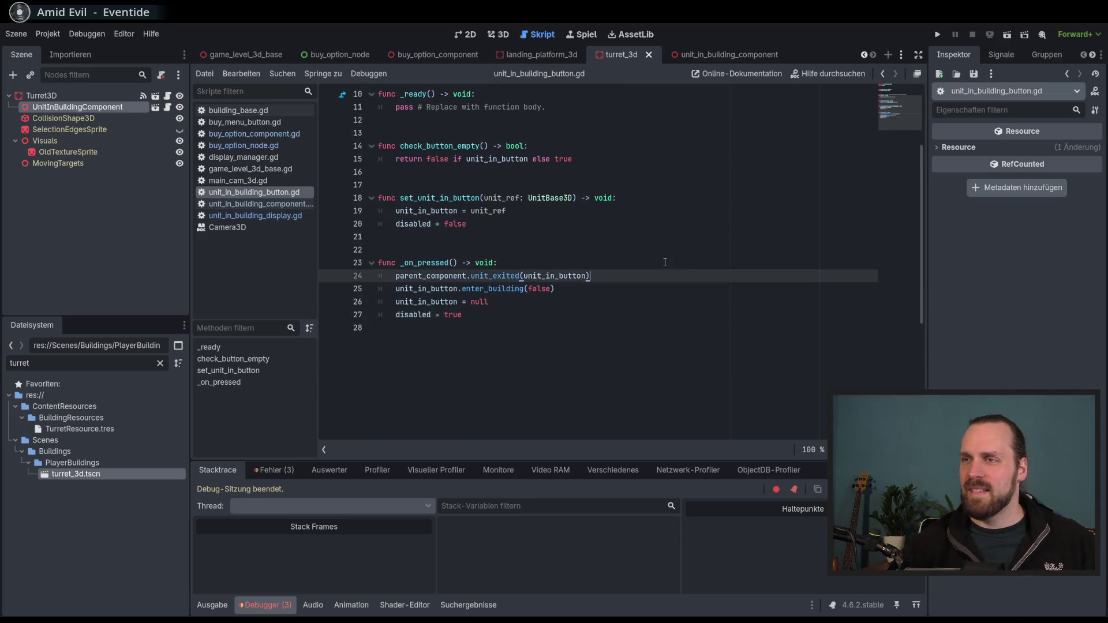
{"action": "left_click", "coordinate": [665, 262]}
{"action": "left_click", "coordinate": [670, 288]}
{"action": "left_click", "coordinate": [674, 275]}
{"action": "left_click", "coordinate": [675, 266]}
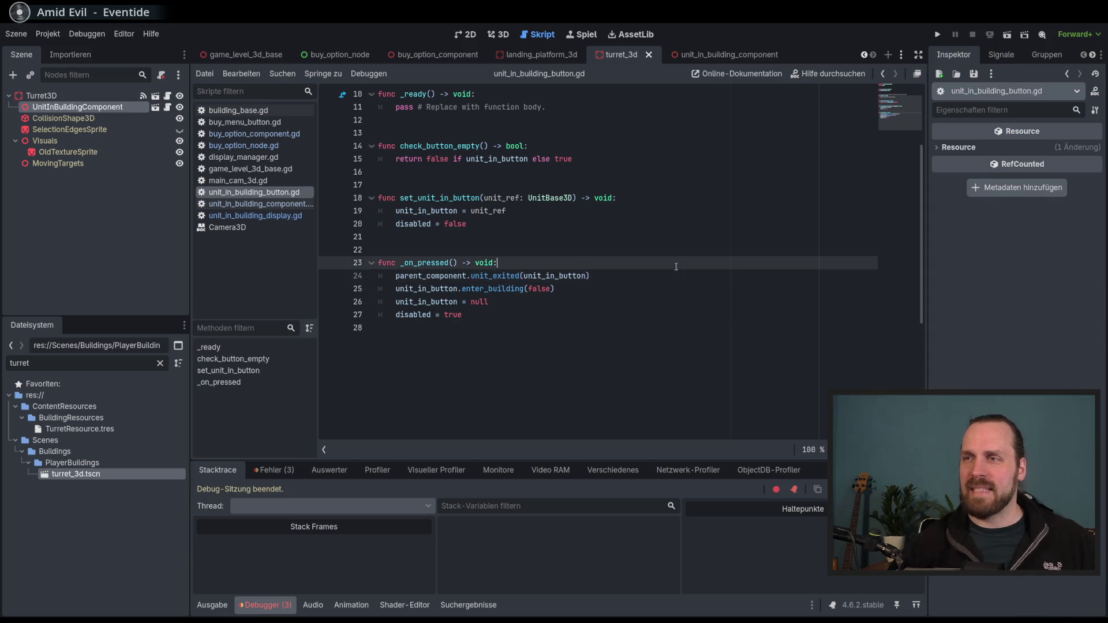
{"action": "left_click", "coordinate": [674, 275]}
{"action": "left_click", "coordinate": [675, 288]}
{"action": "left_click", "coordinate": [675, 275]}
{"action": "left_click", "coordinate": [675, 263]}
{"action": "left_click", "coordinate": [676, 288]}
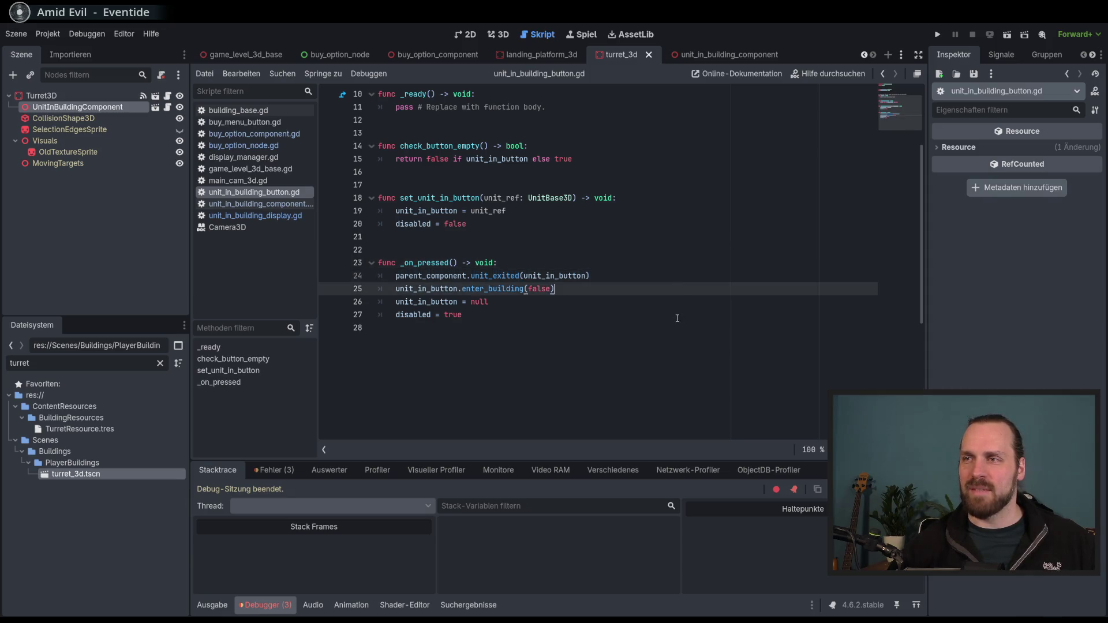
{"action": "scroll", "coordinate": [678, 318], "scroll_direction": "up", "scroll_amount": 3}
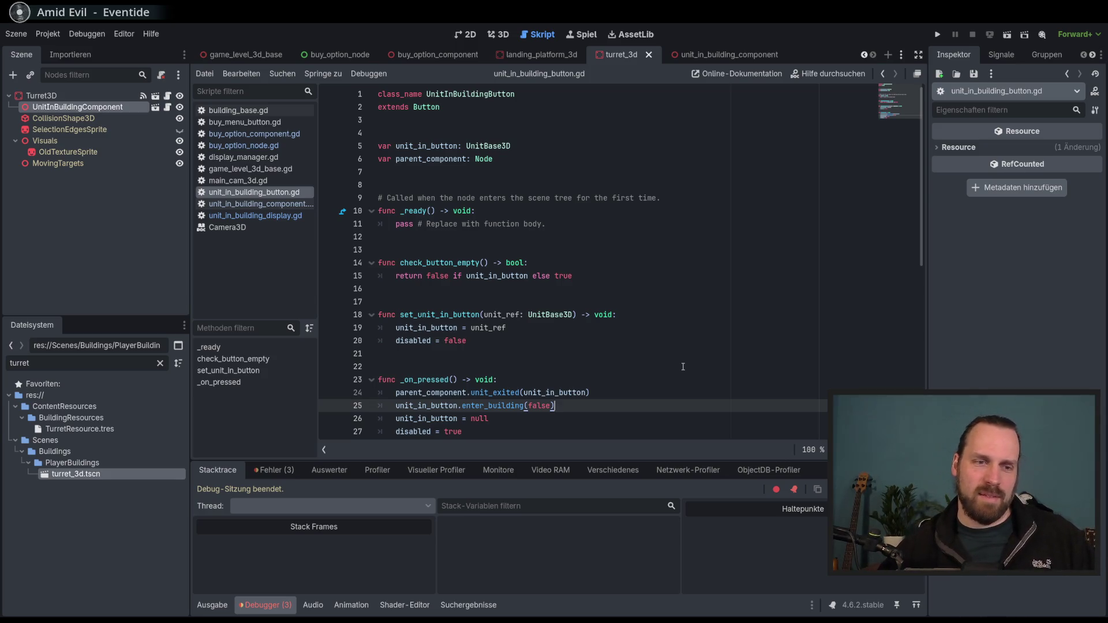
{"action": "scroll", "coordinate": [683, 367], "scroll_direction": "down", "scroll_amount": 3}
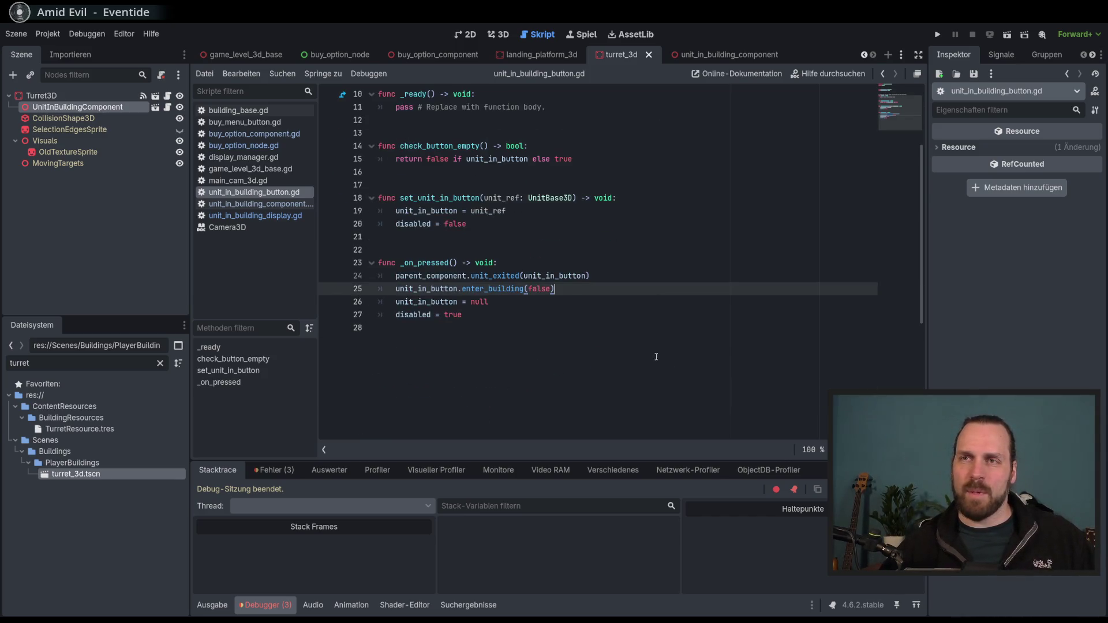
{"action": "left_click_drag", "start_coordinate": [319, 256], "coordinate": [324, 254]}
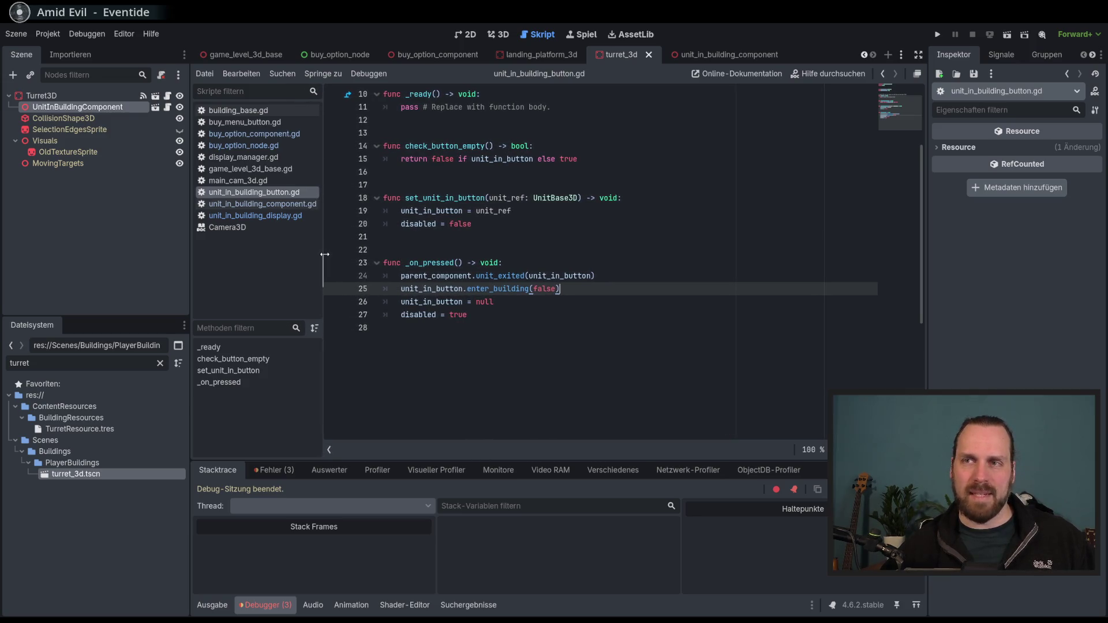
Review lines 24–27 of _on_pressed without changes, then run the project with F5
{"action": "left_click", "coordinate": [644, 300]}
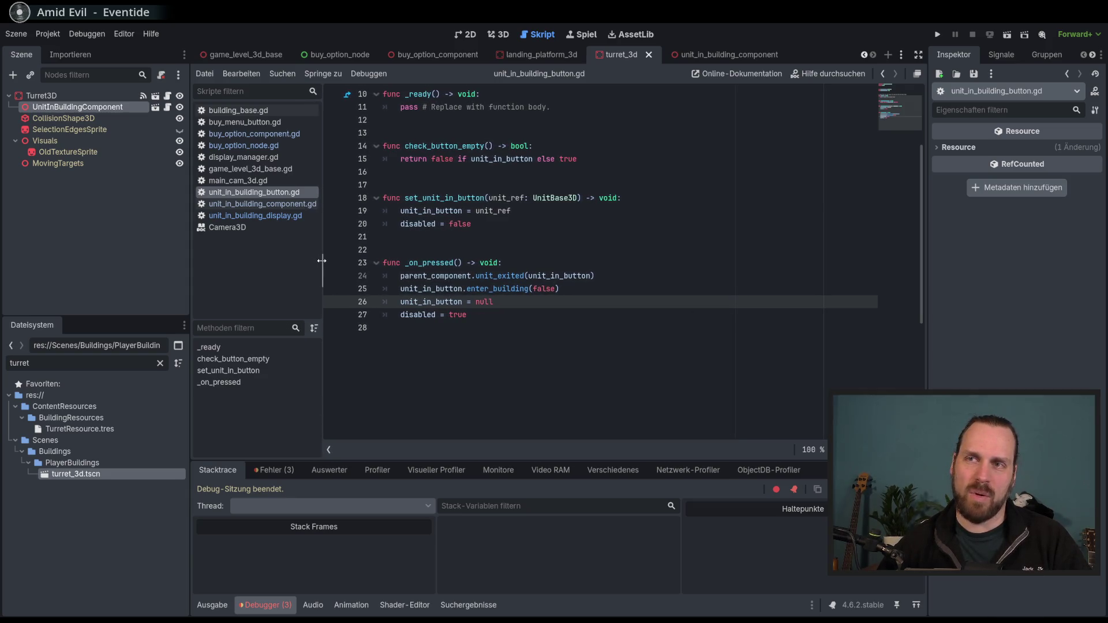
{"action": "left_click", "coordinate": [571, 312]}
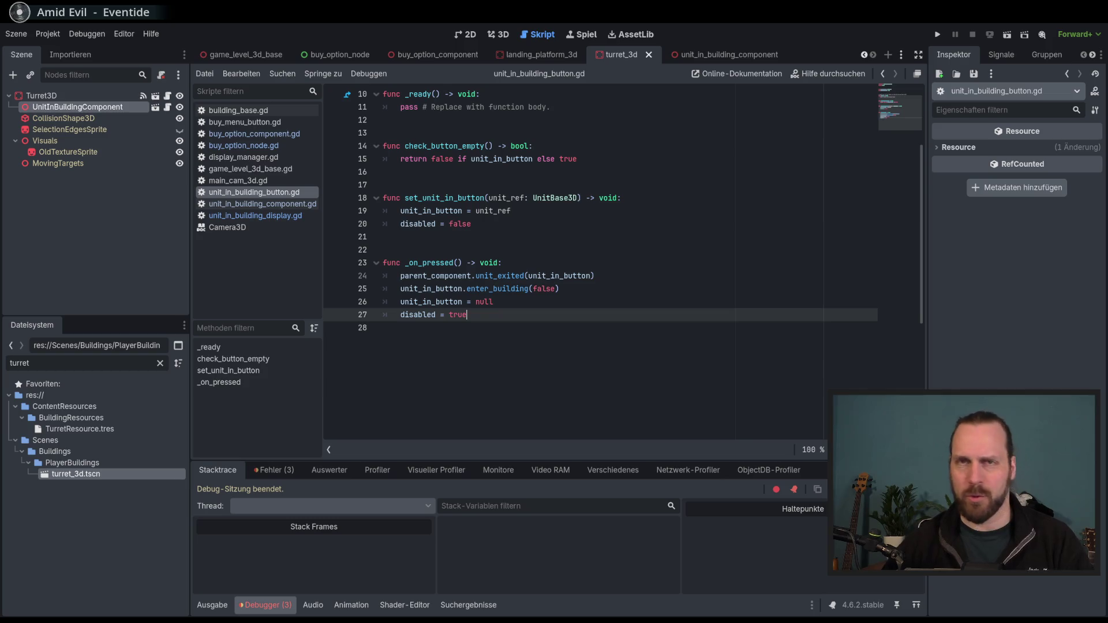
{"action": "left_click", "coordinate": [460, 412]}
{"action": "scroll", "coordinate": [609, 366], "scroll_direction": "down", "scroll_amount": 4}
{"action": "scroll", "coordinate": [609, 365], "scroll_direction": "up", "scroll_amount": 7}
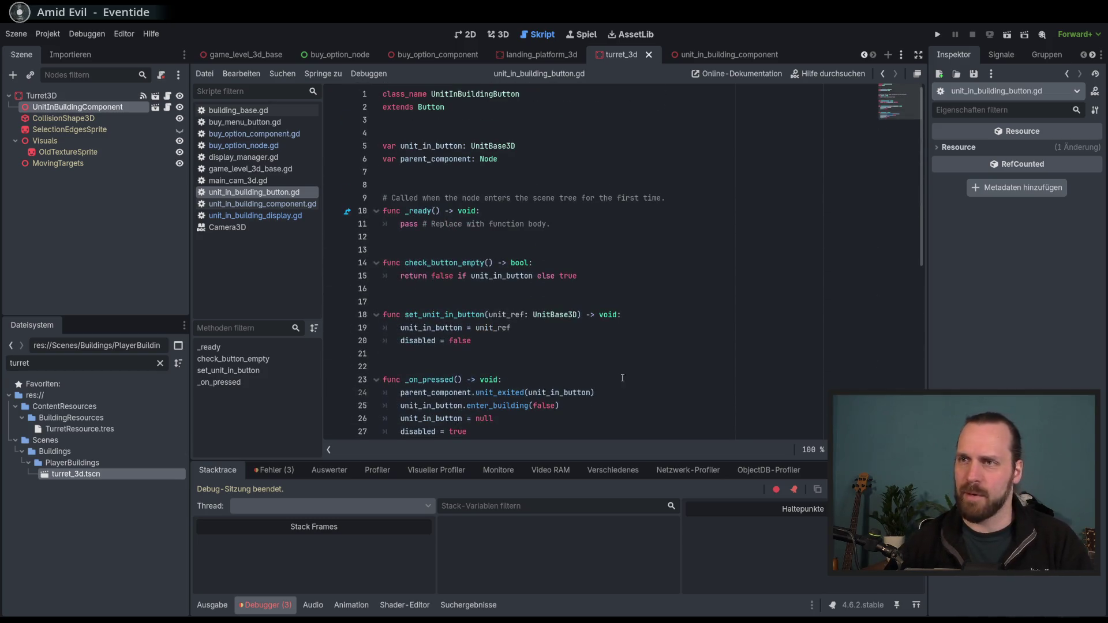
{"action": "left_click", "coordinate": [625, 395]}
{"action": "scroll", "coordinate": [625, 395], "scroll_direction": "down", "scroll_amount": 1}
{"action": "left_click", "coordinate": [625, 395]}
{"action": "key", "text": "Down"}
{"action": "key", "text": "Up"}
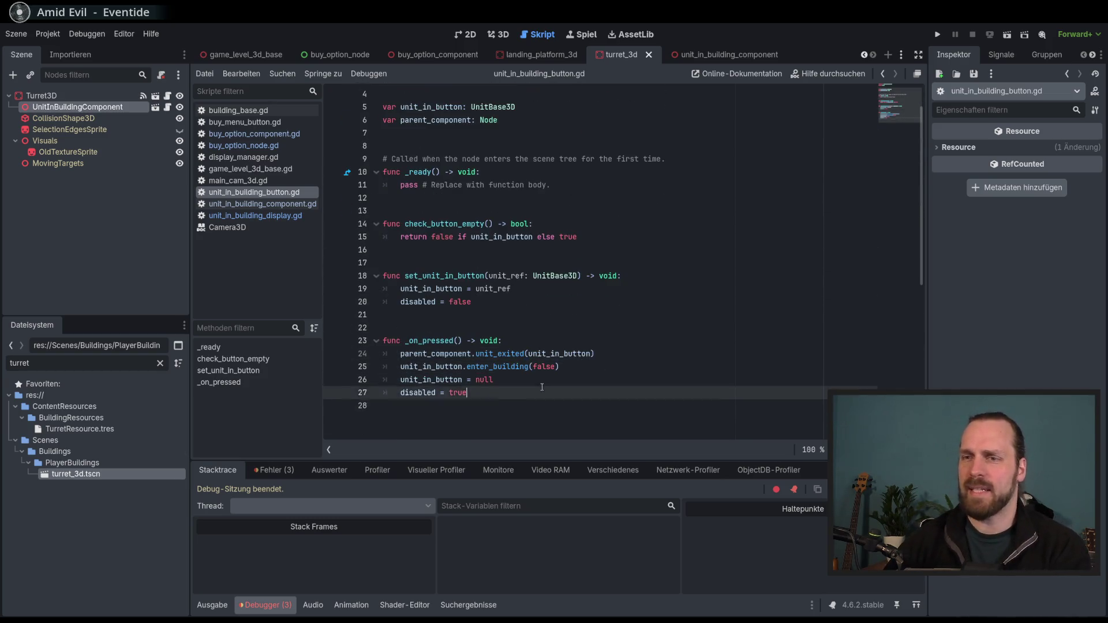
{"action": "key", "text": "F5"}
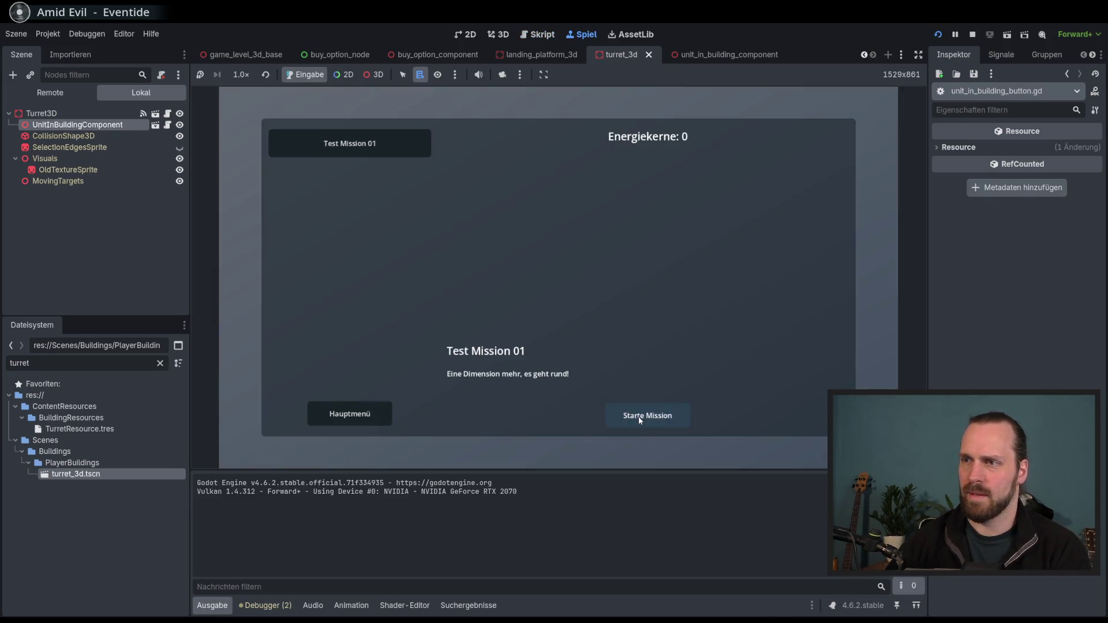
Start Test Mission 01, zoom the game camera, and select the small soldier unit
{"action": "left_click", "coordinate": [640, 415]}
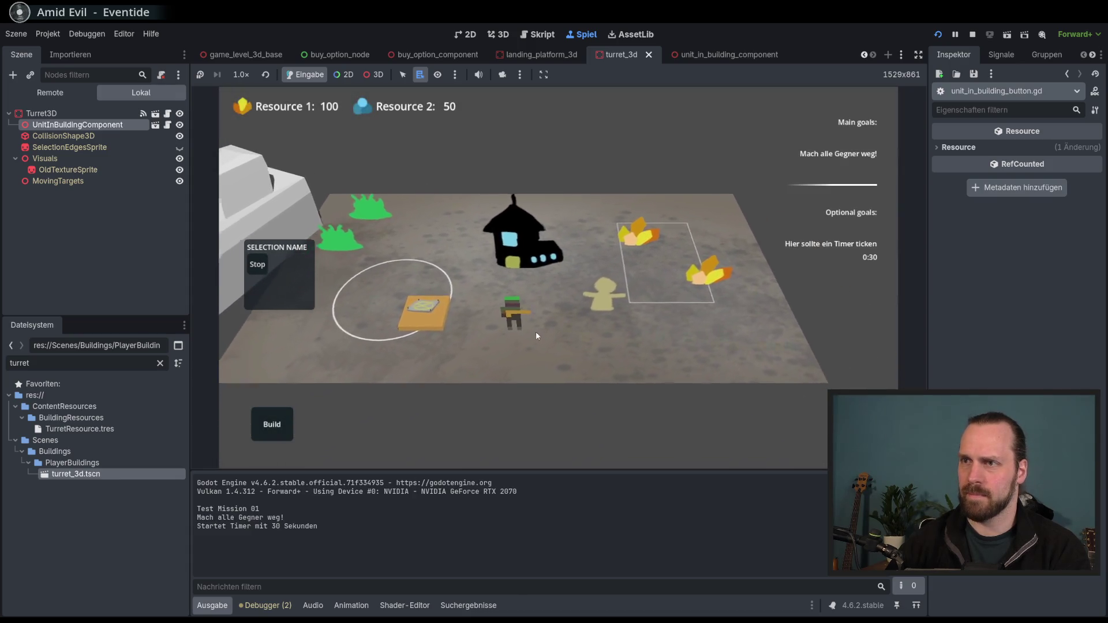
{"action": "scroll", "coordinate": [574, 369], "scroll_direction": "down", "scroll_amount": 3}
{"action": "scroll", "coordinate": [557, 369], "scroll_direction": "up", "scroll_amount": 5}
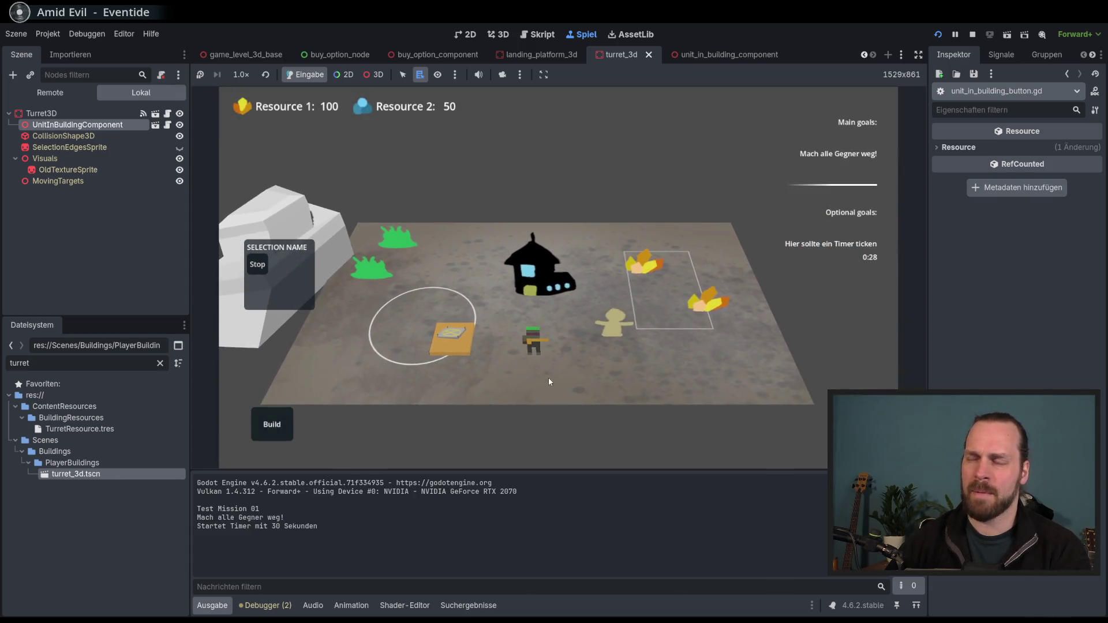
{"action": "scroll", "coordinate": [551, 392], "scroll_direction": "down", "scroll_amount": 3}
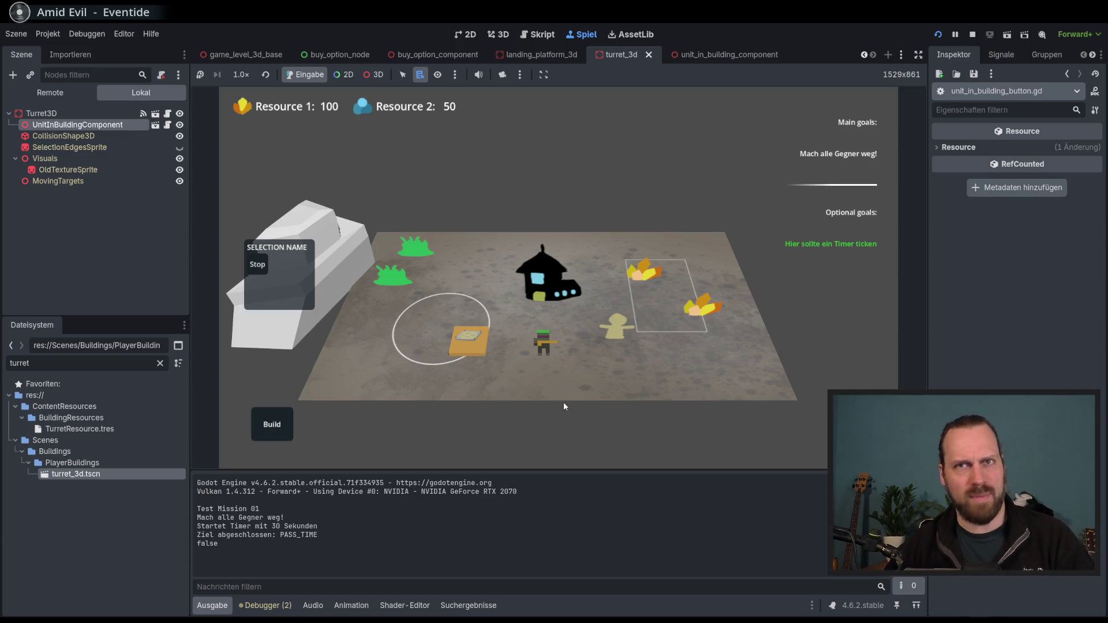
{"action": "scroll", "coordinate": [447, 379], "scroll_direction": "up", "scroll_amount": 3}
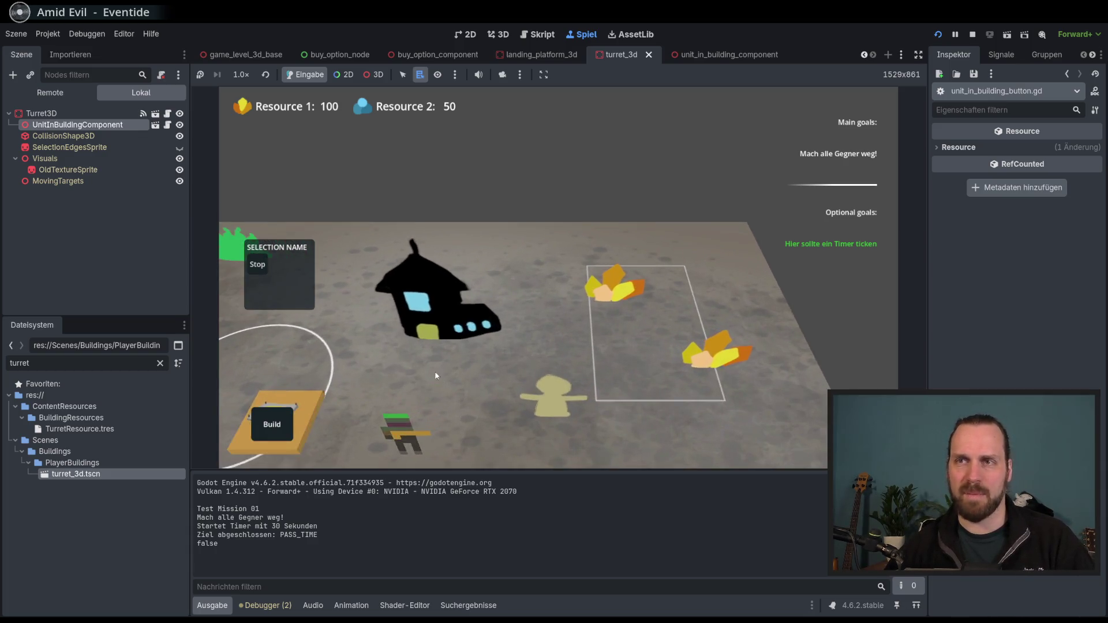
{"action": "scroll", "coordinate": [445, 376], "scroll_direction": "down", "scroll_amount": 3}
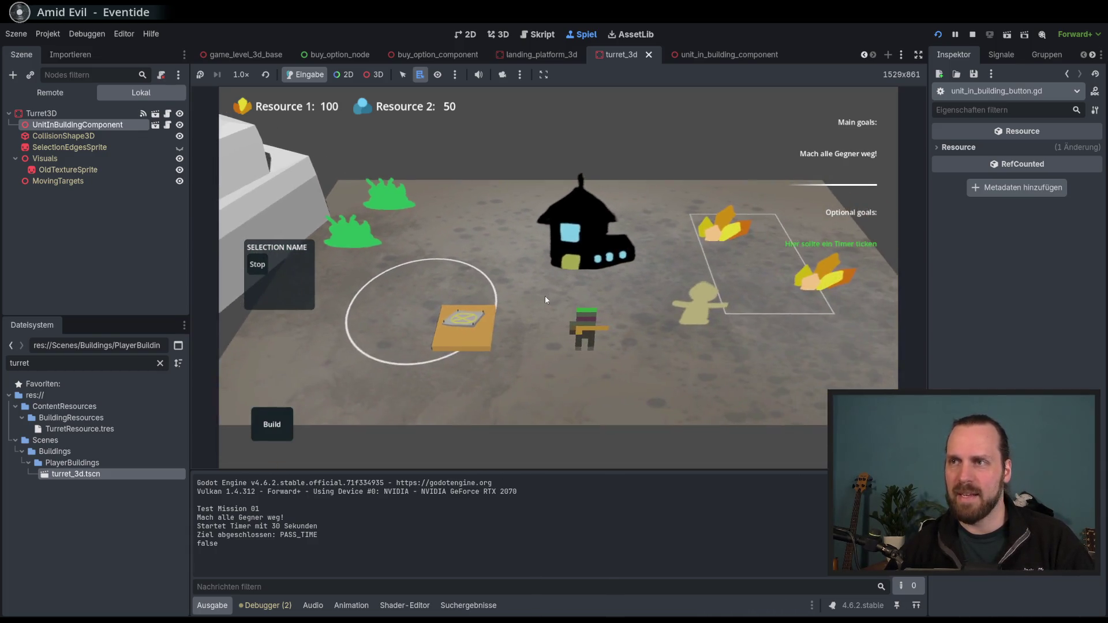
{"action": "left_click", "coordinate": [559, 321]}
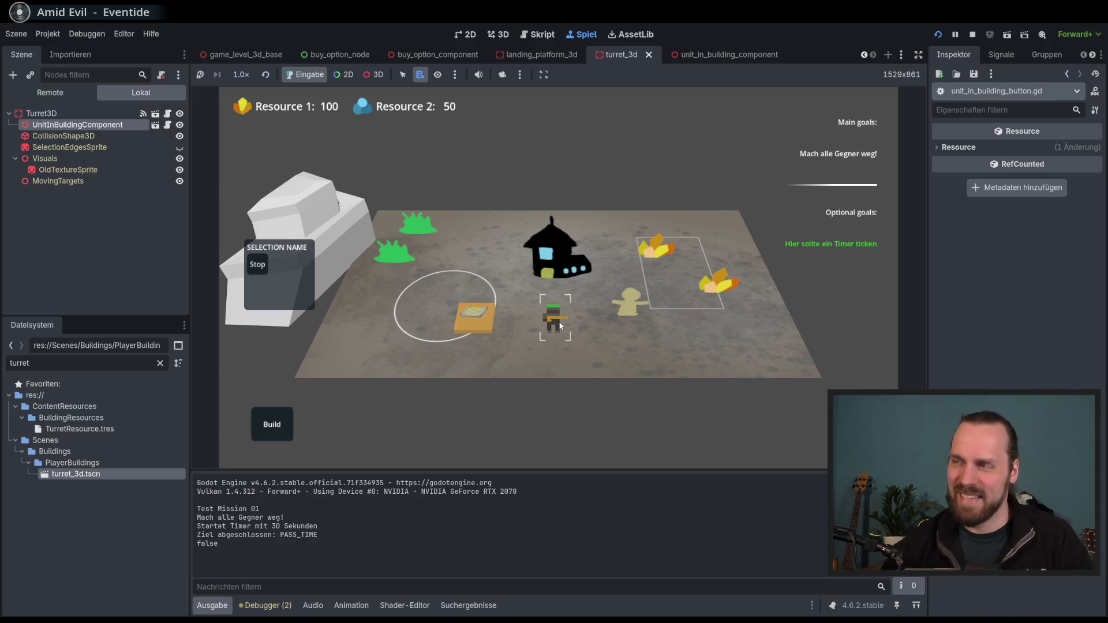
{"action": "mouse_move", "coordinate": [560, 326]}
{"action": "left_mouse_down"}
{"action": "mouse_move", "coordinate": [670, 322]}
{"action": "mouse_move", "coordinate": [439, 398]}
{"action": "mouse_move", "coordinate": [649, 277]}
{"action": "left_mouse_up"}
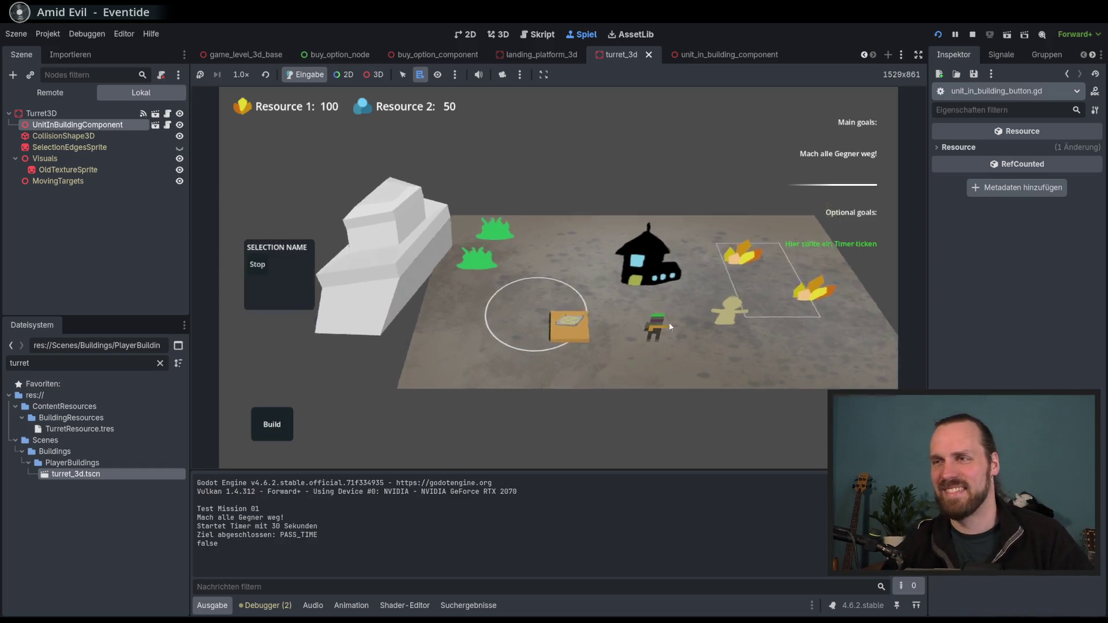
Build a Laser Turret on the platform in the running game
{"action": "left_click", "coordinate": [648, 278]}
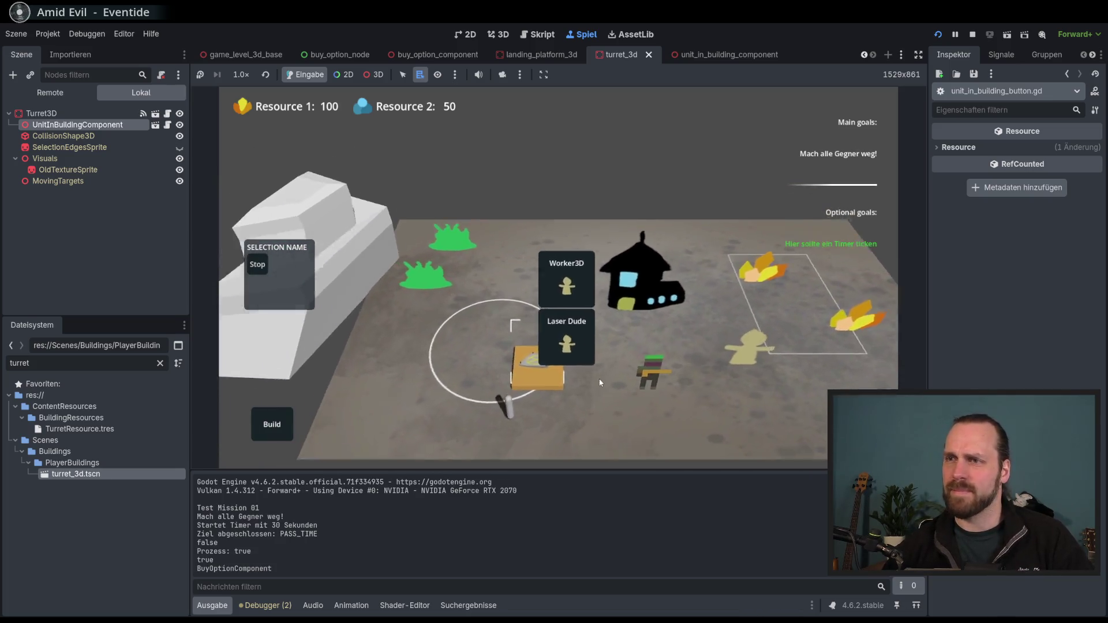
{"action": "left_click", "coordinate": [279, 381]}
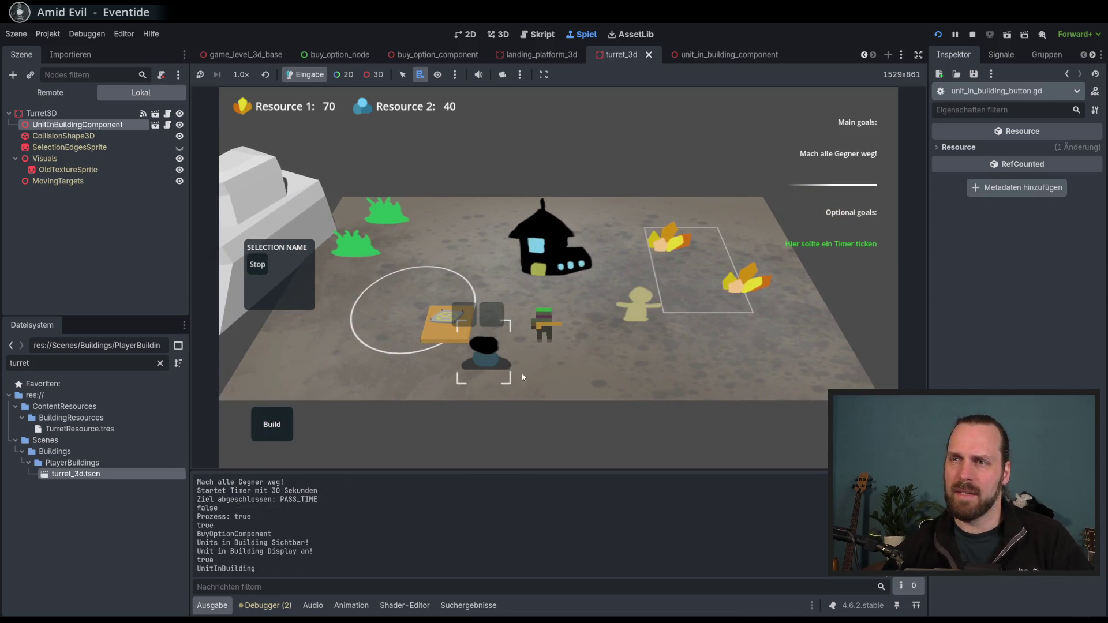
{"action": "scroll", "coordinate": [479, 342], "scroll_direction": "down", "scroll_amount": 3}
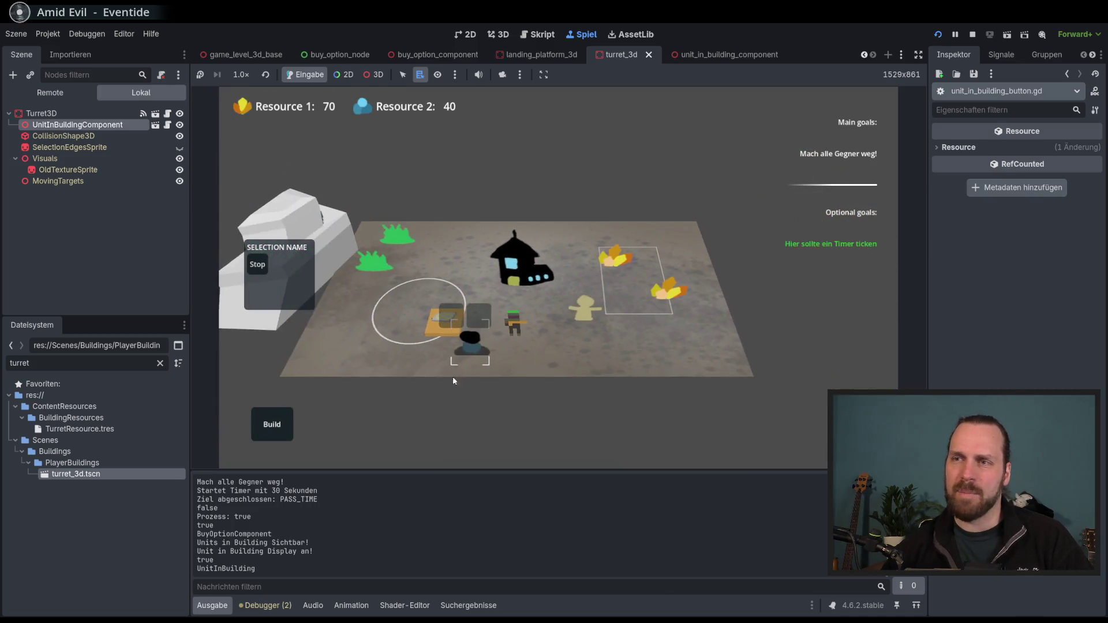
{"action": "scroll", "coordinate": [452, 376], "scroll_direction": "up", "scroll_amount": 3}
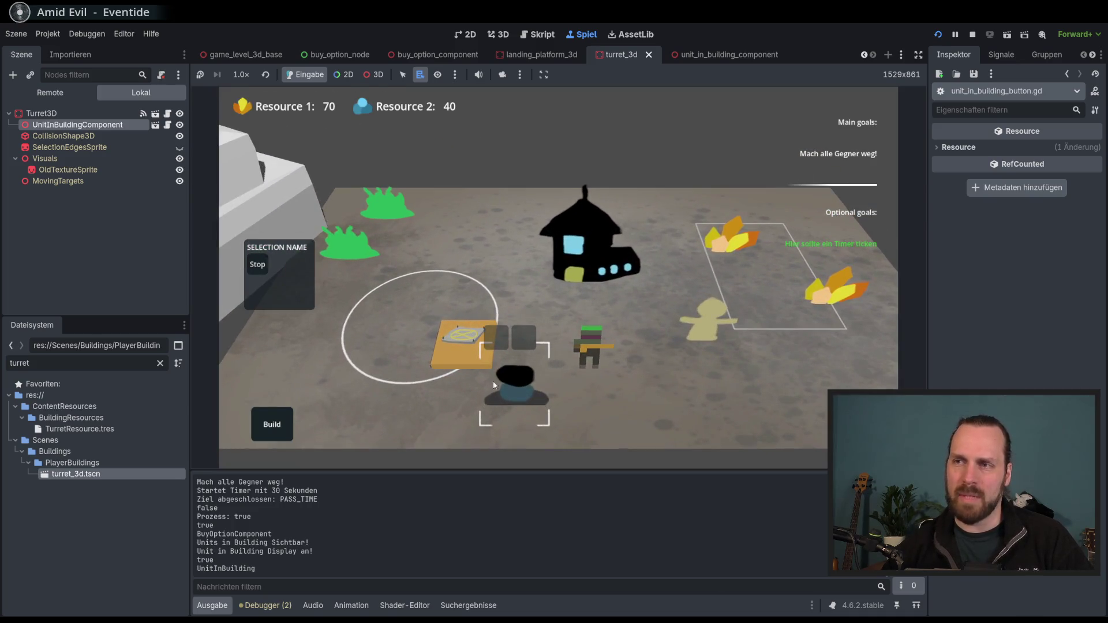
{"action": "mouse_move", "coordinate": [494, 384]}
{"action": "left_mouse_down"}
{"action": "mouse_move", "coordinate": [480, 365]}
{"action": "mouse_move", "coordinate": [597, 285]}
{"action": "left_mouse_up"}
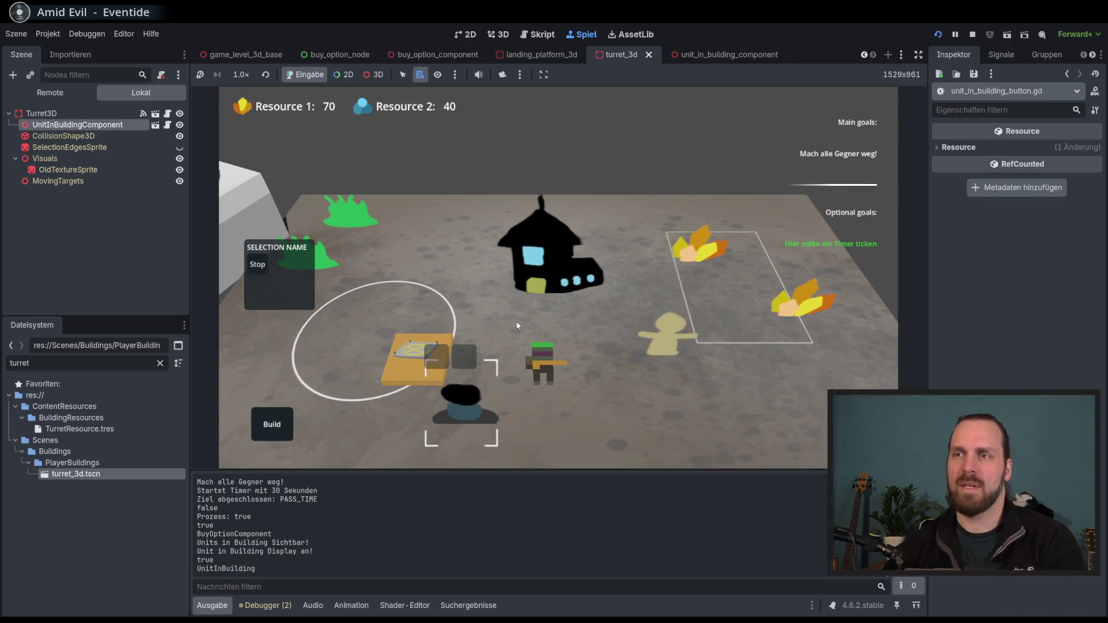
Stop the game and raise UnitInBuildingComponent in turret_3d by 0.415 along Y
{"action": "key", "text": "F8"}
{"action": "left_click", "coordinate": [503, 36]}
{"action": "mouse_move", "coordinate": [447, 166]}
{"action": "left_mouse_down"}
{"action": "mouse_move", "coordinate": [424, 230]}
{"action": "mouse_move", "coordinate": [452, 233]}
{"action": "left_mouse_up"}
{"action": "left_click_drag", "start_coordinate": [520, 209], "coordinate": [519, 165]}
{"action": "mouse_move", "coordinate": [520, 173]}
{"action": "left_mouse_down"}
{"action": "mouse_move", "coordinate": [535, 269]}
{"action": "mouse_move", "coordinate": [493, 213]}
{"action": "left_mouse_up"}
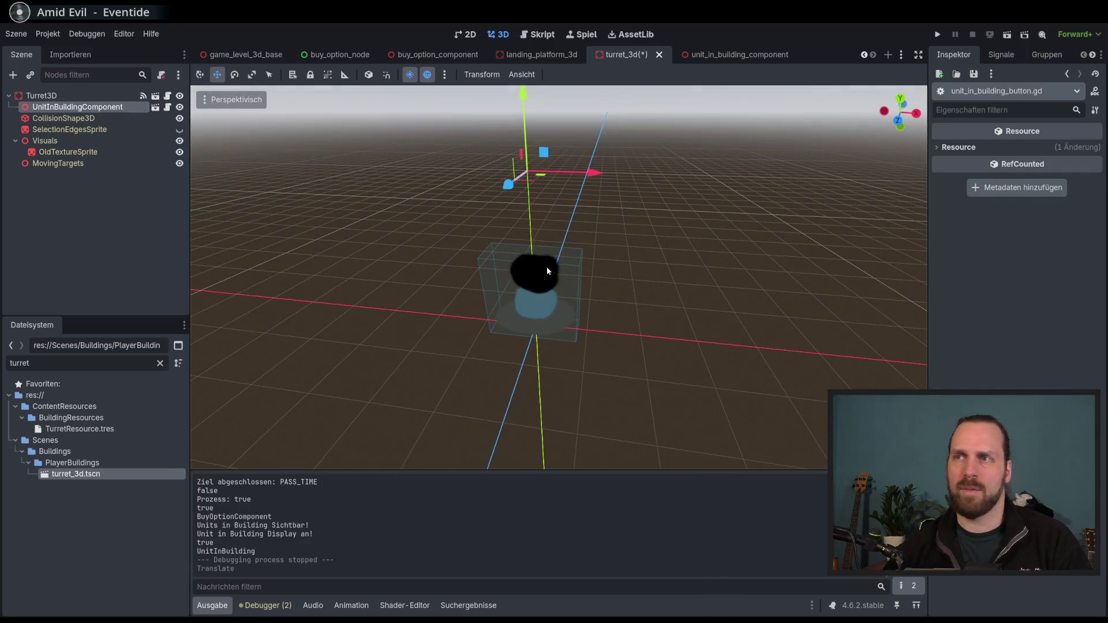
Run the game with F5 and start Test Mission 01
{"action": "key", "text": "F5"}
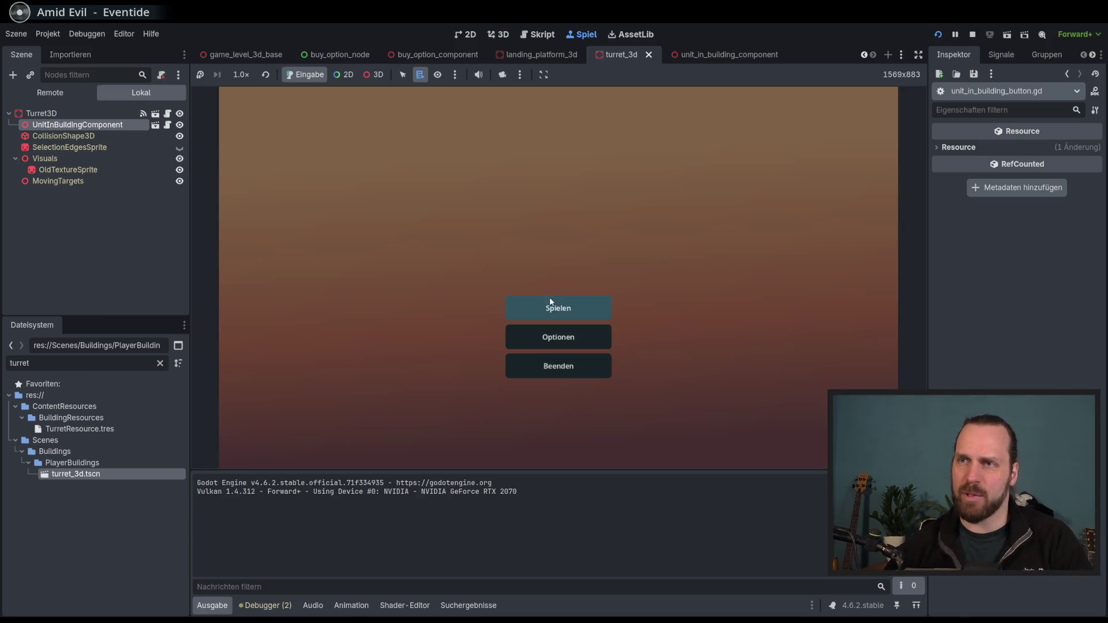
{"action": "left_click", "coordinate": [549, 303]}
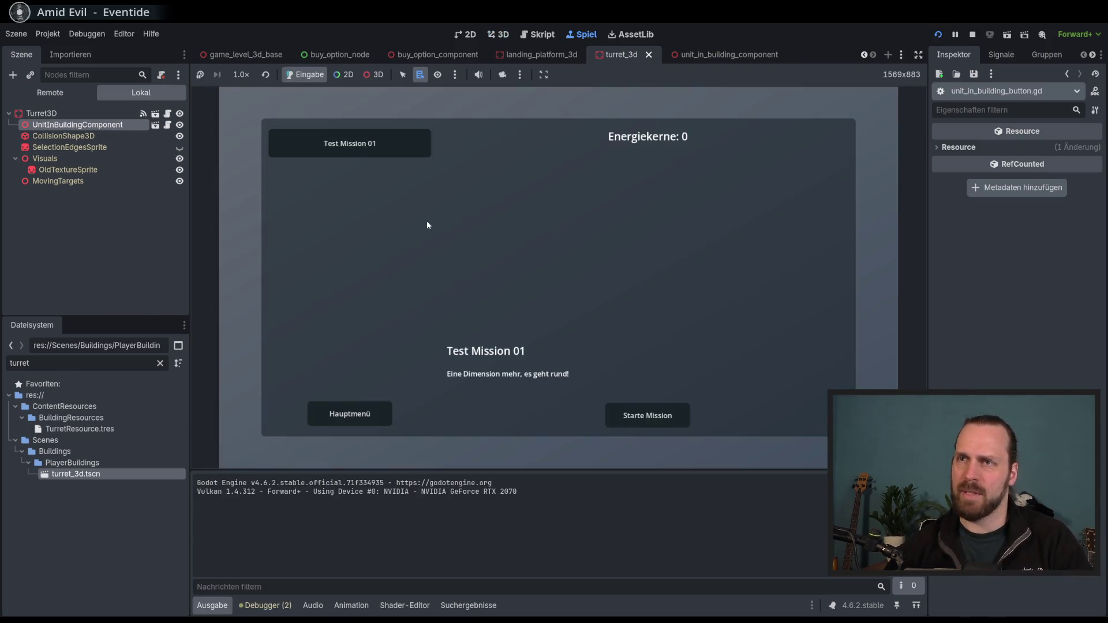
{"action": "left_click", "coordinate": [626, 407]}
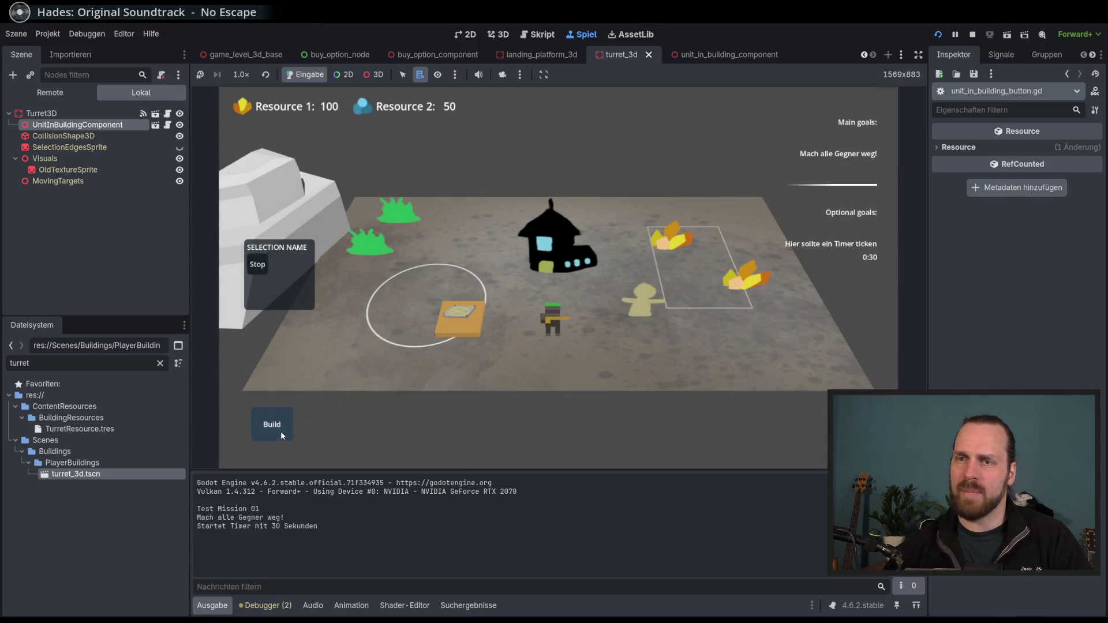
Place a Laser Turret, select Laser Dude beside it, and eject the unit
{"action": "left_click", "coordinate": [272, 424]}
{"action": "left_click", "coordinate": [490, 323]}
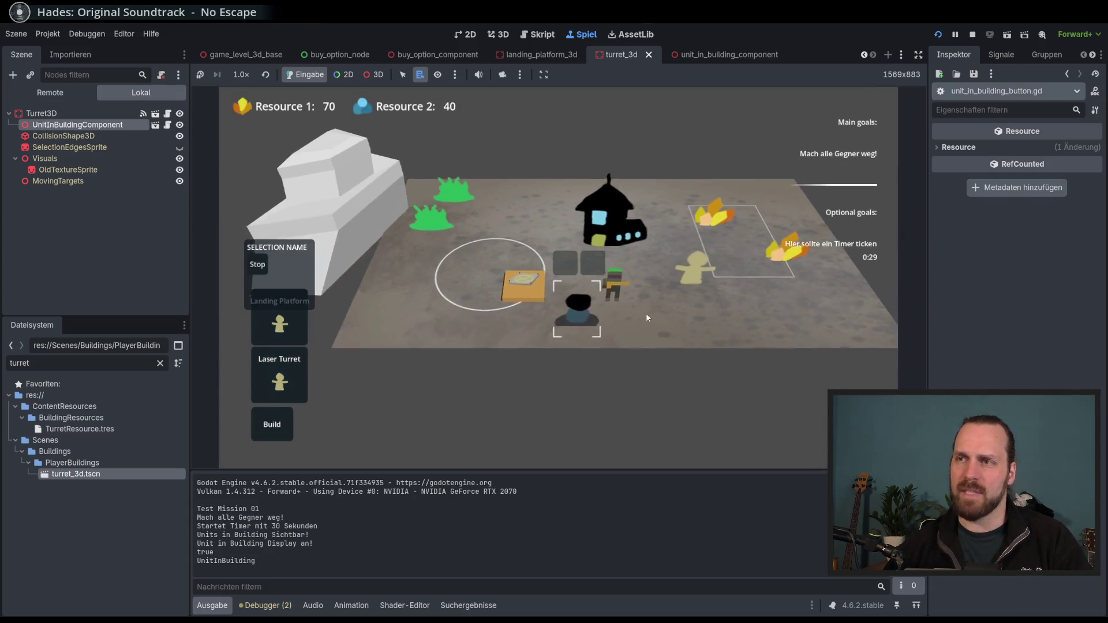
{"action": "scroll", "coordinate": [646, 313], "scroll_direction": "up", "scroll_amount": 3}
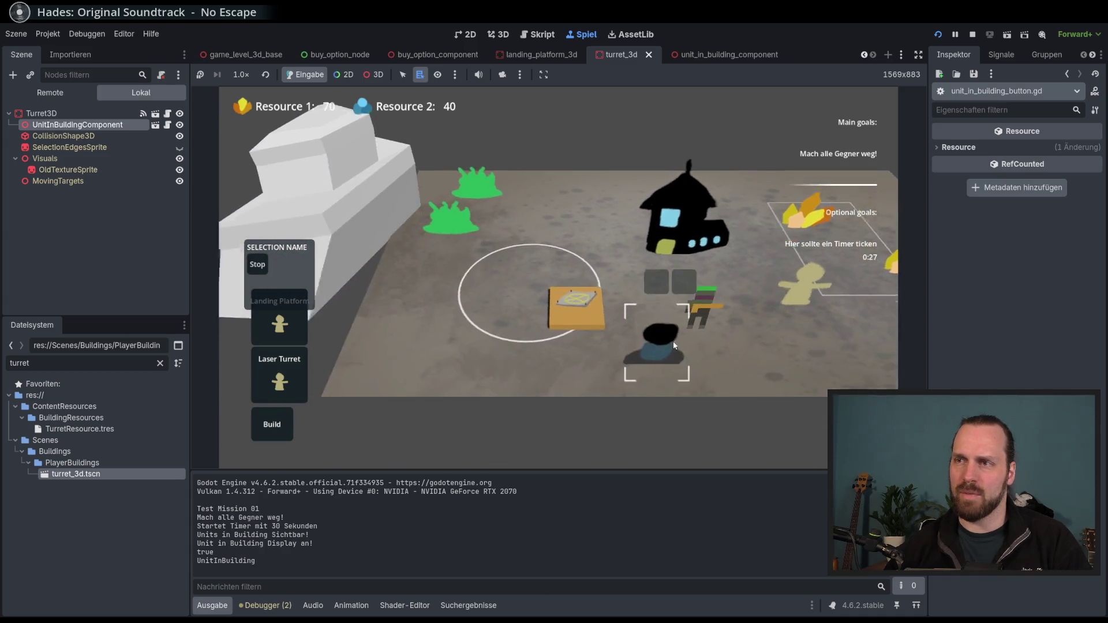
{"action": "left_click", "coordinate": [616, 381]}
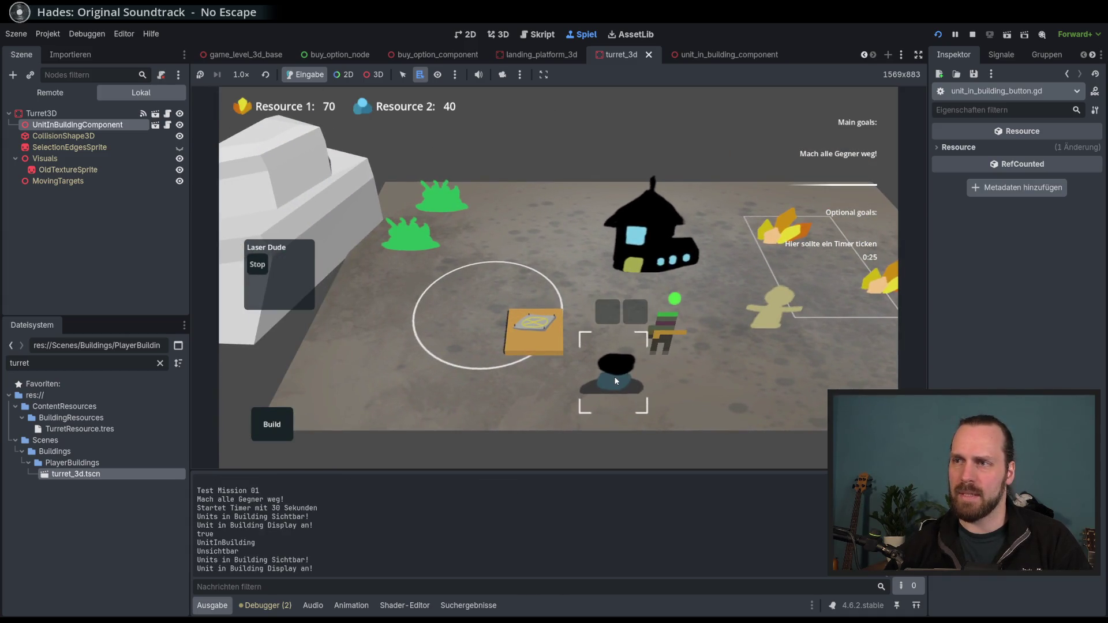
{"action": "left_click", "coordinate": [610, 316]}
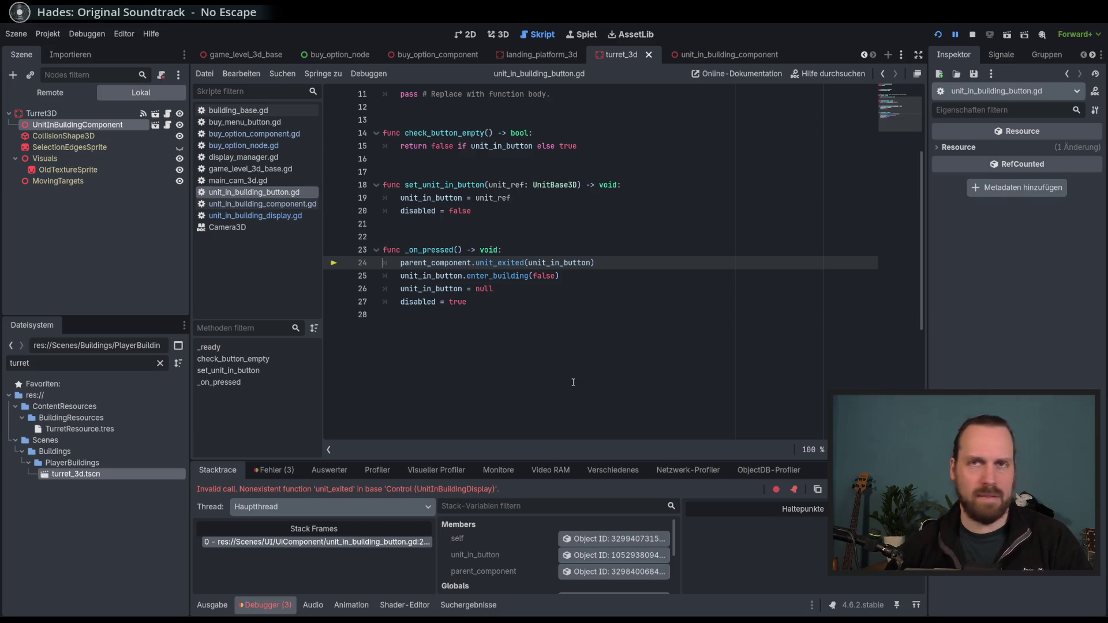
Stop the debug session and highlight parent_component in the button script
{"action": "key", "text": "F8"}
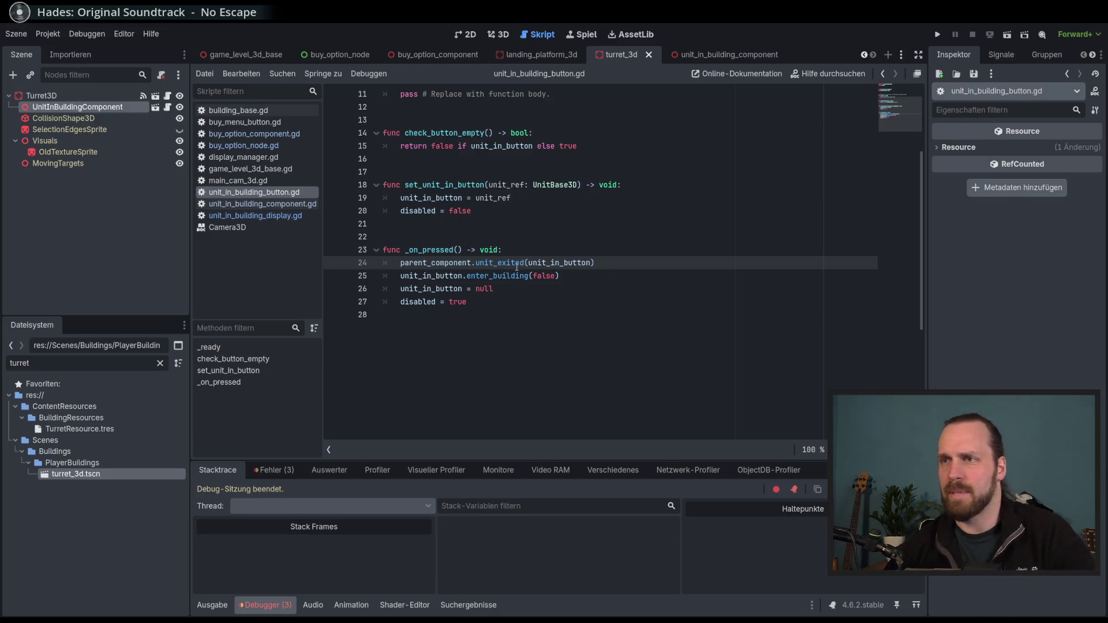
{"action": "scroll", "coordinate": [451, 263], "scroll_direction": "up", "scroll_amount": 3}
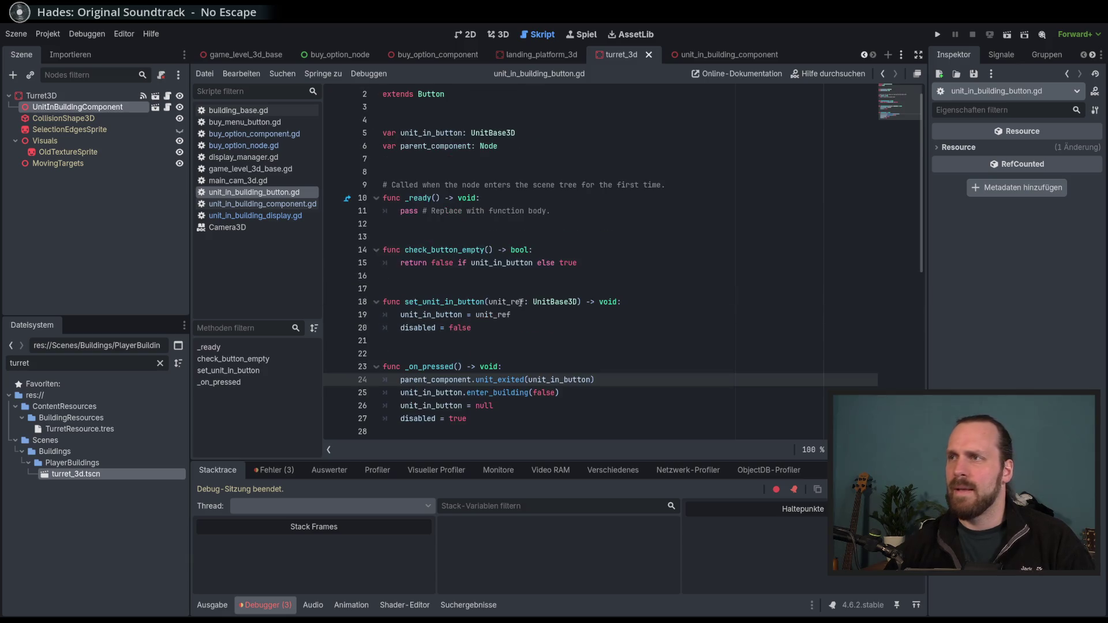
{"action": "double_click", "coordinate": [438, 380]}
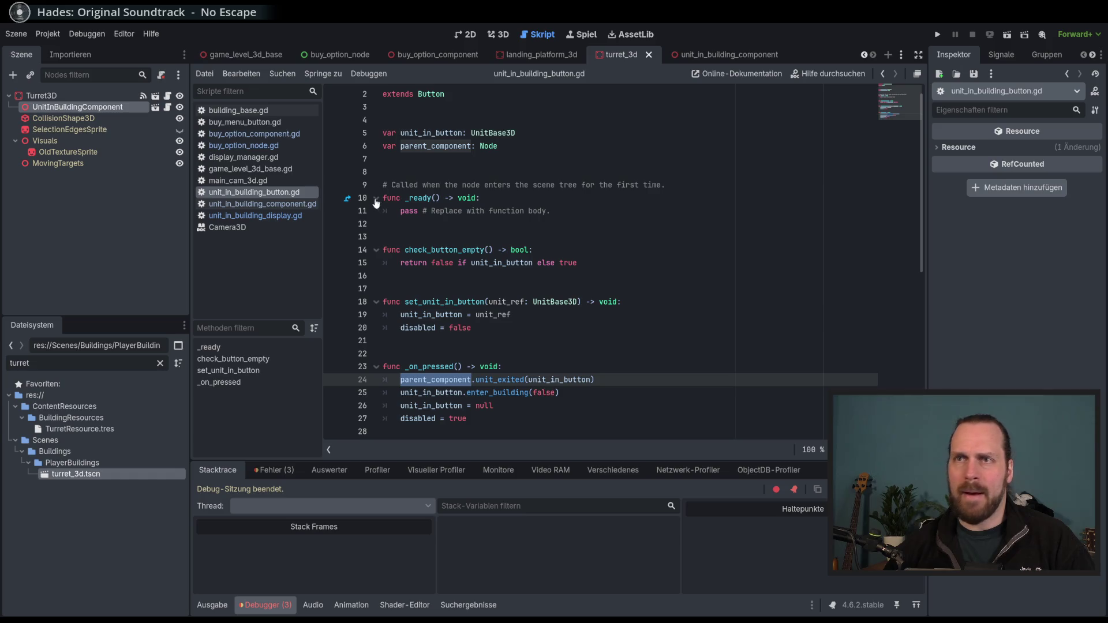
Open unit_in_building_component.gd, then unit_in_building_display.gd, and select the exit_building call on line 39
{"action": "left_click", "coordinate": [259, 205]}
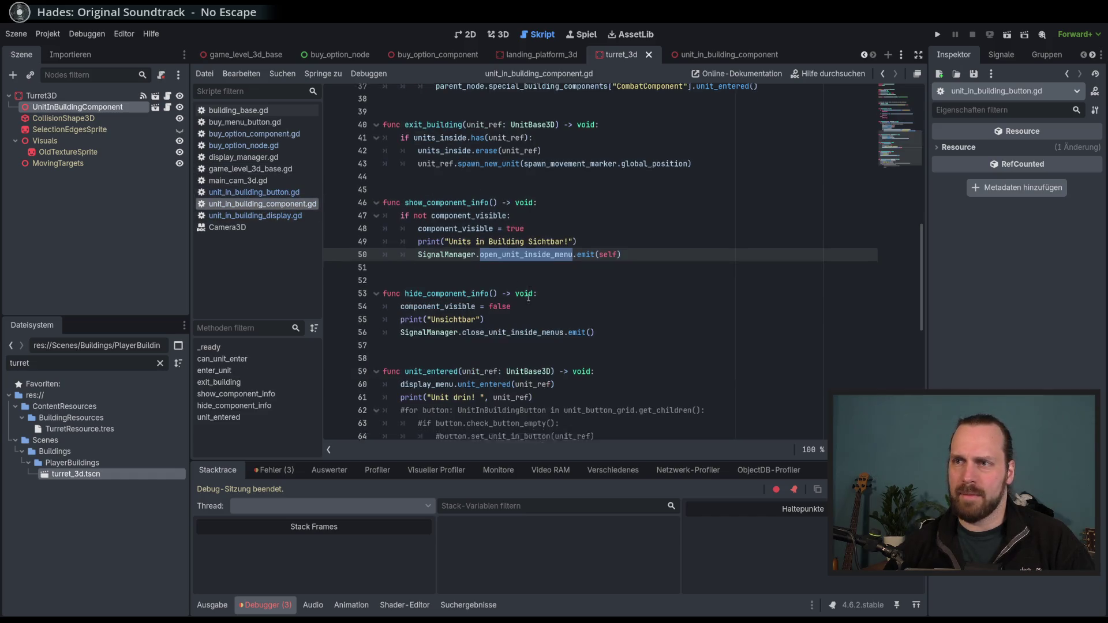
{"action": "scroll", "coordinate": [528, 296], "scroll_direction": "down", "scroll_amount": 3}
{"action": "scroll", "coordinate": [450, 292], "scroll_direction": "up", "scroll_amount": 9}
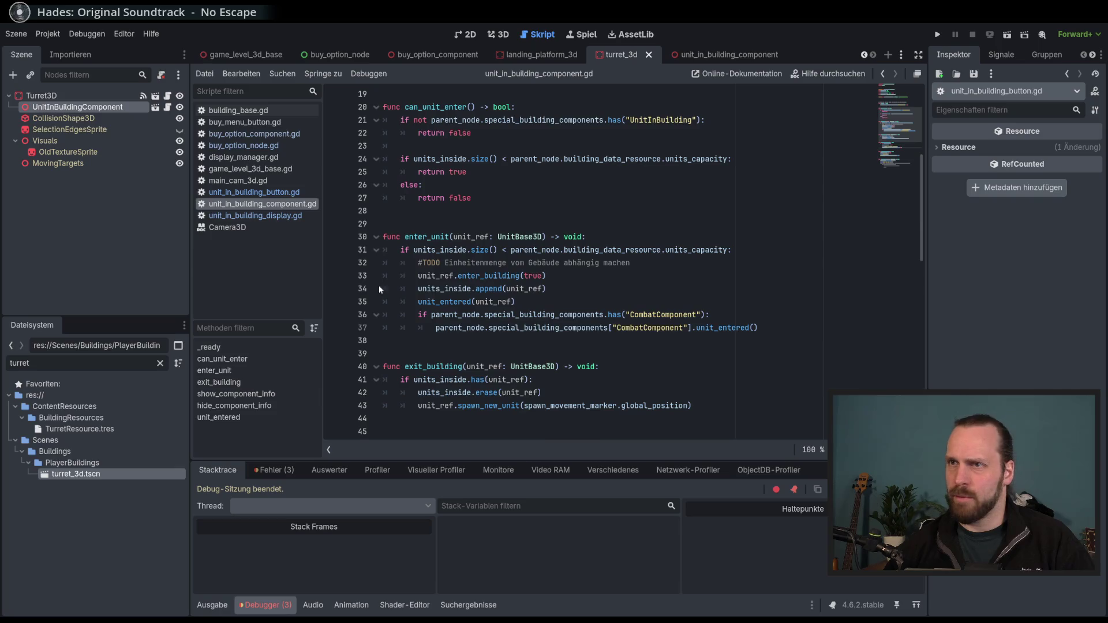
{"action": "left_click", "coordinate": [255, 215]}
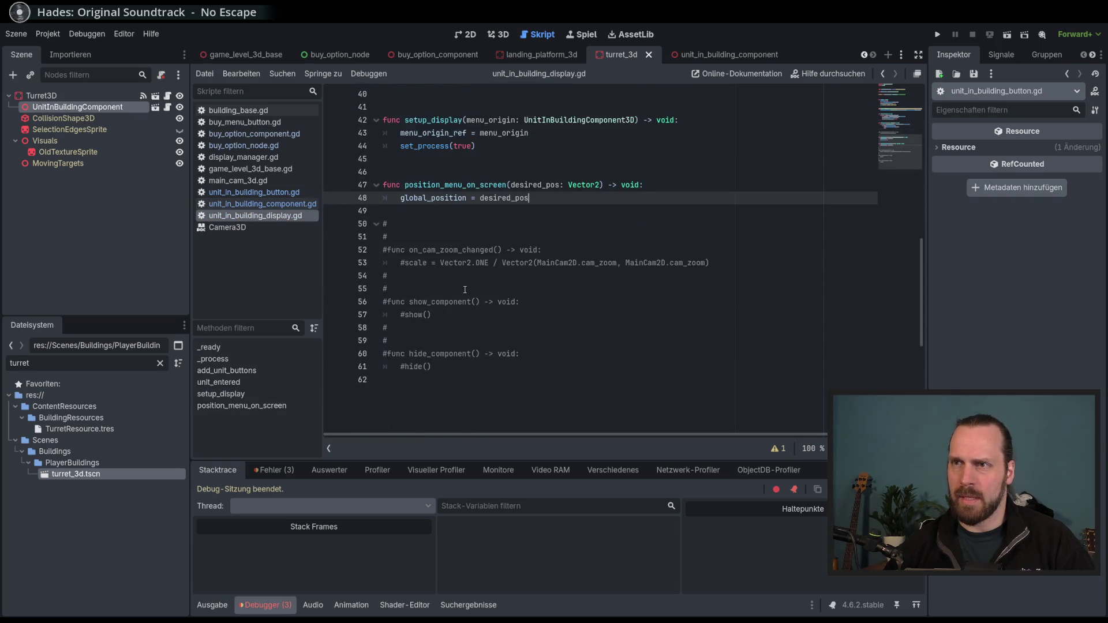
{"action": "scroll", "coordinate": [465, 290], "scroll_direction": "up", "scroll_amount": 4}
{"action": "left_click_drag", "start_coordinate": [427, 224], "coordinate": [430, 242]}
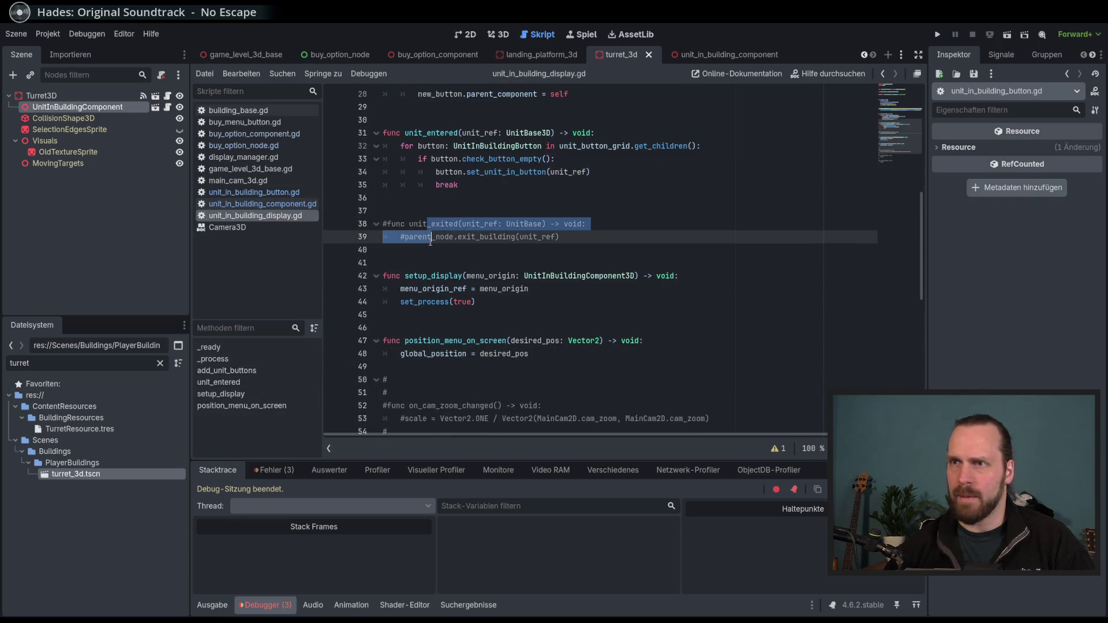
{"action": "scroll", "coordinate": [573, 320], "scroll_direction": "up", "scroll_amount": 2}
{"action": "left_click", "coordinate": [571, 321]}
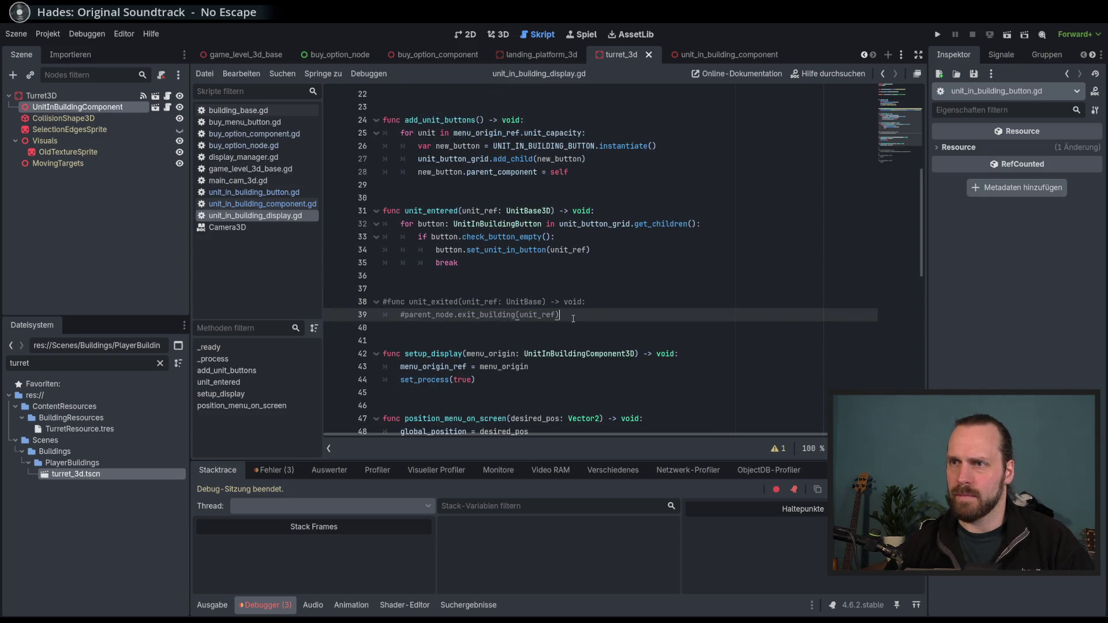
{"action": "double_click", "coordinate": [478, 316]}
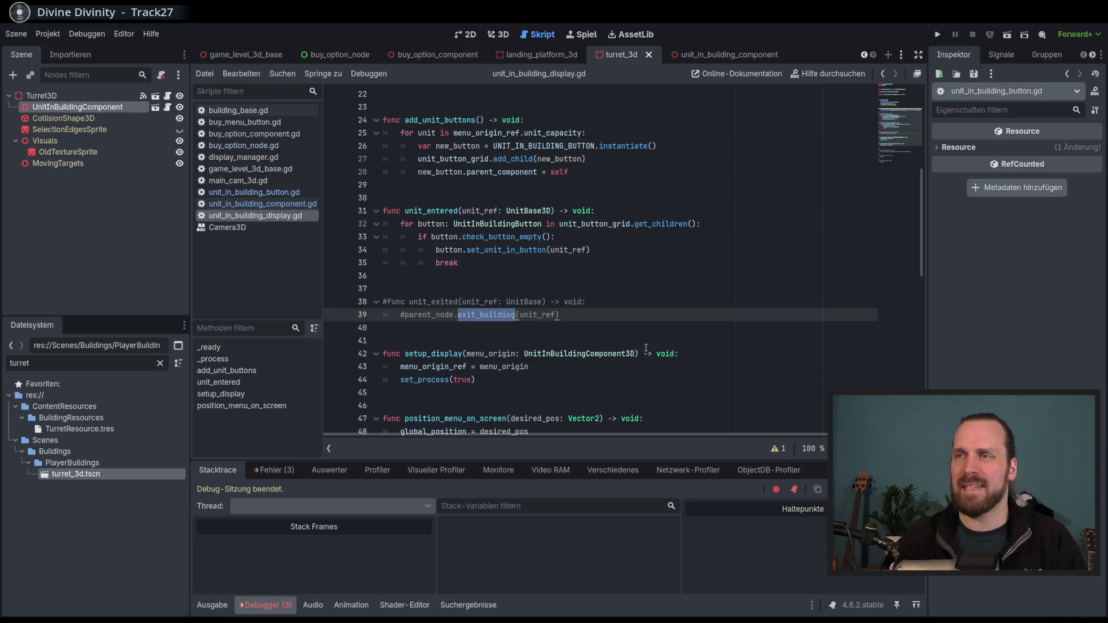
Insert a blank line after line 49 below position_menu_on_screen
{"action": "scroll", "coordinate": [648, 352], "scroll_direction": "down", "scroll_amount": 3}
{"action": "scroll", "coordinate": [646, 347], "scroll_direction": "up", "scroll_amount": 1}
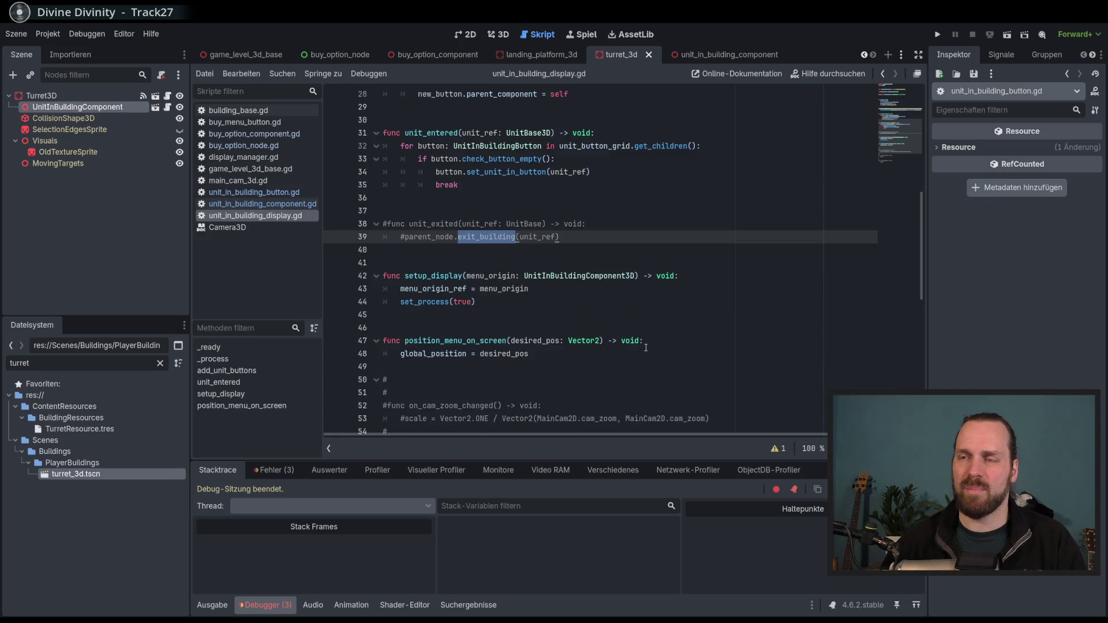
{"action": "left_click", "coordinate": [510, 364]}
{"action": "key", "text": "Return"}
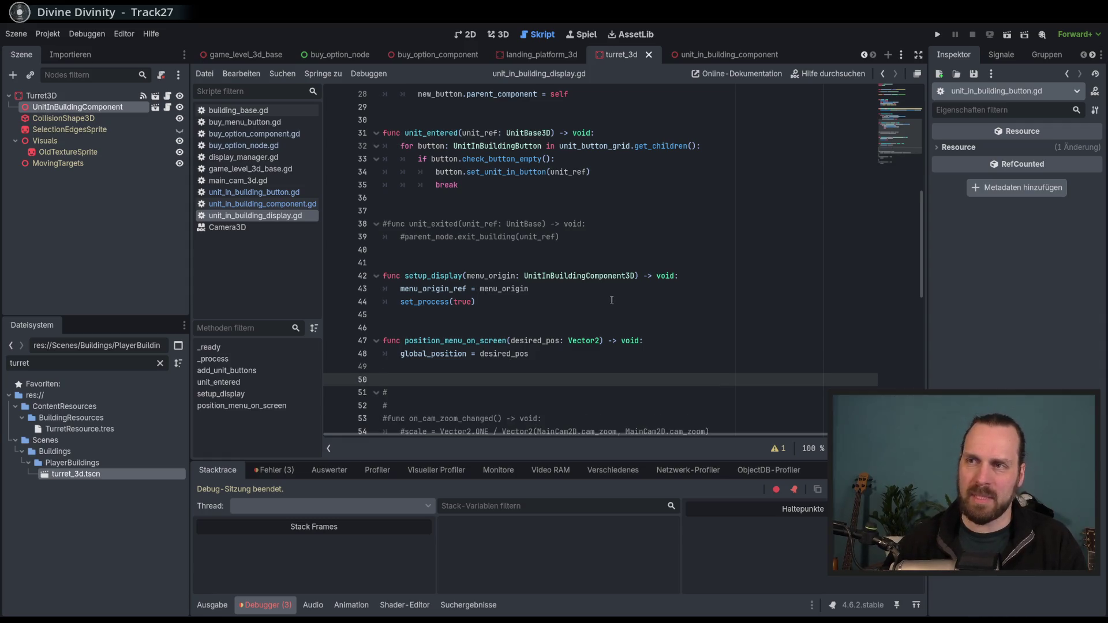
{"action": "left_click", "coordinate": [605, 290]}
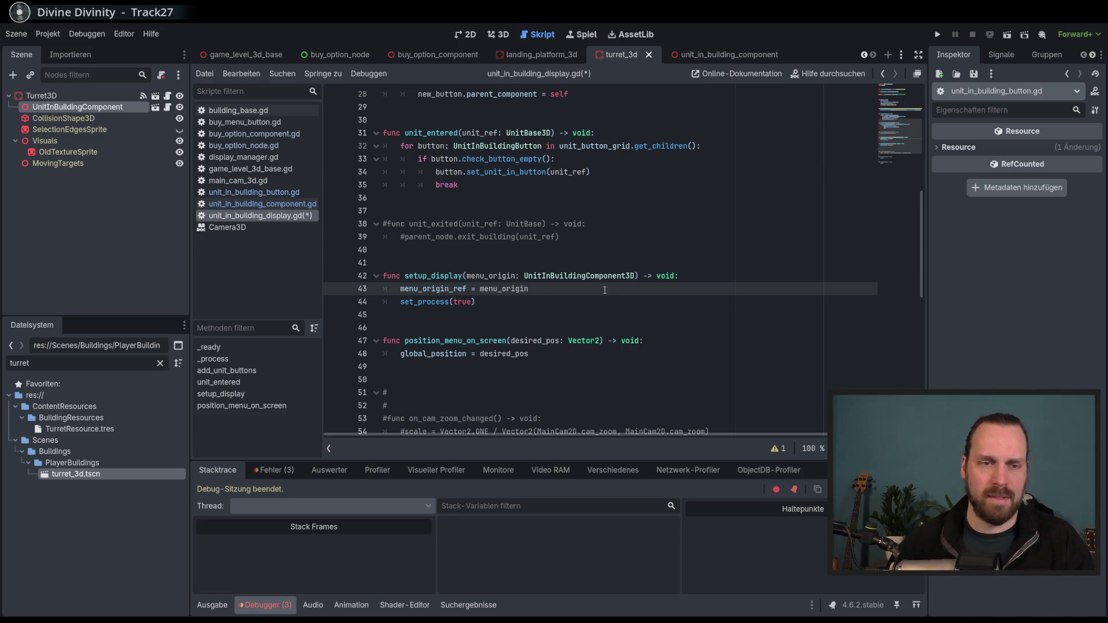
Narrow the script list and left docks to widen the code editor
{"action": "scroll", "coordinate": [626, 353], "scroll_direction": "up", "scroll_amount": 1}
{"action": "scroll", "coordinate": [620, 352], "scroll_direction": "down", "scroll_amount": 2}
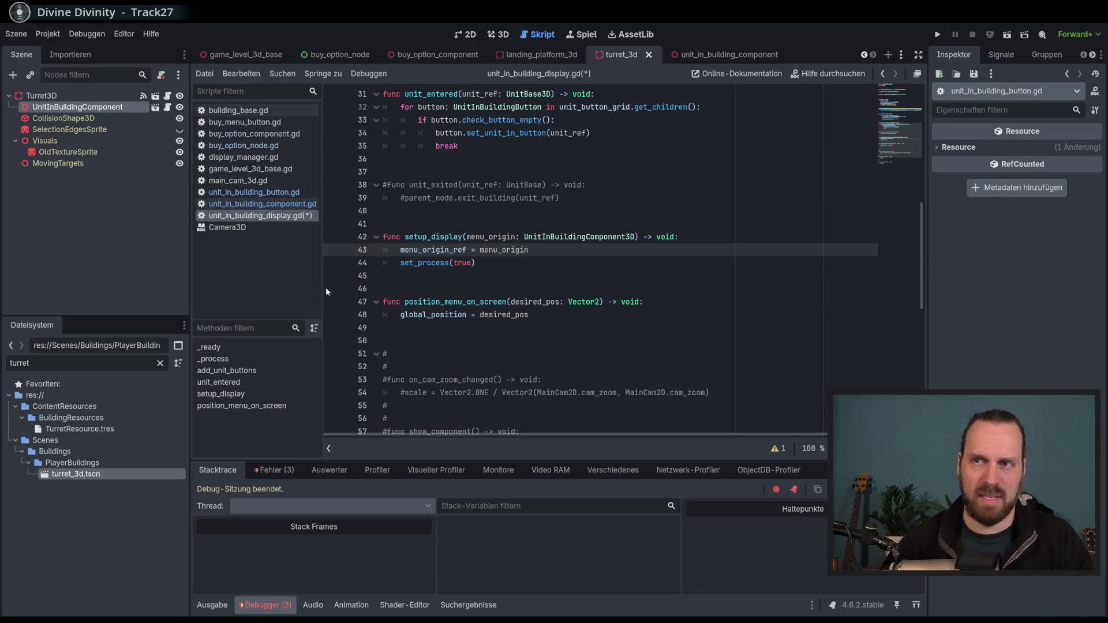
{"action": "left_click_drag", "start_coordinate": [323, 287], "coordinate": [323, 291]}
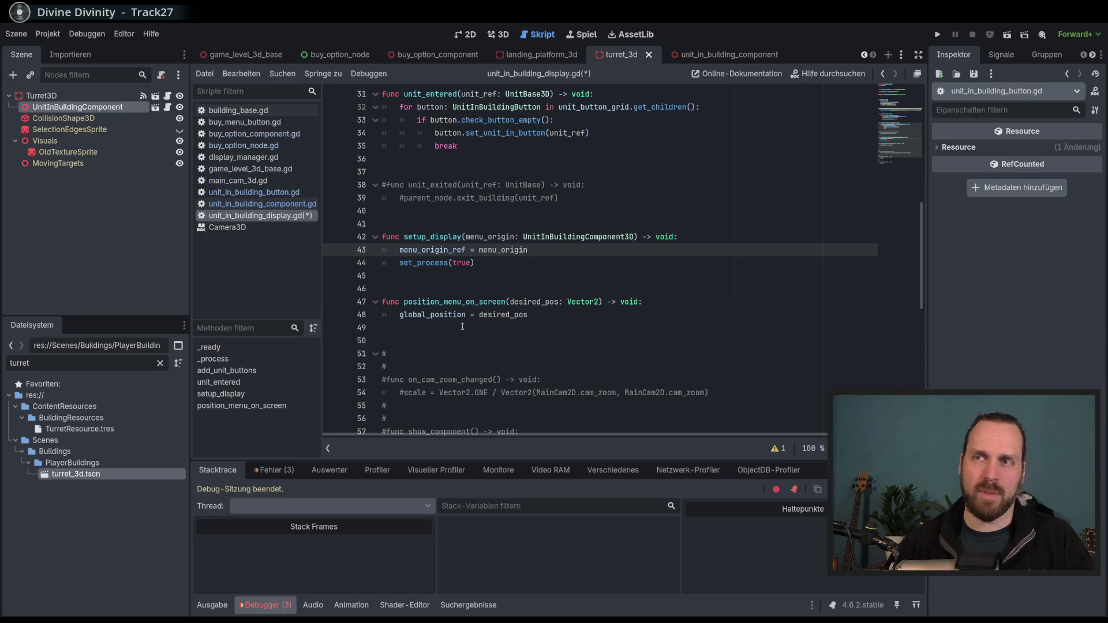
{"action": "scroll", "coordinate": [699, 375], "scroll_direction": "up", "scroll_amount": 2}
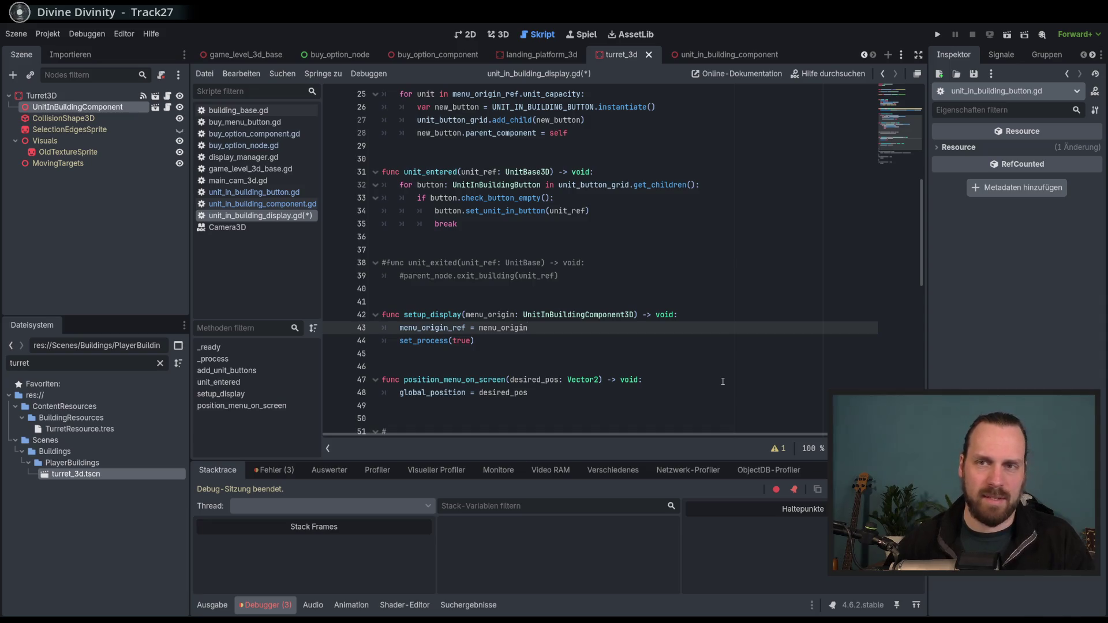
{"action": "left_click_drag", "start_coordinate": [190, 250], "coordinate": [177, 251]}
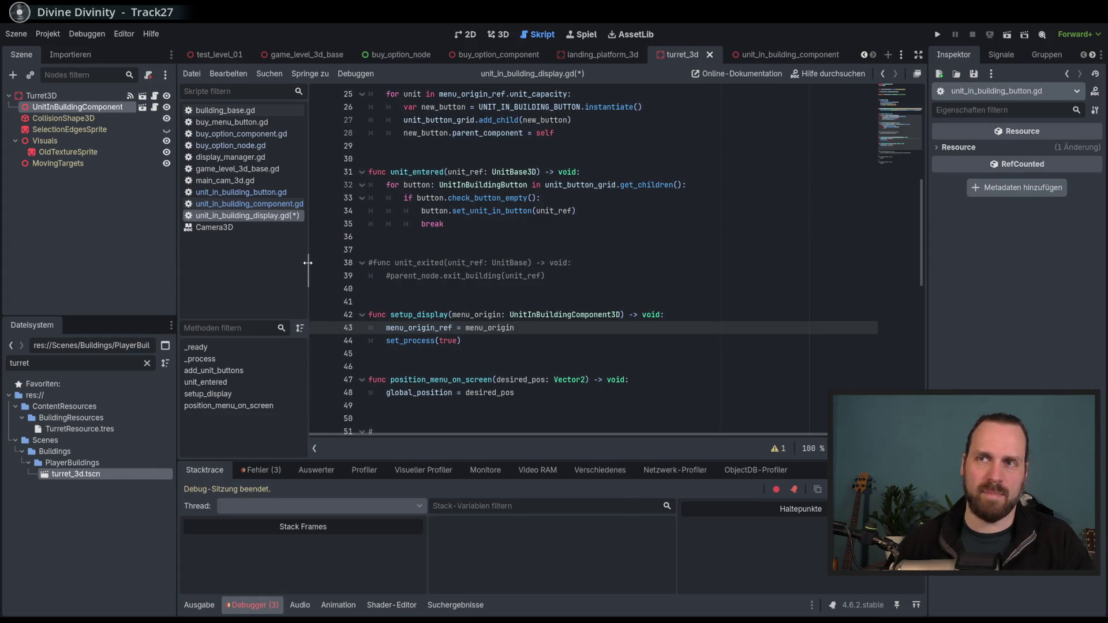
{"action": "left_click", "coordinate": [714, 317]}
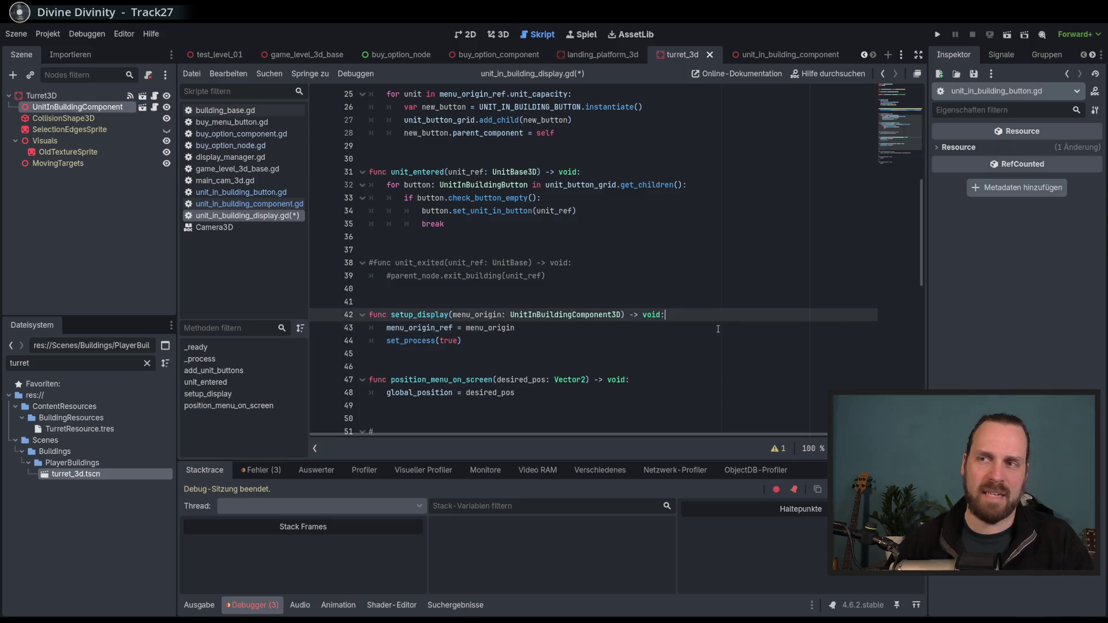
{"action": "left_click", "coordinate": [702, 328]}
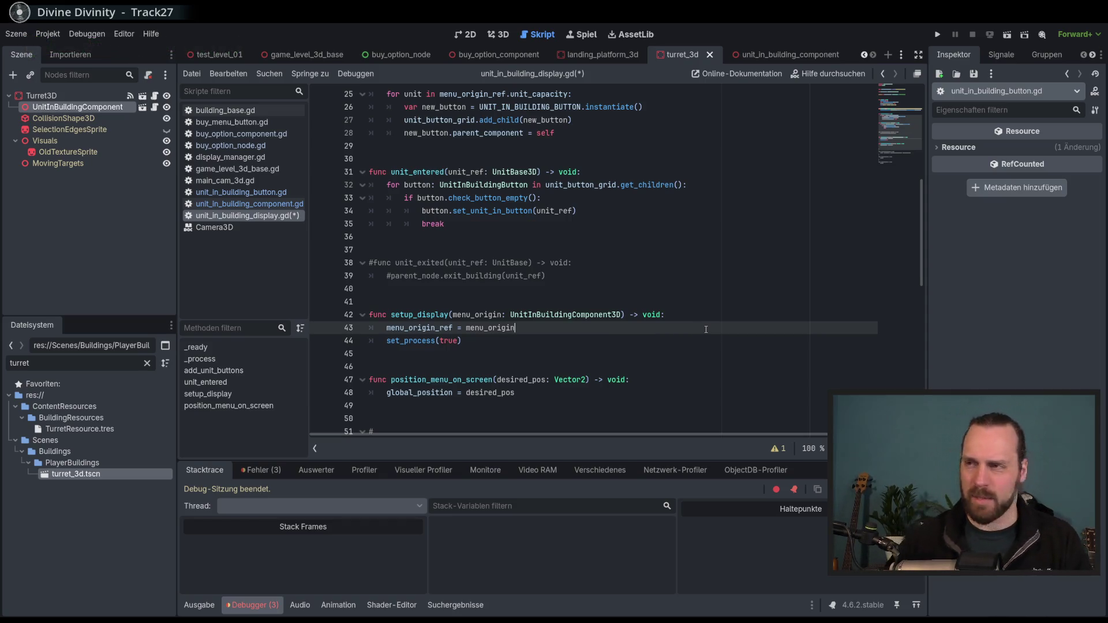
Uncomment the unit_exited function with Ctrl+K and change UnitBase to UnitBase3D
{"action": "left_click", "coordinate": [699, 319]}
{"action": "left_click", "coordinate": [697, 323]}
{"action": "left_click_drag", "start_coordinate": [480, 271], "coordinate": [475, 276]}
{"action": "left_click", "coordinate": [475, 263]}
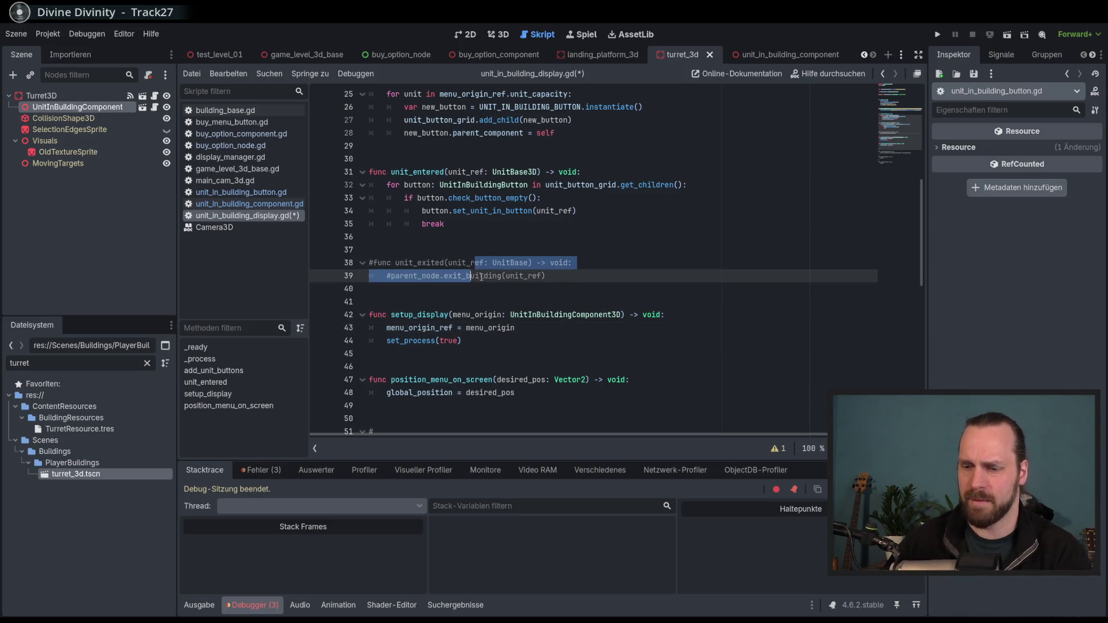
{"action": "key", "text": "ctrl+k"}
{"action": "left_click", "coordinate": [621, 280]}
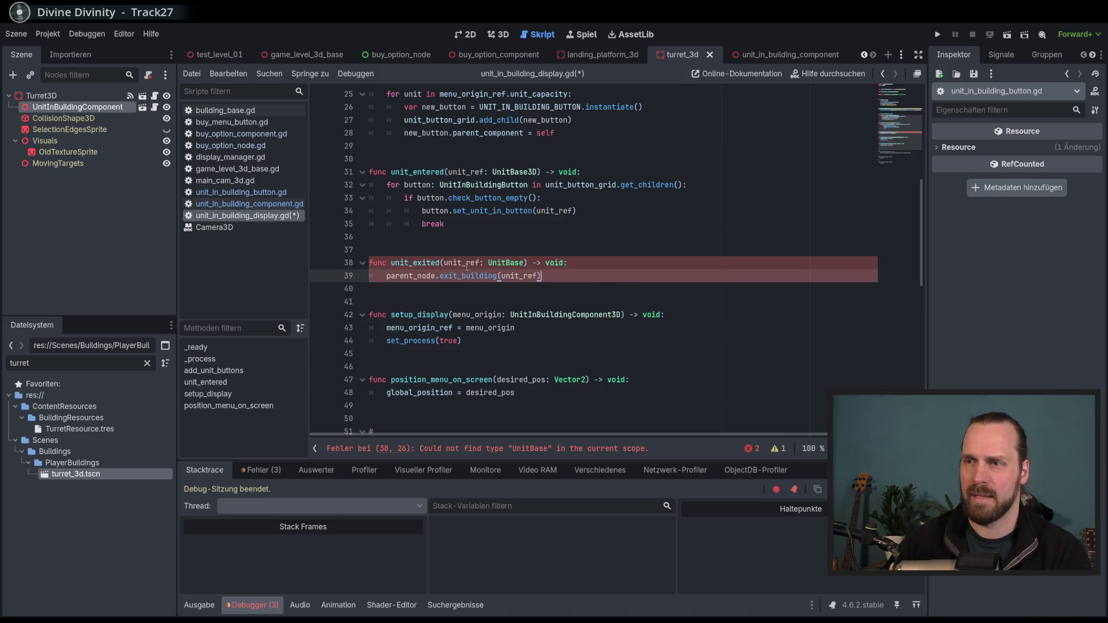
{"action": "left_click", "coordinate": [522, 263]}
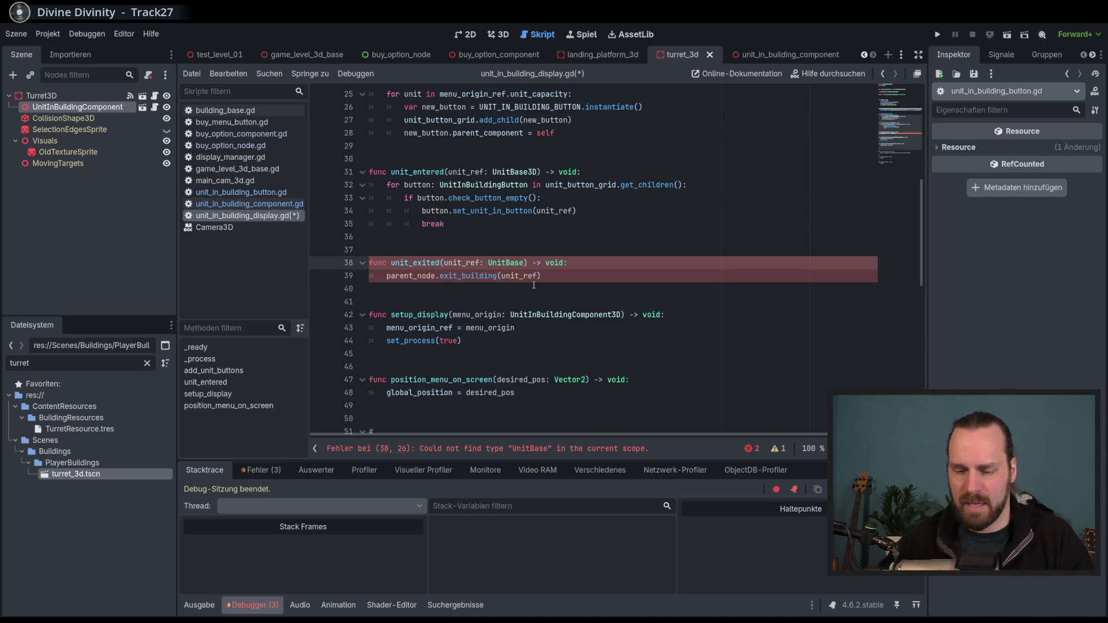
{"action": "type", "text": "3D"}
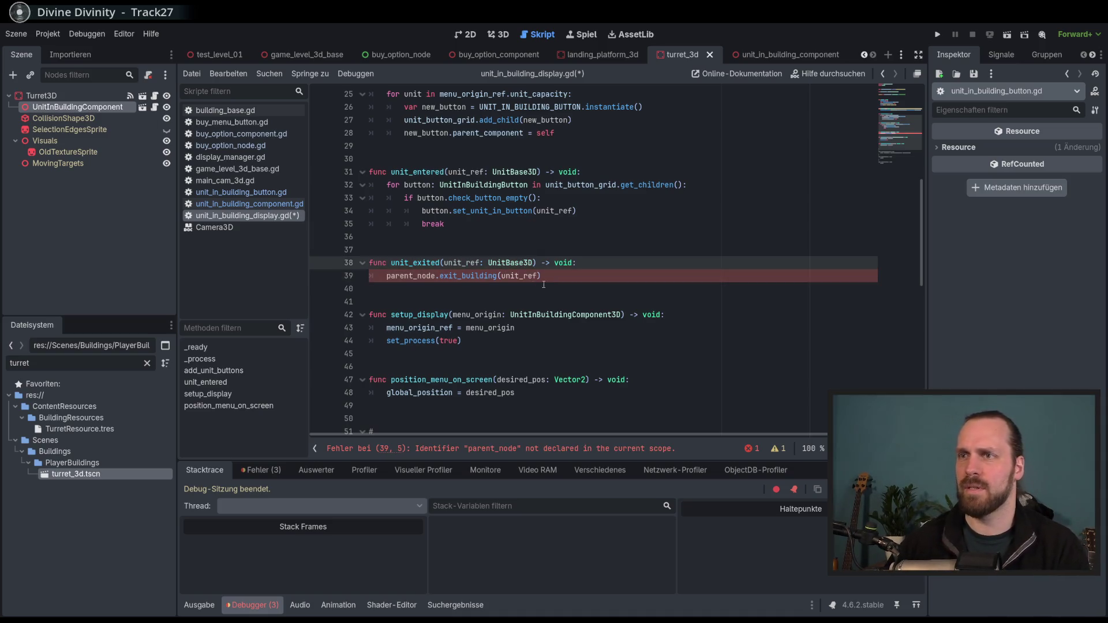
Select exit_building on the error line and open Find in Files for it
{"action": "double_click", "coordinate": [411, 276]}
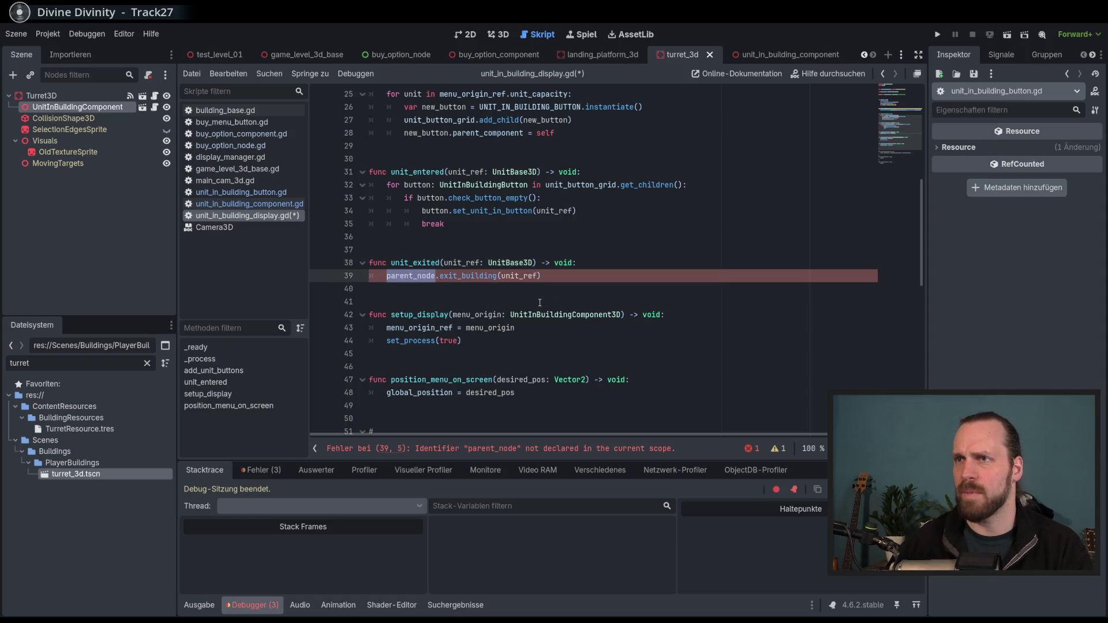
{"action": "scroll", "coordinate": [540, 302], "scroll_direction": "up", "scroll_amount": 8}
{"action": "scroll", "coordinate": [539, 302], "scroll_direction": "down", "scroll_amount": 7}
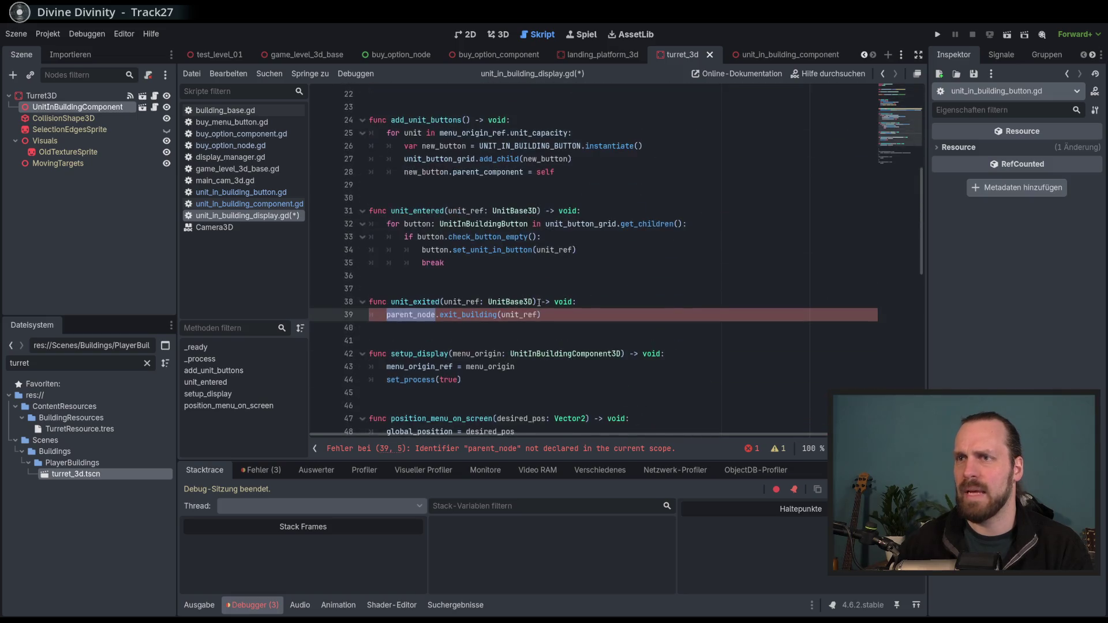
{"action": "scroll", "coordinate": [505, 311], "scroll_direction": "up", "scroll_amount": 7}
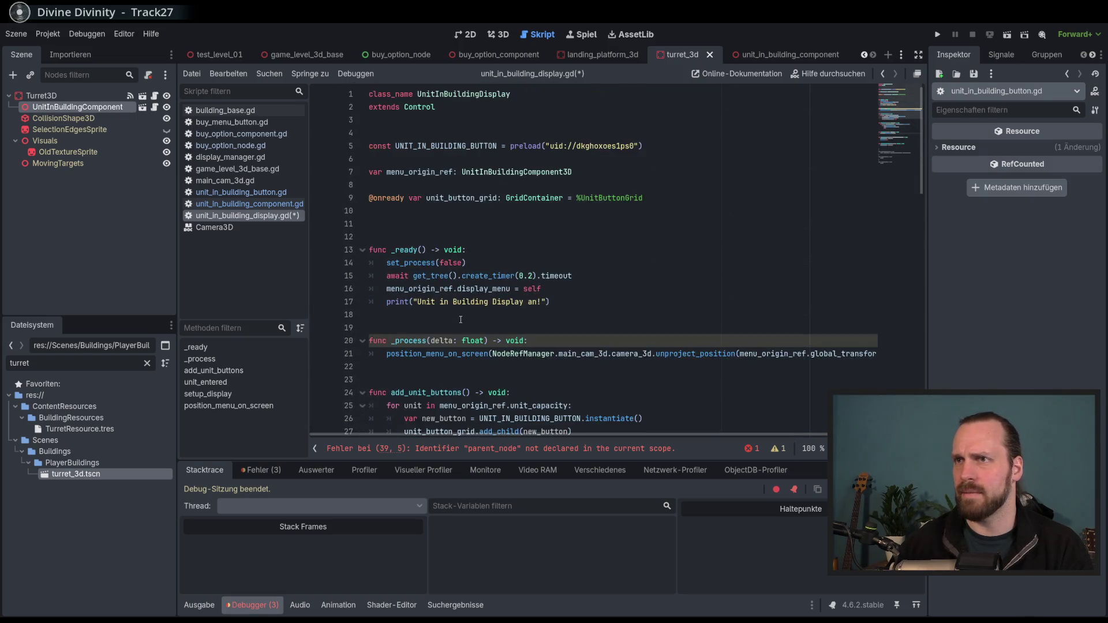
{"action": "scroll", "coordinate": [461, 319], "scroll_direction": "down", "scroll_amount": 6}
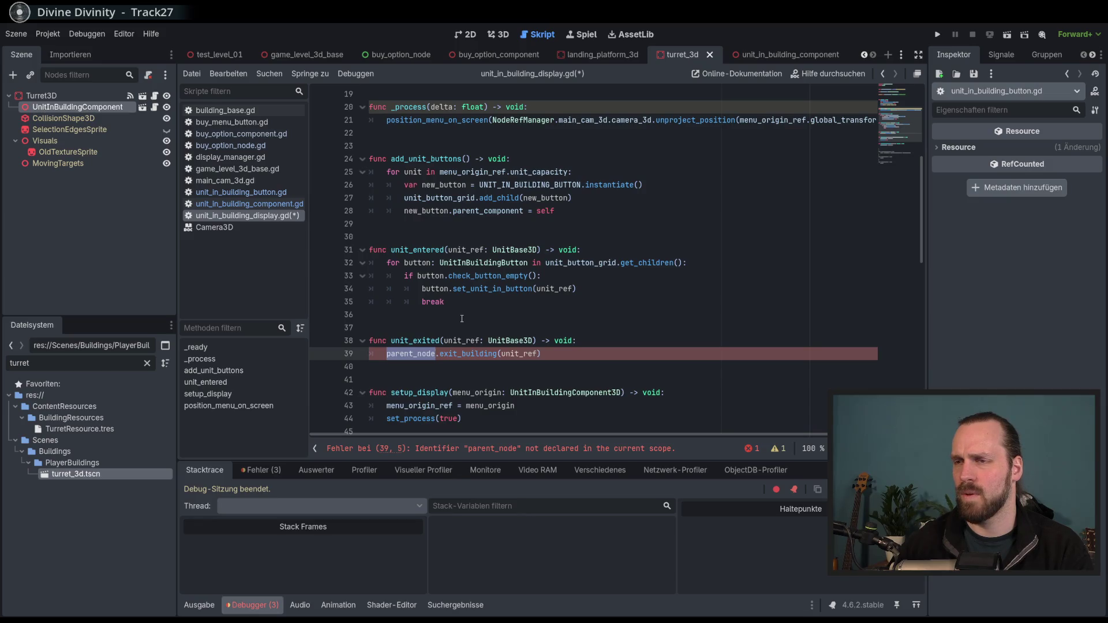
{"action": "scroll", "coordinate": [458, 323], "scroll_direction": "down", "scroll_amount": 9}
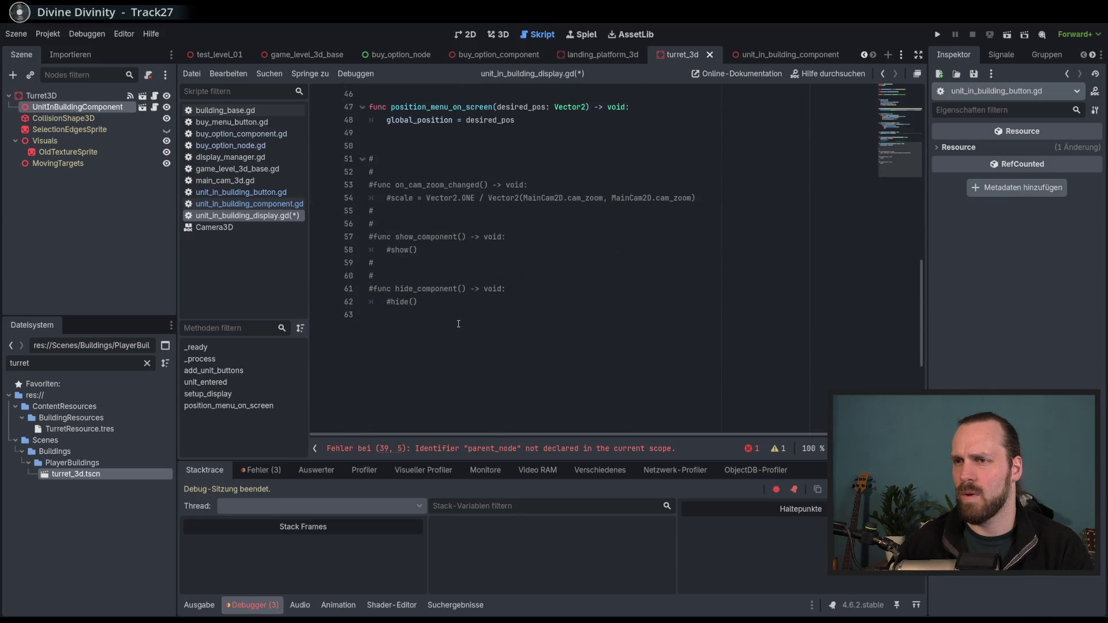
{"action": "scroll", "coordinate": [458, 324], "scroll_direction": "up", "scroll_amount": 6}
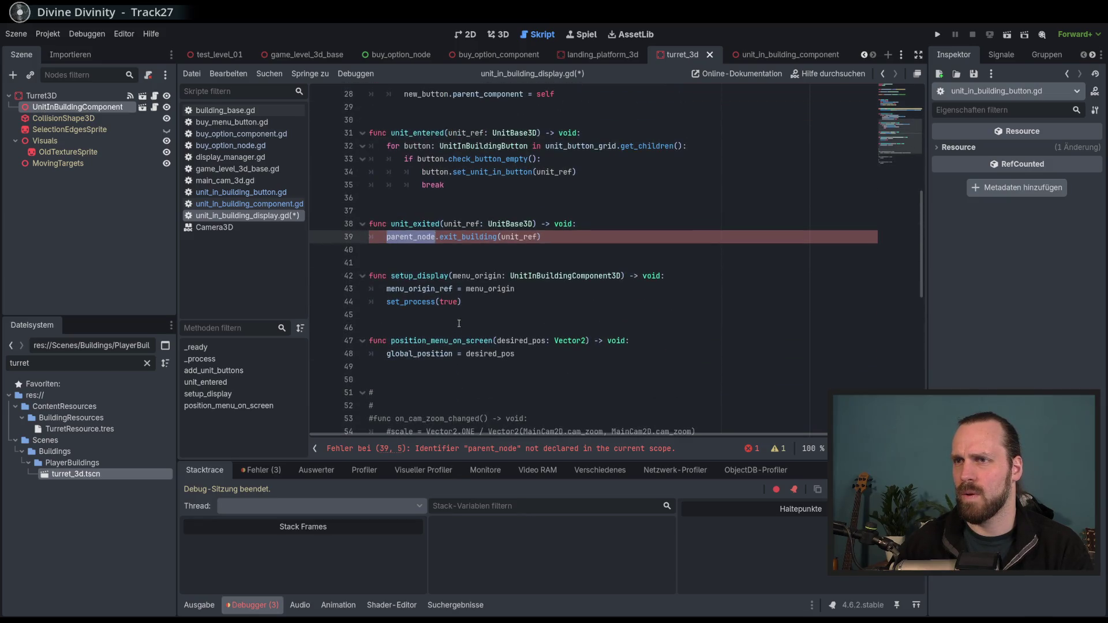
{"action": "double_click", "coordinate": [472, 237]}
{"action": "key", "text": "ctrl+shift+f"}
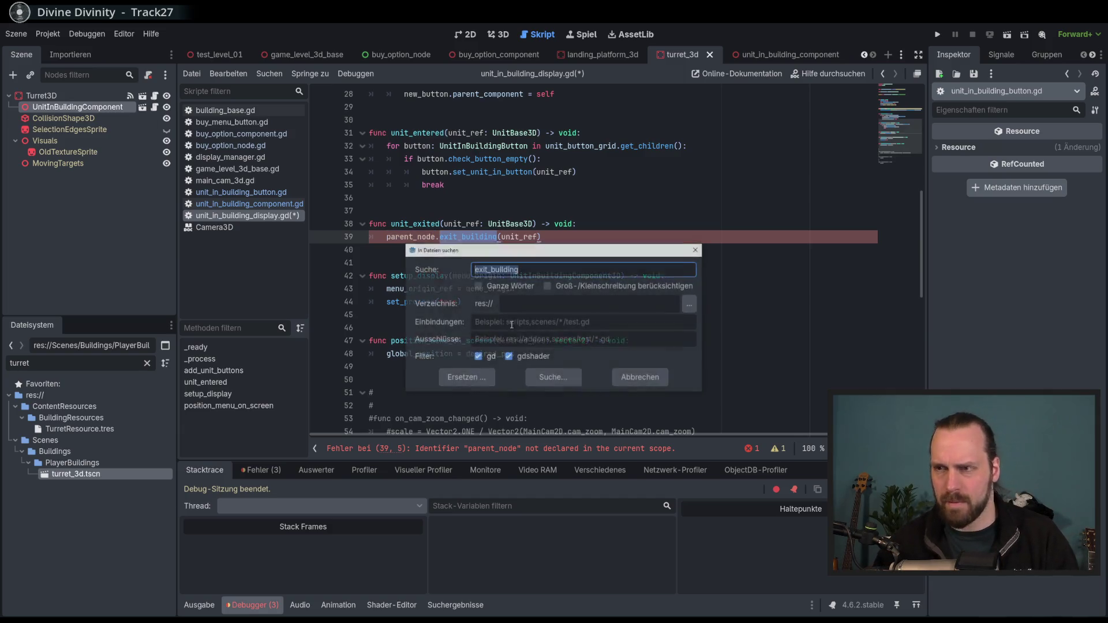
Search the project for exit_building and open its definition at line 40 of unit_in_building_component.gd
{"action": "left_click", "coordinate": [553, 377]}
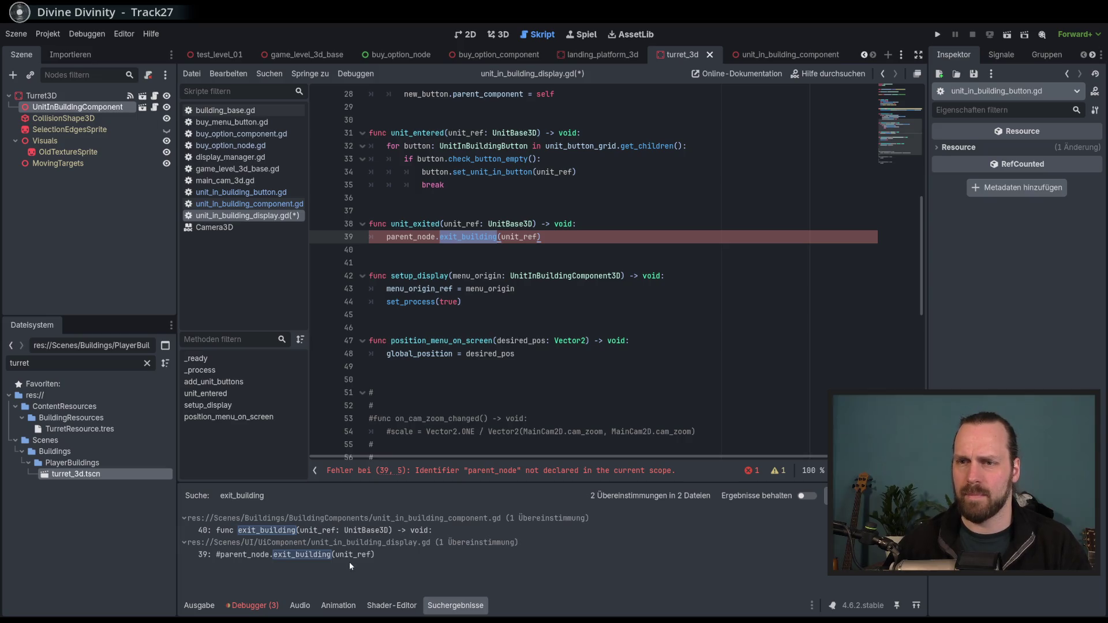
{"action": "left_click", "coordinate": [343, 531]}
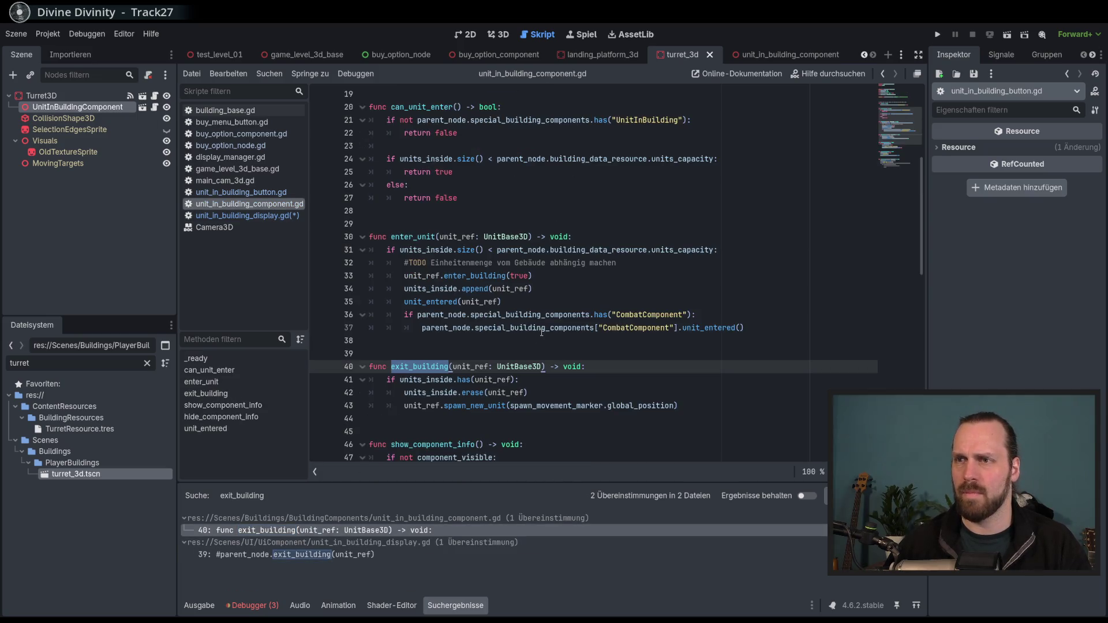
{"action": "scroll", "coordinate": [542, 333], "scroll_direction": "down", "scroll_amount": 3}
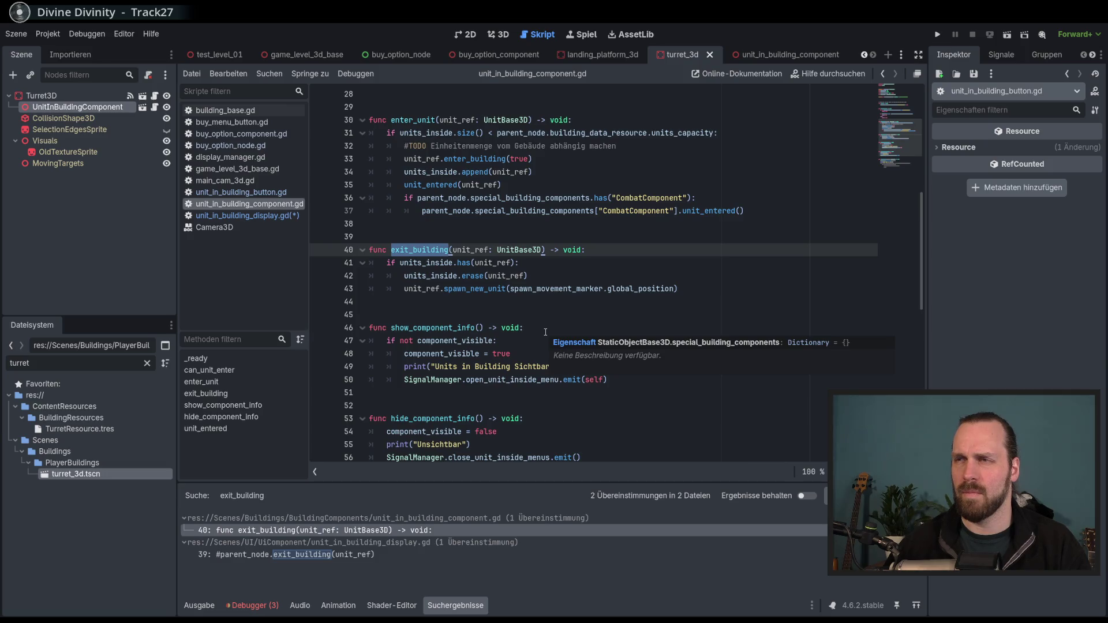
{"action": "scroll", "coordinate": [544, 333], "scroll_direction": "up", "scroll_amount": 9}
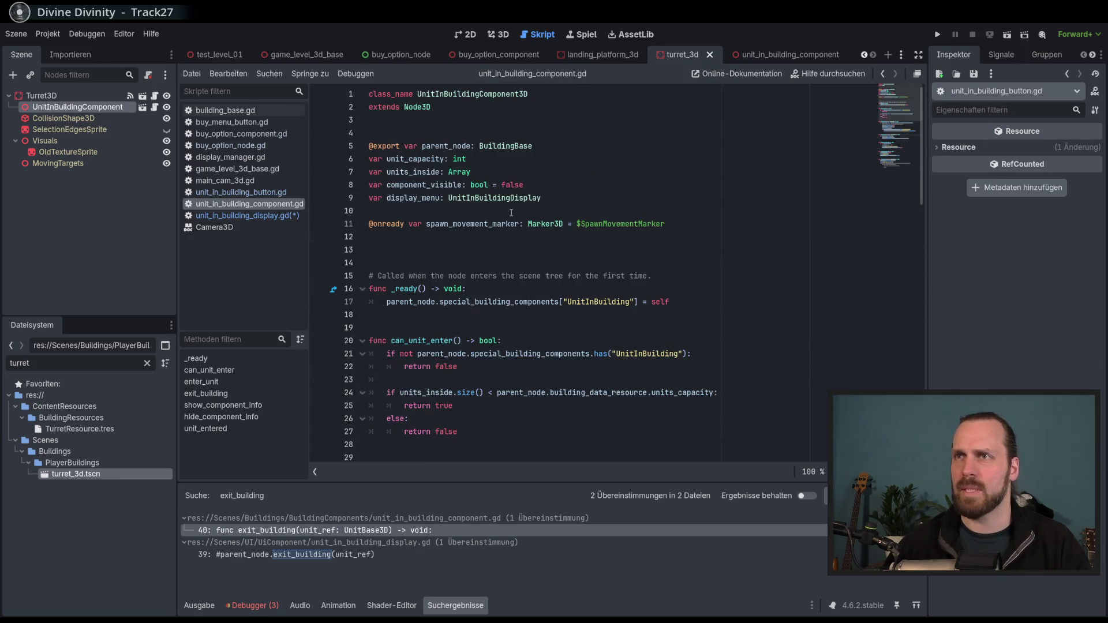
{"action": "scroll", "coordinate": [510, 213], "scroll_direction": "down", "scroll_amount": 13}
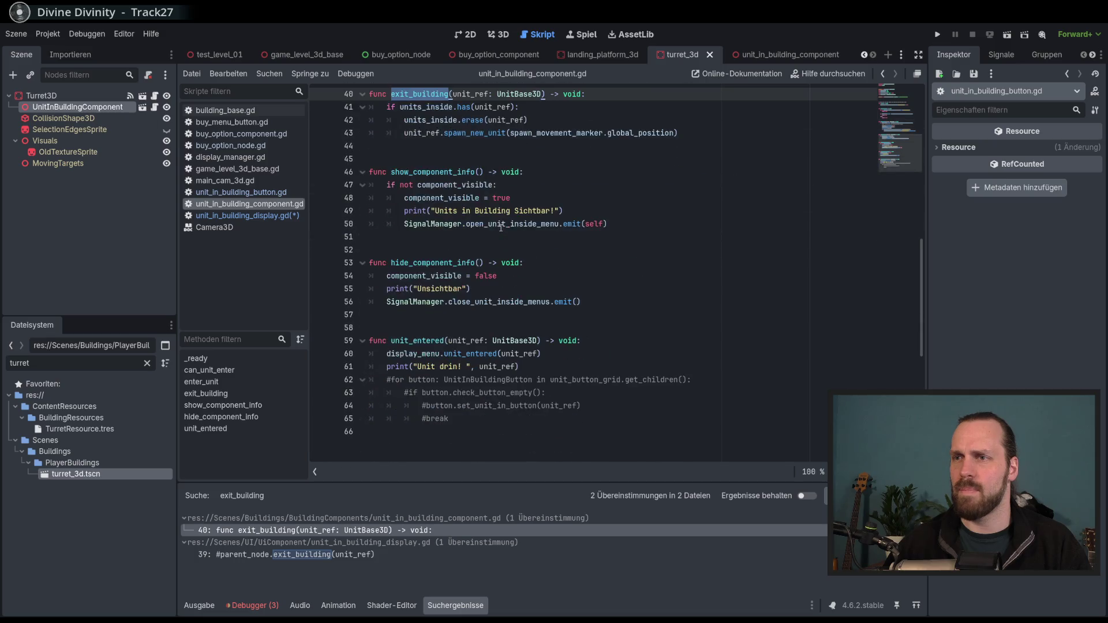
{"action": "scroll", "coordinate": [501, 227], "scroll_direction": "down", "scroll_amount": 3}
{"action": "scroll", "coordinate": [501, 228], "scroll_direction": "up", "scroll_amount": 10}
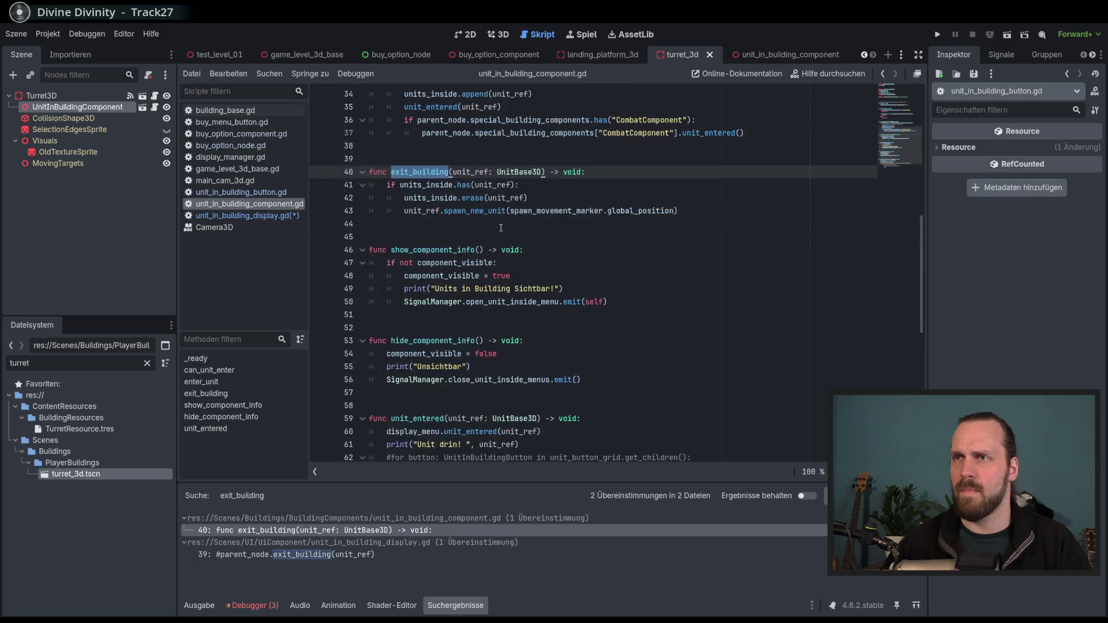
{"action": "scroll", "coordinate": [501, 228], "scroll_direction": "up", "scroll_amount": 6}
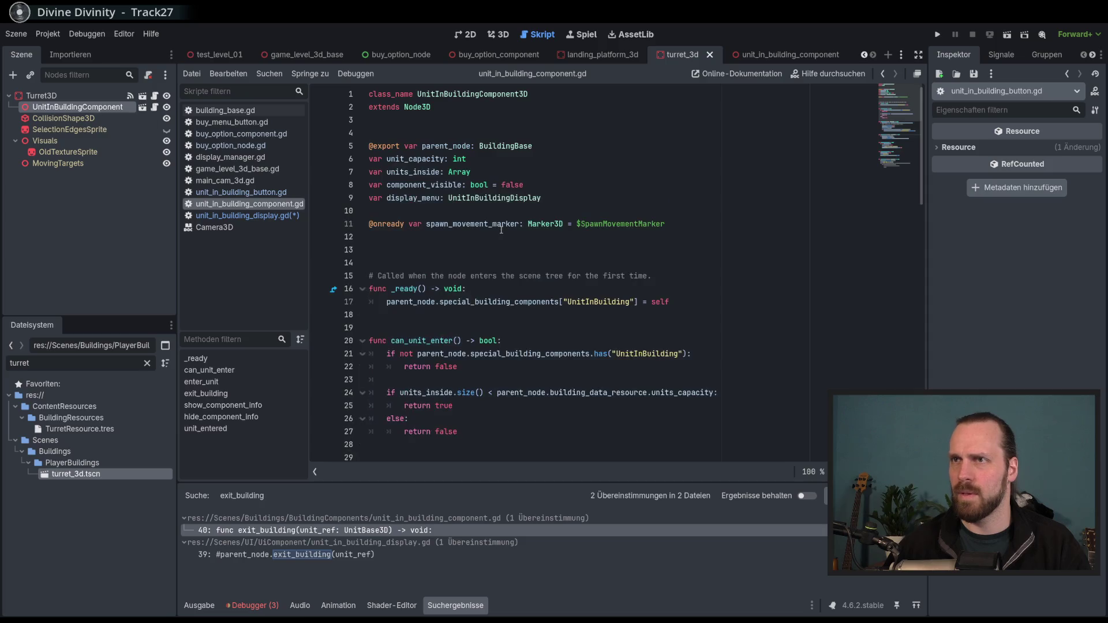
{"action": "scroll", "coordinate": [485, 144], "scroll_direction": "down", "scroll_amount": 9}
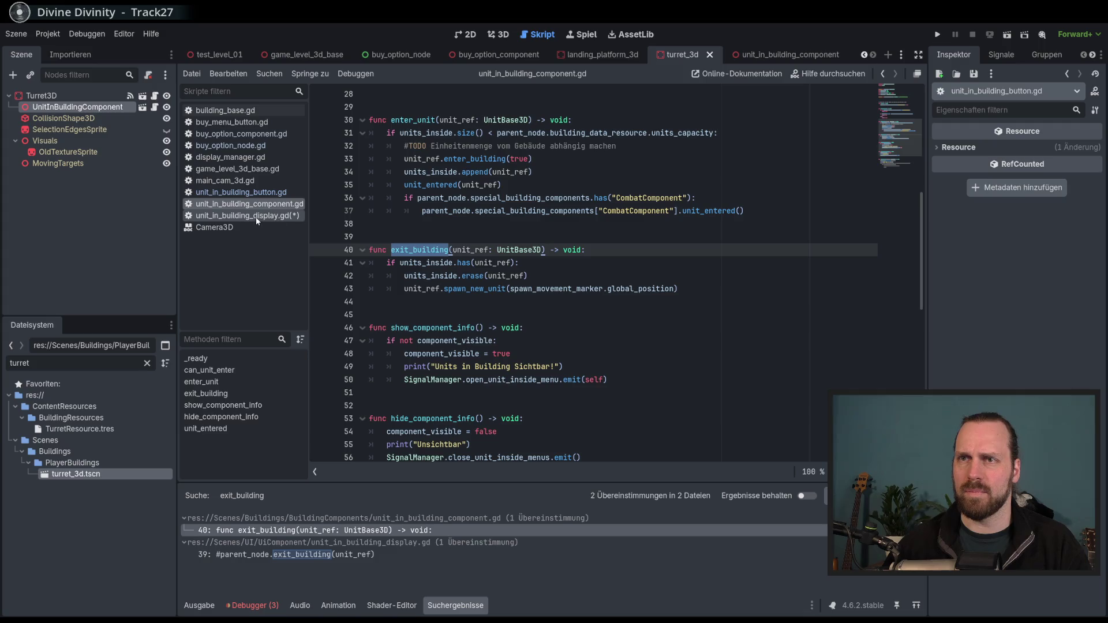
{"action": "scroll", "coordinate": [499, 276], "scroll_direction": "up", "scroll_amount": 9}
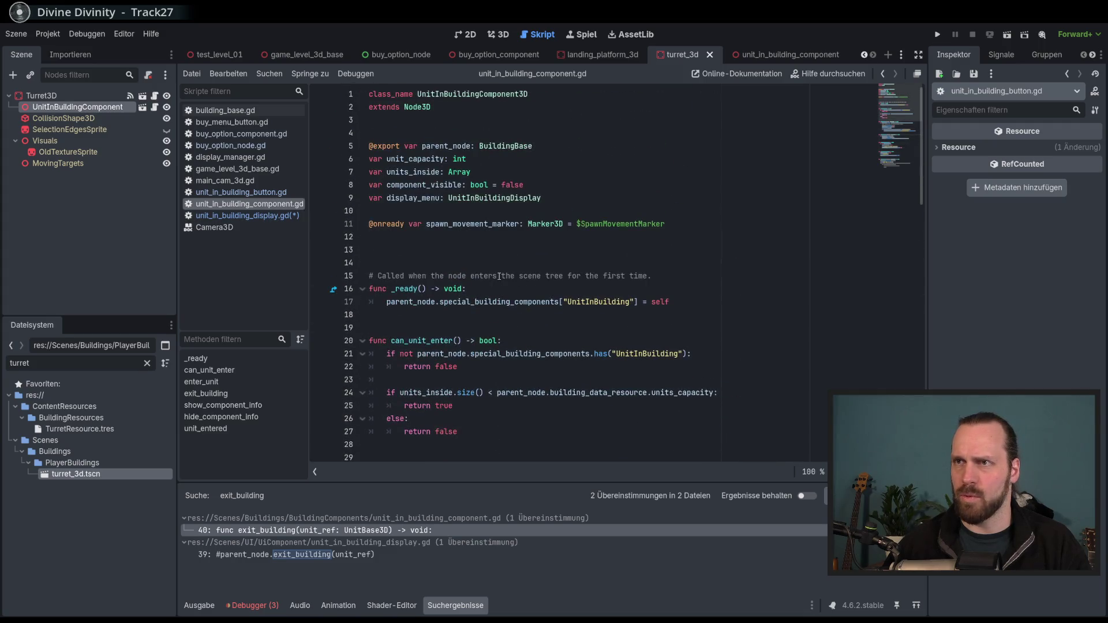
Jump back to the display script's error line, then return to the exit_building definition
{"action": "key", "text": "alt+Left"}
{"action": "key", "text": "alt+Left"}
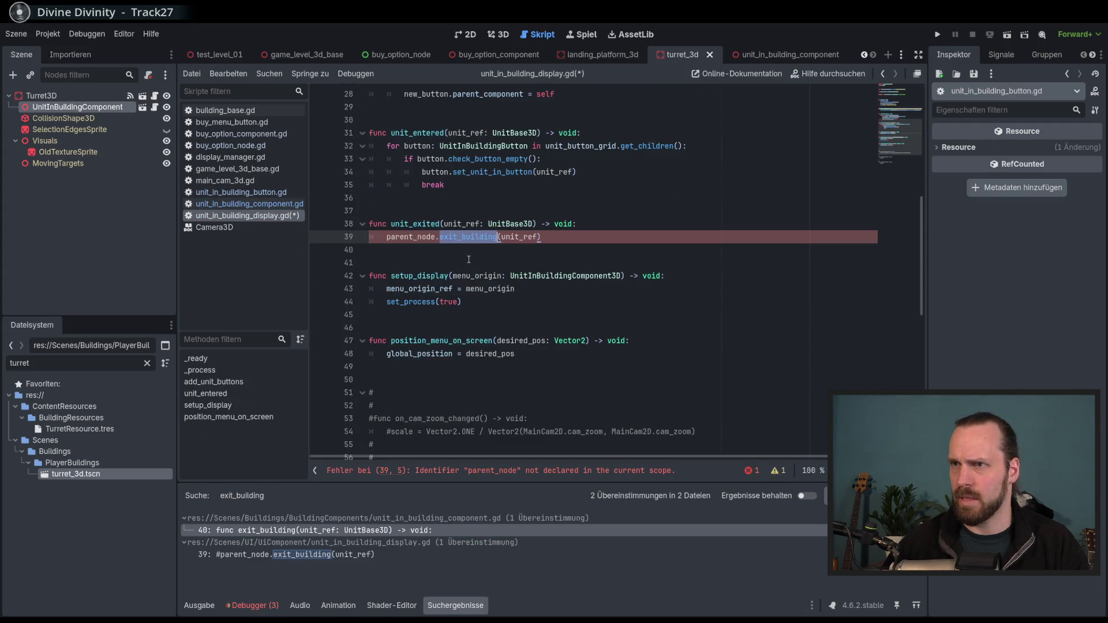
{"action": "scroll", "coordinate": [462, 263], "scroll_direction": "up", "scroll_amount": 9}
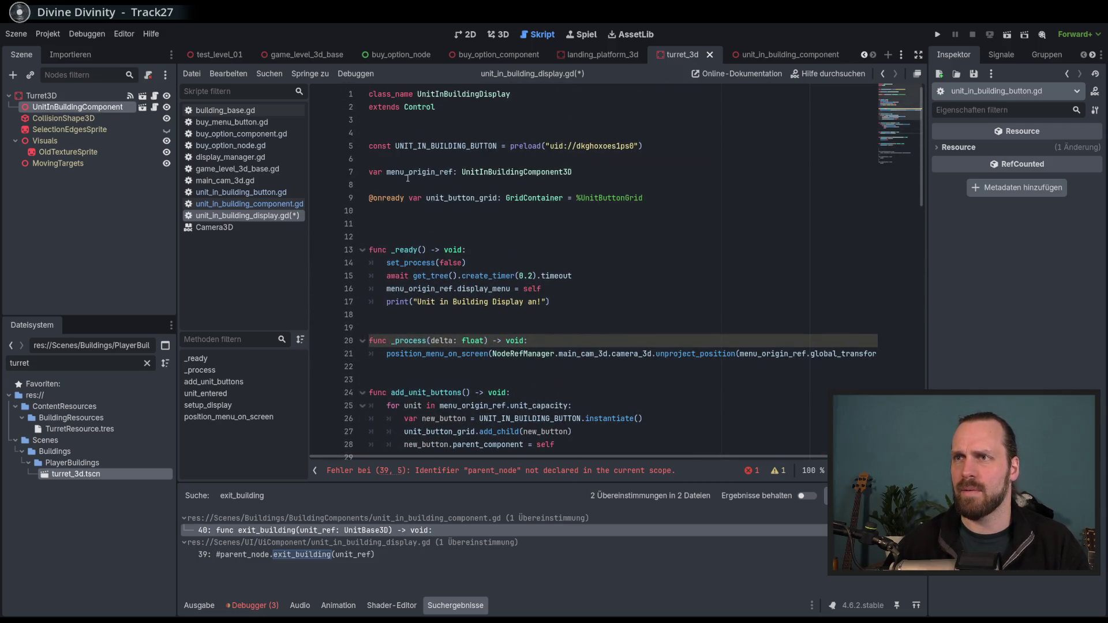
{"action": "left_click", "coordinate": [490, 172], "text": "ctrl"}
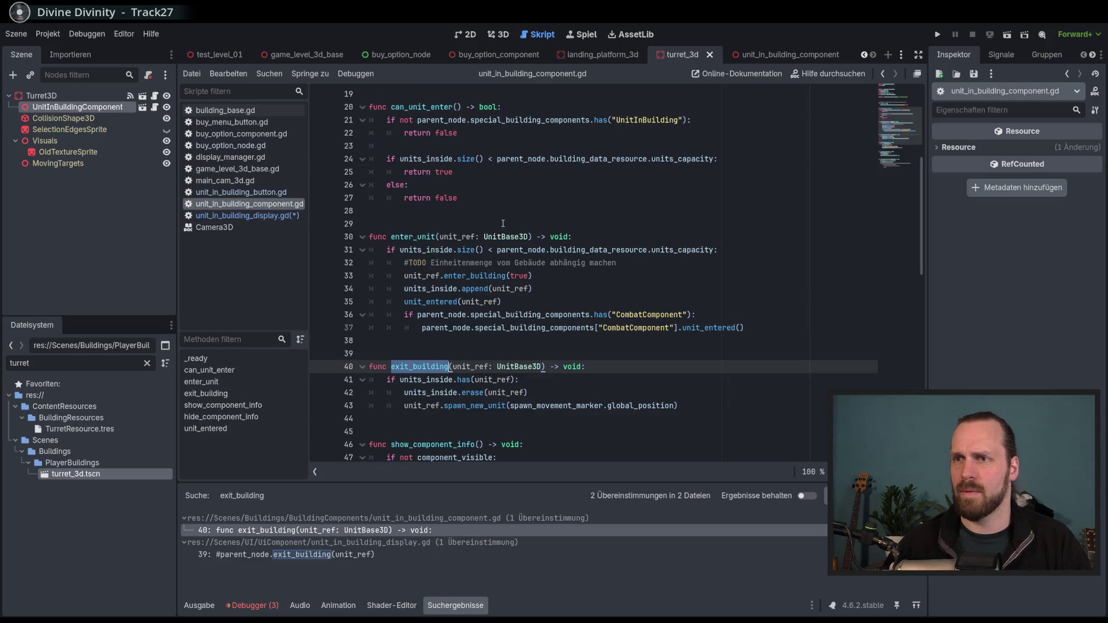
Make line 39 call menu_origin_ref.exit_building(unit_ref), save the display script, and relaunch the game
{"action": "key", "text": "alt+Left"}
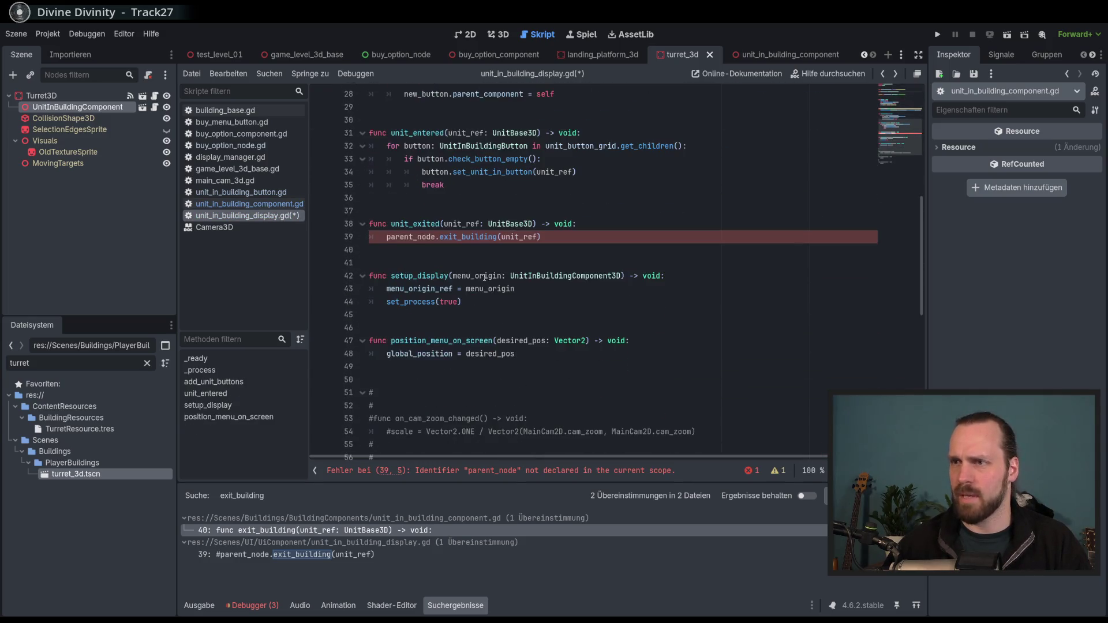
{"action": "double_click", "coordinate": [436, 237]}
{"action": "key", "text": "Left"}
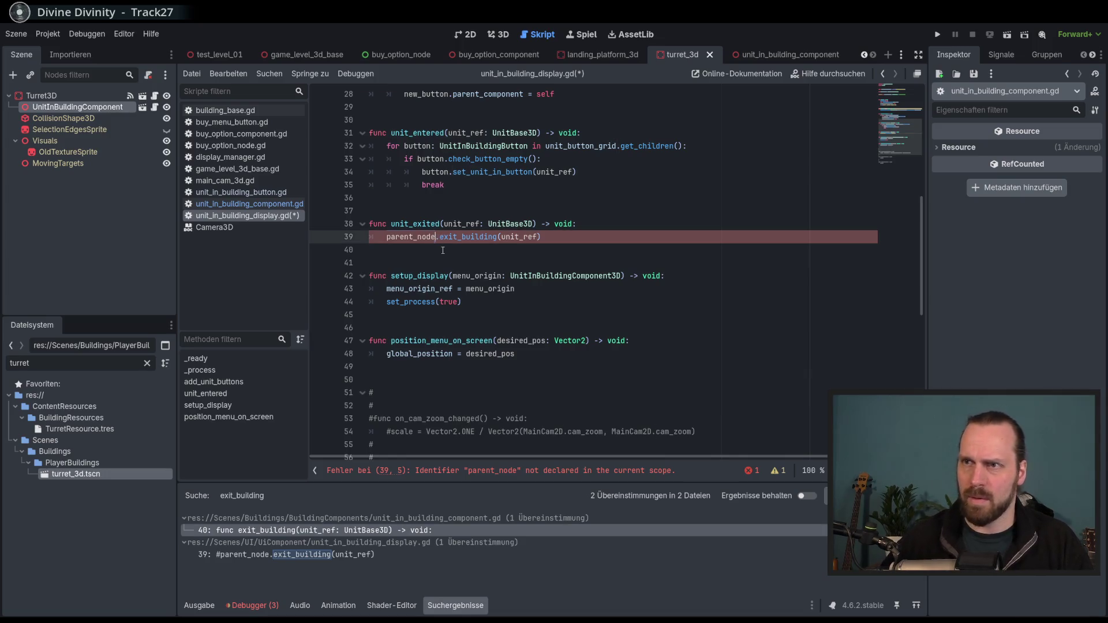
{"action": "key", "text": "ctrl+shift+Left"}
{"action": "type", "text": "menu"}
{"action": "key", "text": "Return"}
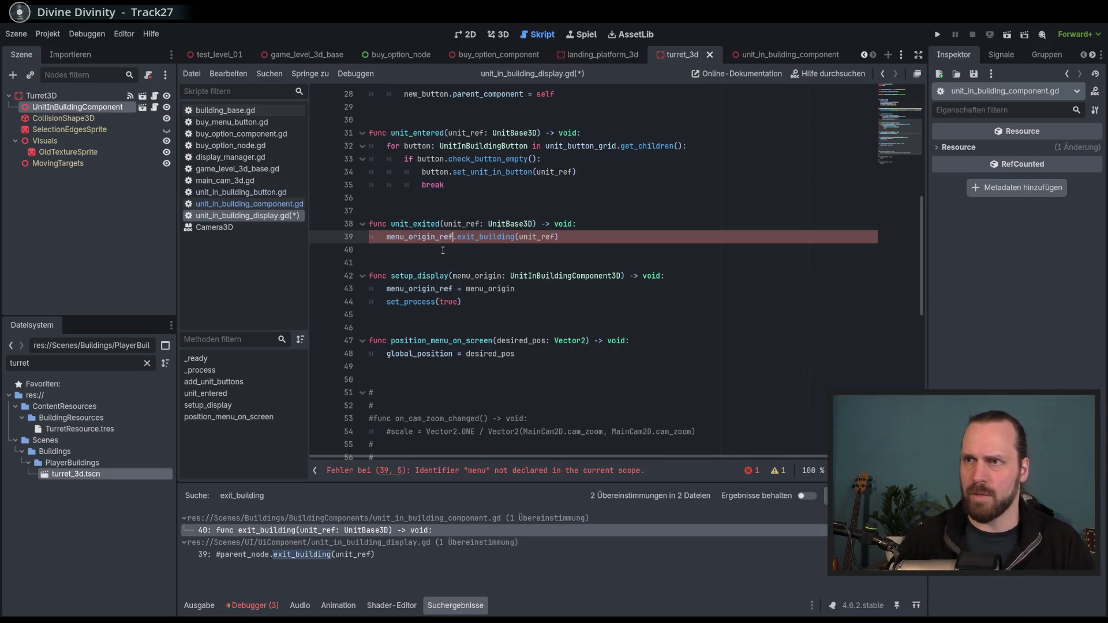
{"action": "key", "text": "ctrl+s"}
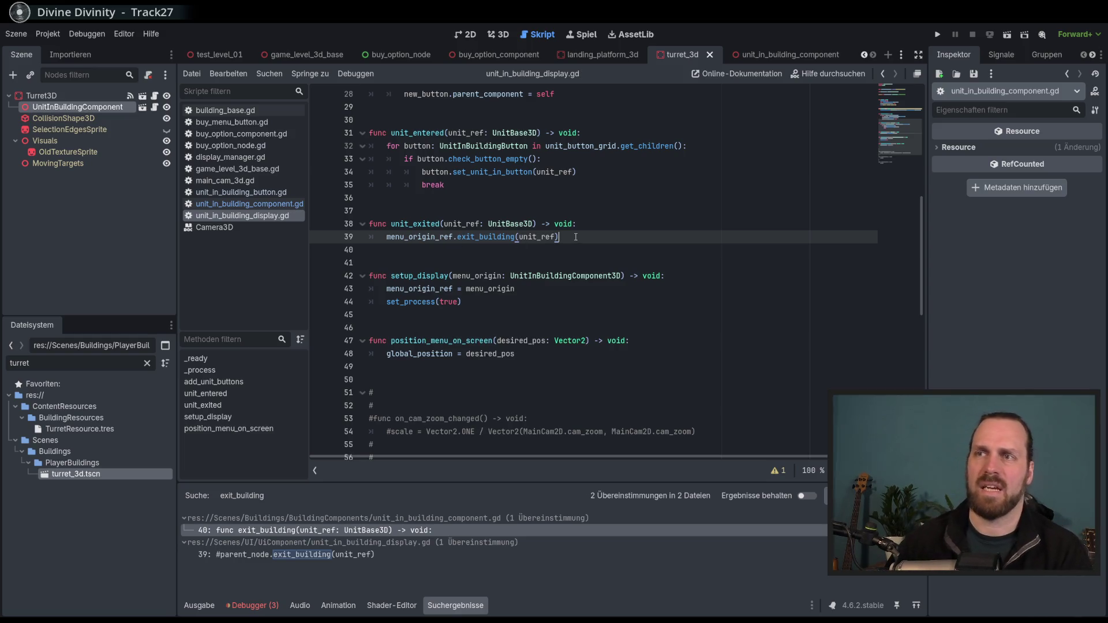
{"action": "key", "text": "F5"}
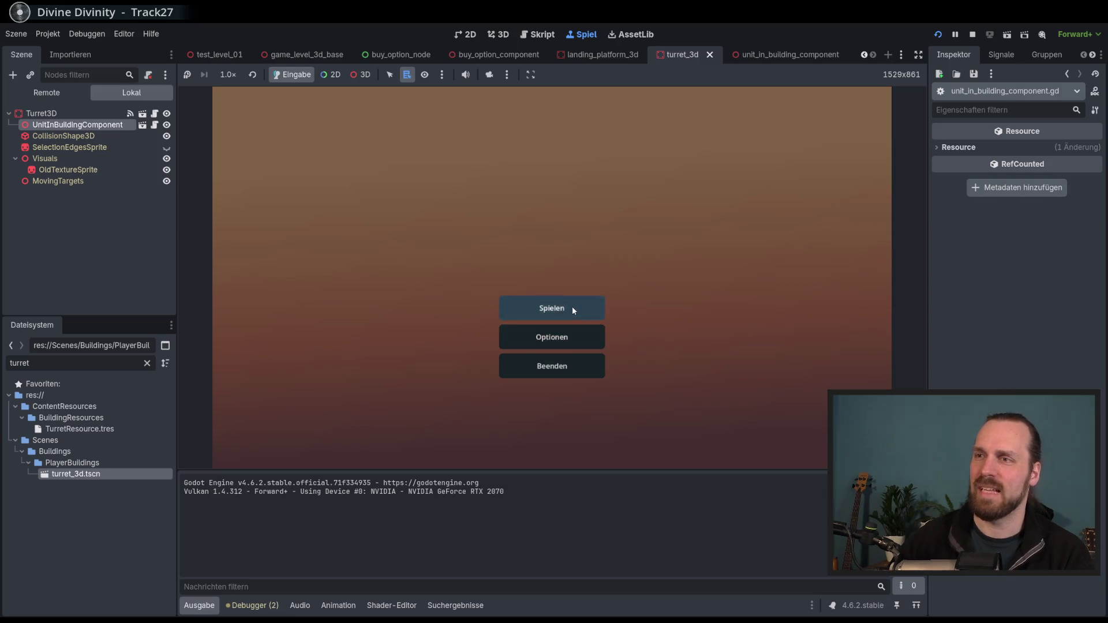
Start Test Mission 01 and recruit a Laser Dude from the building
{"action": "left_click", "coordinate": [571, 307]}
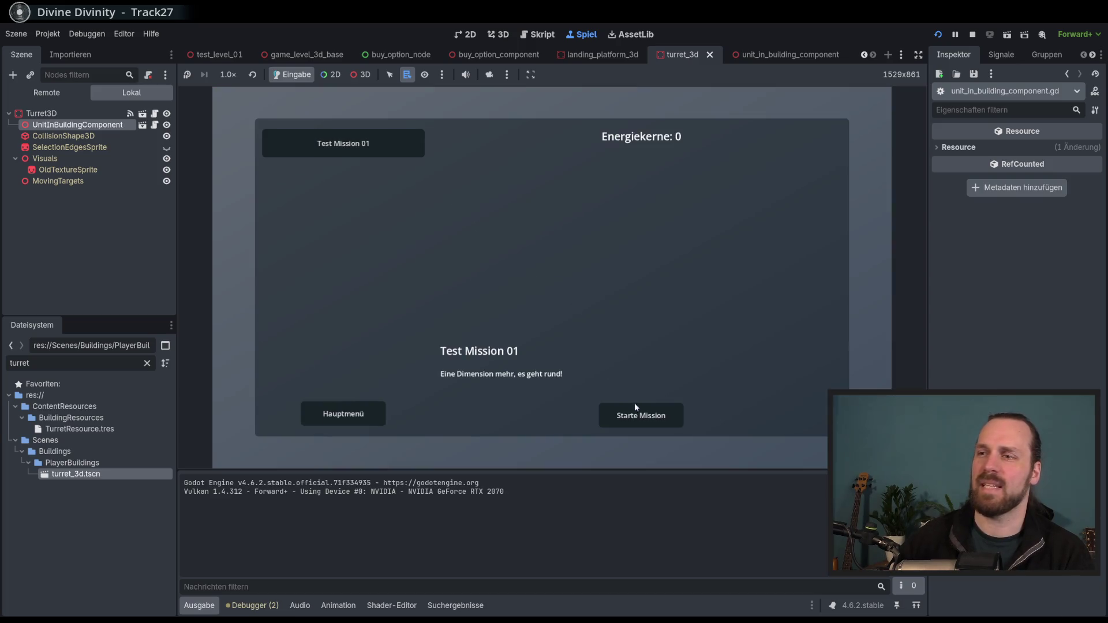
{"action": "left_click", "coordinate": [633, 401]}
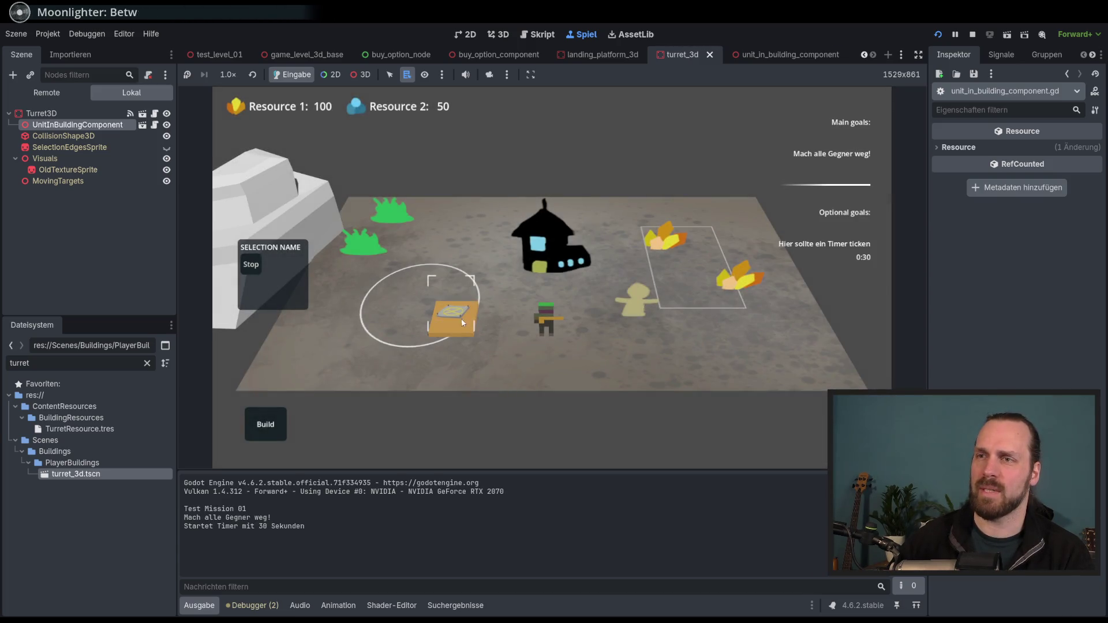
{"action": "left_click", "coordinate": [461, 318]}
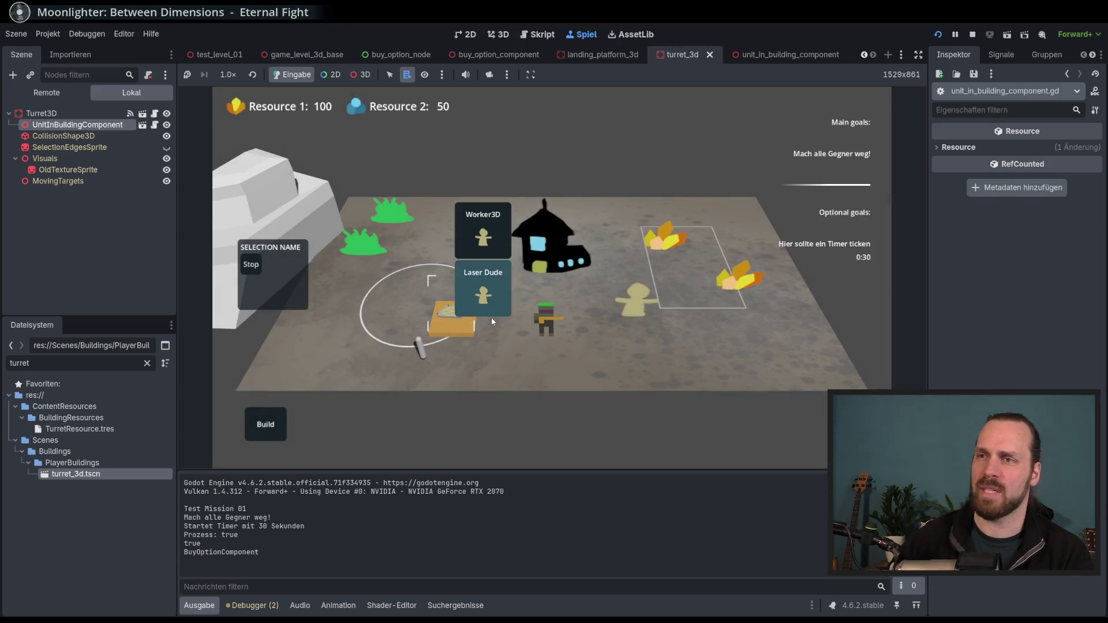
{"action": "left_click", "coordinate": [275, 425]}
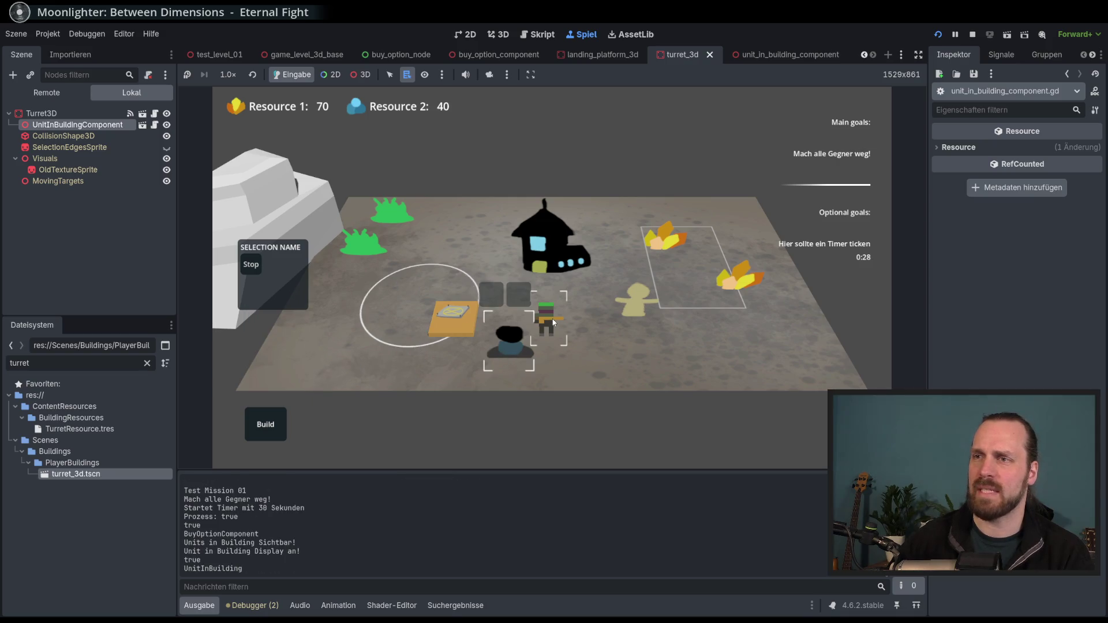
Eject the Laser Dude from the turret, then send it back inside
{"action": "left_click", "coordinate": [515, 353]}
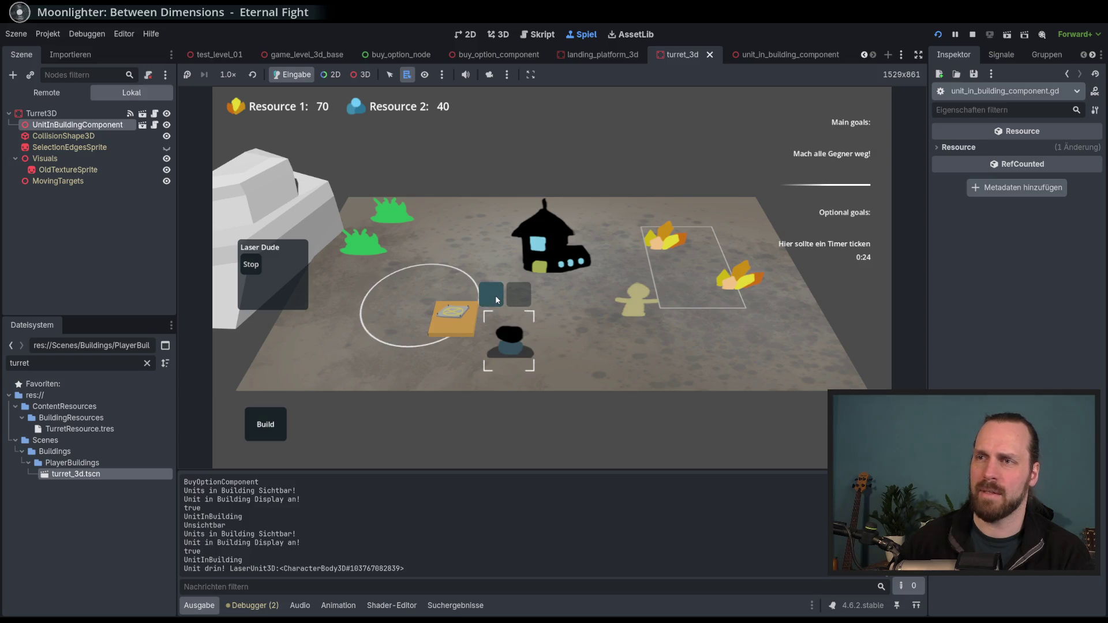
{"action": "left_click", "coordinate": [528, 327]}
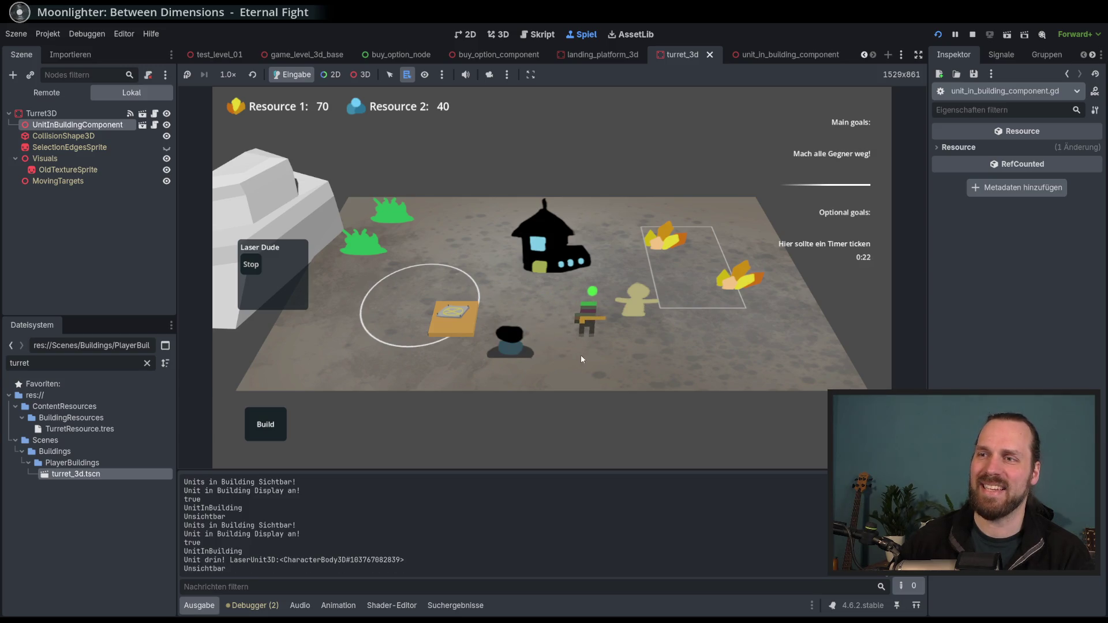
{"action": "left_click", "coordinate": [510, 353]}
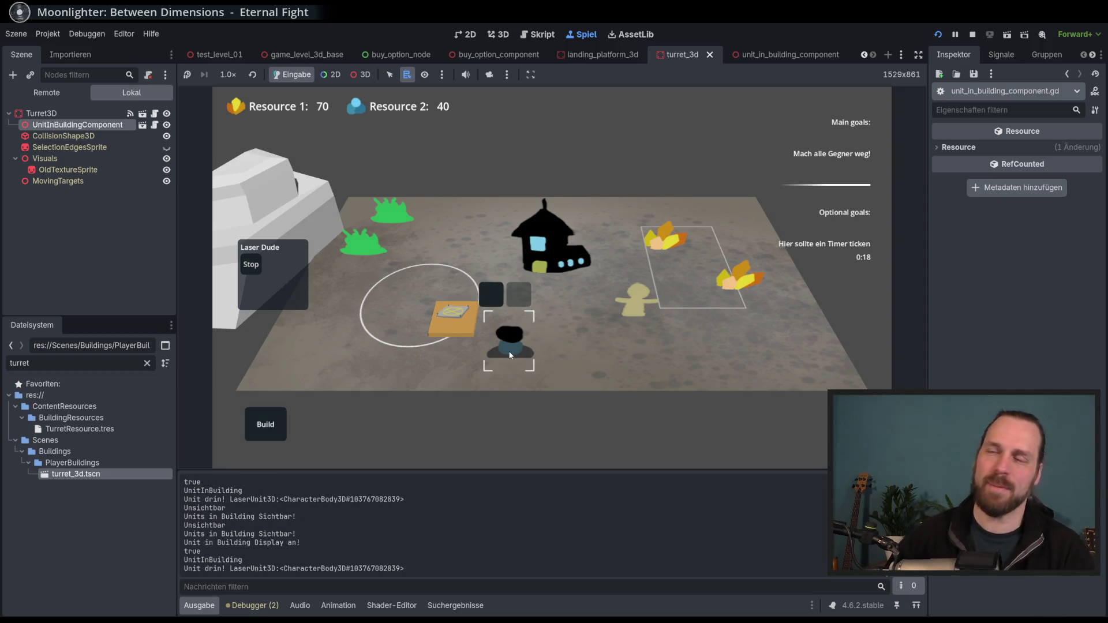
Repeatedly select and deselect the turret to test its unit menu, then stop the game
{"action": "left_click", "coordinate": [667, 355]}
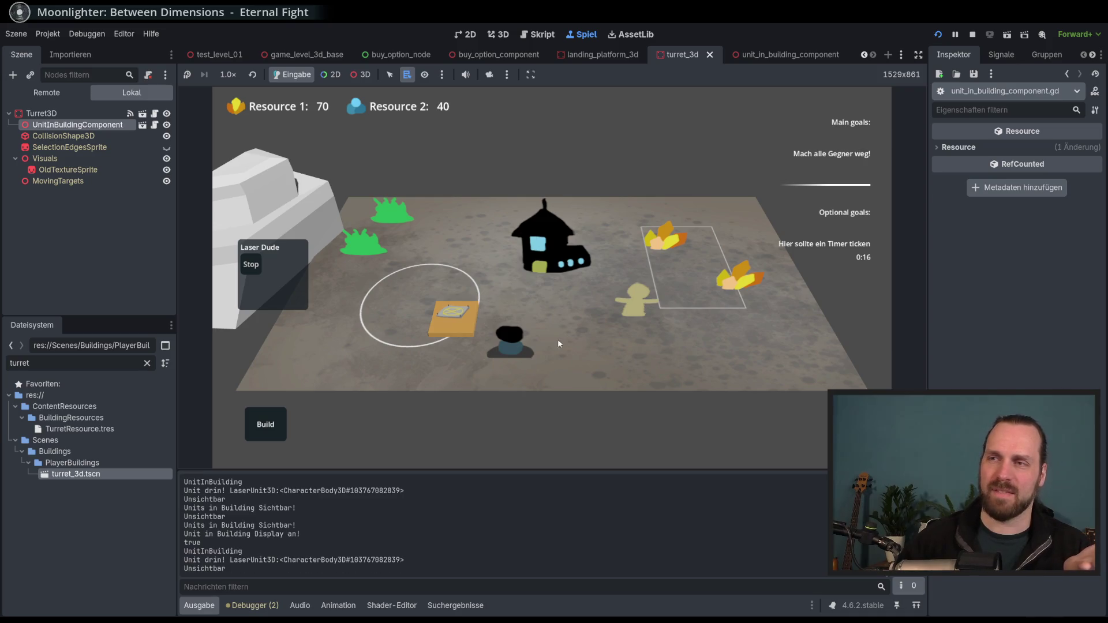
{"action": "left_click", "coordinate": [510, 346]}
{"action": "left_click", "coordinate": [653, 351]}
{"action": "left_click", "coordinate": [522, 351]}
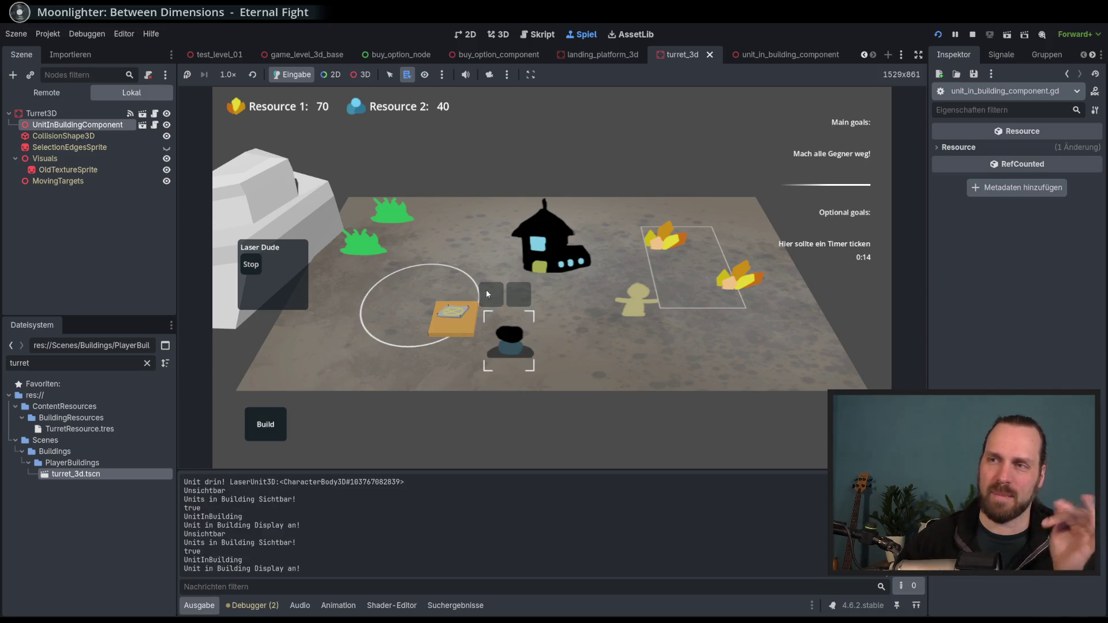
{"action": "left_click", "coordinate": [689, 352]}
{"action": "left_click", "coordinate": [543, 362]}
{"action": "left_click", "coordinate": [577, 352]}
{"action": "left_click", "coordinate": [511, 346]}
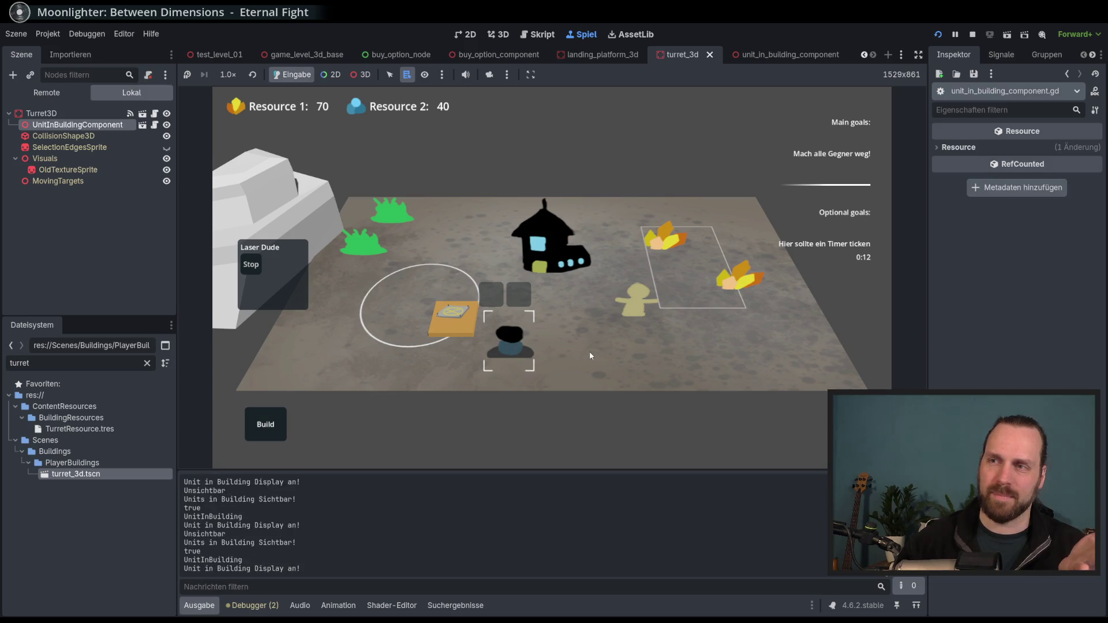
{"action": "left_click", "coordinate": [494, 310]}
{"action": "key", "text": "F8"}
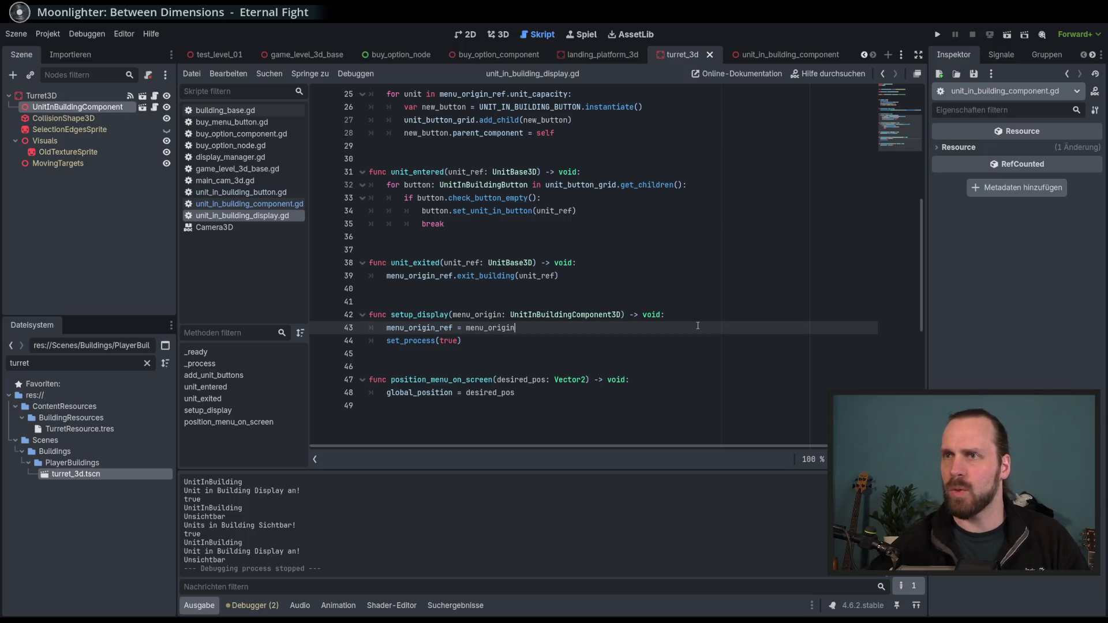
Review unit_in_building_display.gd around empty lines 10 and 40, then run the project again
{"action": "scroll", "coordinate": [697, 325], "scroll_direction": "up", "scroll_amount": 8}
{"action": "left_click", "coordinate": [701, 212]}
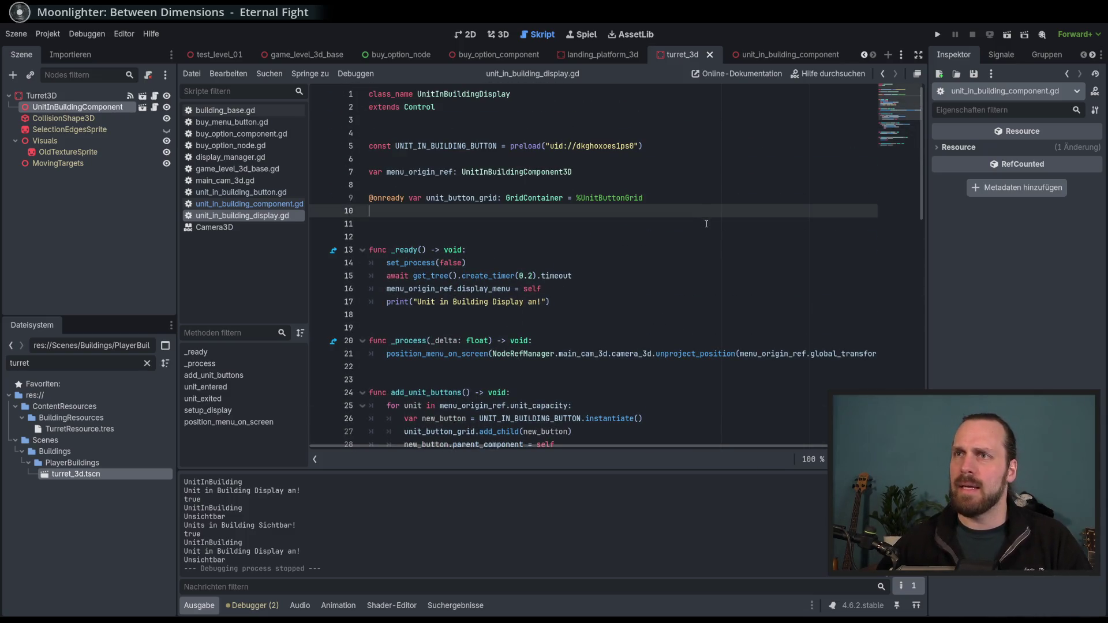
{"action": "scroll", "coordinate": [707, 225], "scroll_direction": "down", "scroll_amount": 7}
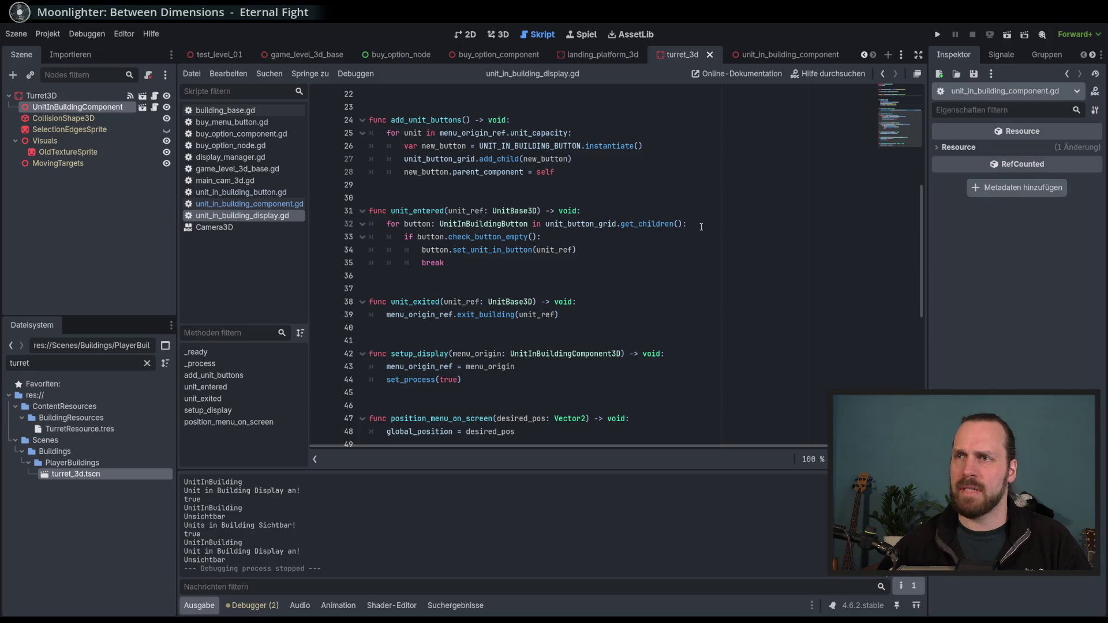
{"action": "scroll", "coordinate": [701, 227], "scroll_direction": "down", "scroll_amount": 2}
{"action": "left_click", "coordinate": [675, 254]}
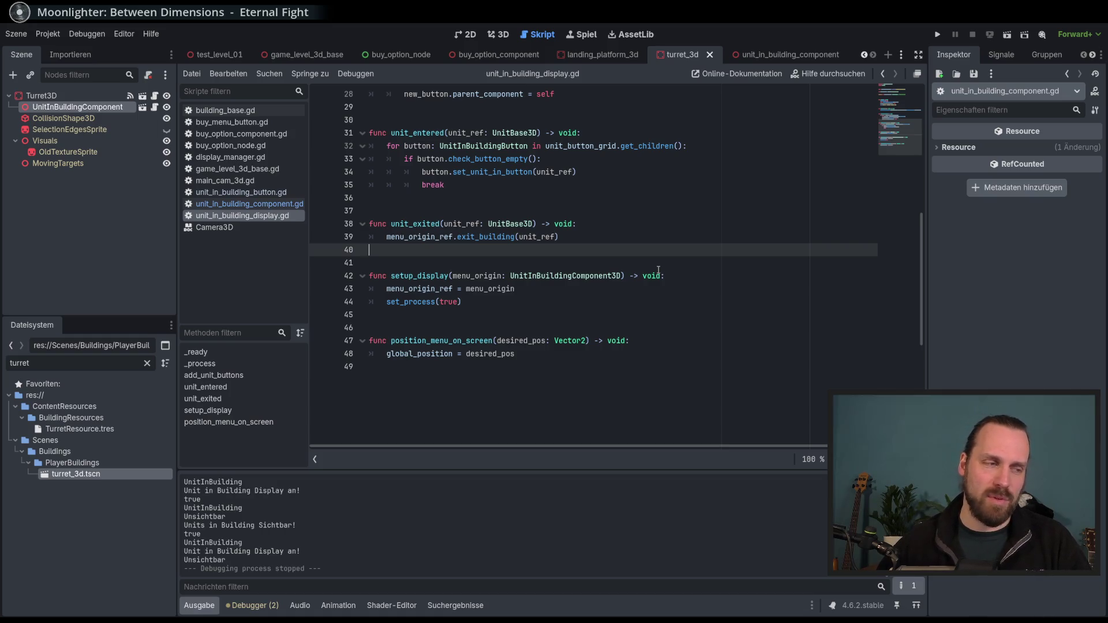
{"action": "key", "text": "F5"}
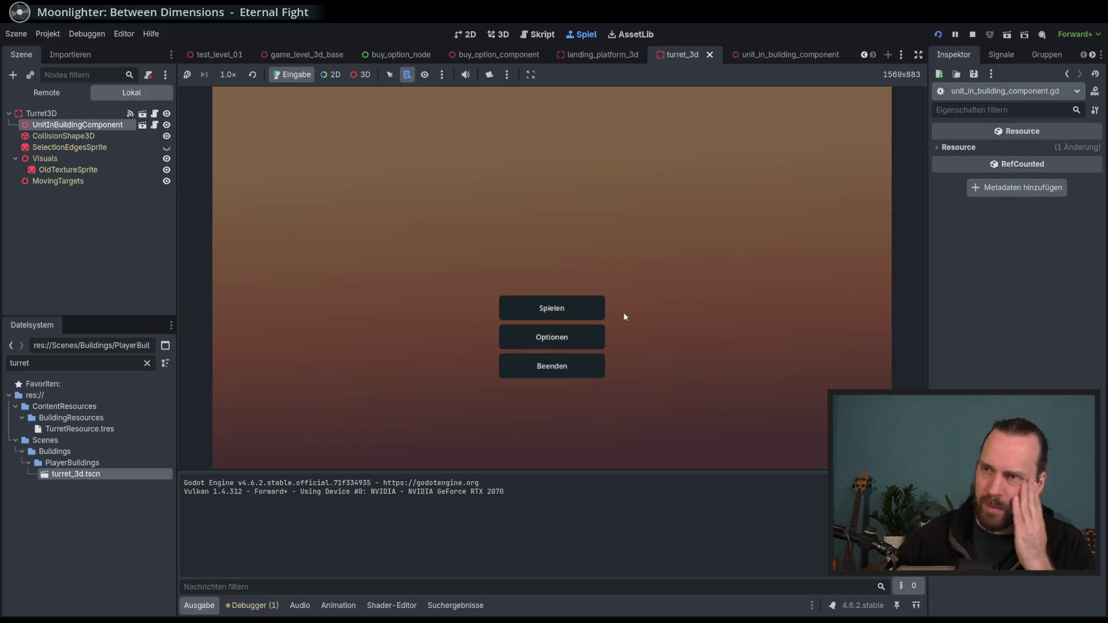
Start Test Mission 01 and select the building pad to see its units
{"action": "left_click", "coordinate": [537, 309]}
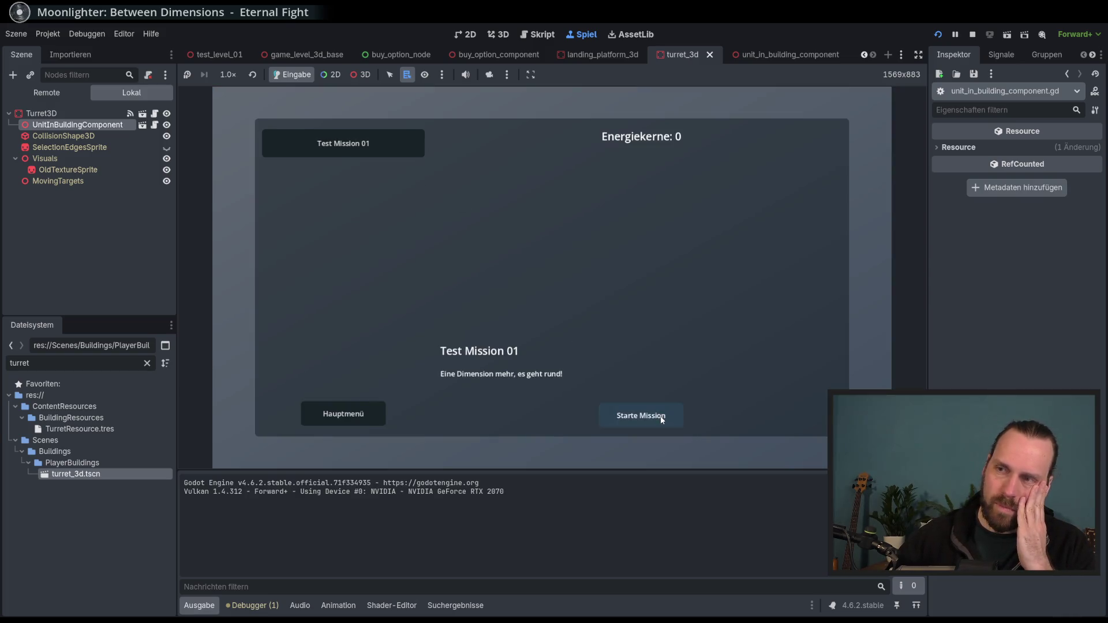
{"action": "left_click", "coordinate": [640, 415]}
{"action": "left_click", "coordinate": [448, 314]}
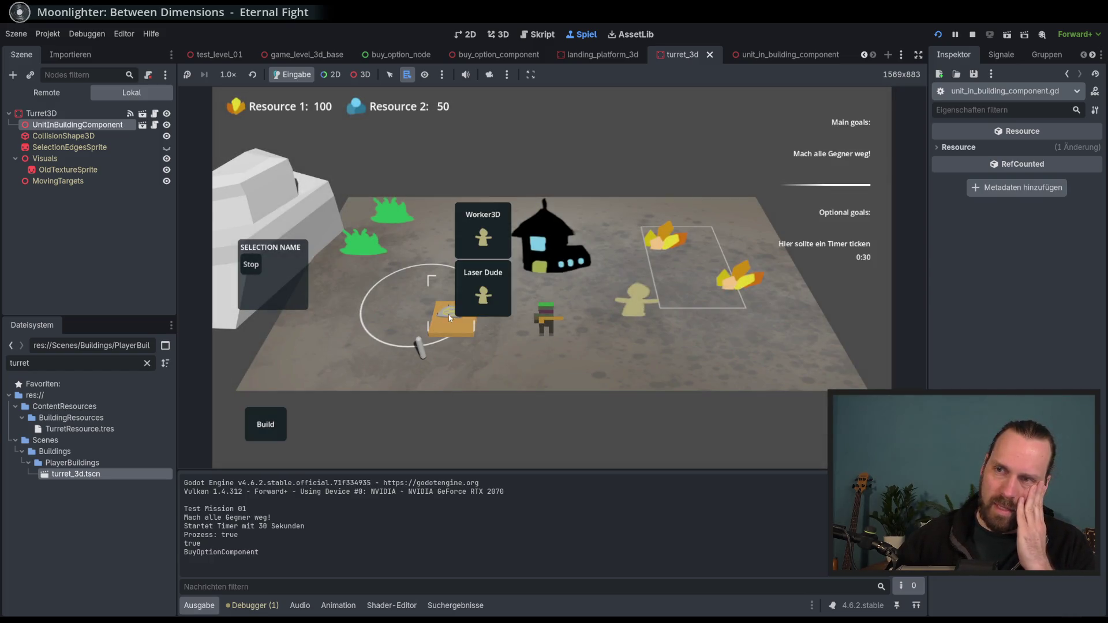
{"action": "scroll", "coordinate": [462, 321], "scroll_direction": "up", "scroll_amount": 2}
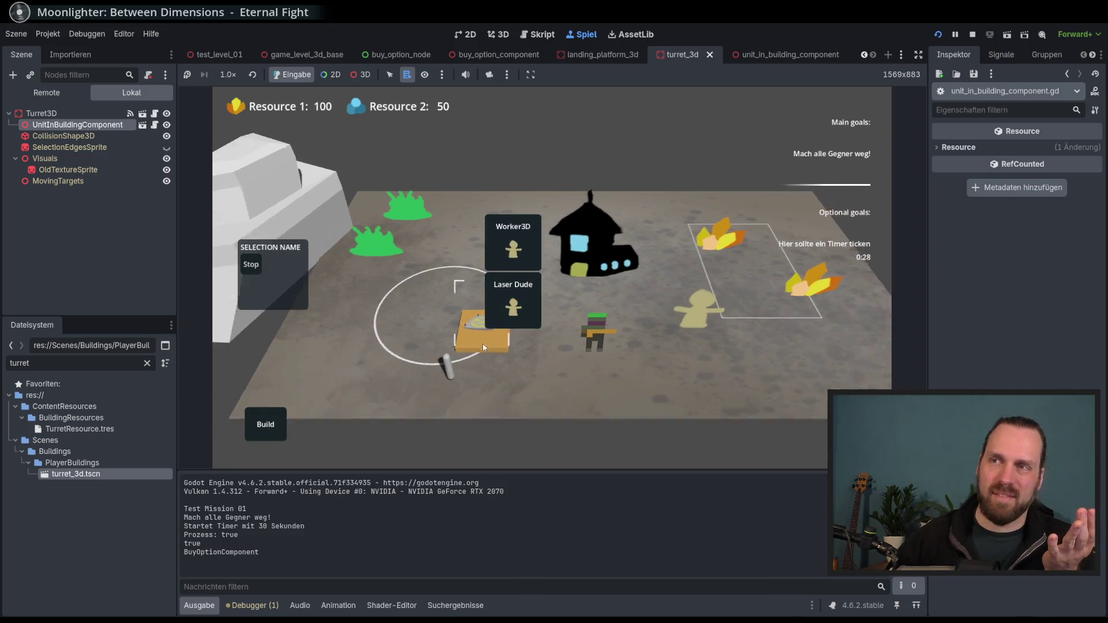
{"action": "scroll", "coordinate": [482, 344], "scroll_direction": "down", "scroll_amount": 3}
{"action": "scroll", "coordinate": [547, 305], "scroll_direction": "up", "scroll_amount": 4}
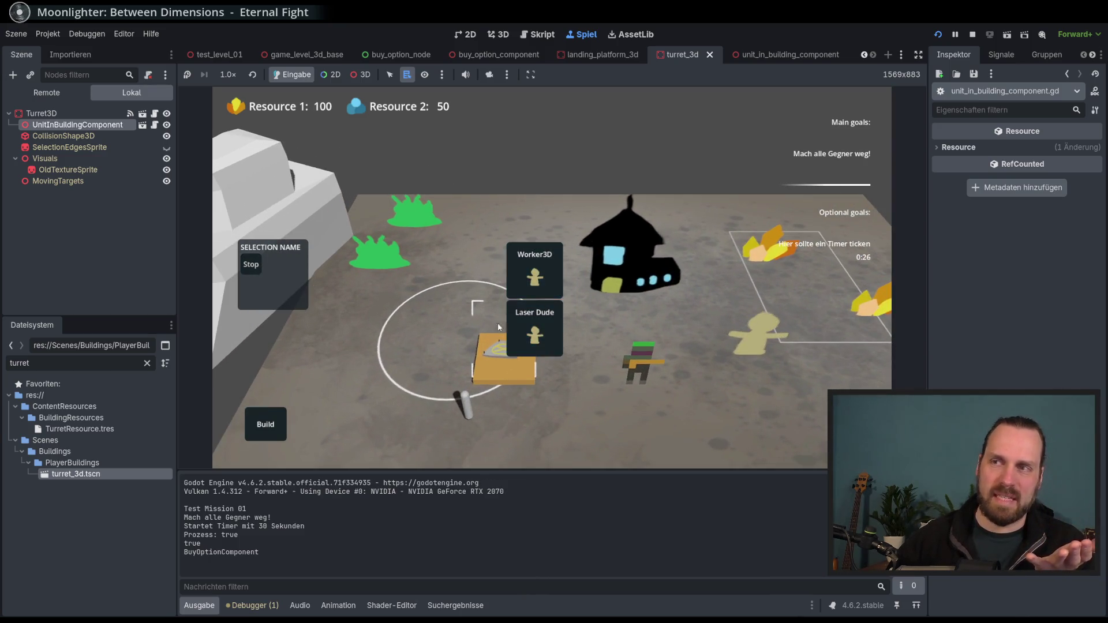
{"action": "scroll", "coordinate": [537, 324], "scroll_direction": "down", "scroll_amount": 2}
Toggle the building pad's selection on and off several times
{"action": "left_click", "coordinate": [560, 325]}
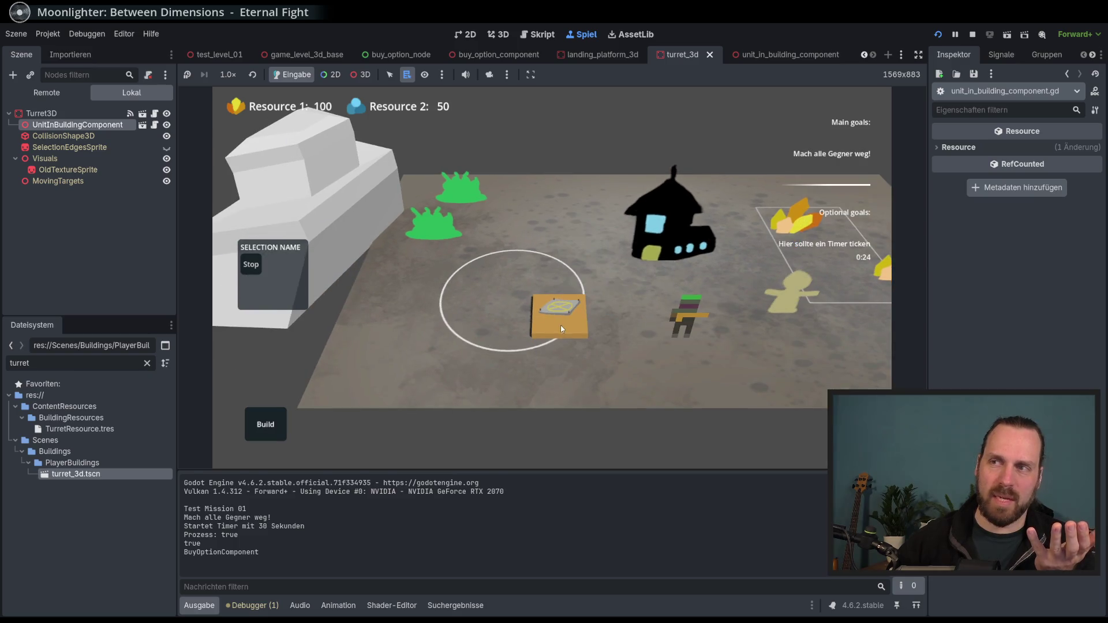
{"action": "left_click", "coordinate": [559, 324]}
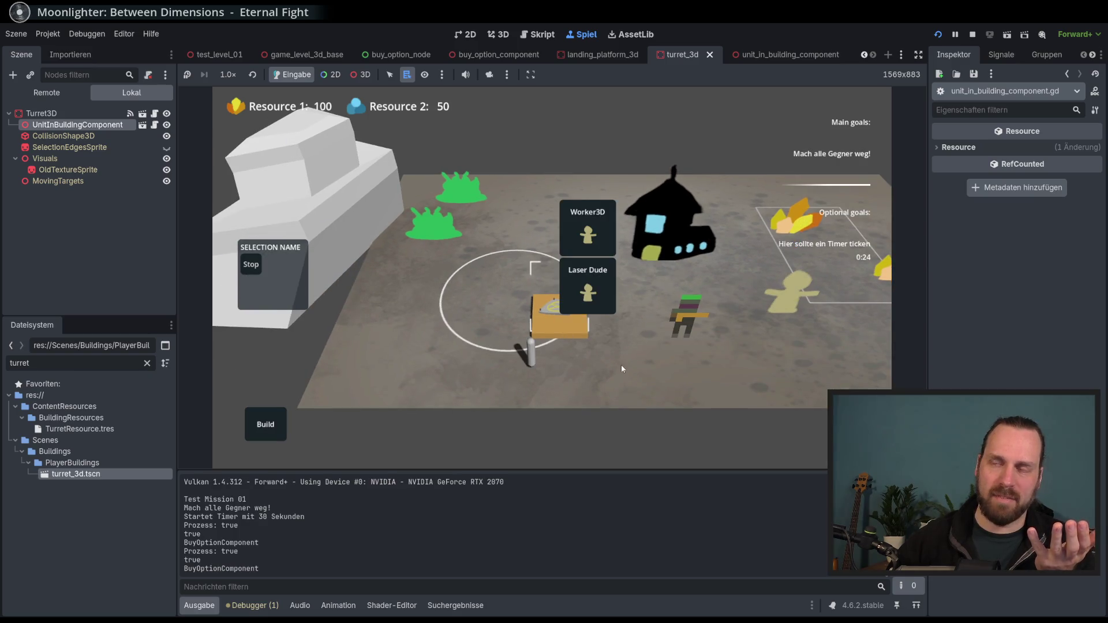
{"action": "left_click", "coordinate": [512, 324]}
{"action": "left_click", "coordinate": [515, 327]}
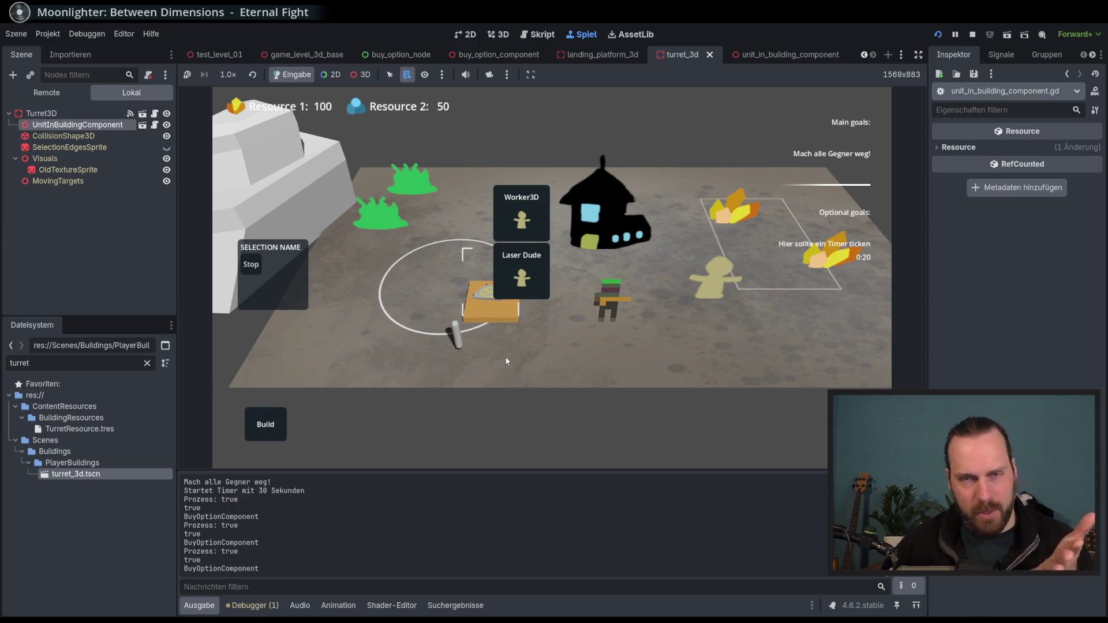
{"action": "left_click", "coordinate": [535, 366]}
{"action": "left_click", "coordinate": [499, 308]}
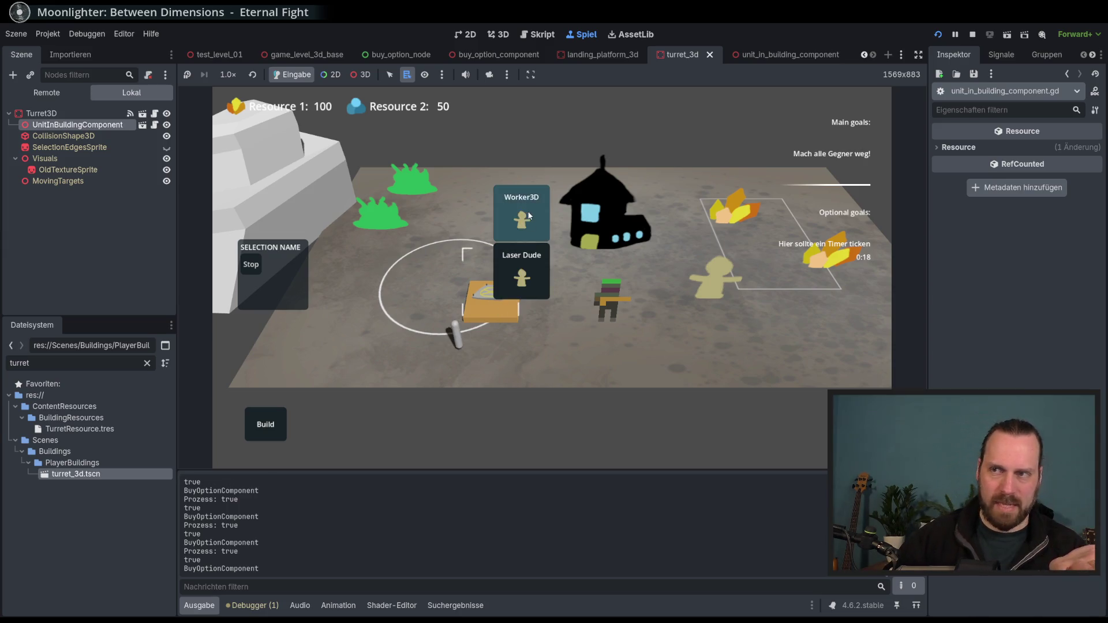
{"action": "left_click", "coordinate": [576, 337]}
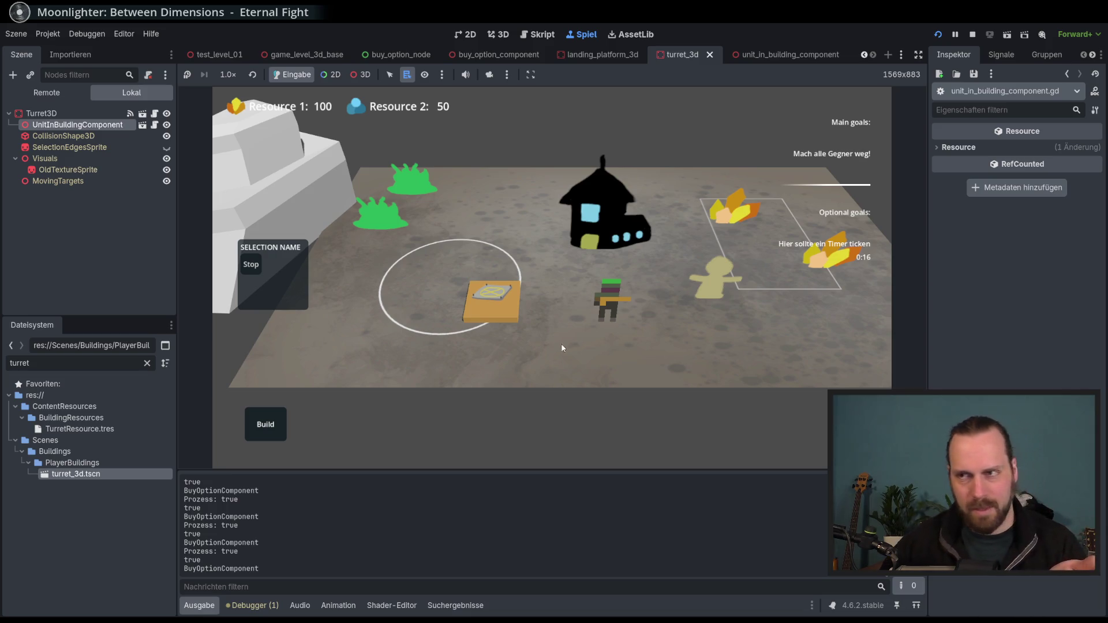
{"action": "left_click", "coordinate": [531, 338]}
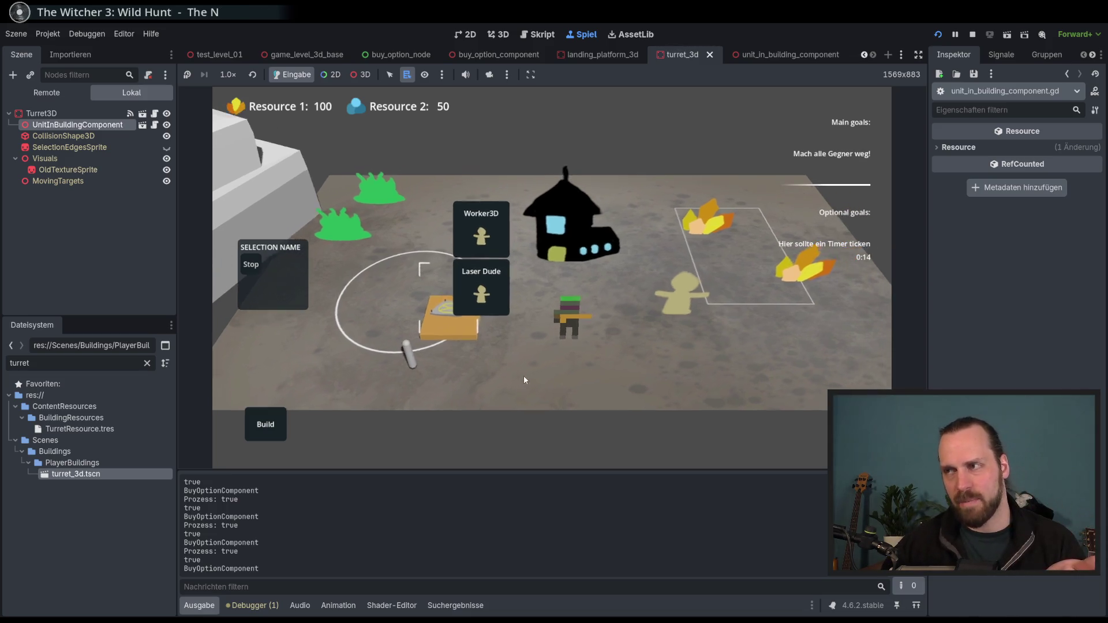
Build a Laser Turret on the pad and eject the Laser Dude from it
{"action": "left_click", "coordinate": [264, 433]}
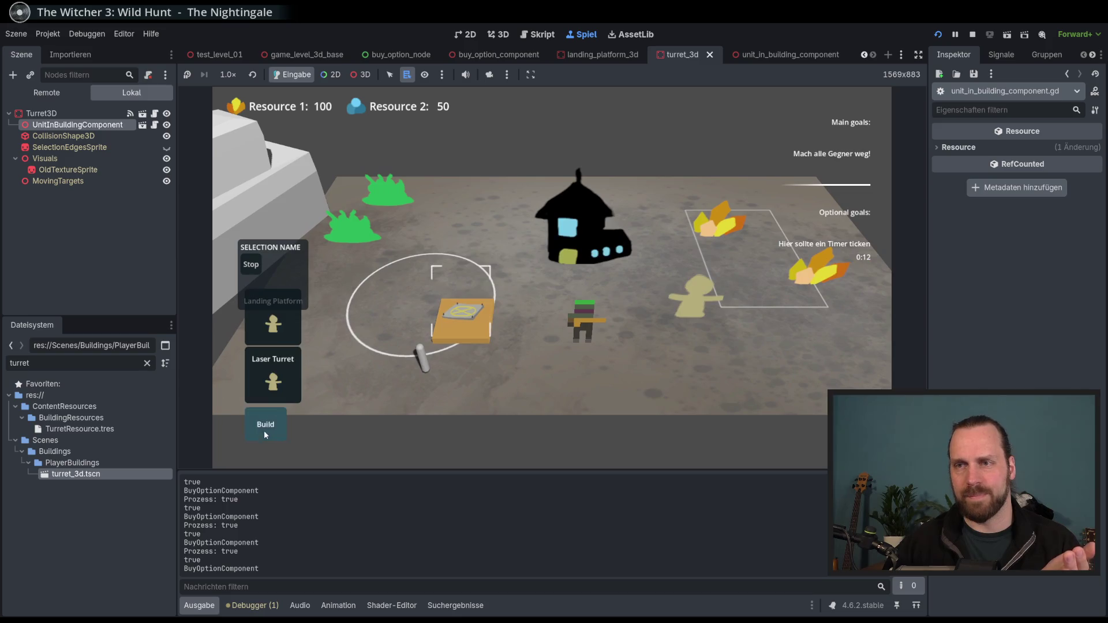
{"action": "left_click", "coordinate": [280, 382]}
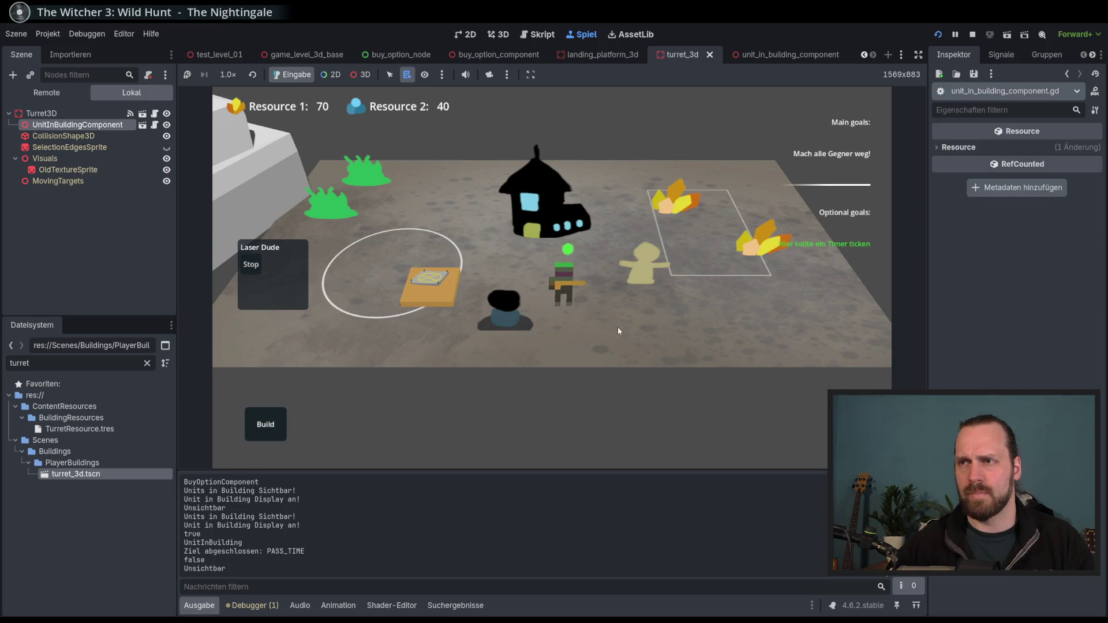
{"action": "left_click", "coordinate": [509, 329]}
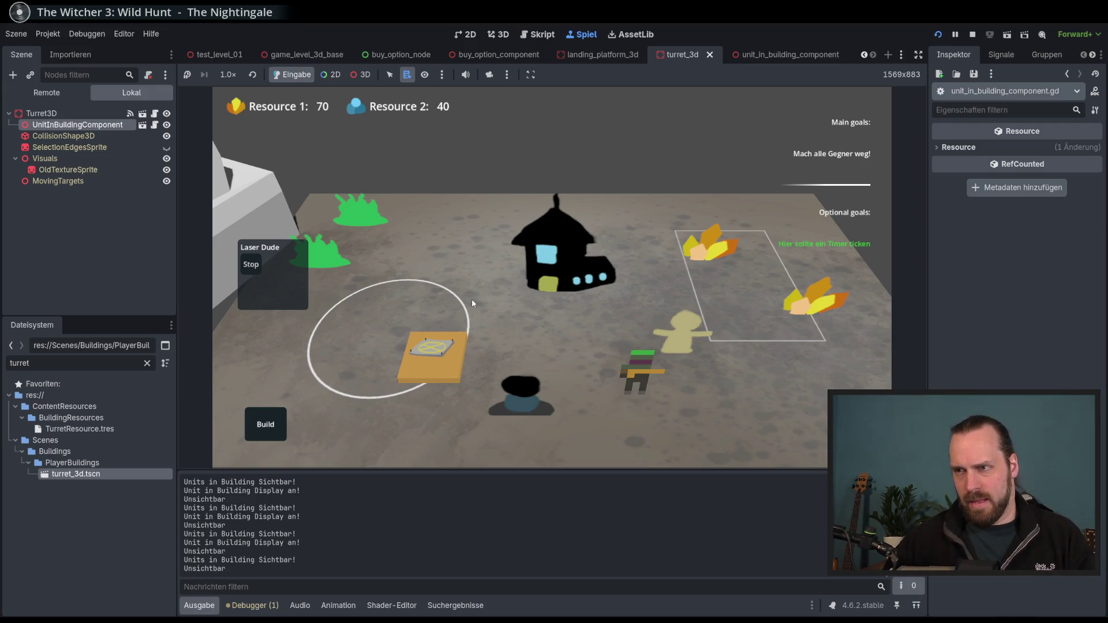
{"action": "mouse_move", "coordinate": [527, 384]}
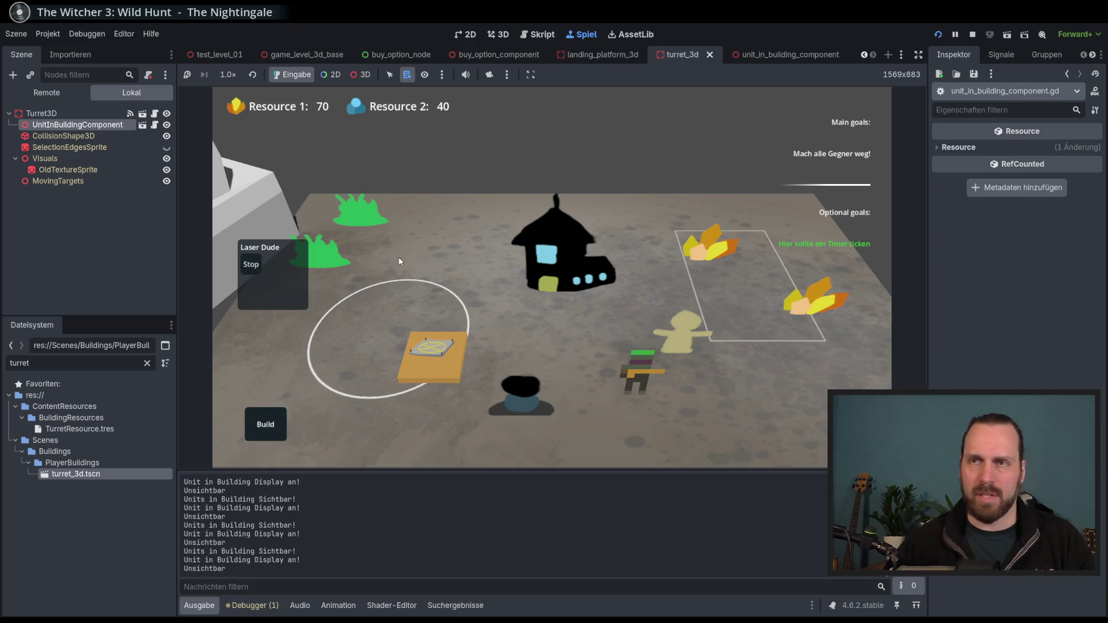
Return to the script and place the caret after set_process(true) on line 44
{"action": "left_click", "coordinate": [537, 36]}
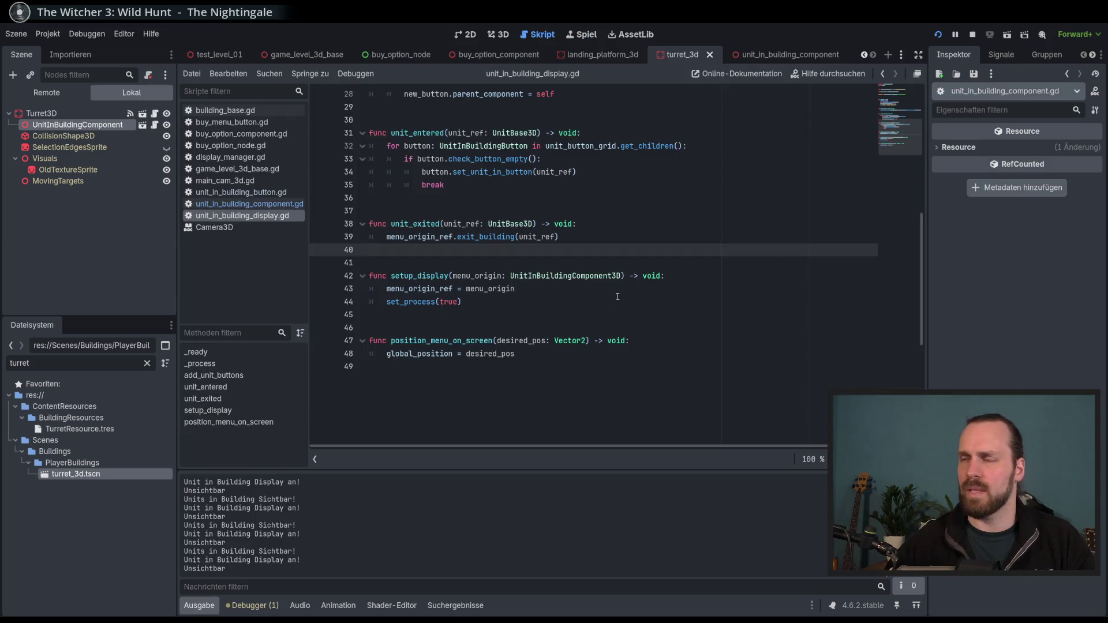
{"action": "left_click", "coordinate": [584, 300]}
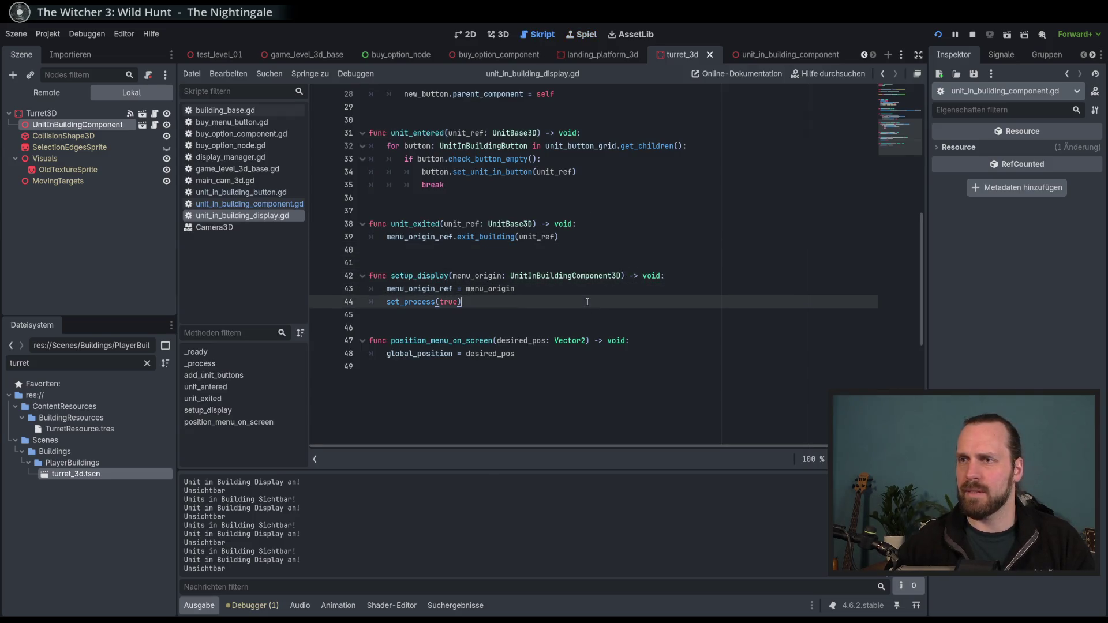
{"action": "scroll", "coordinate": [592, 302], "scroll_direction": "up", "scroll_amount": 5}
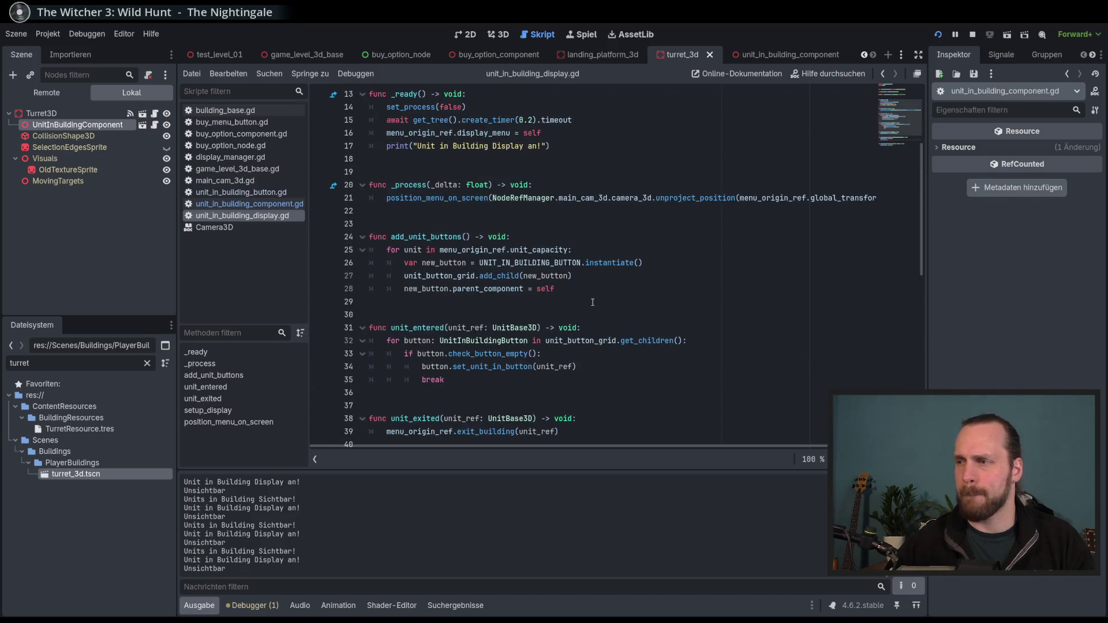
{"action": "scroll", "coordinate": [592, 302], "scroll_direction": "down", "scroll_amount": 3}
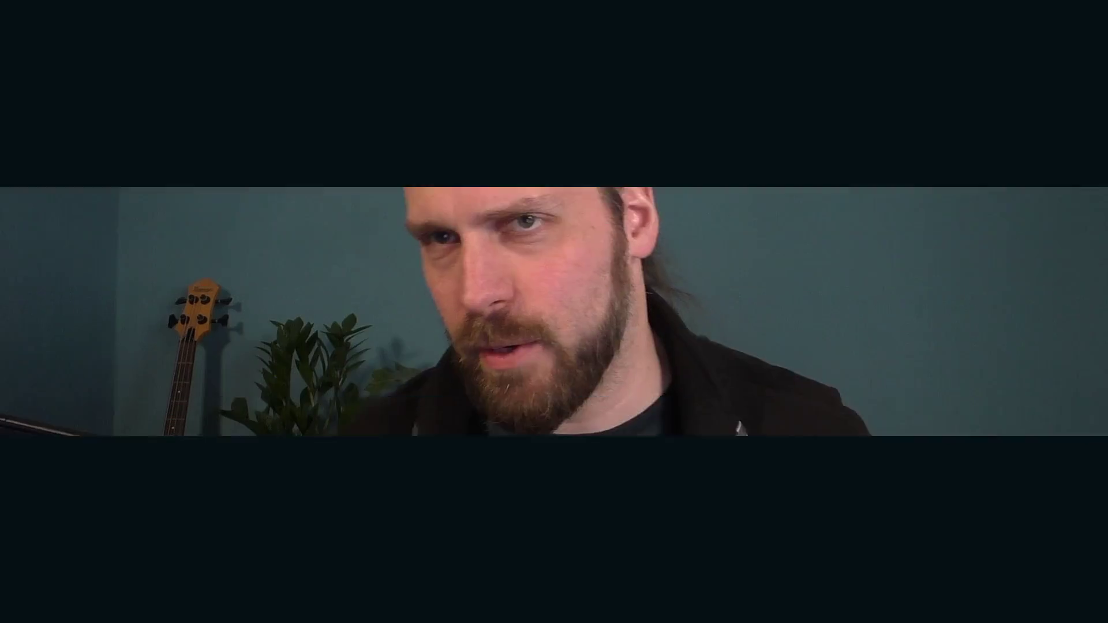
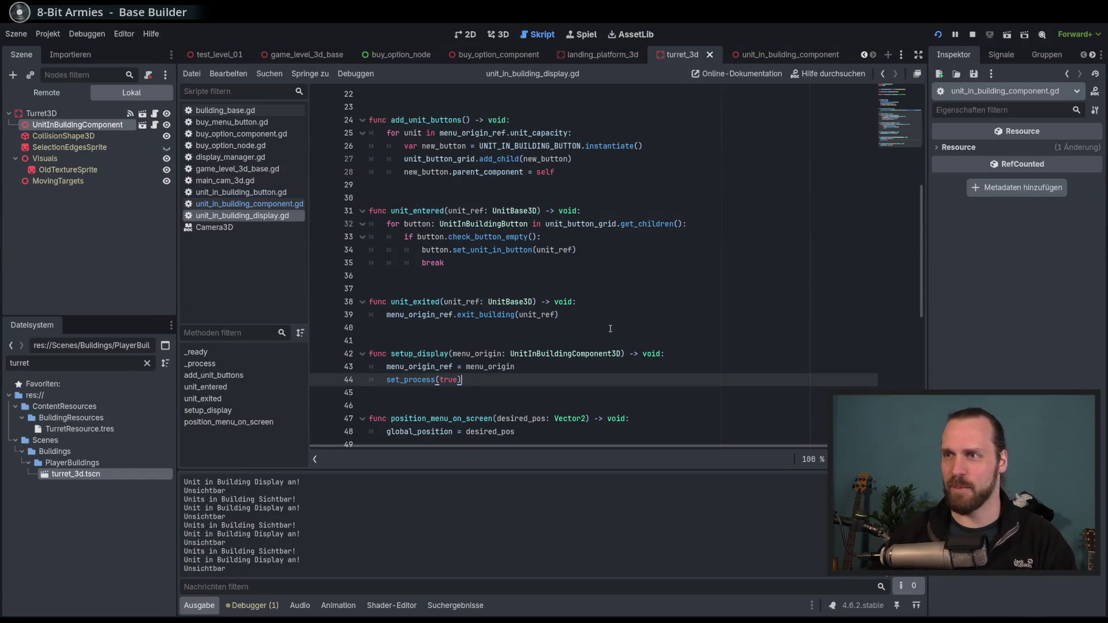
Check lines 40–48 of unit_in_building_display.gd, then run the project with F5
{"action": "left_click", "coordinate": [577, 328]}
{"action": "scroll", "coordinate": [623, 335], "scroll_direction": "down", "scroll_amount": 2}
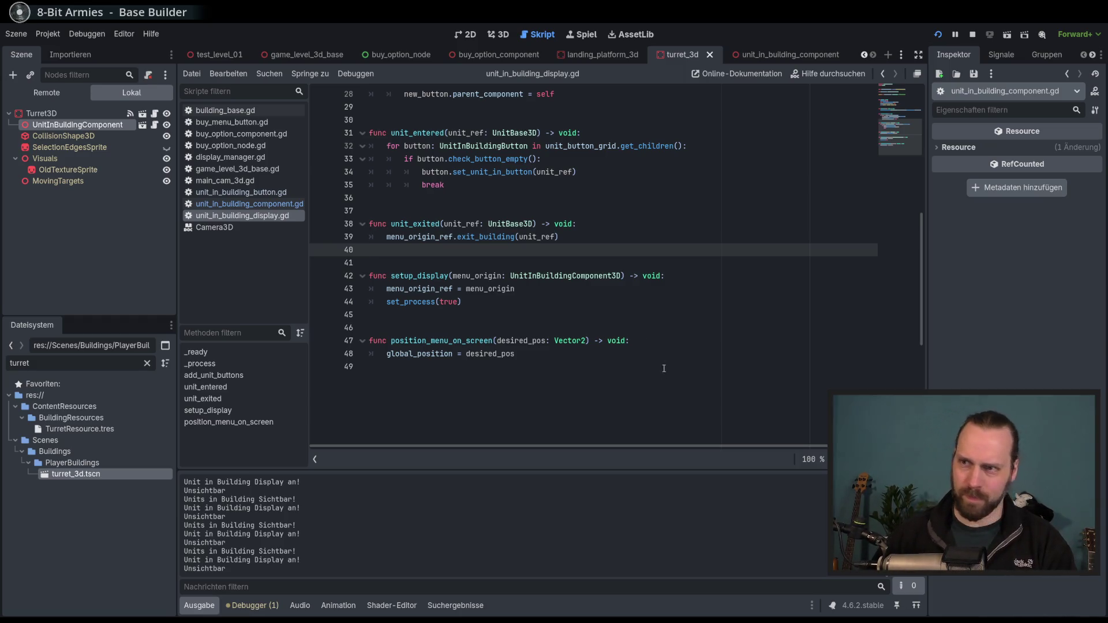
{"action": "left_click", "coordinate": [628, 341]}
{"action": "left_click", "coordinate": [638, 358]}
{"action": "scroll", "coordinate": [635, 352], "scroll_direction": "up", "scroll_amount": 2}
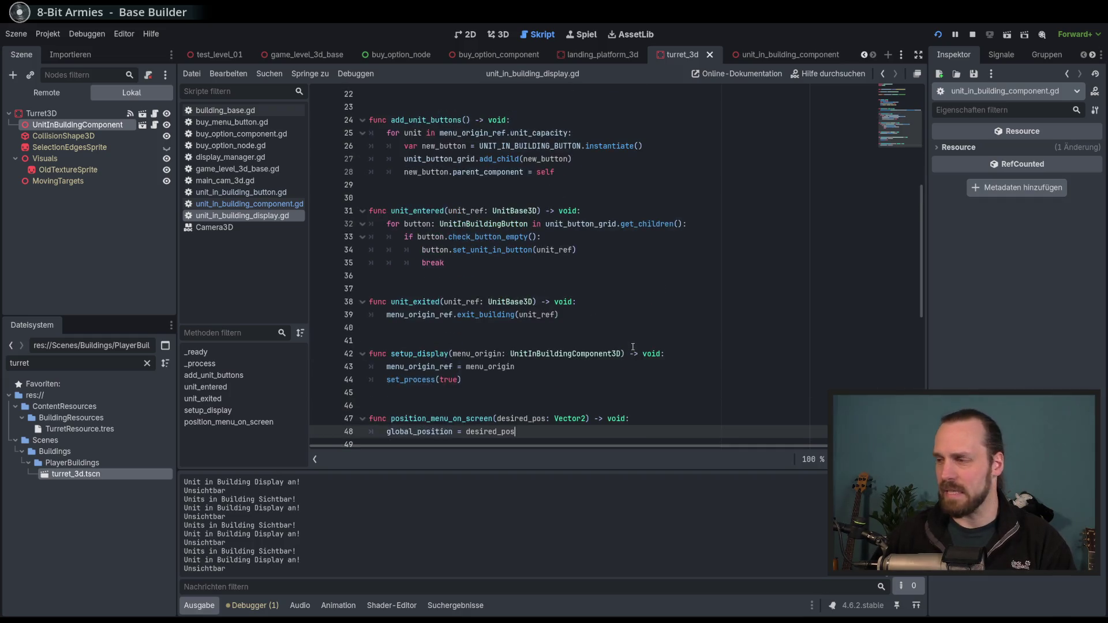
{"action": "key", "text": "F5"}
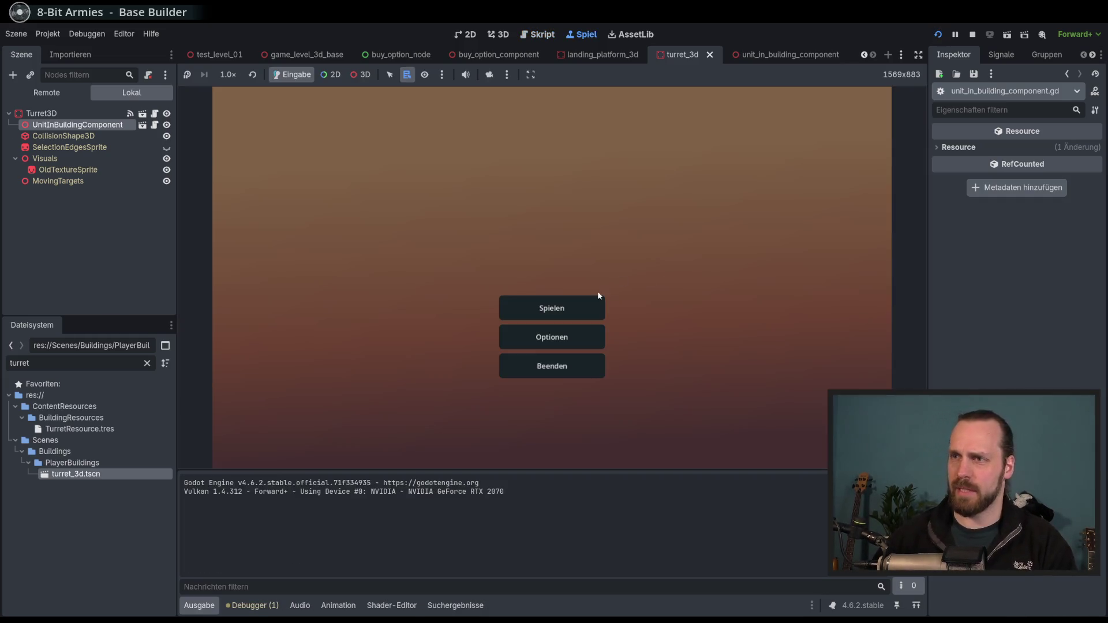
Start Test Mission 01 and build a Laser Turret beside the platform
{"action": "left_click", "coordinate": [596, 298]}
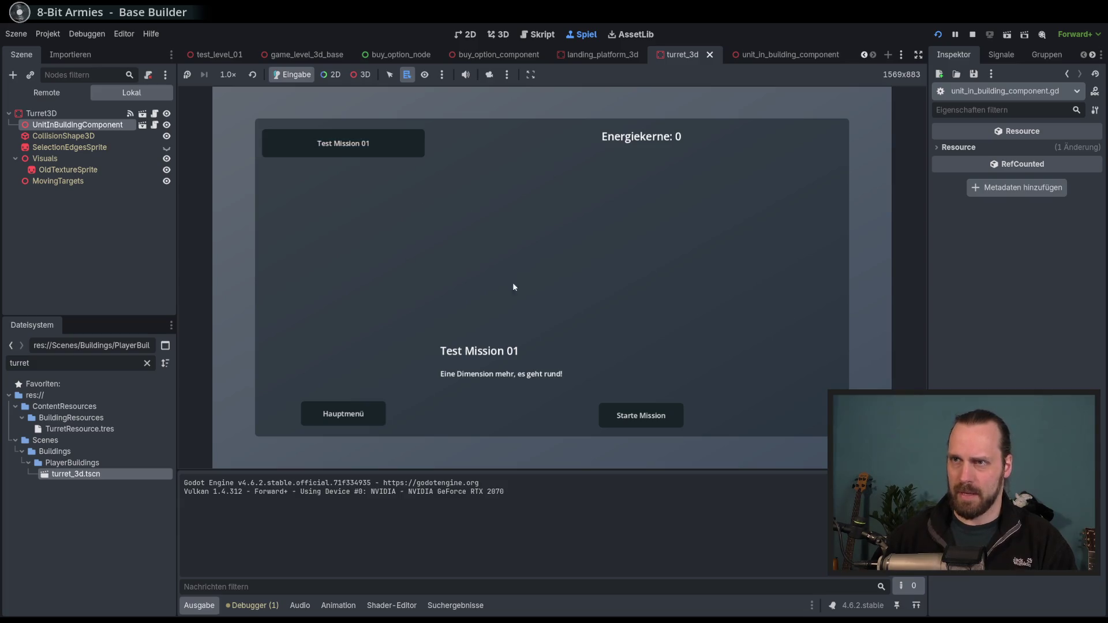
{"action": "left_click", "coordinate": [641, 416]}
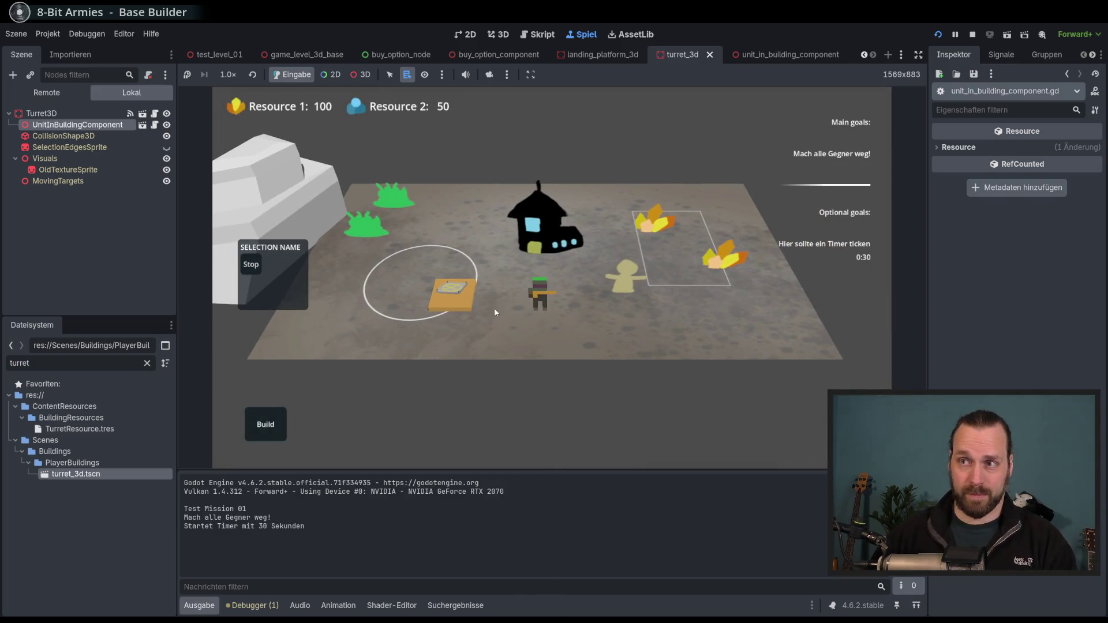
{"action": "left_click", "coordinate": [462, 297]}
{"action": "scroll", "coordinate": [548, 272], "scroll_direction": "up", "scroll_amount": 3}
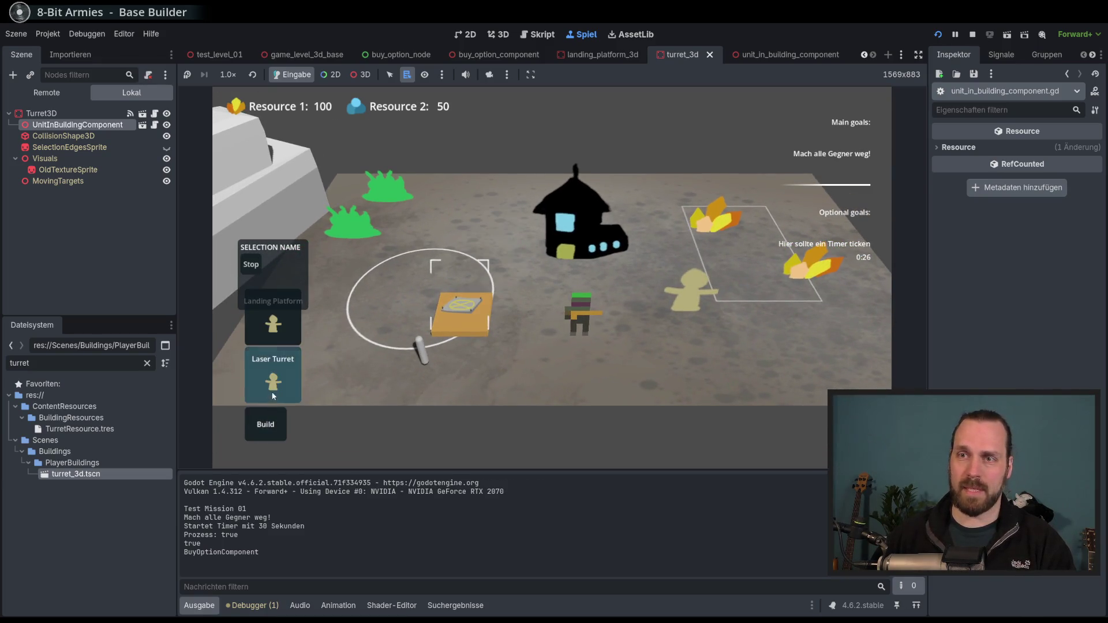
{"action": "left_click", "coordinate": [273, 396]}
{"action": "left_click", "coordinate": [543, 352]}
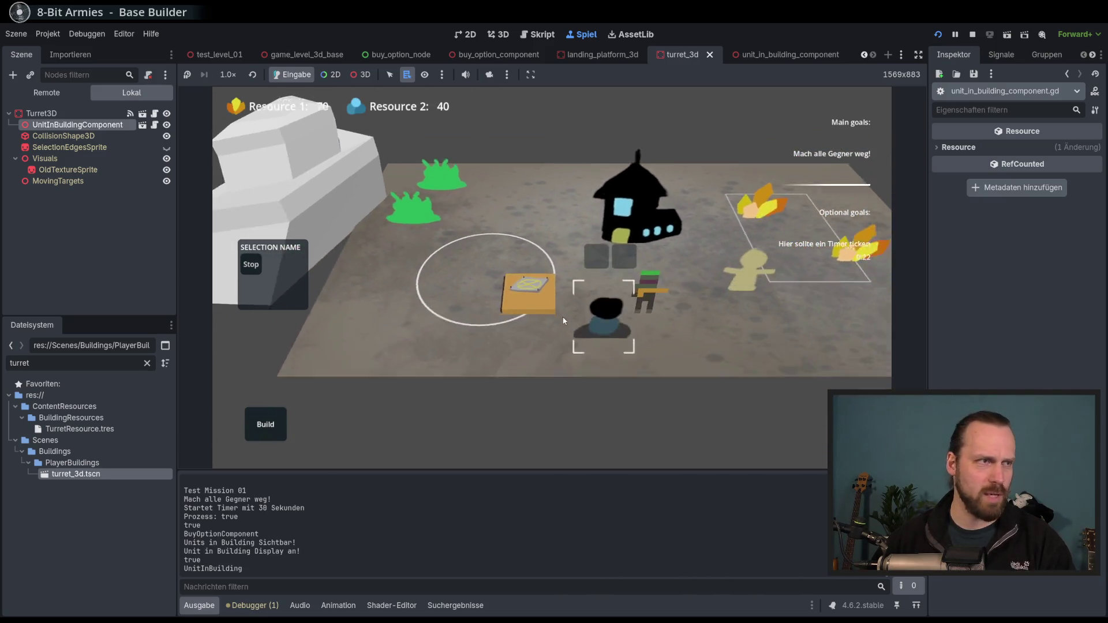
Send Laser Dude into the turret and eject him from its first slot
{"action": "left_click", "coordinate": [577, 329]}
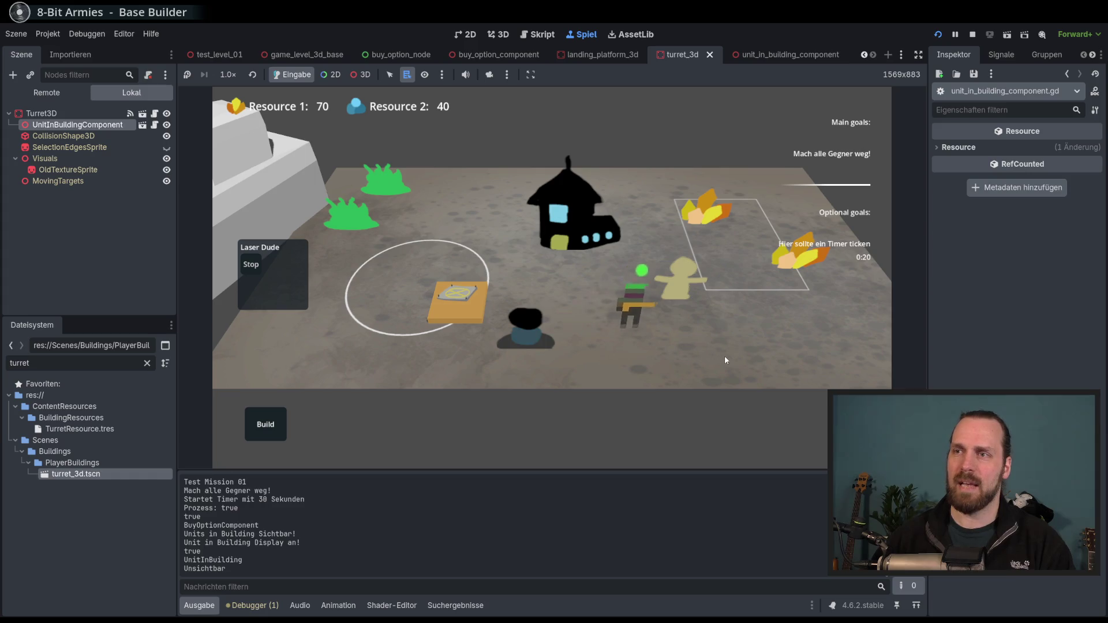
{"action": "left_click", "coordinate": [524, 345]}
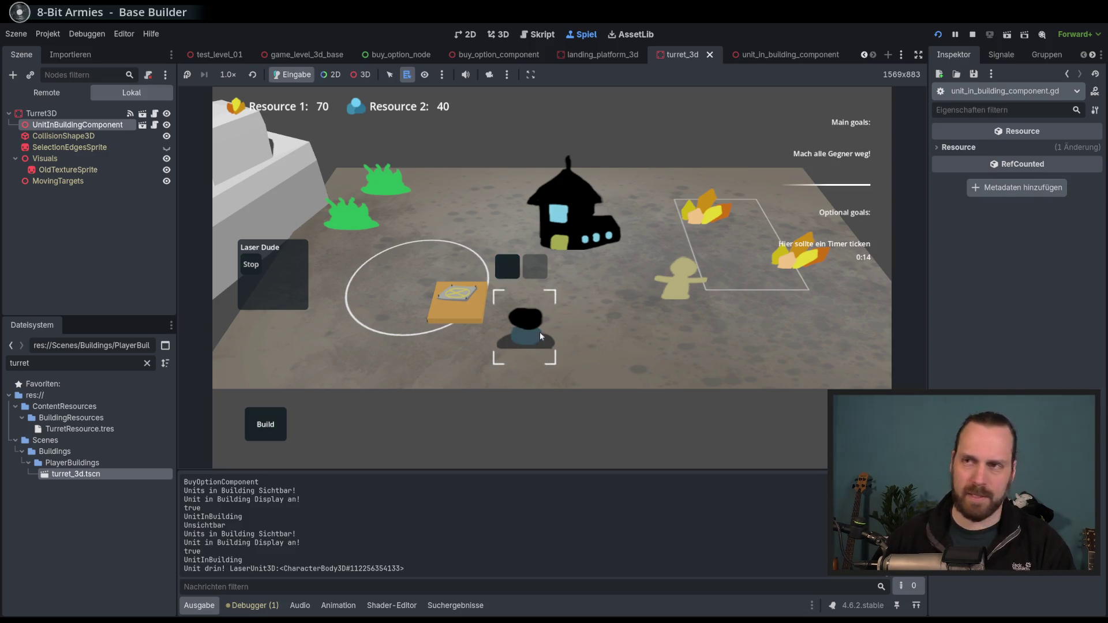
{"action": "left_click", "coordinate": [510, 269]}
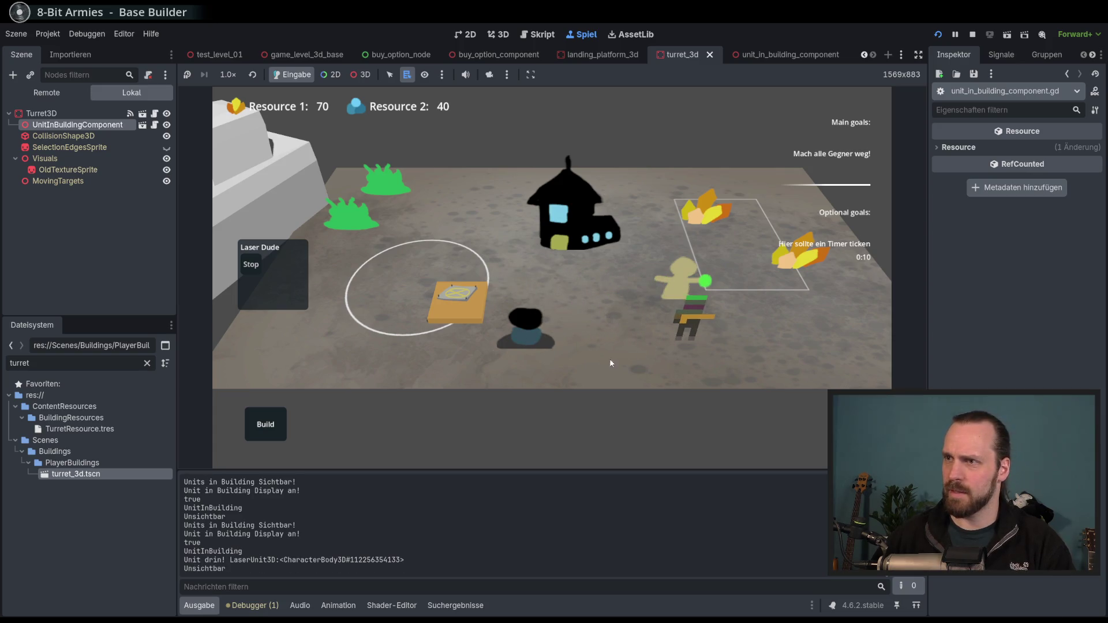
{"action": "mouse_move", "coordinate": [532, 341]}
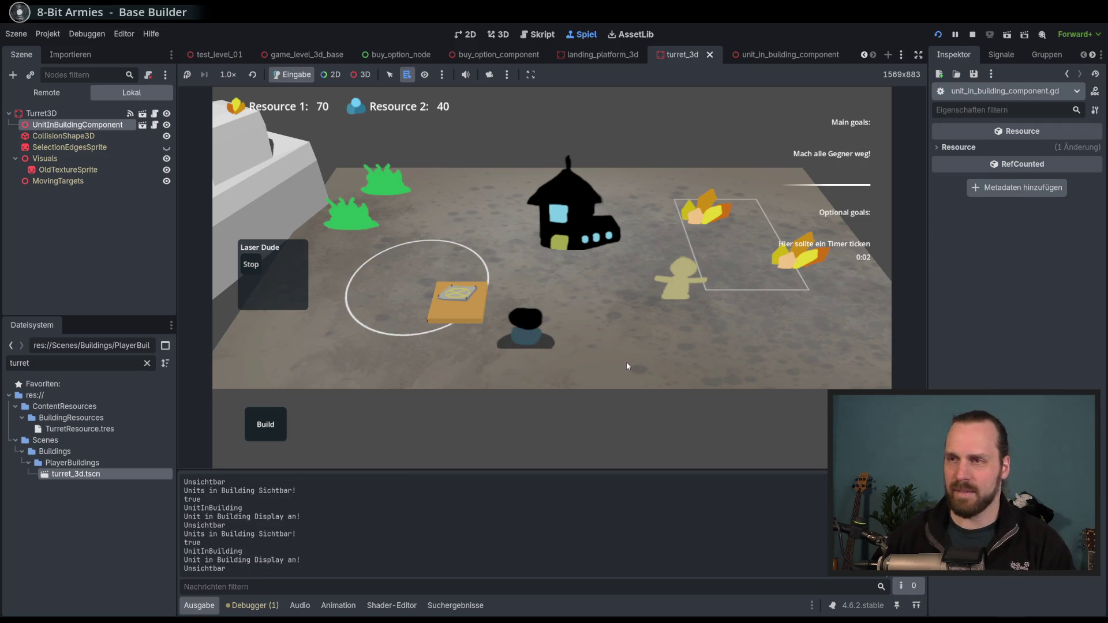
{"action": "mouse_move", "coordinate": [501, 266]}
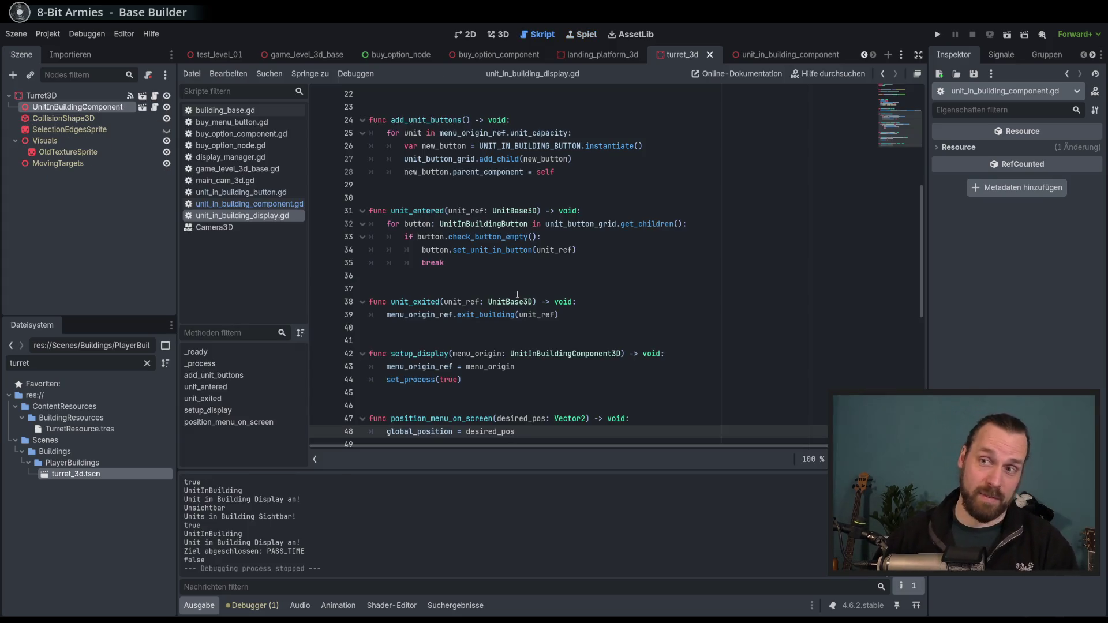
Open unit_in_building_component.gd at exit_building and inspect close_unit_inside_menus
{"action": "scroll", "coordinate": [917, 260], "scroll_direction": "down", "scroll_amount": 3}
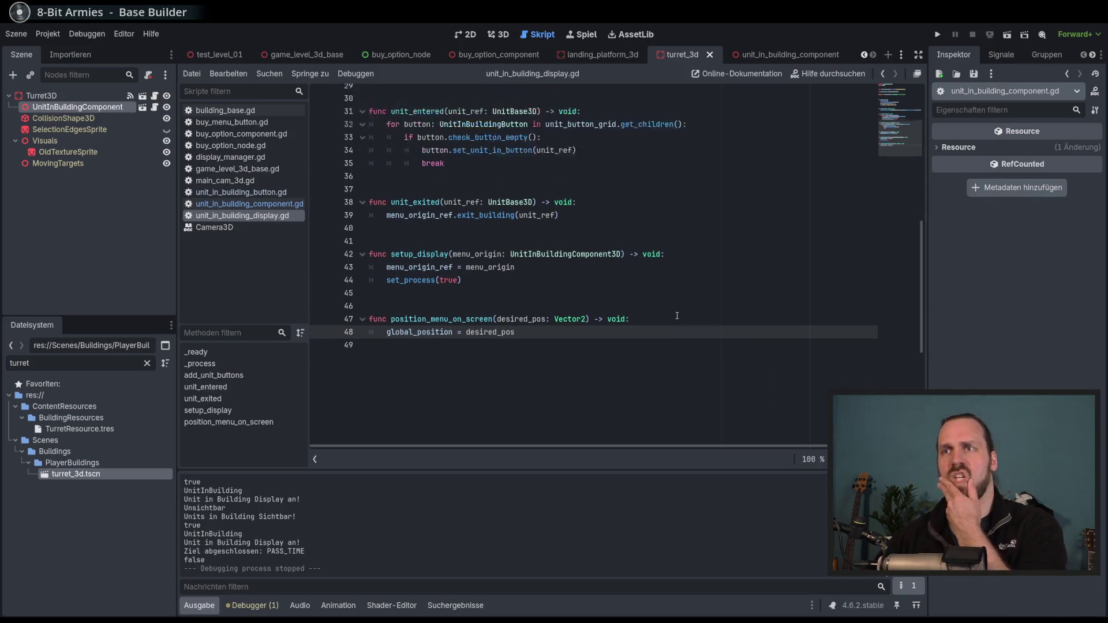
{"action": "scroll", "coordinate": [667, 273], "scroll_direction": "up", "scroll_amount": 10}
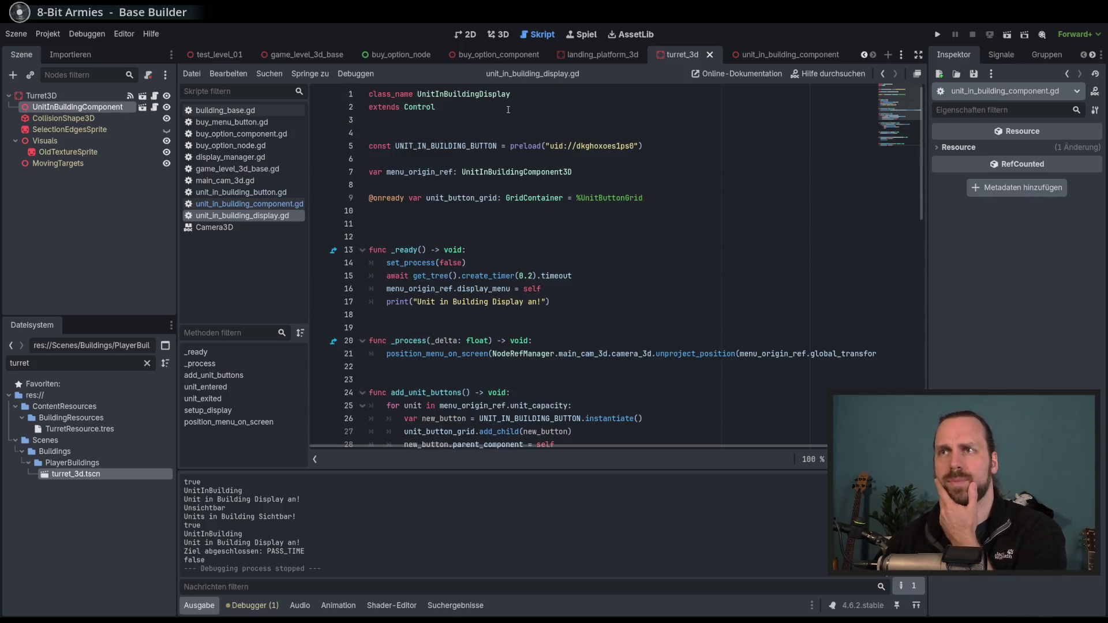
{"action": "left_click", "coordinate": [248, 204]}
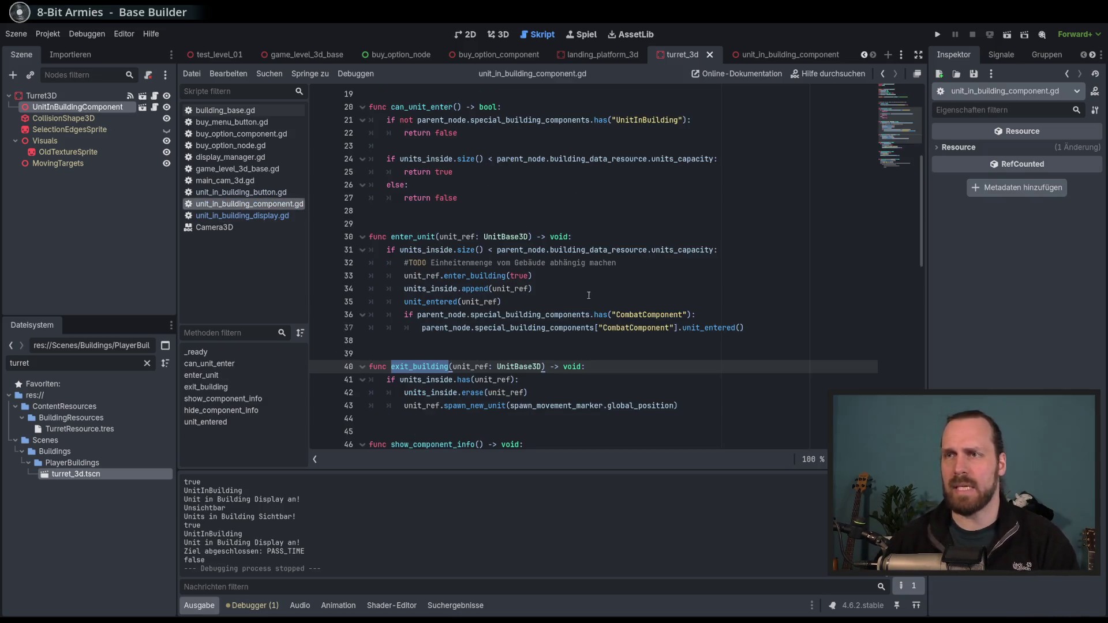
{"action": "left_click", "coordinate": [553, 342]}
{"action": "scroll", "coordinate": [462, 291], "scroll_direction": "down", "scroll_amount": 5}
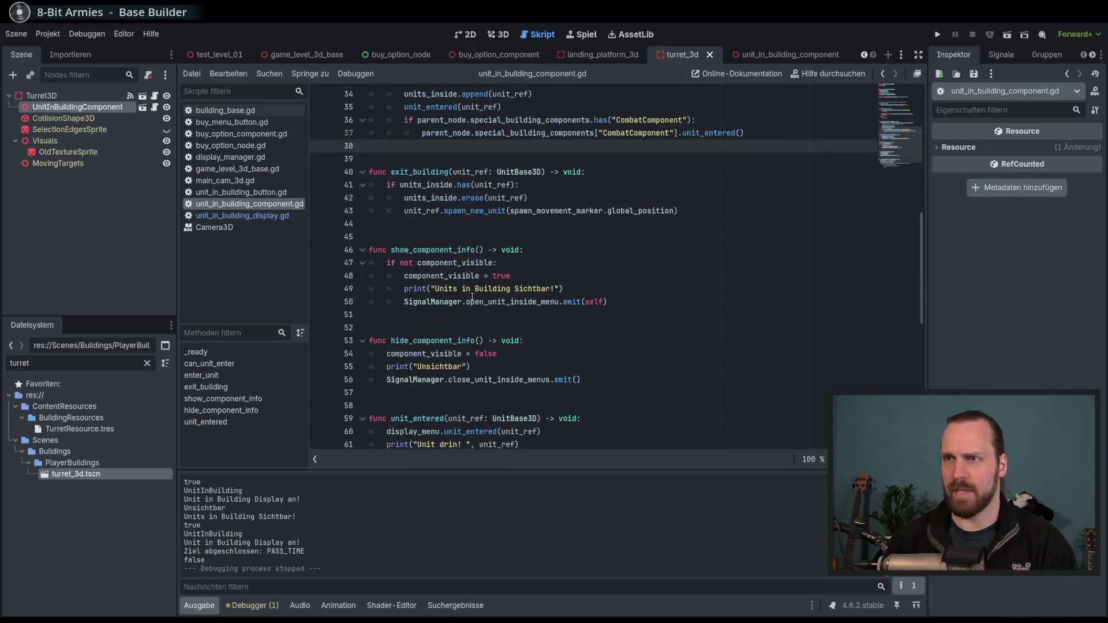
{"action": "scroll", "coordinate": [480, 307], "scroll_direction": "down", "scroll_amount": 2}
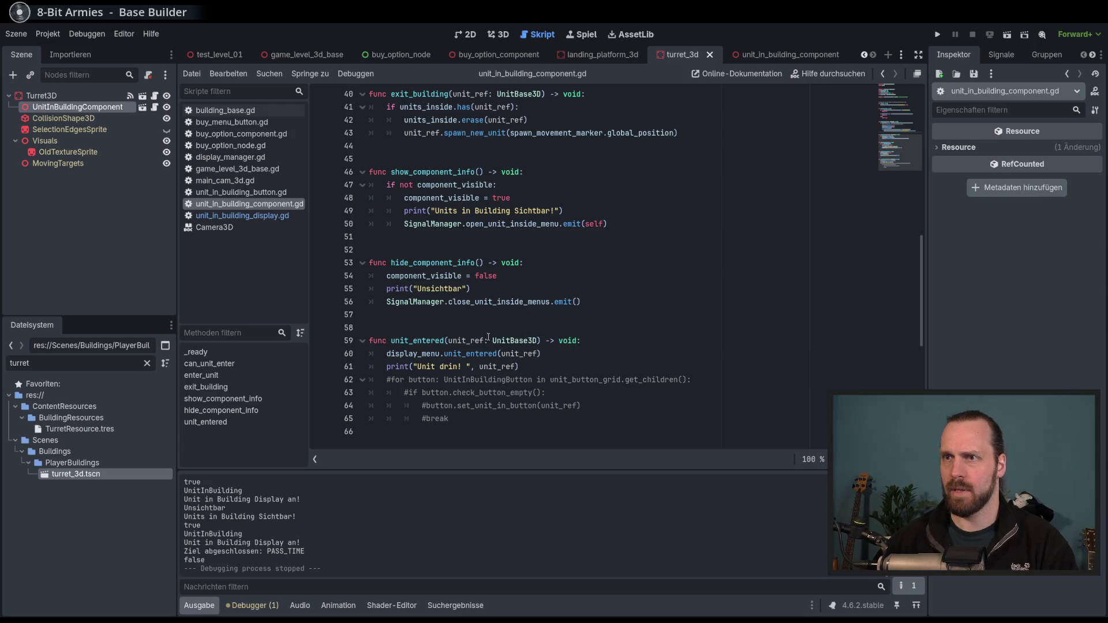
{"action": "double_click", "coordinate": [509, 303]}
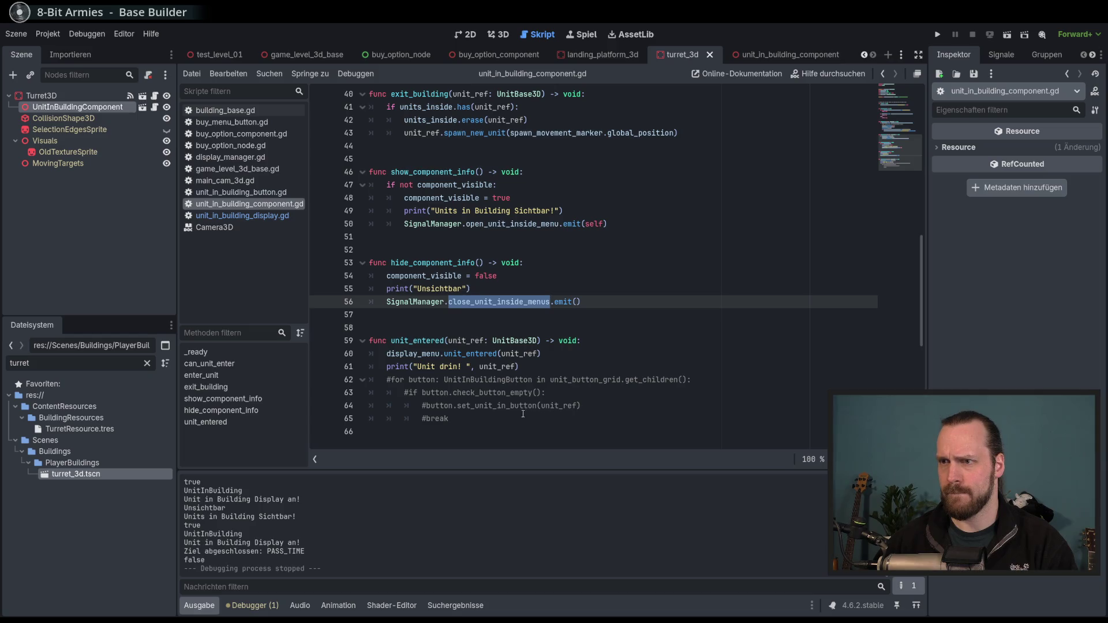
Review the commented-out button loop on lines 61–65 of unit_entered
{"action": "left_click", "coordinate": [498, 415]}
{"action": "left_click_drag", "start_coordinate": [446, 374], "coordinate": [511, 421]}
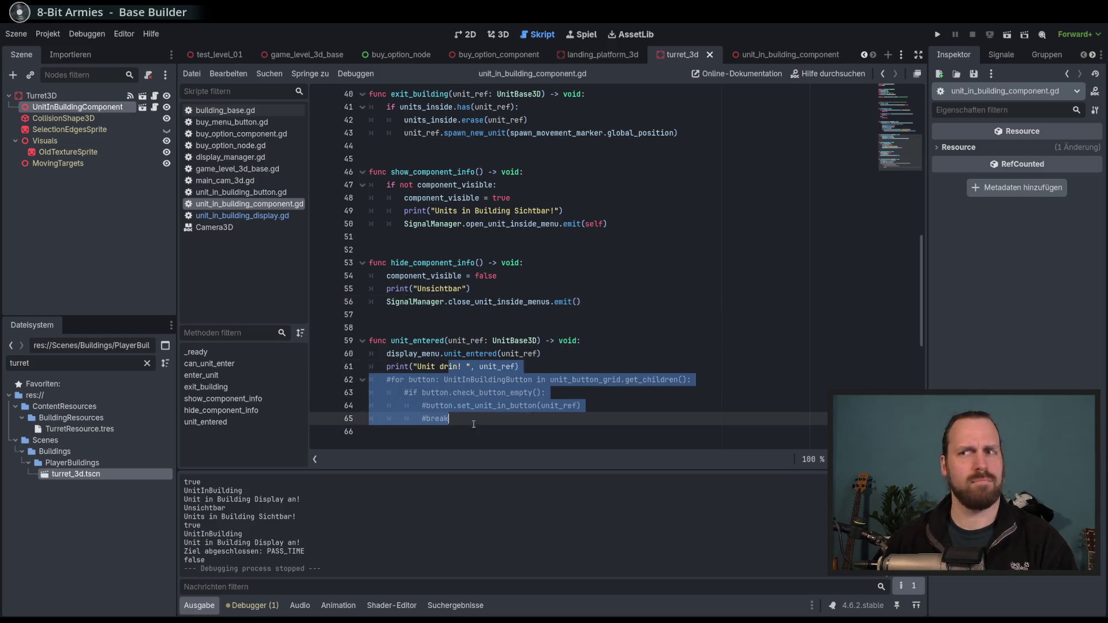
{"action": "left_click", "coordinate": [510, 421]}
{"action": "left_click_drag", "start_coordinate": [446, 374], "coordinate": [511, 422]}
{"action": "left_click", "coordinate": [510, 422]}
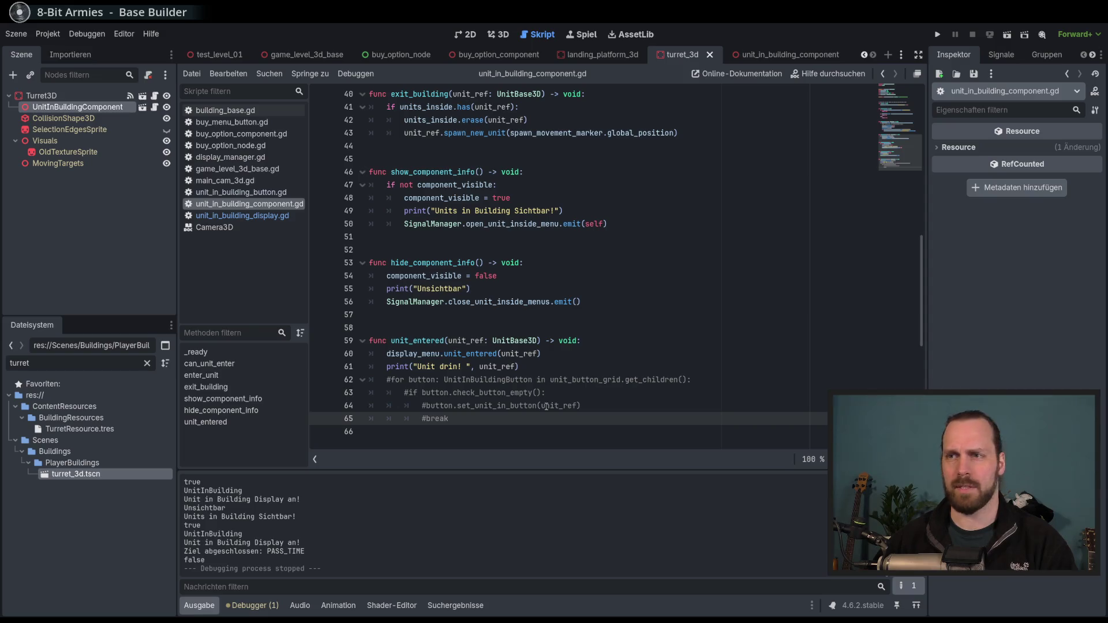
{"action": "scroll", "coordinate": [544, 404], "scroll_direction": "up", "scroll_amount": 2}
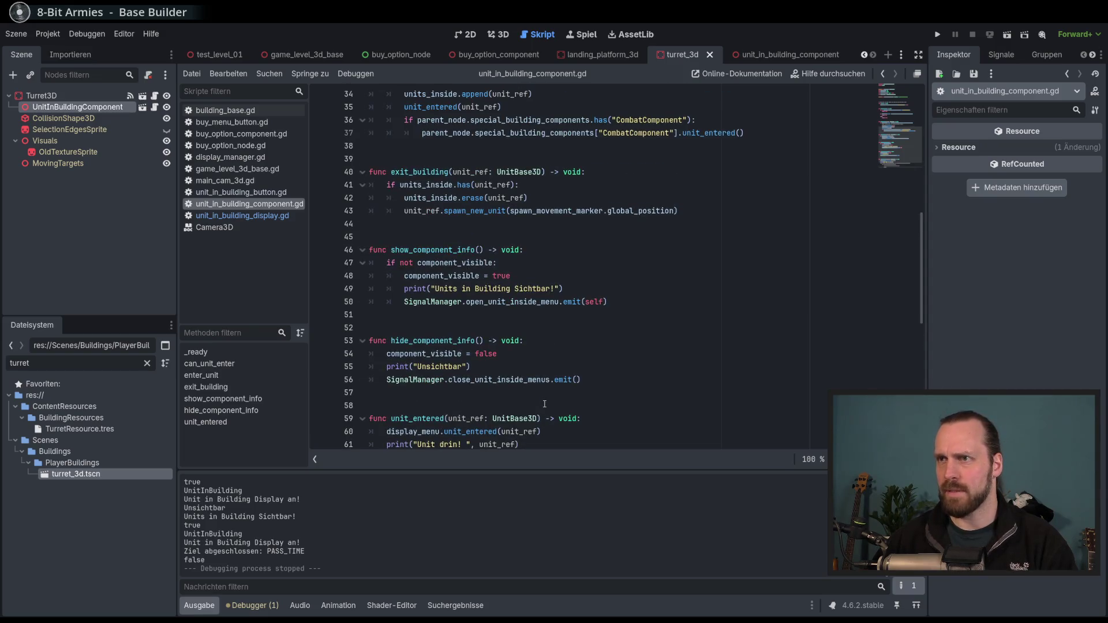
{"action": "scroll", "coordinate": [544, 404], "scroll_direction": "down", "scroll_amount": 3}
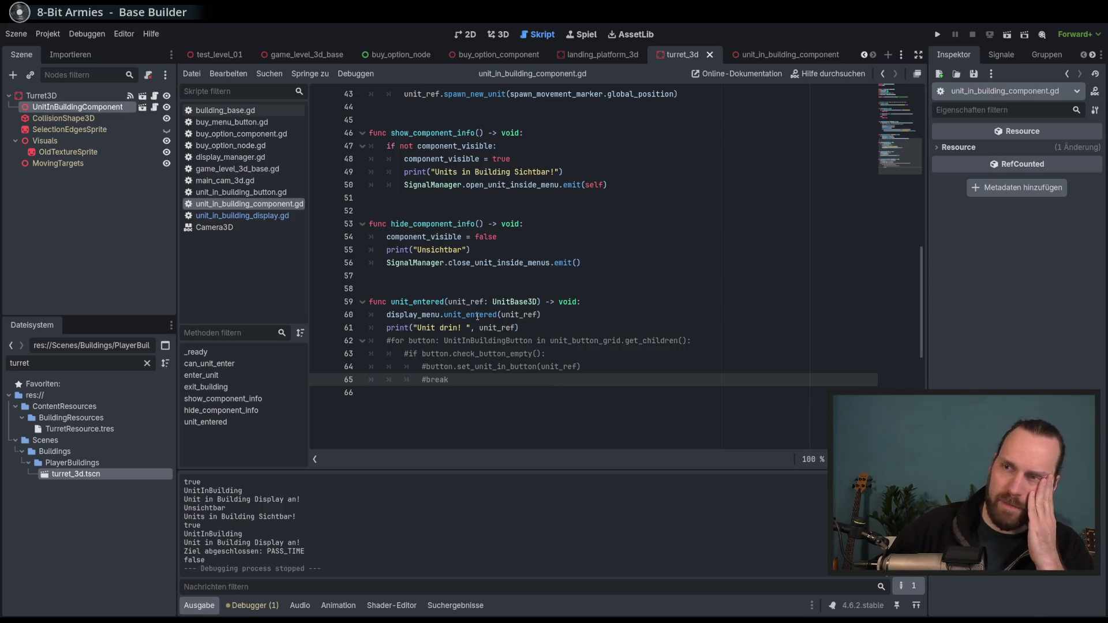
{"action": "mouse_move", "coordinate": [477, 317]}
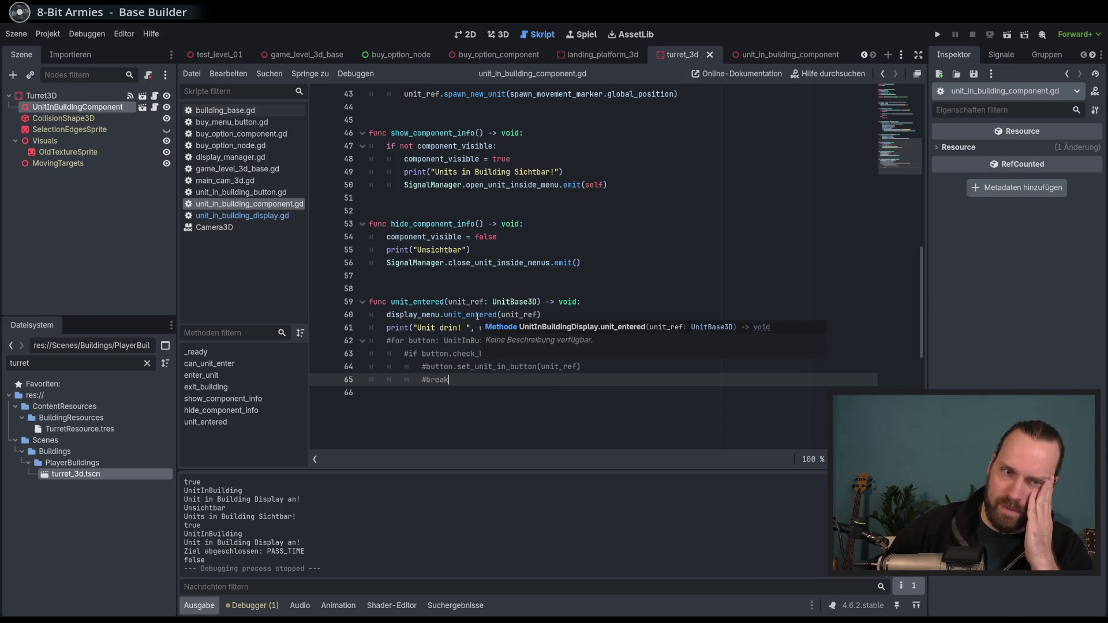
{"action": "left_click", "coordinate": [576, 312]}
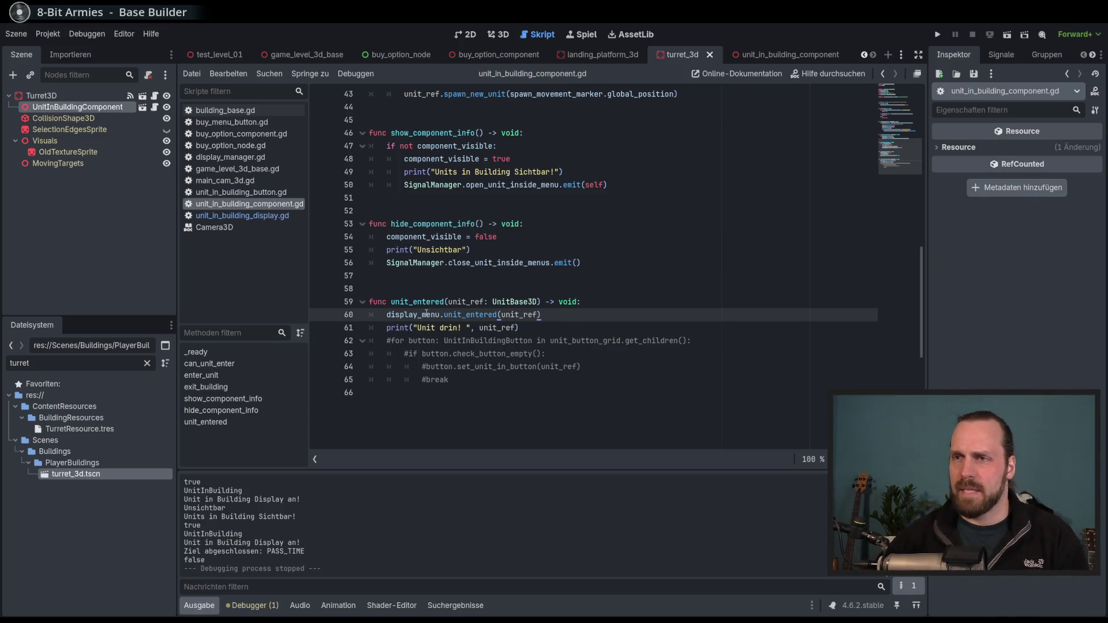
Inspect the display_menu.unit_entered call and its UnitInBuildingDisplay type
{"action": "double_click", "coordinate": [471, 314]}
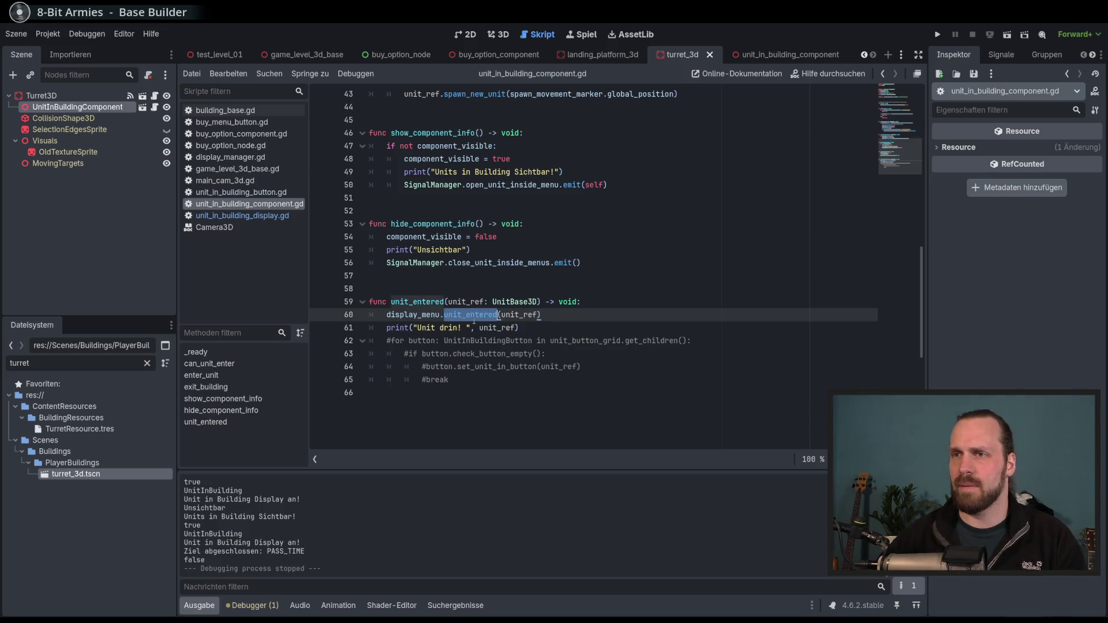
{"action": "double_click", "coordinate": [427, 315]}
{"action": "left_click", "coordinate": [600, 341]}
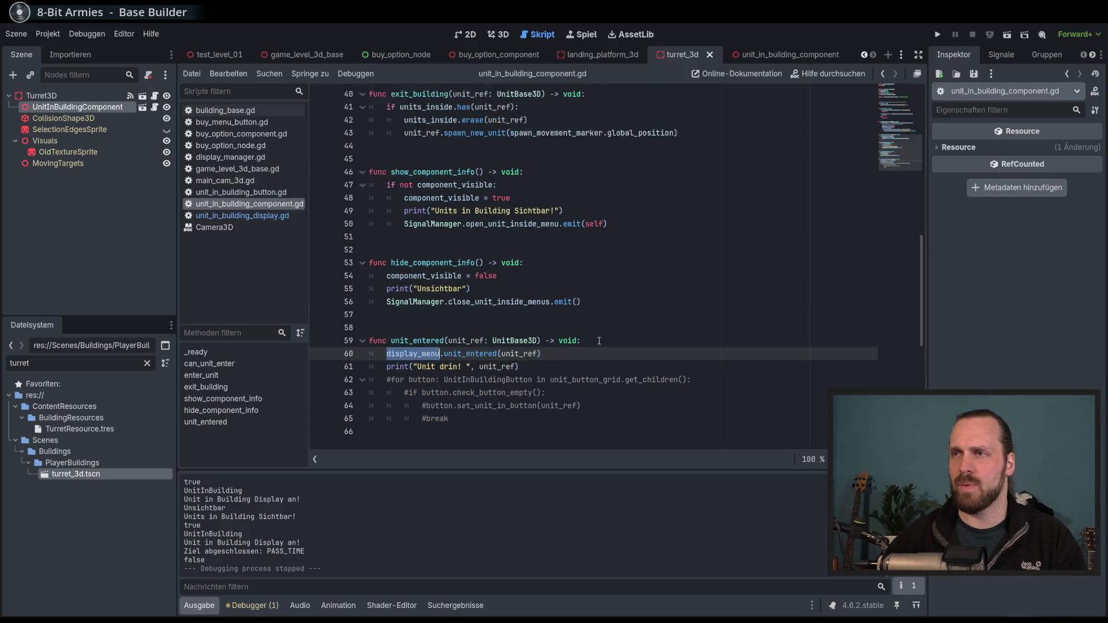
{"action": "scroll", "coordinate": [600, 342], "scroll_direction": "up", "scroll_amount": 15}
{"action": "double_click", "coordinate": [494, 198]}
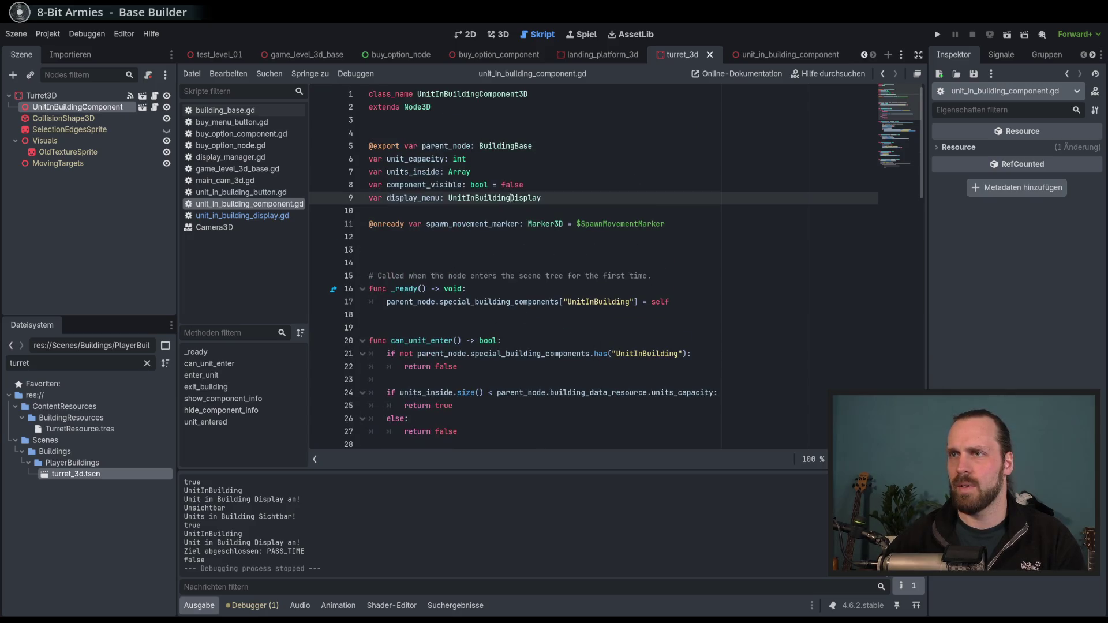
{"action": "scroll", "coordinate": [494, 289], "scroll_direction": "down", "scroll_amount": 18}
{"action": "scroll", "coordinate": [494, 305], "scroll_direction": "up", "scroll_amount": 5}
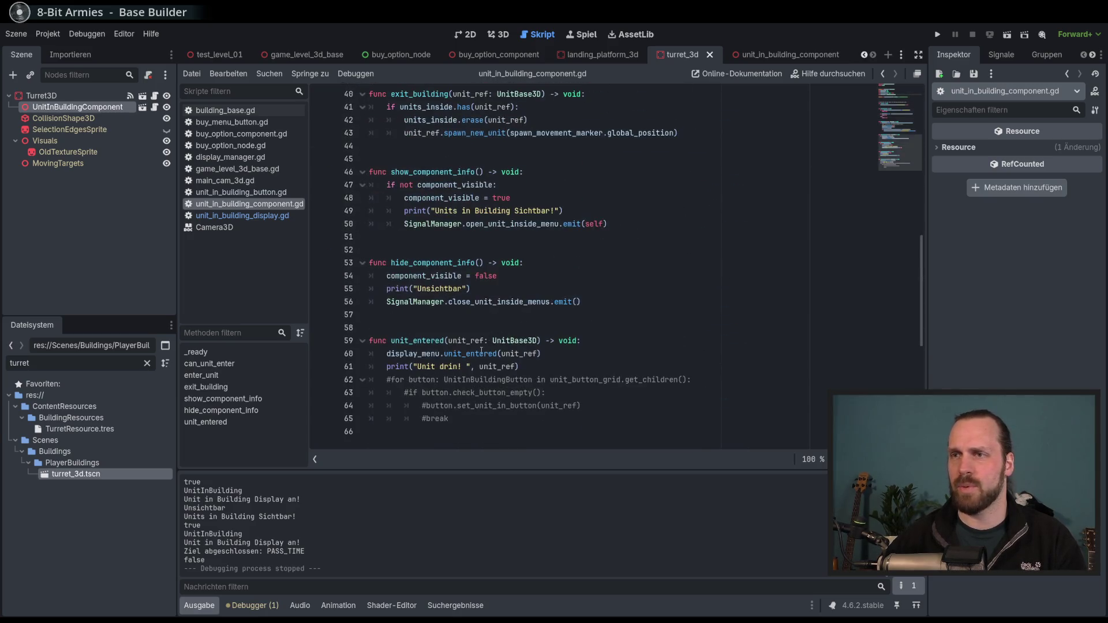
{"action": "double_click", "coordinate": [480, 354]}
{"action": "double_click", "coordinate": [519, 353]}
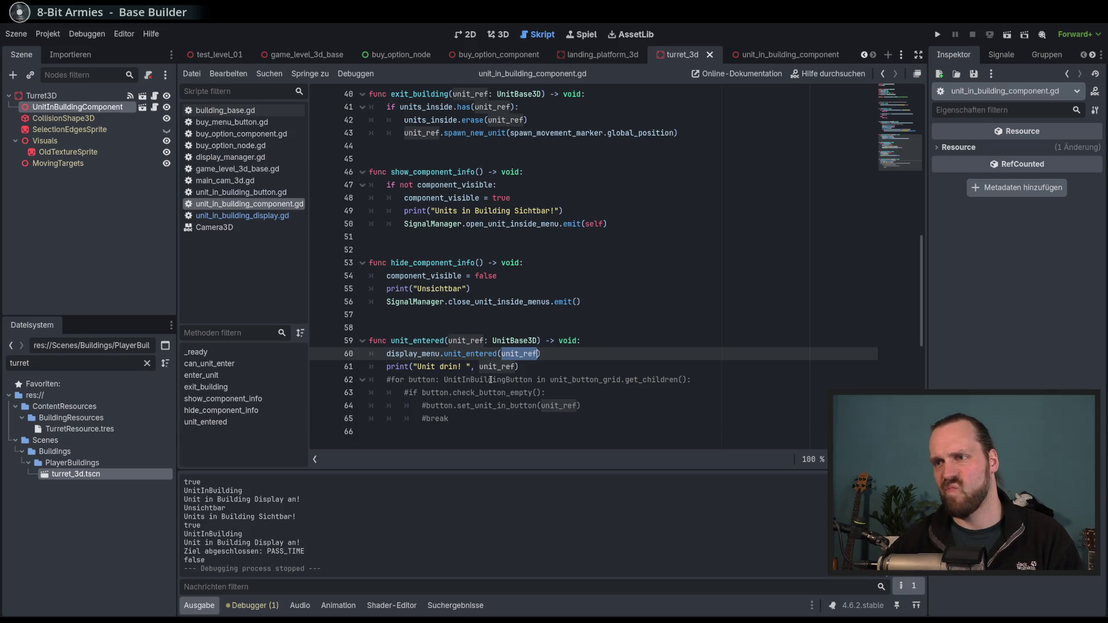
Check the commented unit_button_grid loop on line 62, then launch the game with F5
{"action": "left_click", "coordinate": [490, 380]}
{"action": "scroll", "coordinate": [490, 381], "scroll_direction": "up", "scroll_amount": 10}
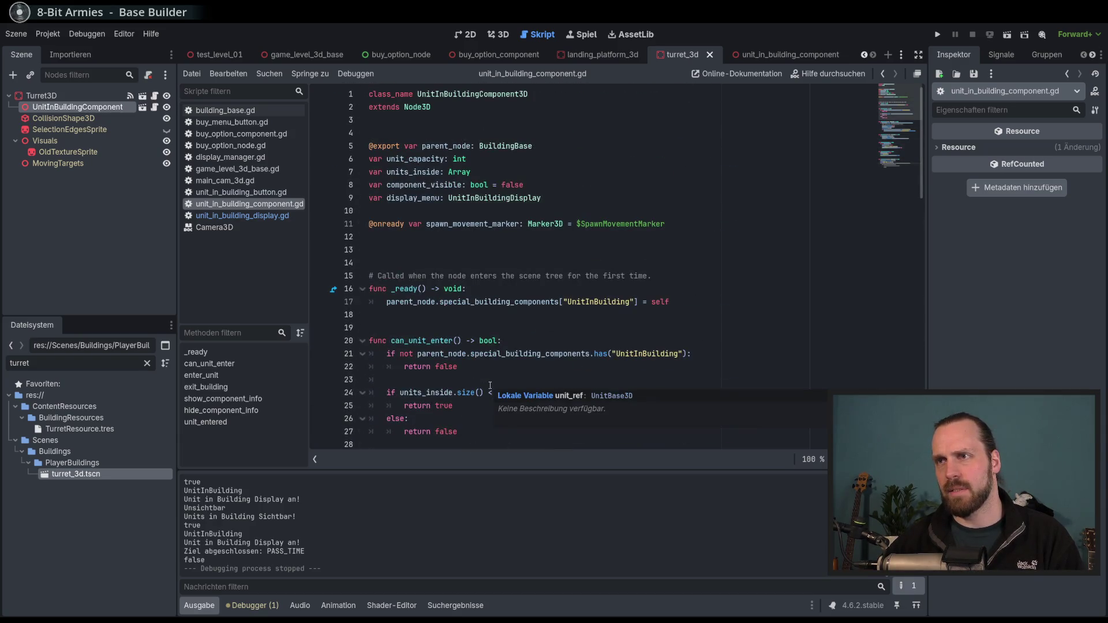
{"action": "scroll", "coordinate": [490, 385], "scroll_direction": "down", "scroll_amount": 12}
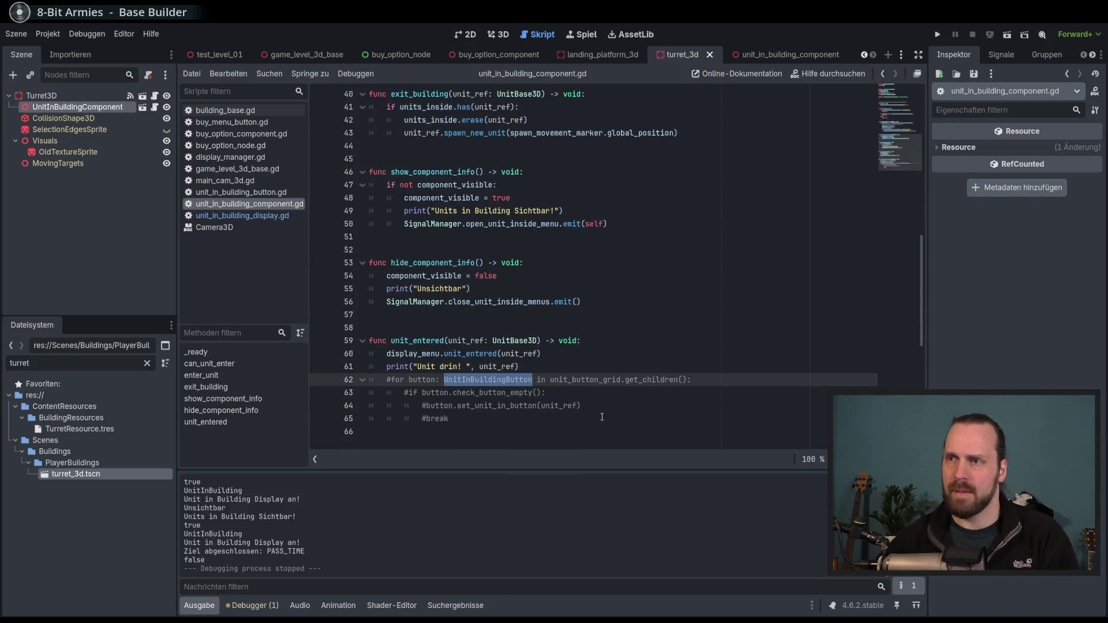
{"action": "double_click", "coordinate": [577, 380]}
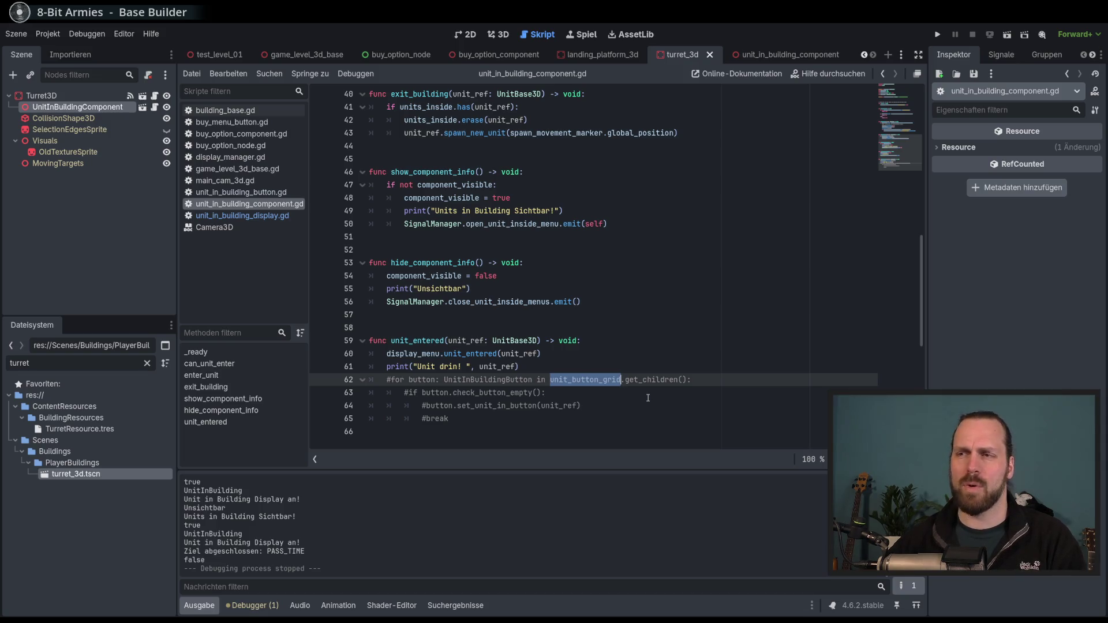
{"action": "left_click", "coordinate": [464, 417]}
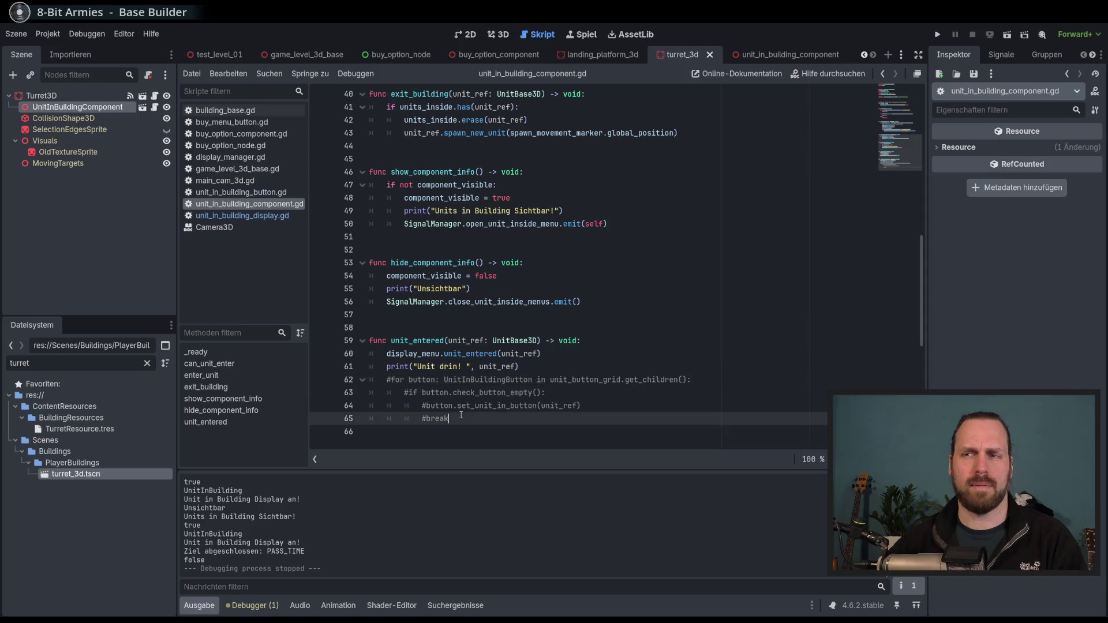
{"action": "key", "text": "F5"}
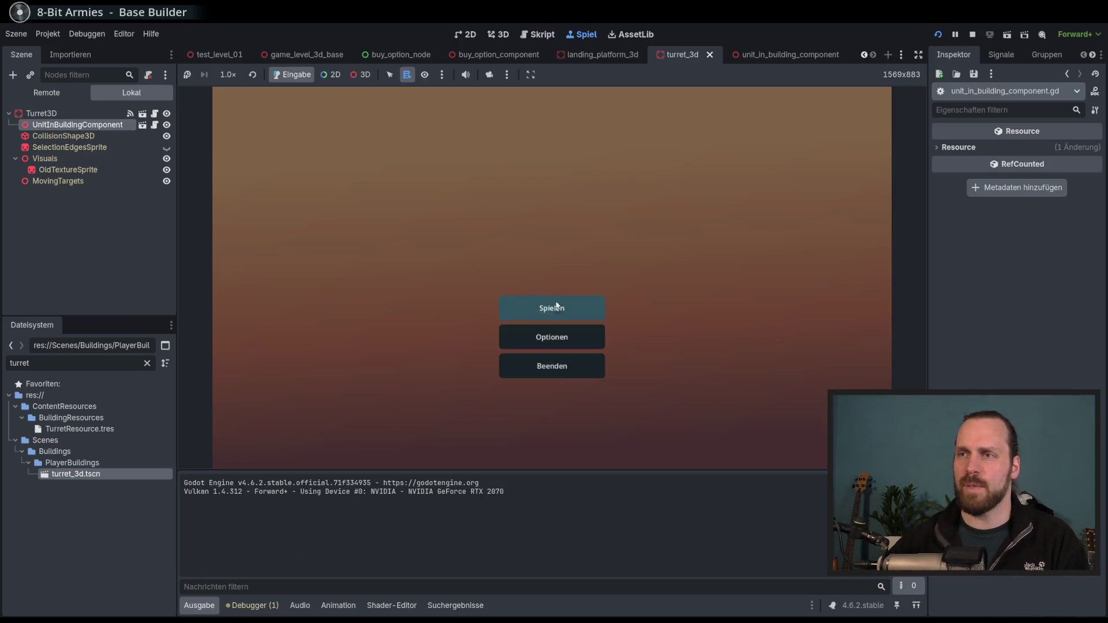
Start Test Mission 01 and buy two Laser Dude units at the landing platform
{"action": "left_click", "coordinate": [557, 305]}
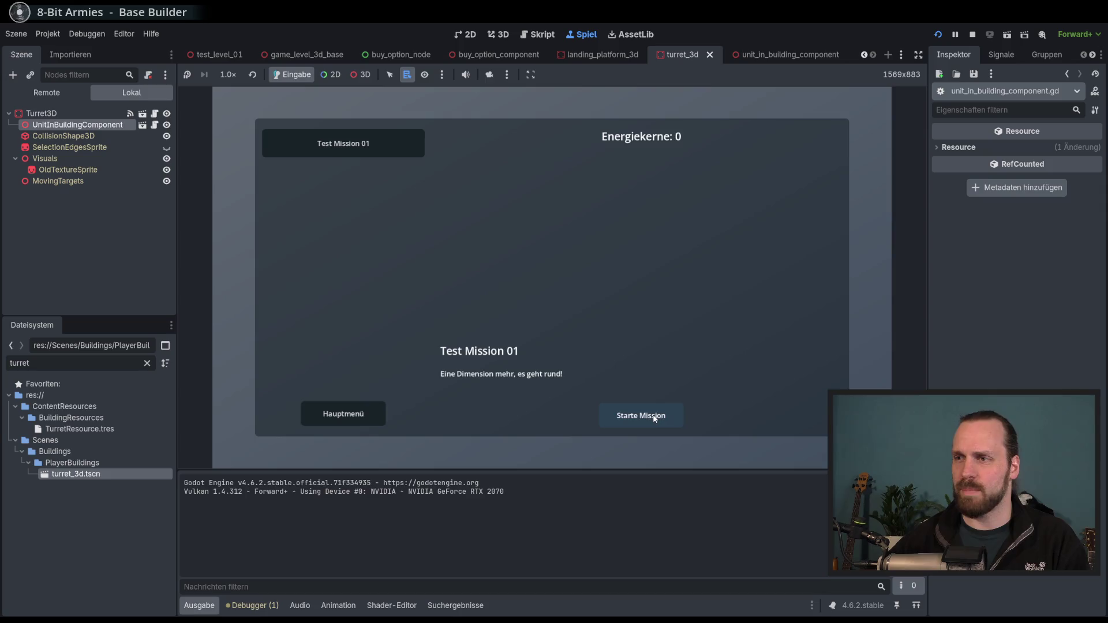
{"action": "left_click", "coordinate": [638, 415]}
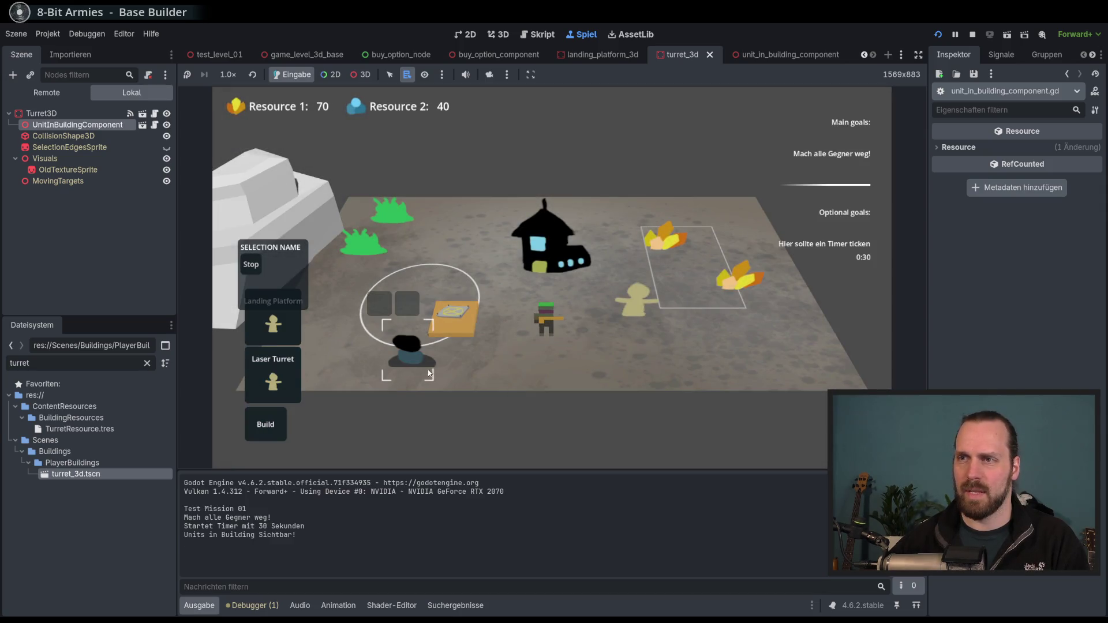
{"action": "left_click", "coordinate": [454, 317]}
{"action": "left_click", "coordinate": [482, 297]}
{"action": "left_click", "coordinate": [483, 297]}
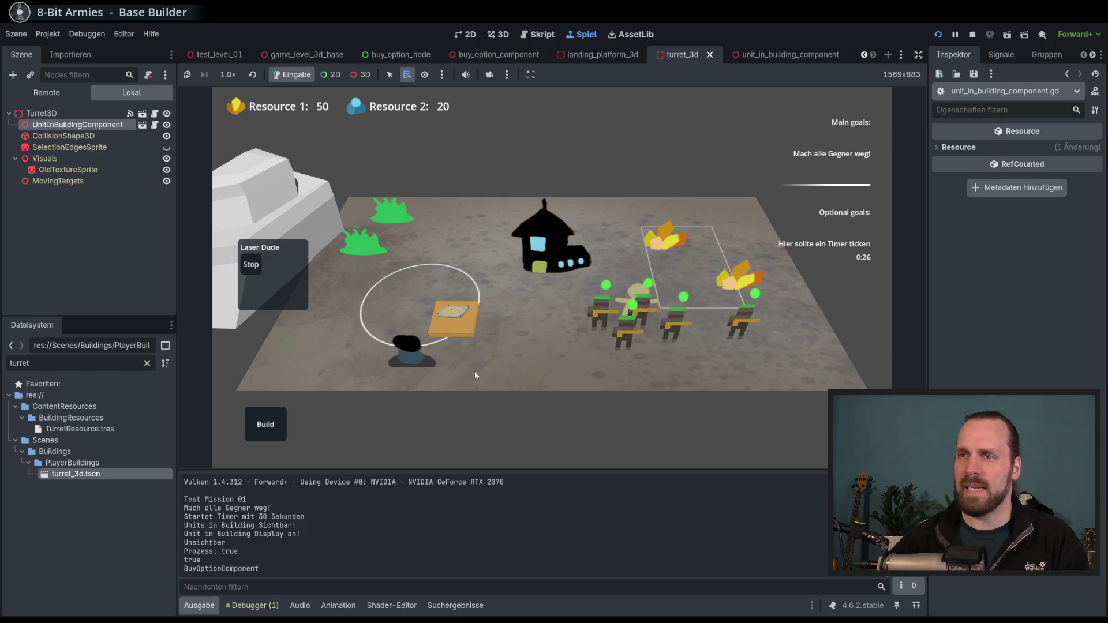
Send the Laser Dudes into the turret, release them, and stop the game with F8
{"action": "left_click", "coordinate": [407, 357]}
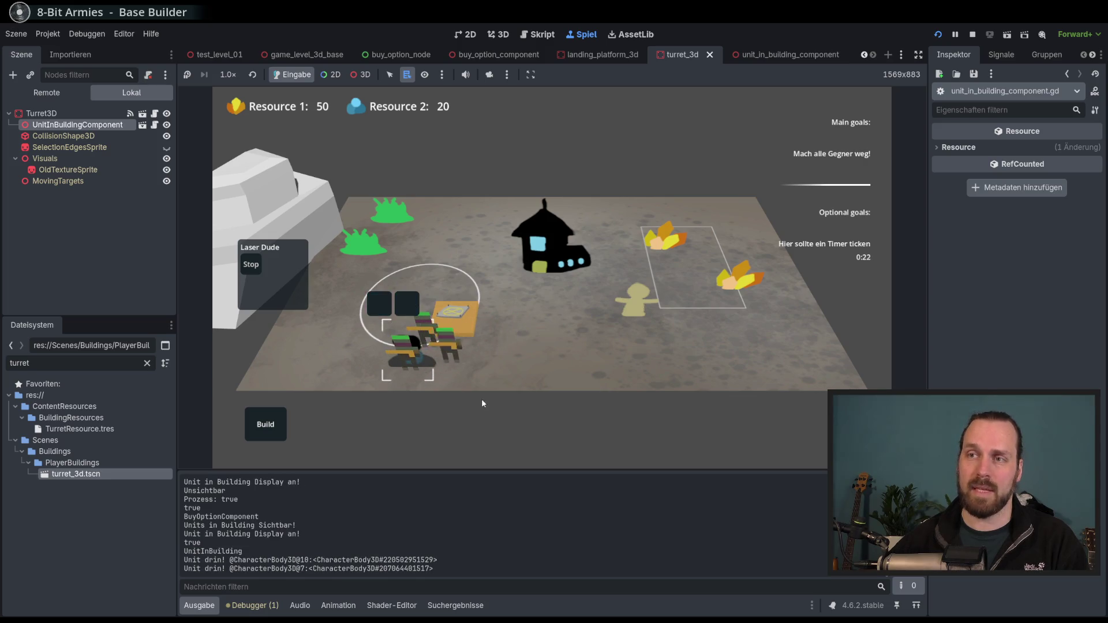
{"action": "left_click", "coordinate": [404, 304]}
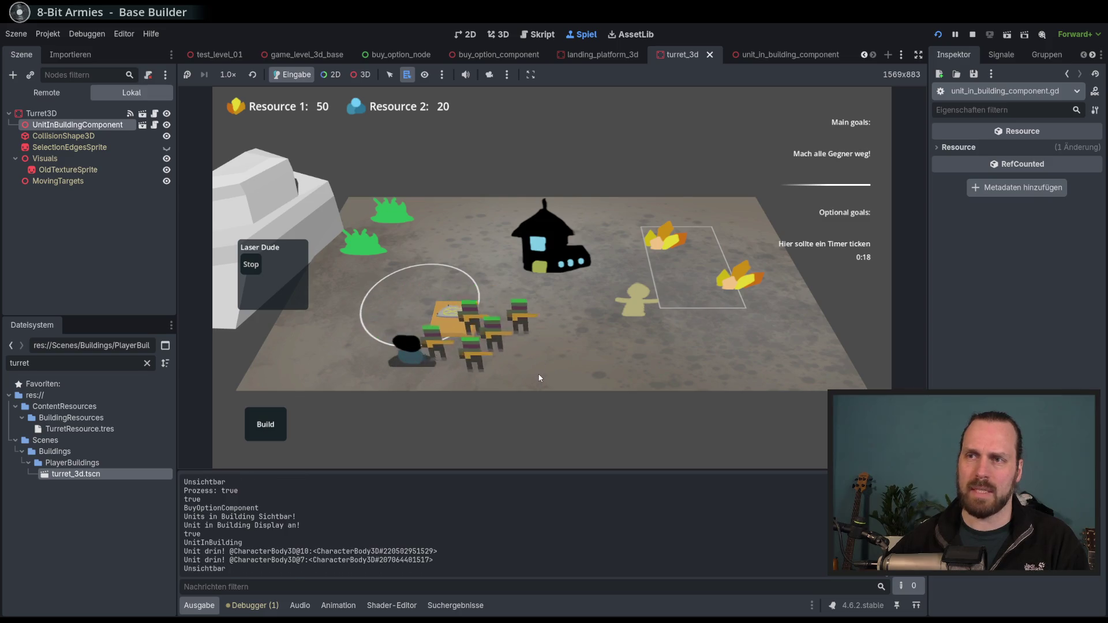
{"action": "key", "text": "F8"}
{"action": "left_click_drag", "start_coordinate": [492, 380], "coordinate": [494, 424]}
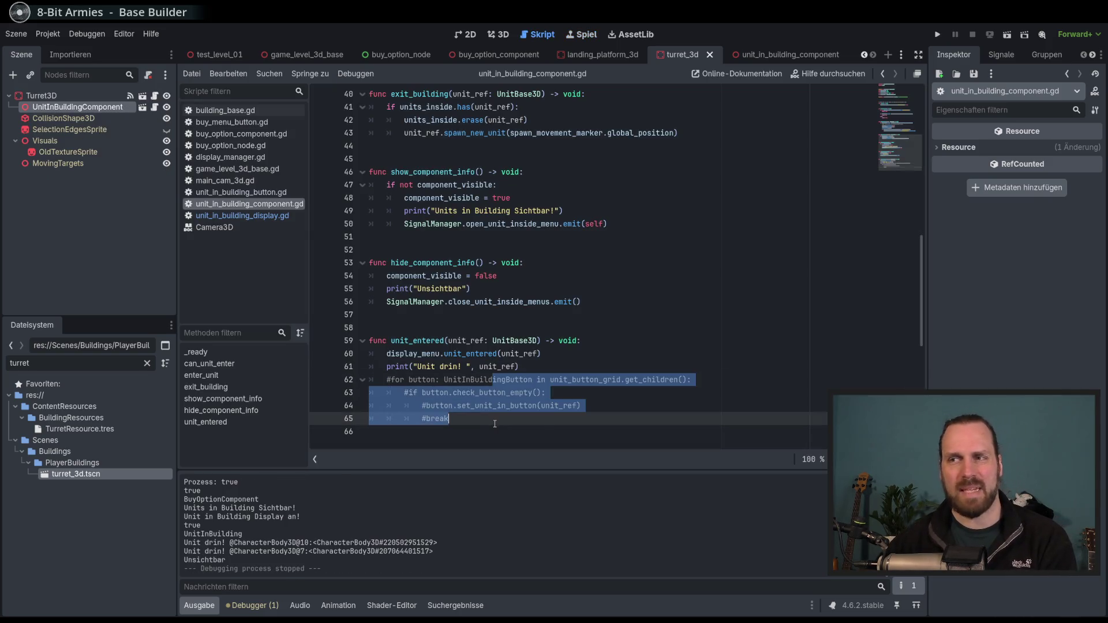
Compare the 'Unit drin!' log output with the commented loop in unit_entered
{"action": "left_click", "coordinate": [545, 424]}
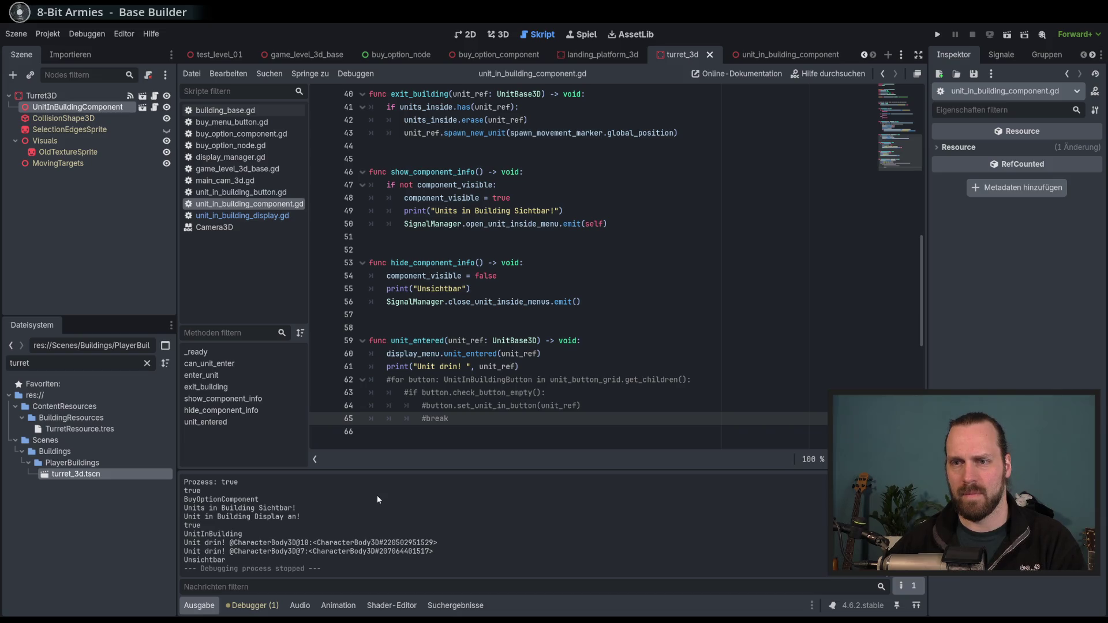
{"action": "left_click_drag", "start_coordinate": [195, 544], "coordinate": [362, 551]}
{"action": "left_click", "coordinate": [461, 367]}
{"action": "left_click_drag", "start_coordinate": [461, 367], "coordinate": [480, 419]}
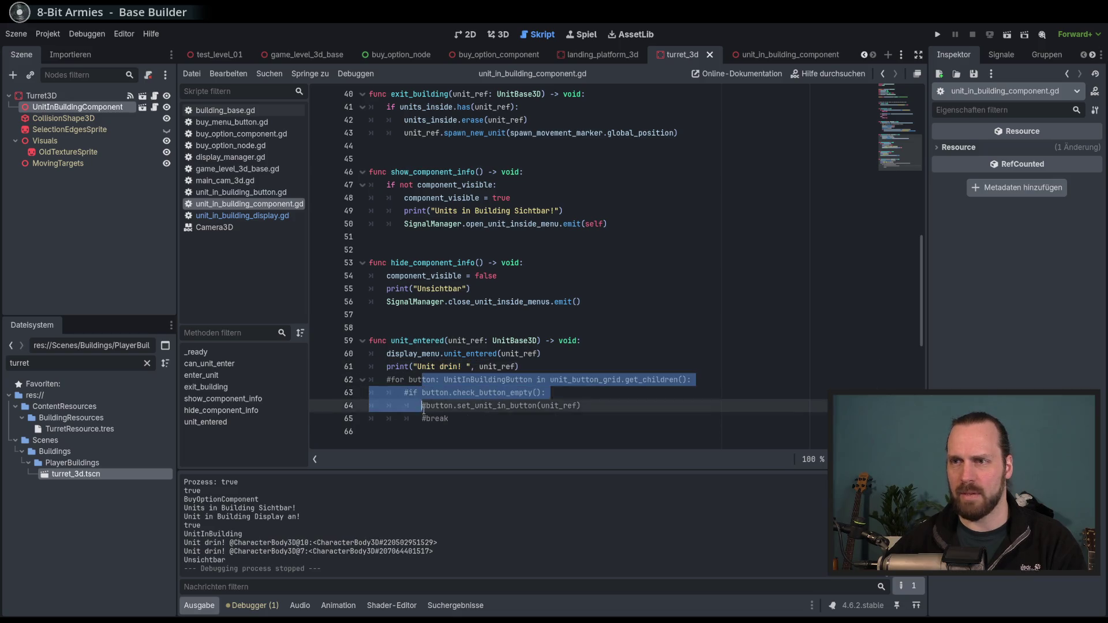
{"action": "left_click", "coordinate": [480, 416]}
{"action": "double_click", "coordinate": [417, 340]}
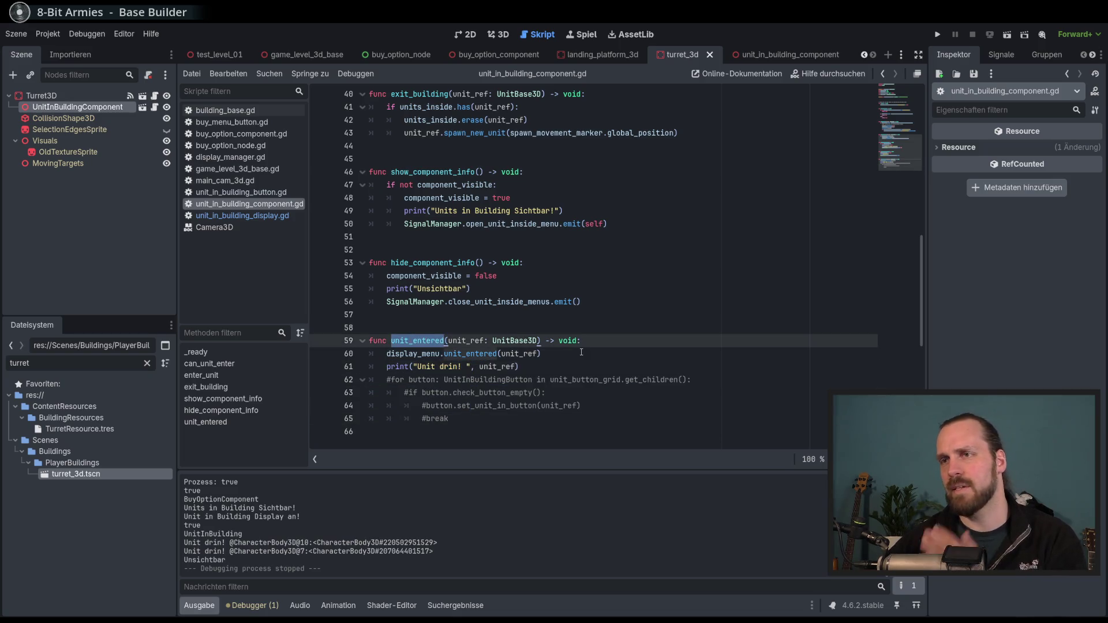
{"action": "left_click", "coordinate": [561, 358]}
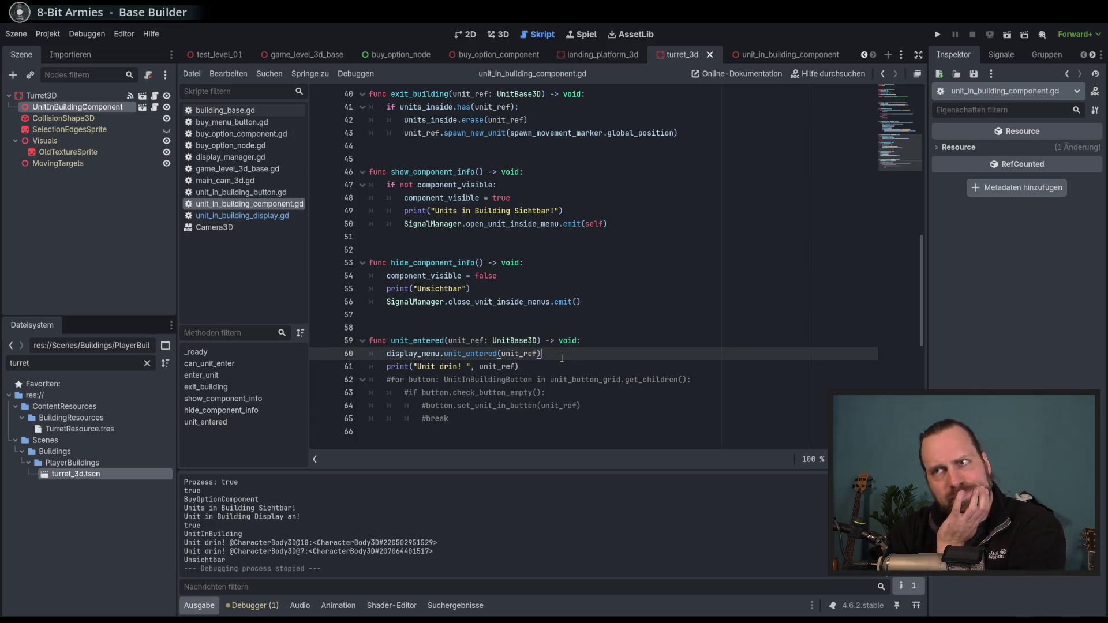
Review the can_unit_enter code in unit_in_building_component.gd
{"action": "scroll", "coordinate": [562, 358], "scroll_direction": "up", "scroll_amount": 3}
{"action": "scroll", "coordinate": [562, 358], "scroll_direction": "up", "scroll_amount": 6}
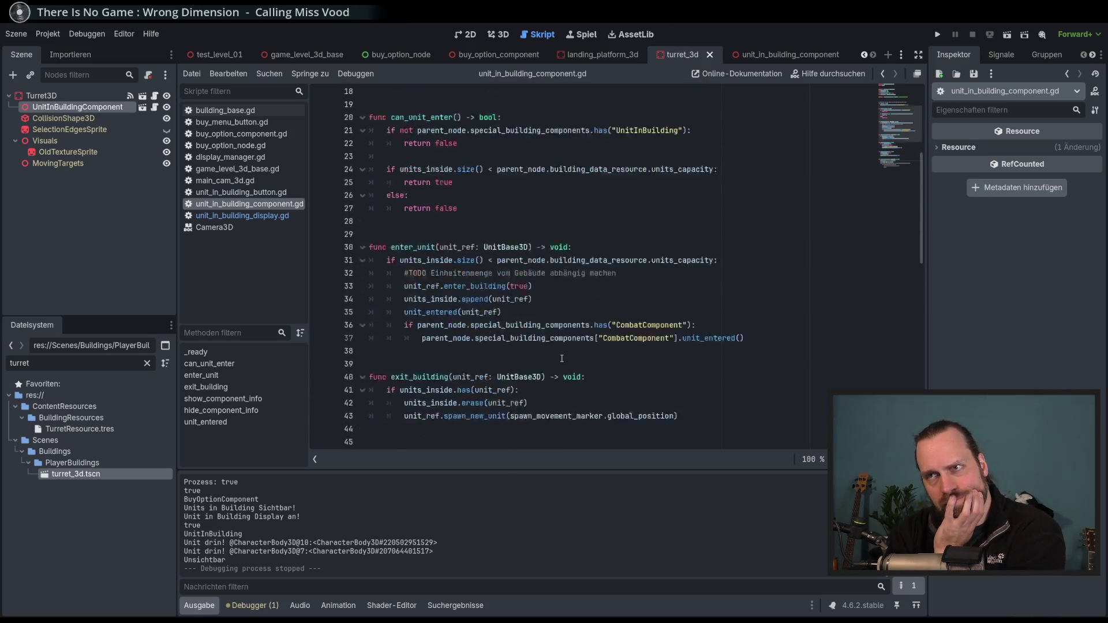
{"action": "scroll", "coordinate": [561, 359], "scroll_direction": "down", "scroll_amount": 2}
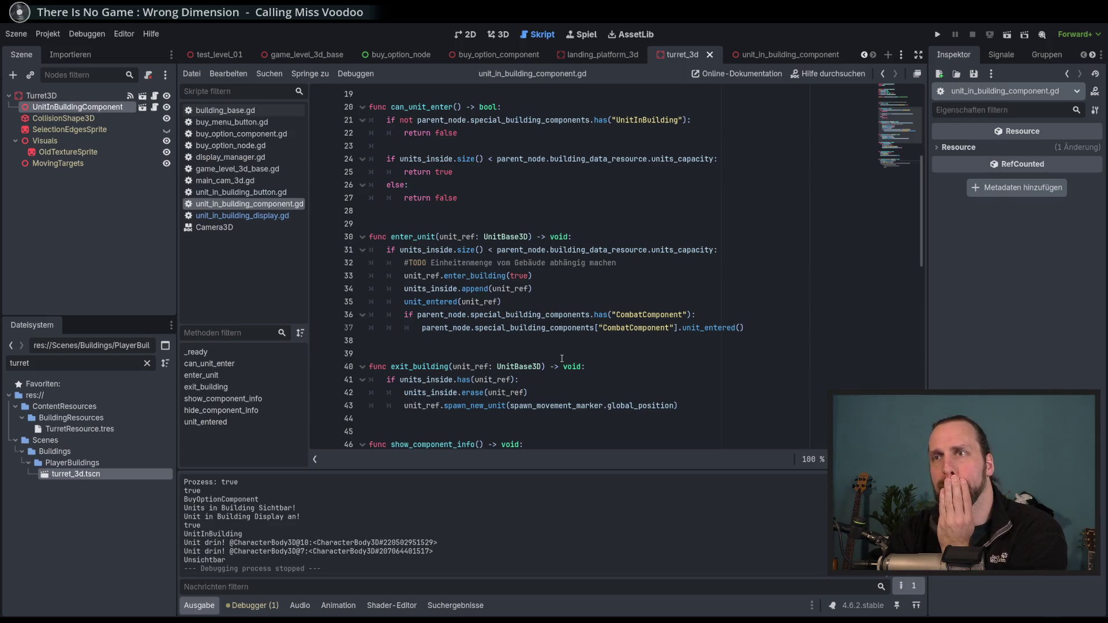
{"action": "left_click", "coordinate": [531, 185]}
{"action": "scroll", "coordinate": [530, 269], "scroll_direction": "down", "scroll_amount": 2}
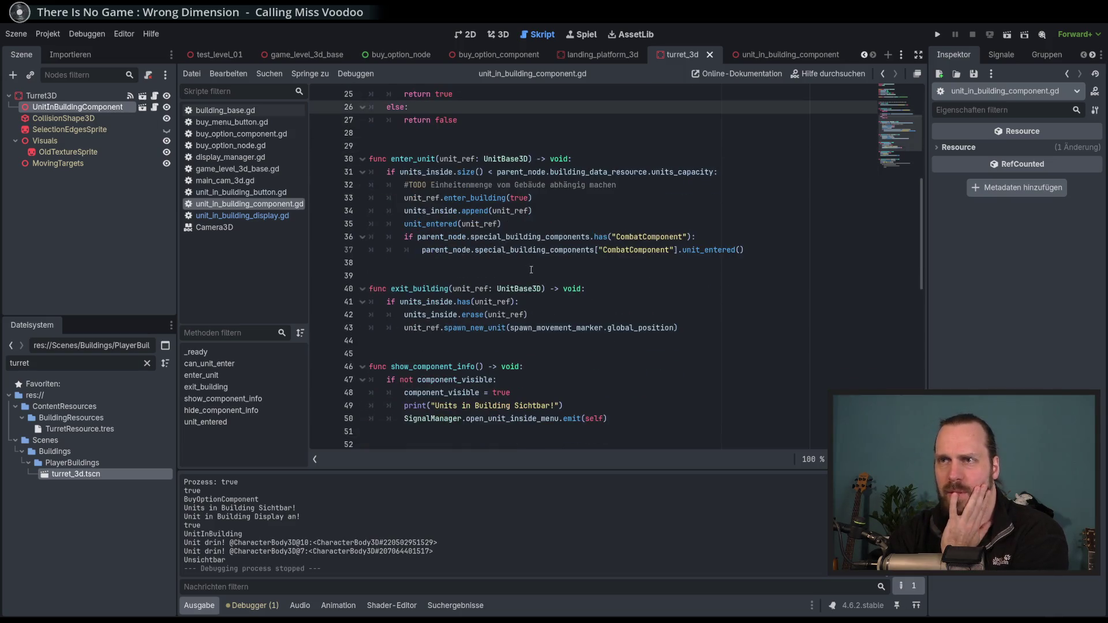
{"action": "scroll", "coordinate": [530, 270], "scroll_direction": "down", "scroll_amount": 3}
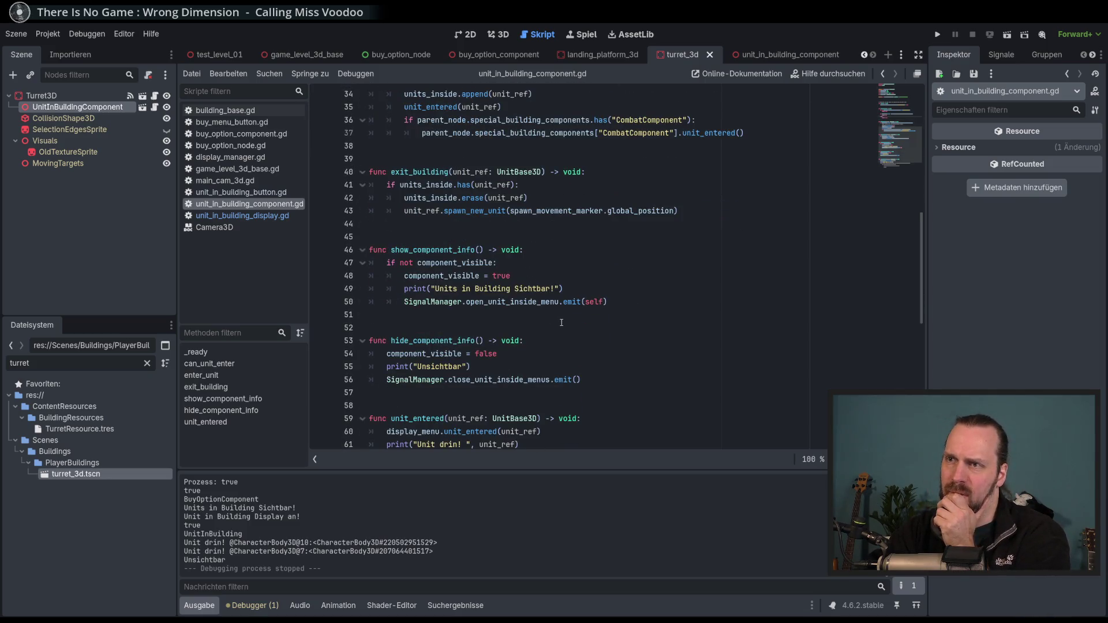
Search the whole project for show_component_info with Find in Files
{"action": "double_click", "coordinate": [525, 303]}
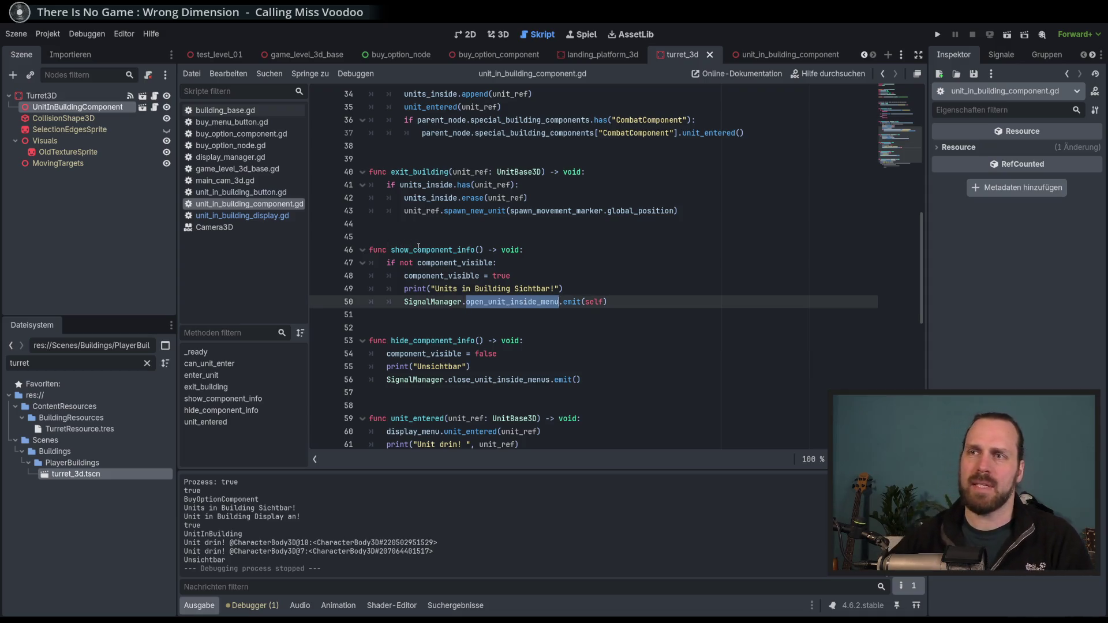
{"action": "double_click", "coordinate": [462, 250]}
{"action": "scroll", "coordinate": [462, 282], "scroll_direction": "down", "scroll_amount": 4}
{"action": "scroll", "coordinate": [524, 343], "scroll_direction": "up", "scroll_amount": 9}
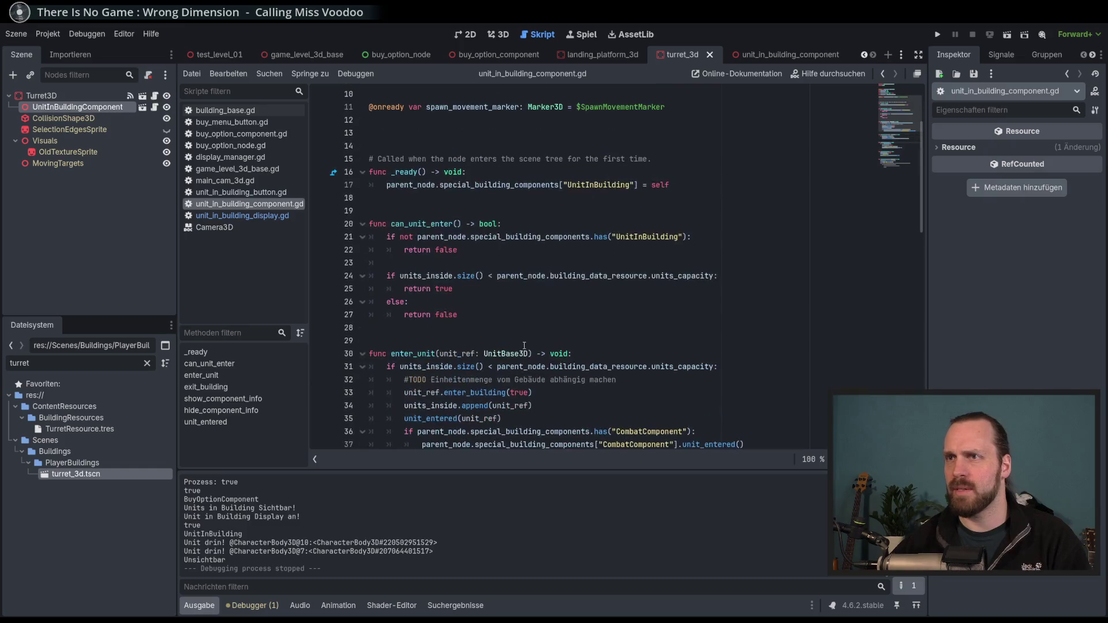
{"action": "scroll", "coordinate": [524, 343], "scroll_direction": "down", "scroll_amount": 2}
{"action": "key", "text": "ctrl+shift+f"}
{"action": "key", "text": "Return"}
{"action": "left_click", "coordinate": [470, 549]}
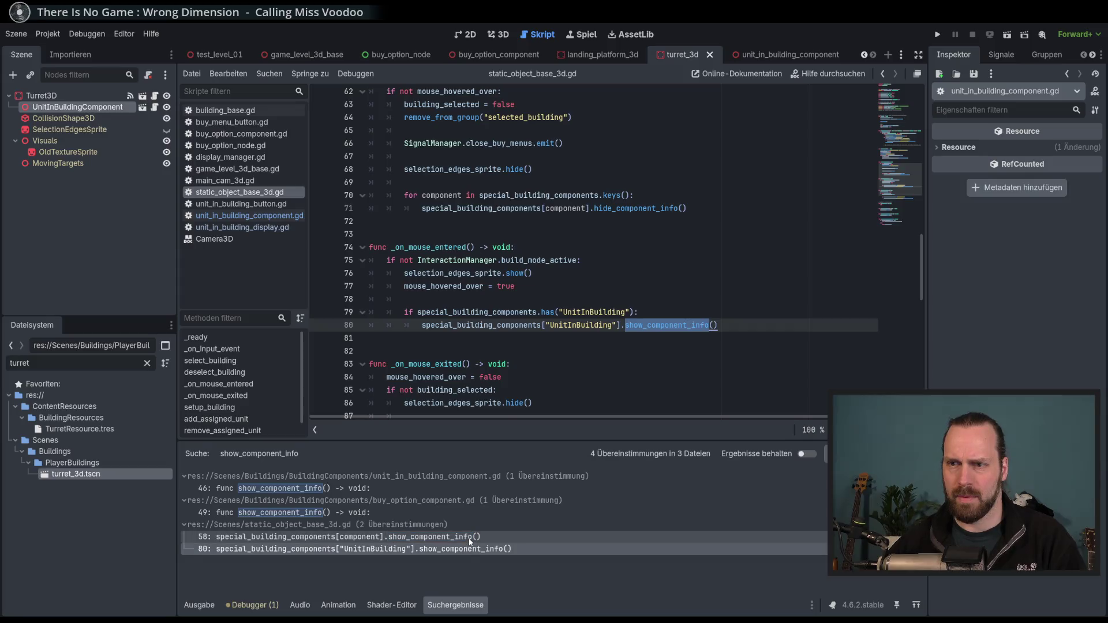
Open the show_component_info call on line 80 of static_object_base_3d.gd
{"action": "left_click", "coordinate": [469, 537]}
{"action": "scroll", "coordinate": [505, 338], "scroll_direction": "up", "scroll_amount": 2}
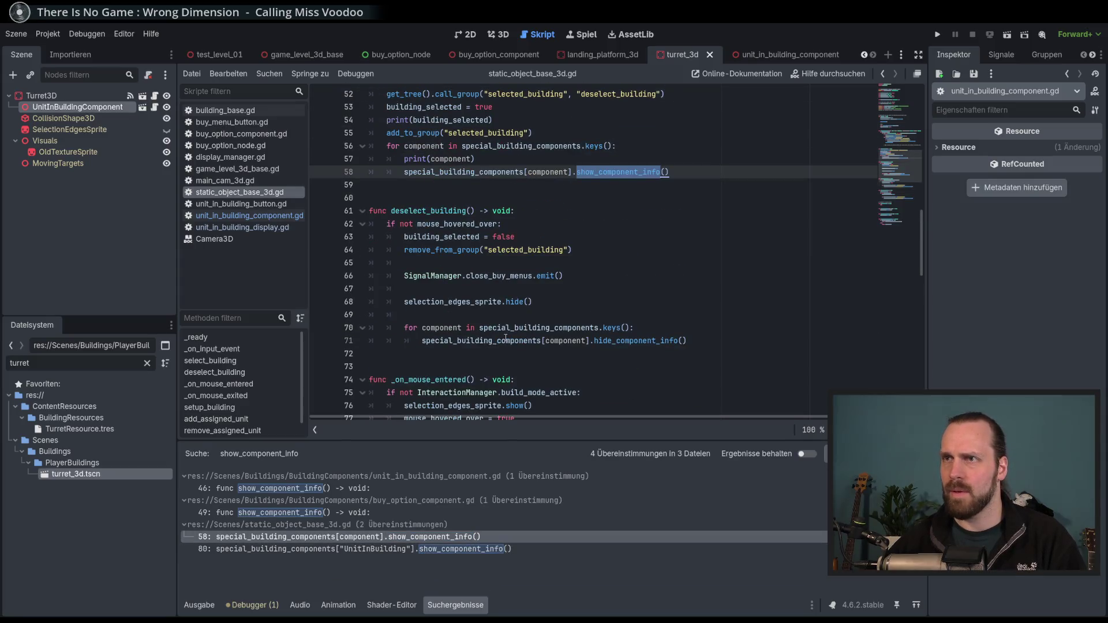
{"action": "left_click", "coordinate": [474, 549]}
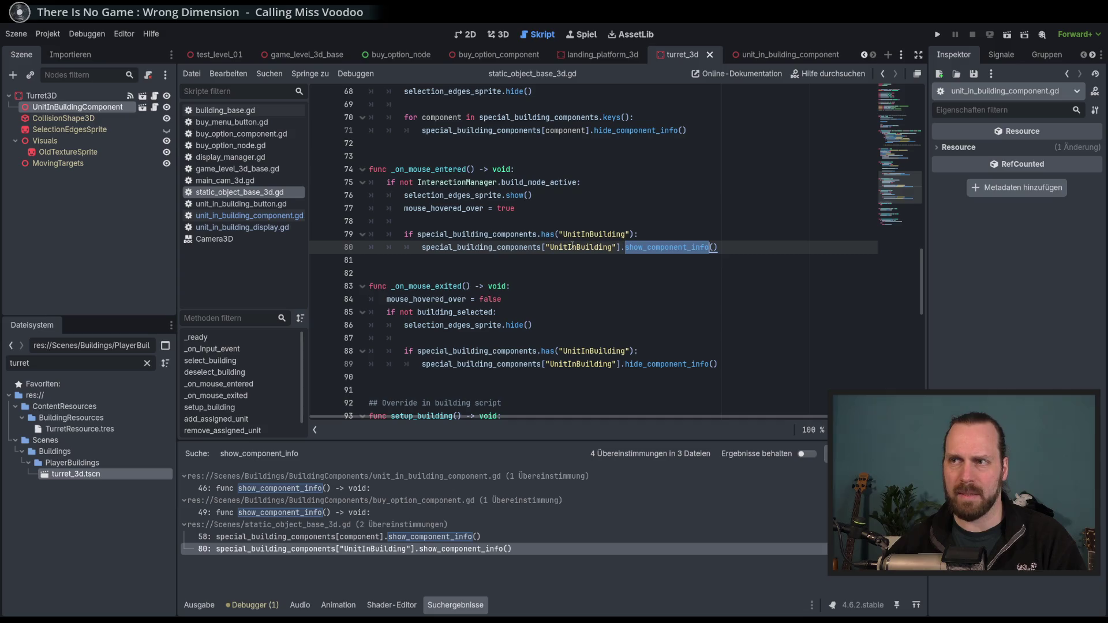
{"action": "double_click", "coordinate": [571, 247]}
{"action": "double_click", "coordinate": [670, 246]}
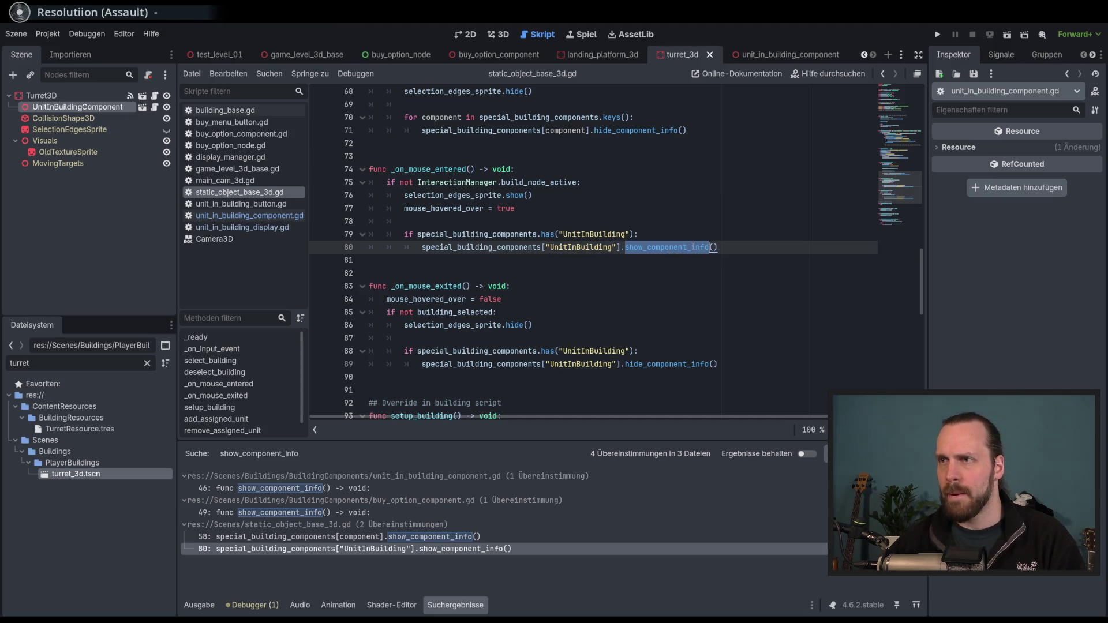
Review the surrounding caller code, then open the '46: func show_component_info()' result
{"action": "scroll", "coordinate": [693, 247], "scroll_direction": "up", "scroll_amount": 3}
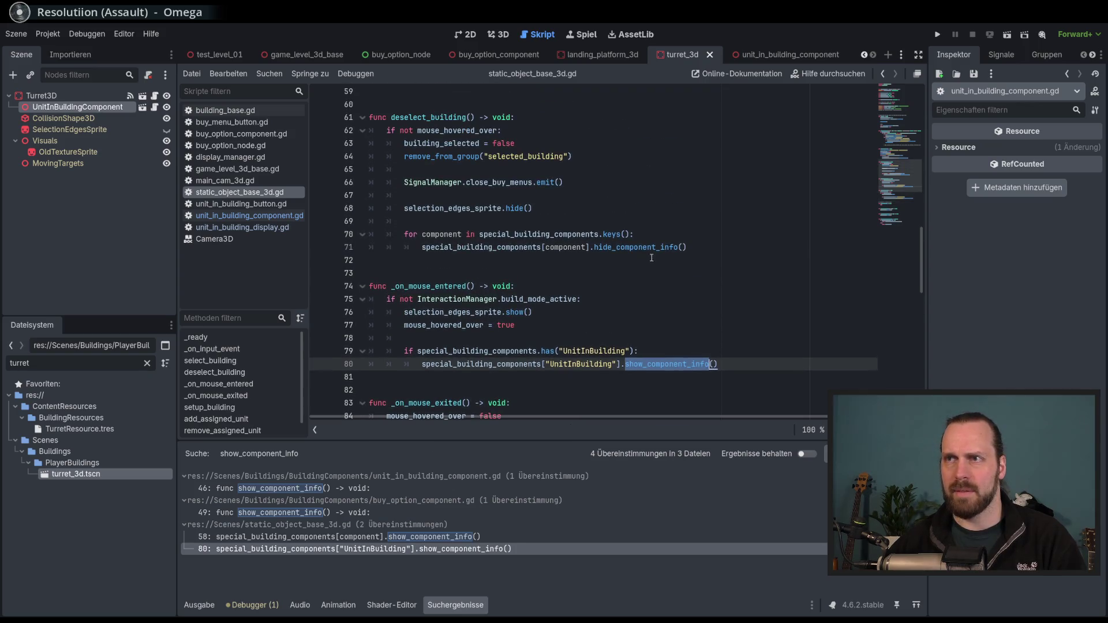
{"action": "scroll", "coordinate": [566, 211], "scroll_direction": "up", "scroll_amount": 4}
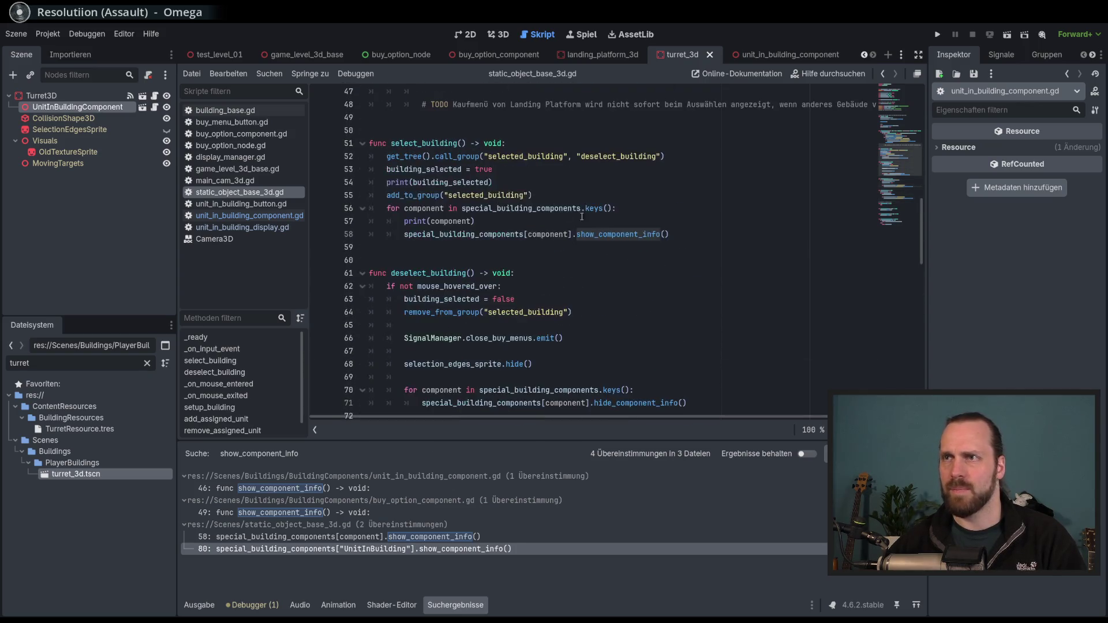
{"action": "scroll", "coordinate": [604, 241], "scroll_direction": "down", "scroll_amount": 5}
{"action": "scroll", "coordinate": [721, 286], "scroll_direction": "down", "scroll_amount": 4}
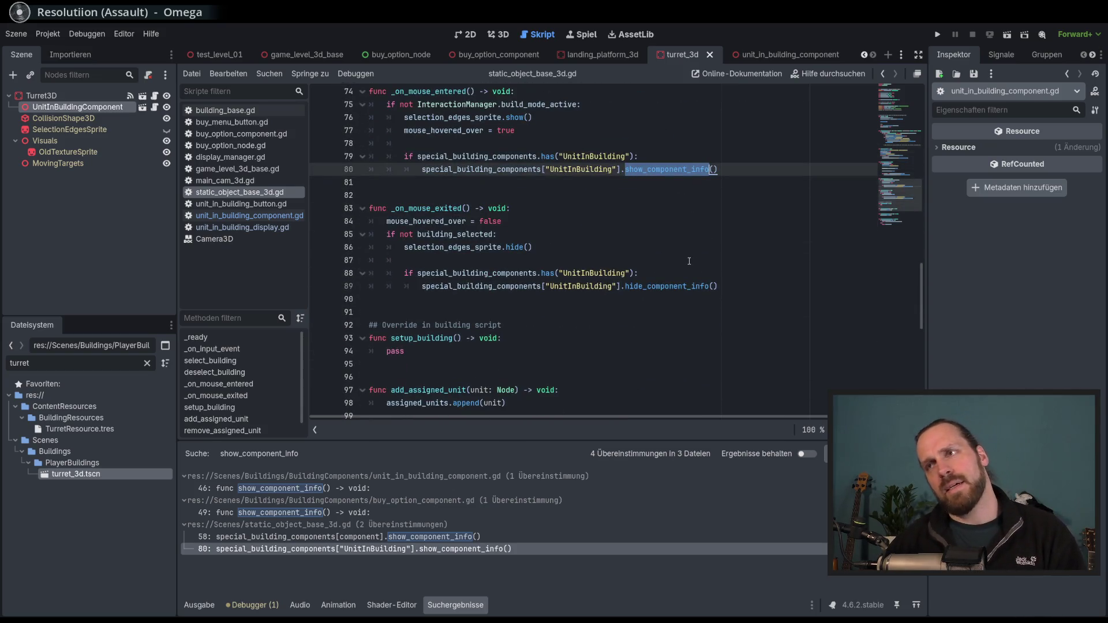
{"action": "left_click", "coordinate": [668, 172]}
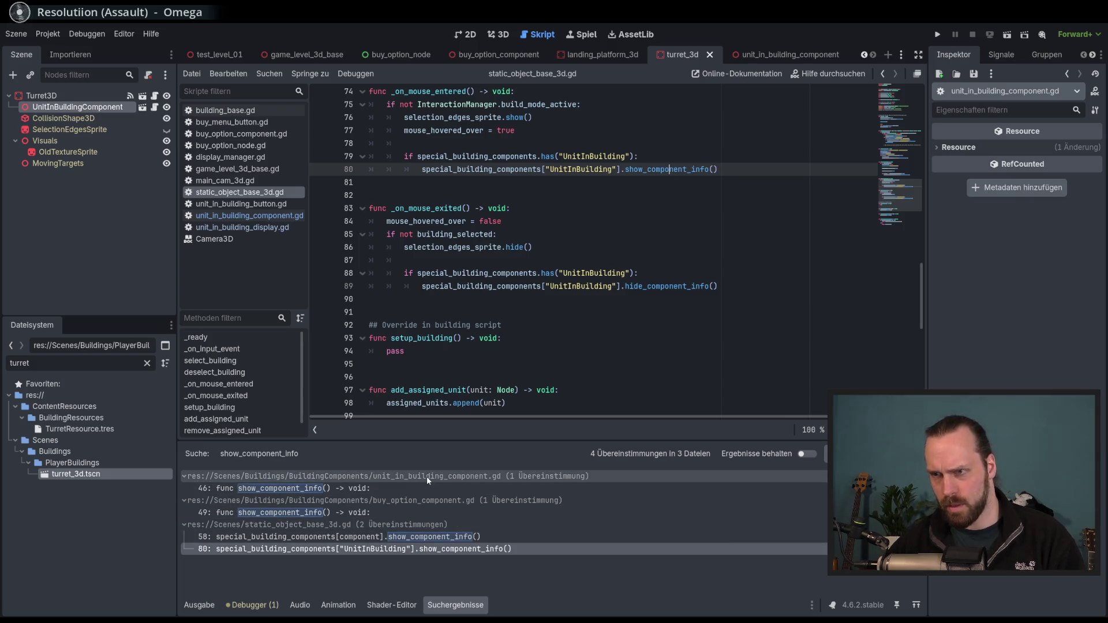
{"action": "left_click", "coordinate": [348, 490]}
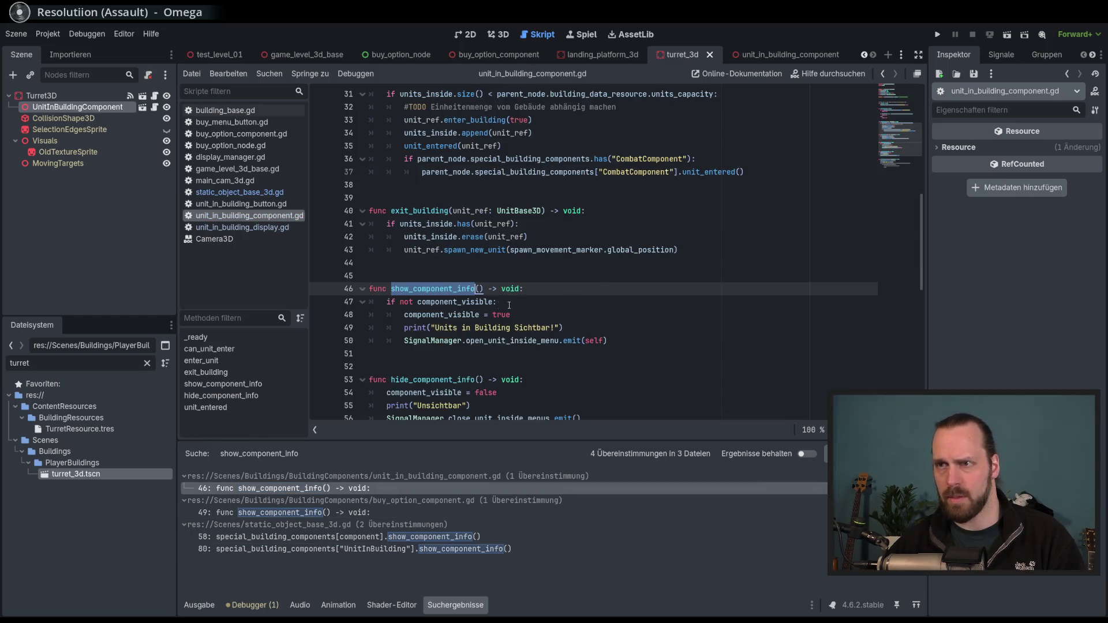
Select open_unit_inside_menu on line 50 and search all project files for it
{"action": "scroll", "coordinate": [509, 305], "scroll_direction": "down", "scroll_amount": 2}
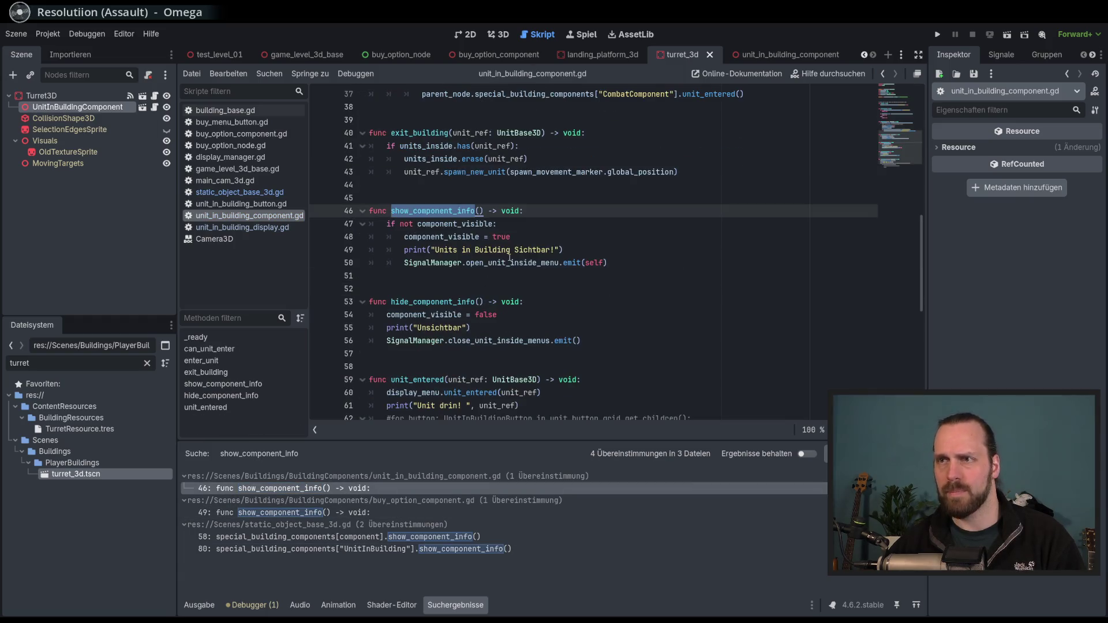
{"action": "double_click", "coordinate": [447, 225]}
{"action": "left_click", "coordinate": [466, 237]}
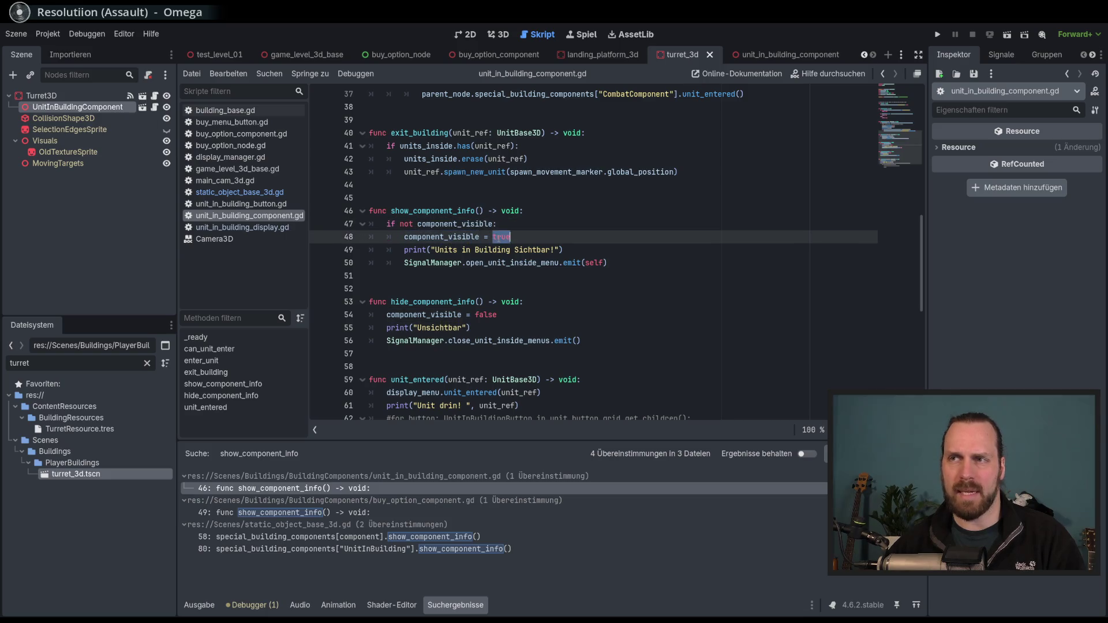
{"action": "left_click", "coordinate": [476, 250]}
{"action": "double_click", "coordinate": [491, 249]}
{"action": "double_click", "coordinate": [432, 263]}
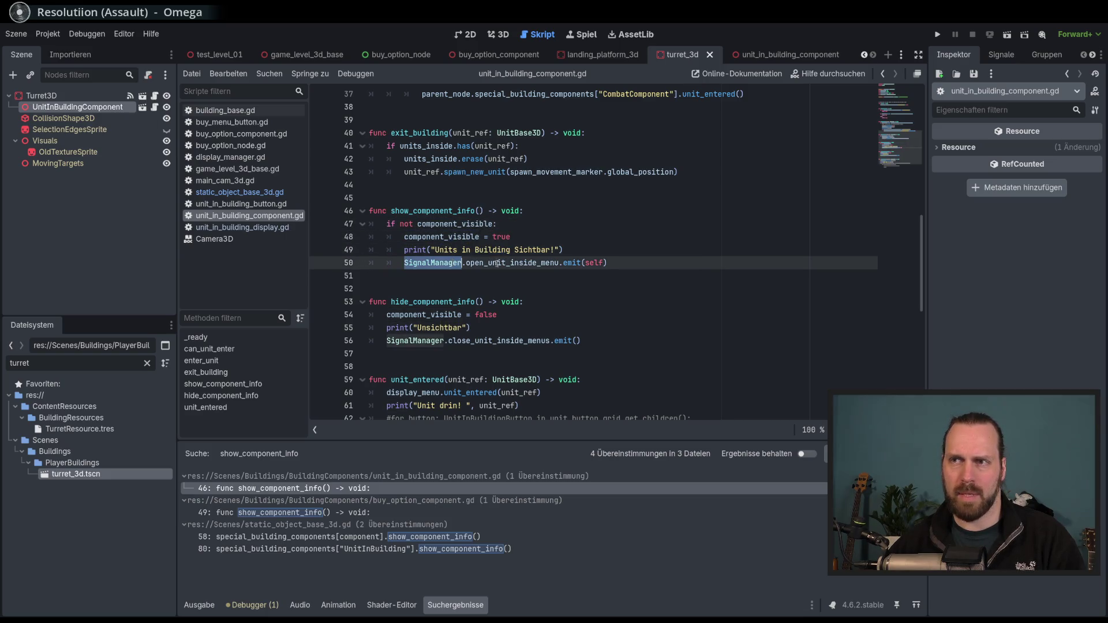
{"action": "left_click_drag", "start_coordinate": [466, 263], "coordinate": [560, 263]}
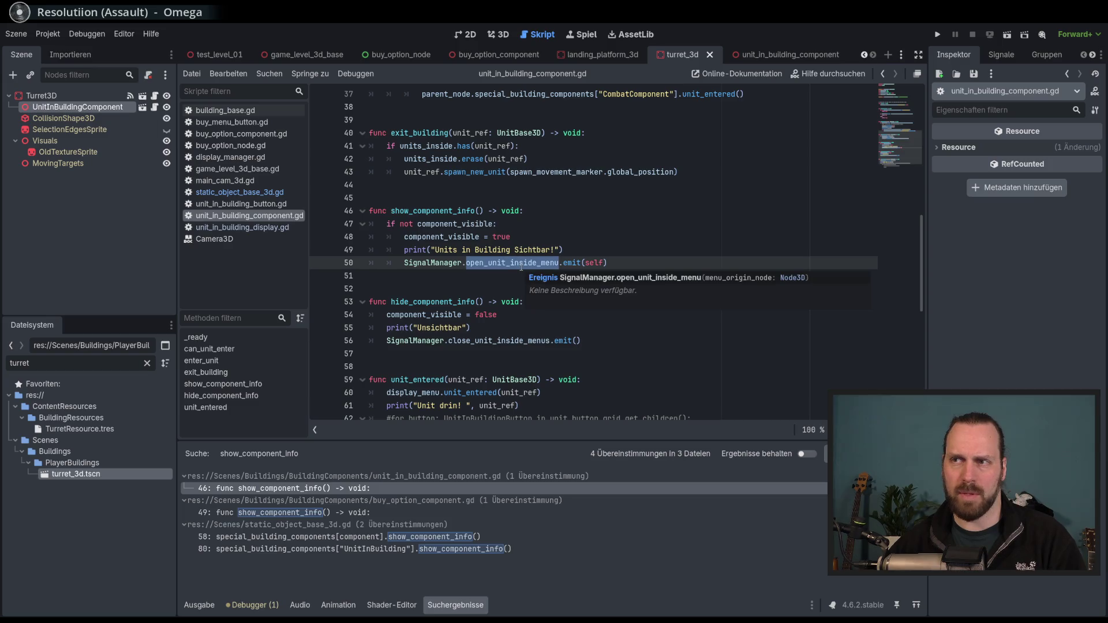
{"action": "left_click", "coordinate": [519, 263]}
{"action": "double_click", "coordinate": [519, 262]}
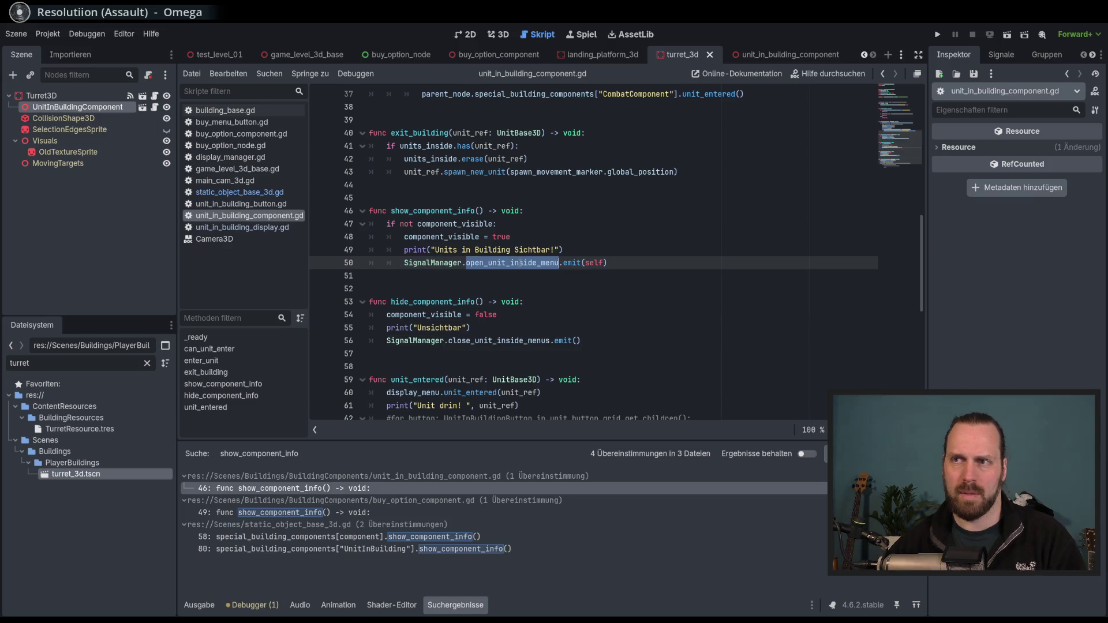
{"action": "key", "text": "ctrl+shift+f"}
{"action": "left_click", "coordinate": [557, 380]}
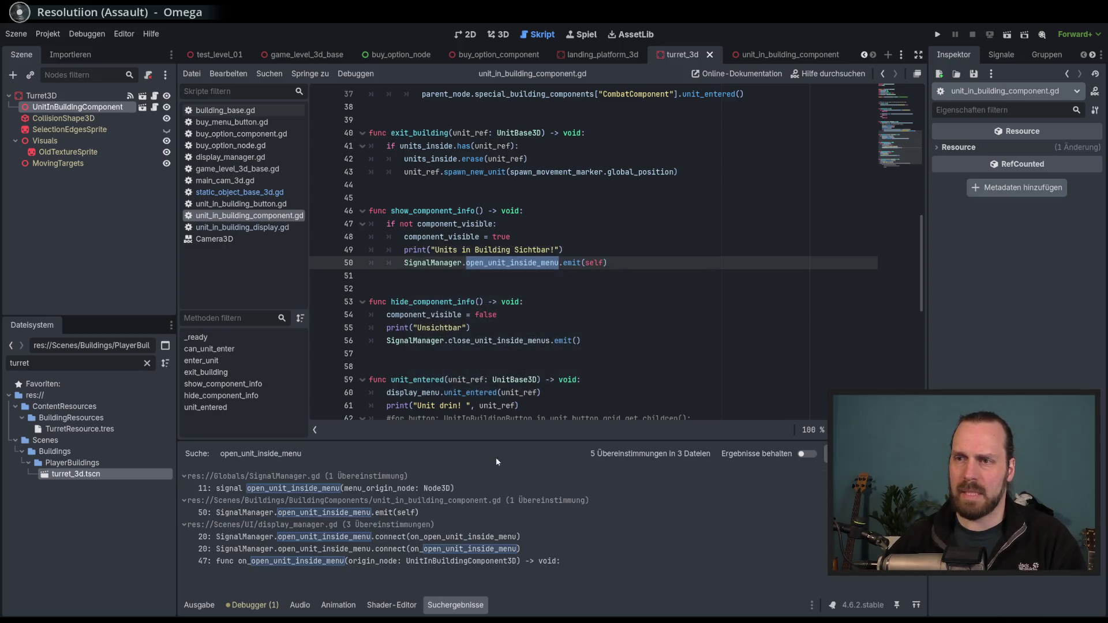
Enlarge the search results and inspect UnitInBuildingComponent3D emitting the signal with self
{"action": "left_click_drag", "start_coordinate": [486, 442], "coordinate": [491, 436]}
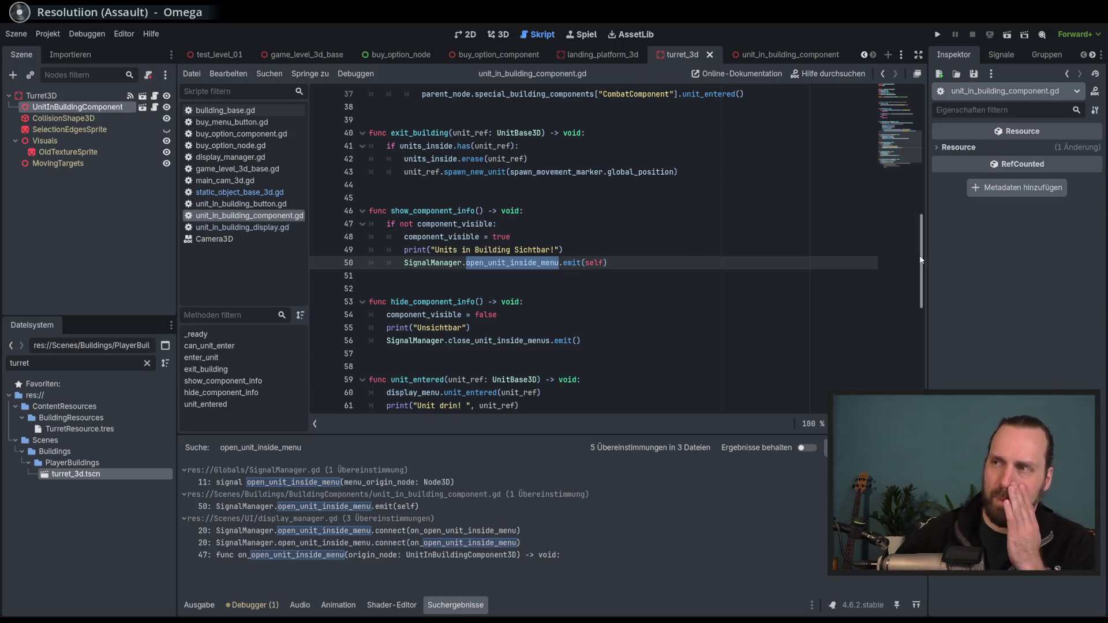
{"action": "scroll", "coordinate": [911, 148], "scroll_direction": "up", "scroll_amount": 10}
{"action": "scroll", "coordinate": [909, 117], "scroll_direction": "down", "scroll_amount": 5}
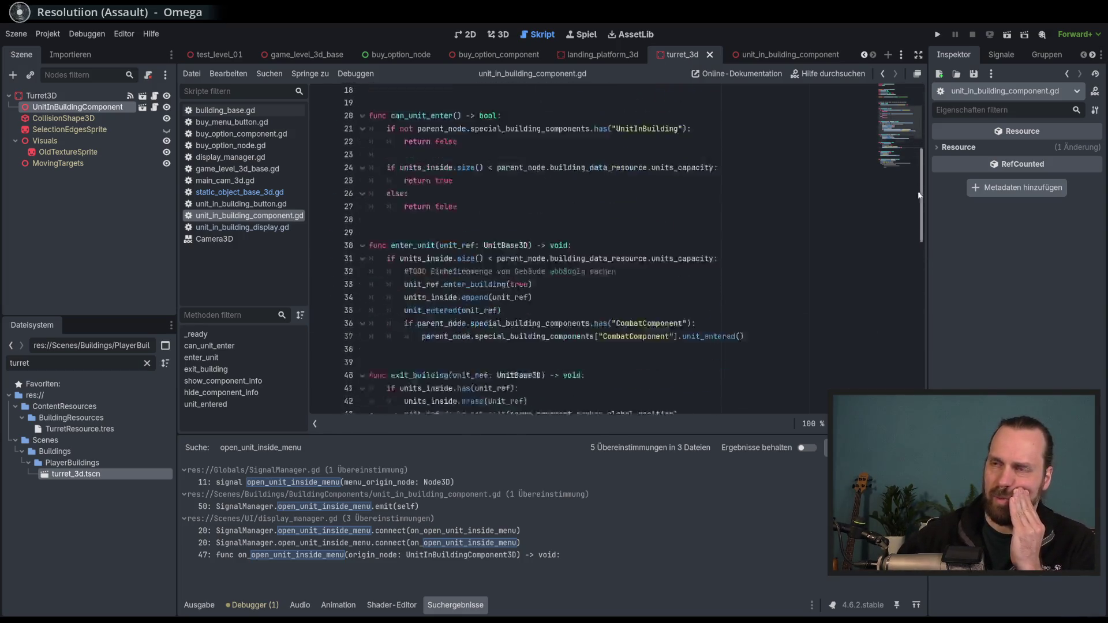
{"action": "scroll", "coordinate": [897, 143], "scroll_direction": "up", "scroll_amount": 5}
{"action": "scroll", "coordinate": [898, 143], "scroll_direction": "up", "scroll_amount": 1}
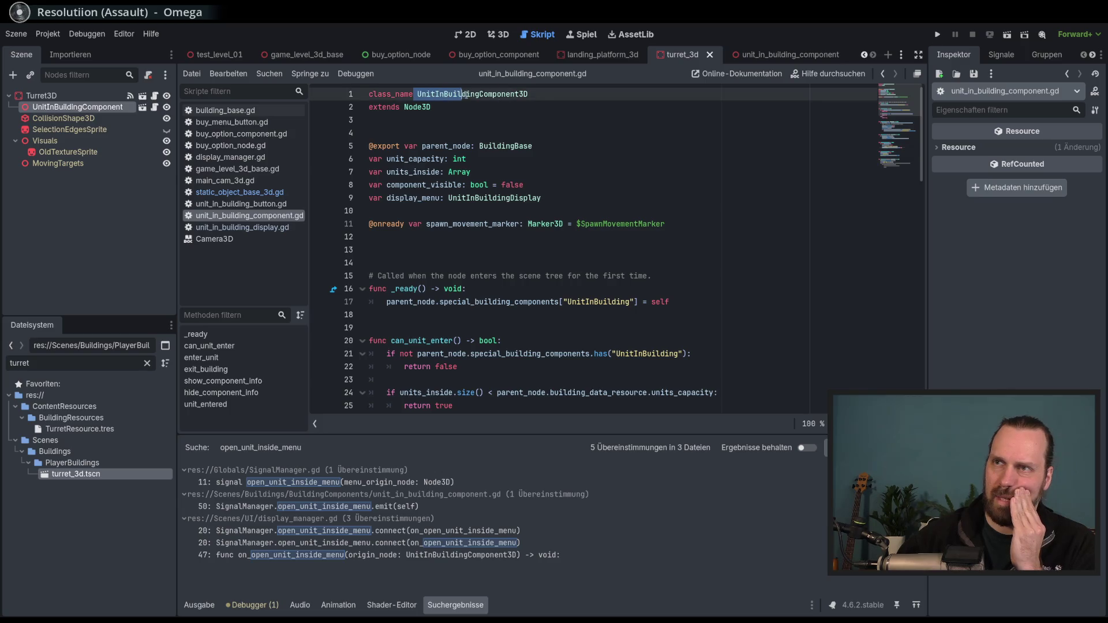
{"action": "double_click", "coordinate": [542, 96]}
{"action": "scroll", "coordinate": [617, 250], "scroll_direction": "down", "scroll_amount": 10}
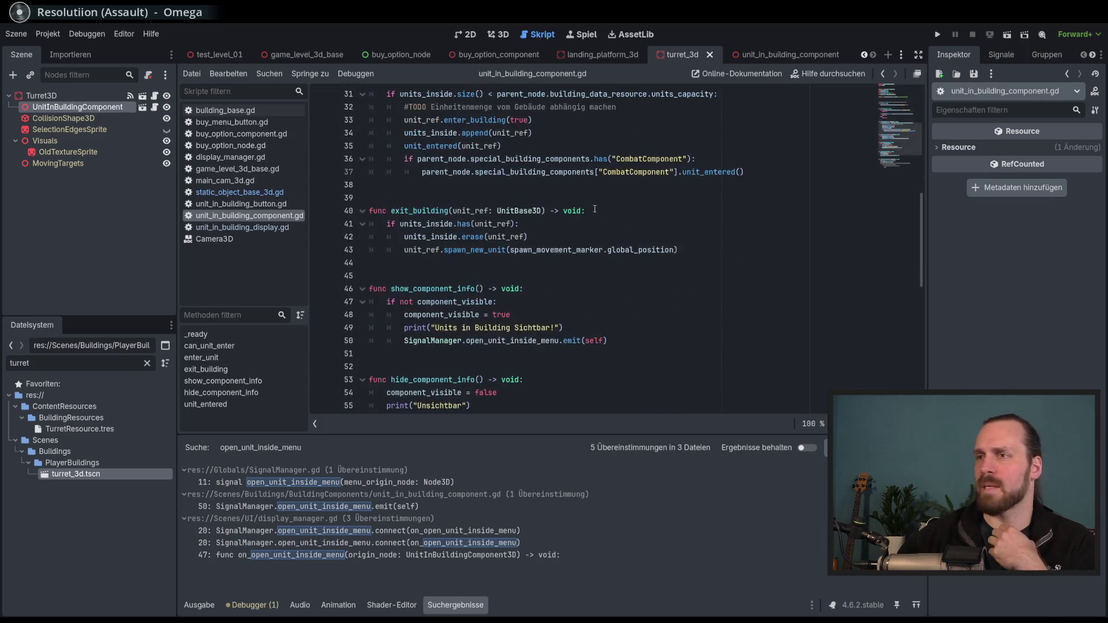
{"action": "scroll", "coordinate": [616, 249], "scroll_direction": "down", "scroll_amount": 1}
{"action": "double_click", "coordinate": [595, 302]}
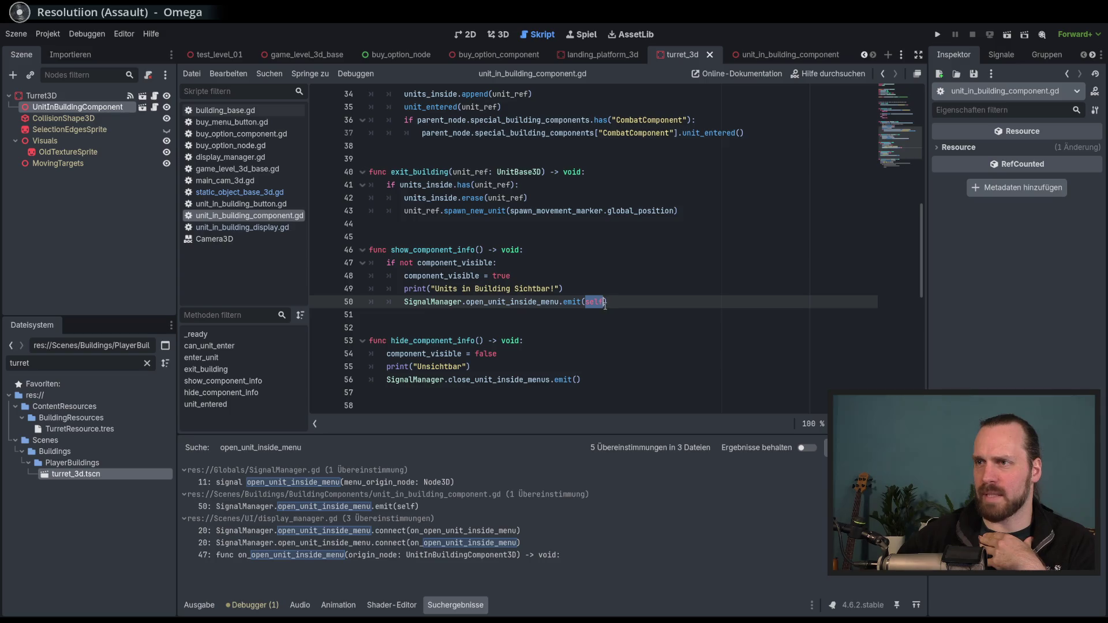
{"action": "scroll", "coordinate": [579, 304], "scroll_direction": "down", "scroll_amount": 1}
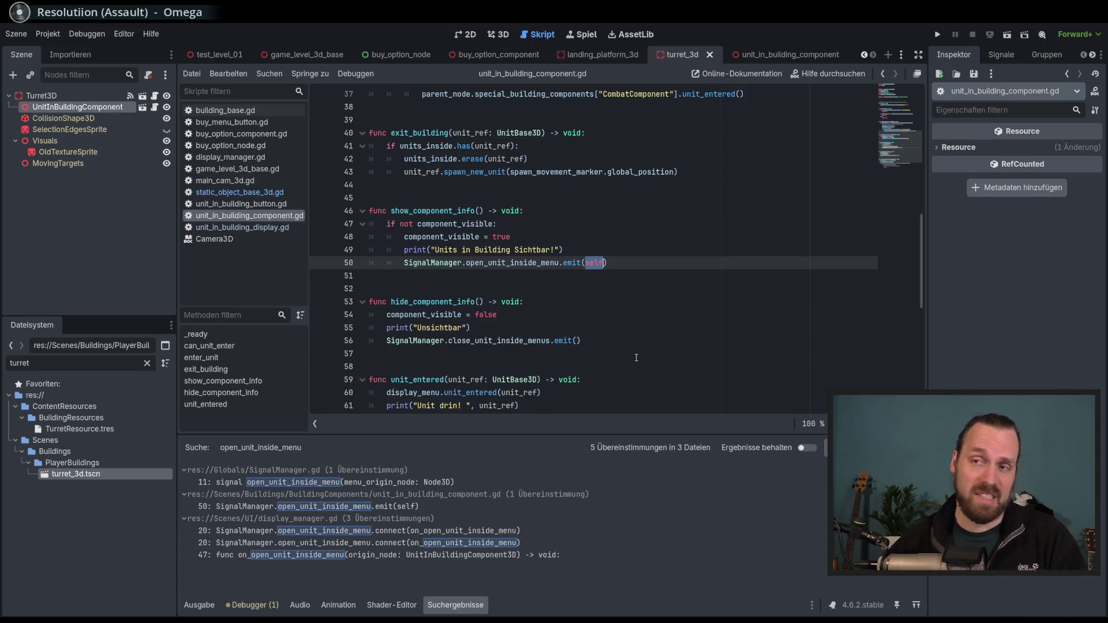
Check units_inside in the unit_in_building_component scene, then open on_open_unit_inside_menu in display_manager.gd
{"action": "key", "text": "ctrl+Tab"}
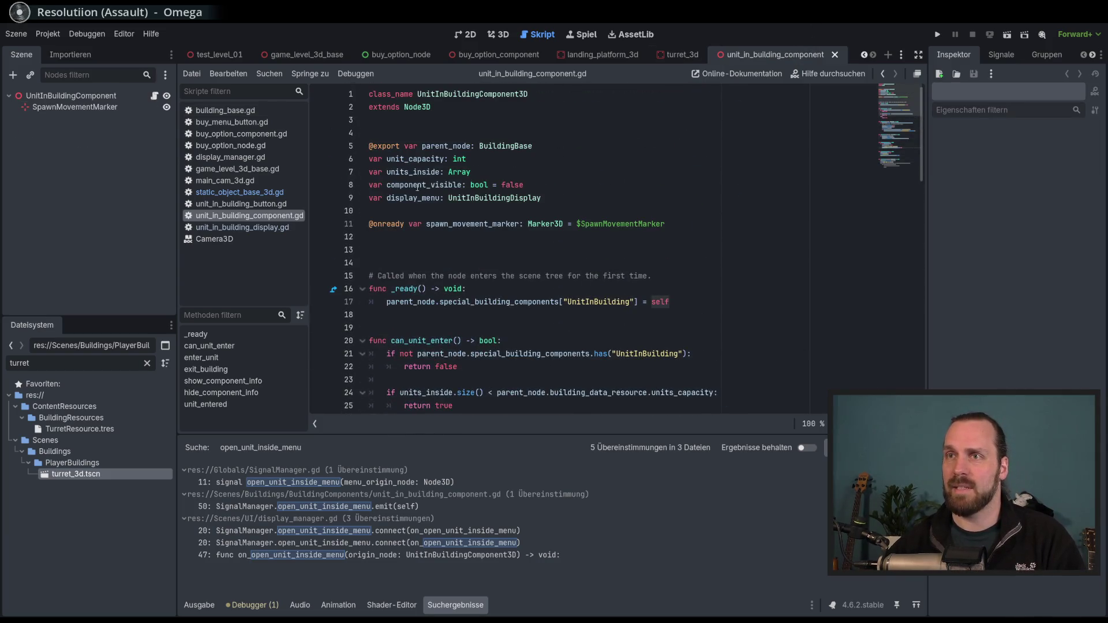
{"action": "double_click", "coordinate": [411, 172]}
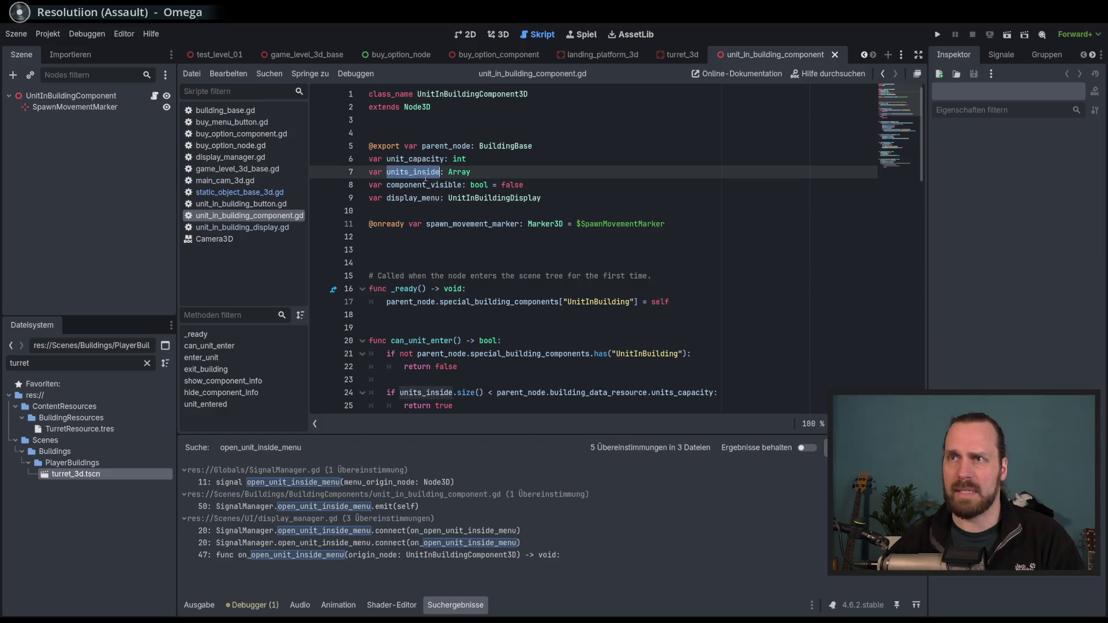
{"action": "scroll", "coordinate": [426, 178], "scroll_direction": "down", "scroll_amount": 12}
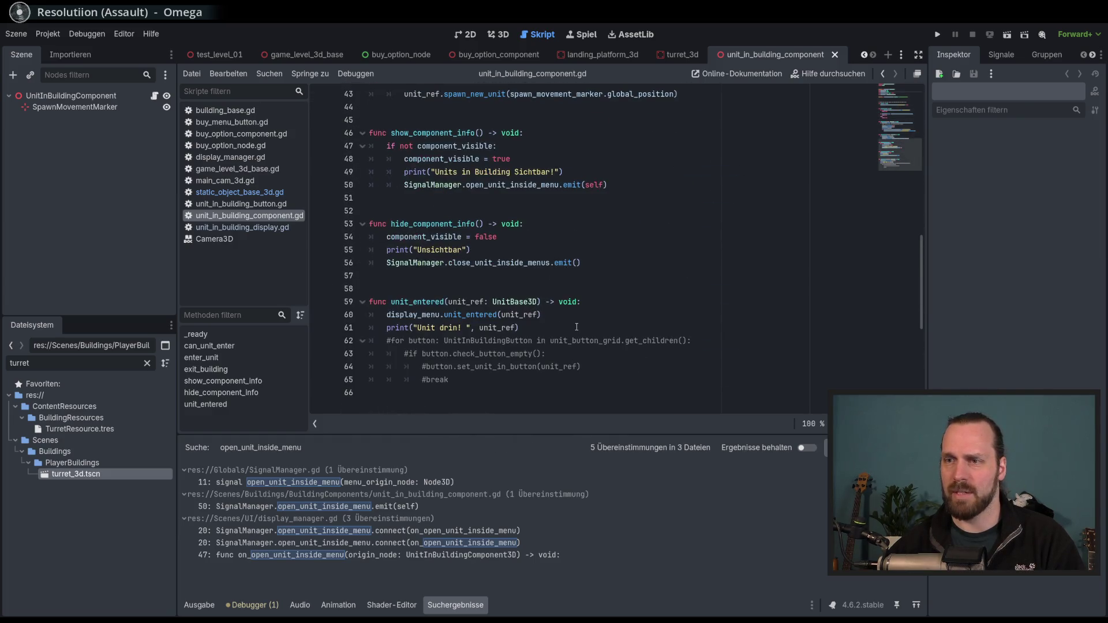
{"action": "left_click", "coordinate": [478, 555]}
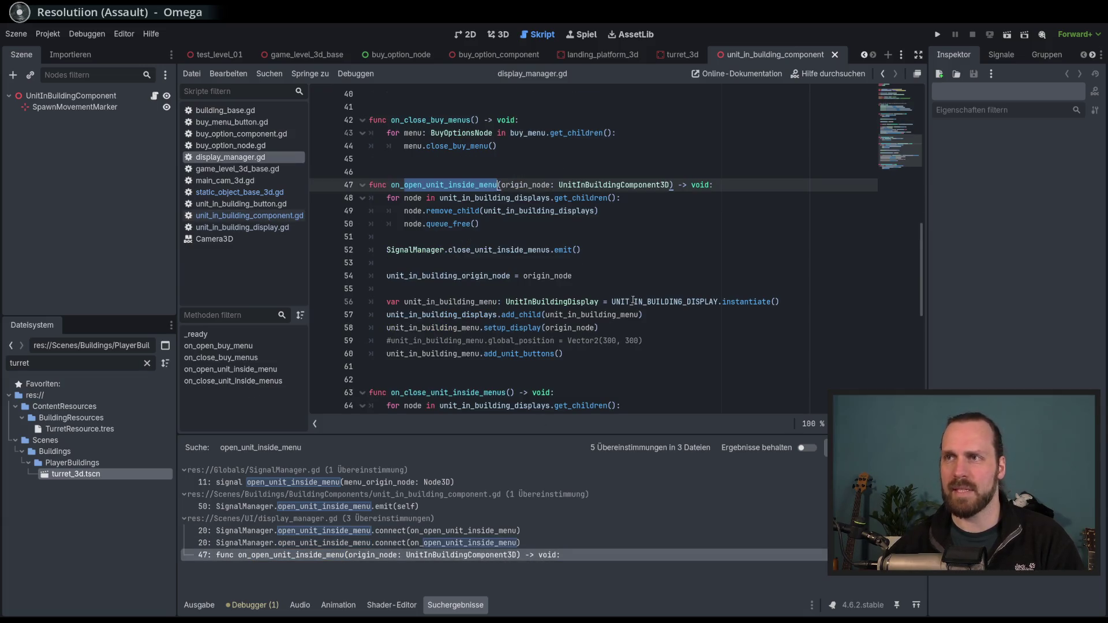
Delete the commented-out global_position line 59 from on_open_unit_inside_menu
{"action": "double_click", "coordinate": [613, 184]}
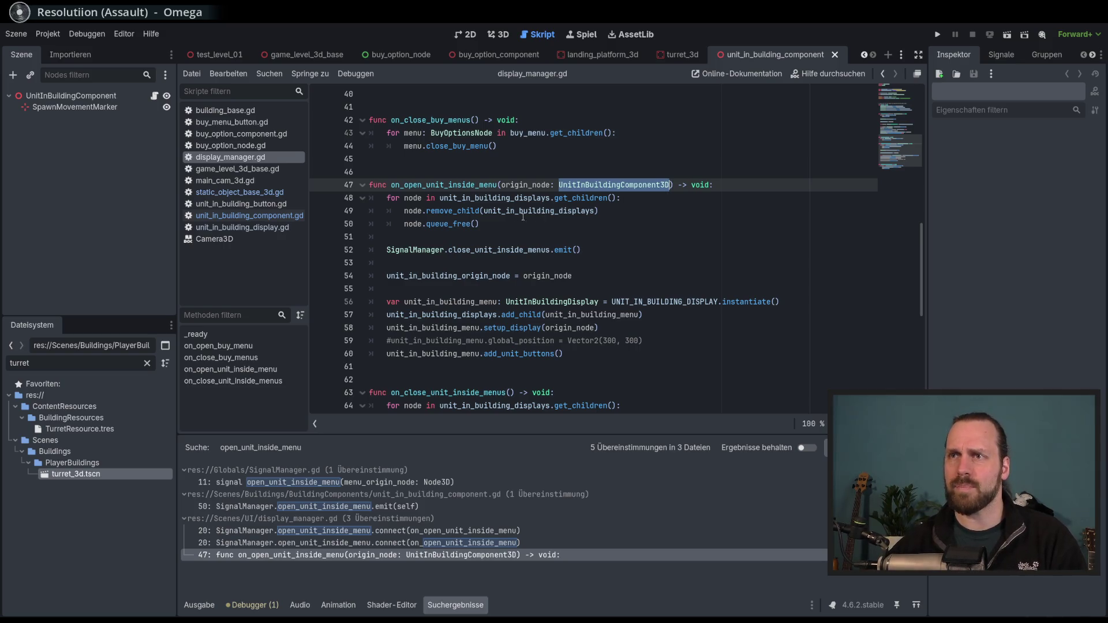
{"action": "double_click", "coordinate": [494, 198]}
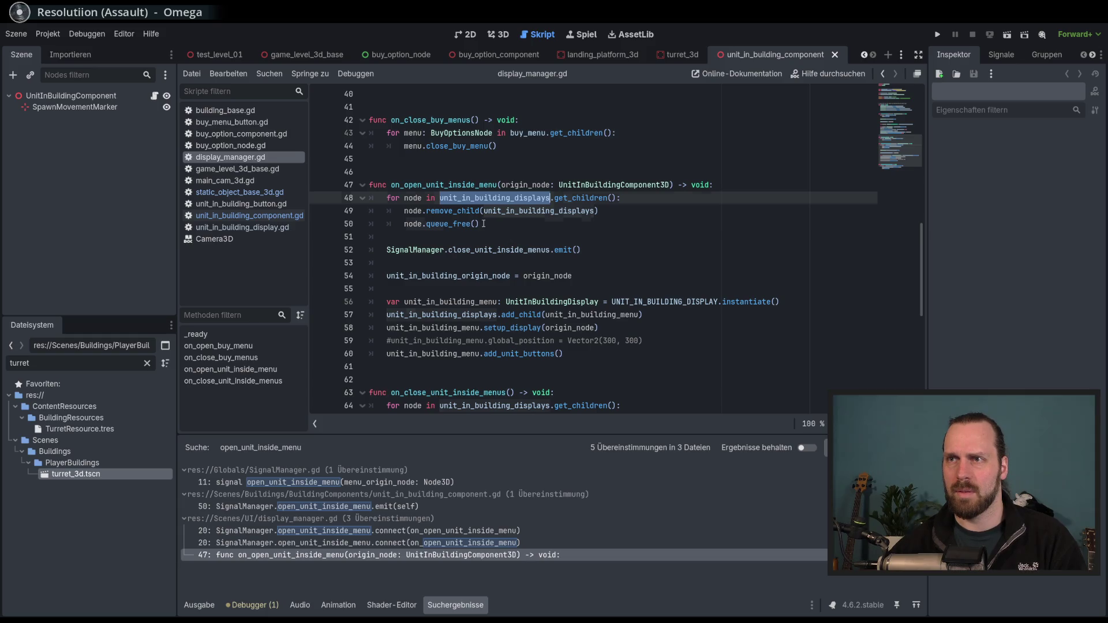
{"action": "scroll", "coordinate": [549, 260], "scroll_direction": "down", "scroll_amount": 2}
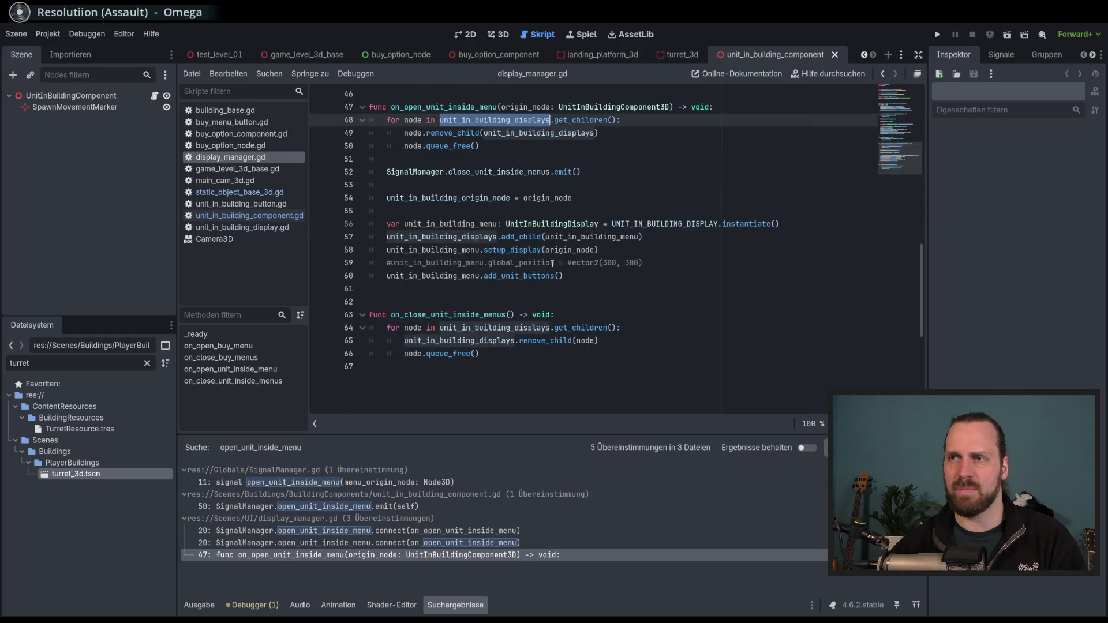
{"action": "scroll", "coordinate": [552, 264], "scroll_direction": "up", "scroll_amount": 1}
{"action": "left_click_drag", "start_coordinate": [655, 302], "coordinate": [662, 291]}
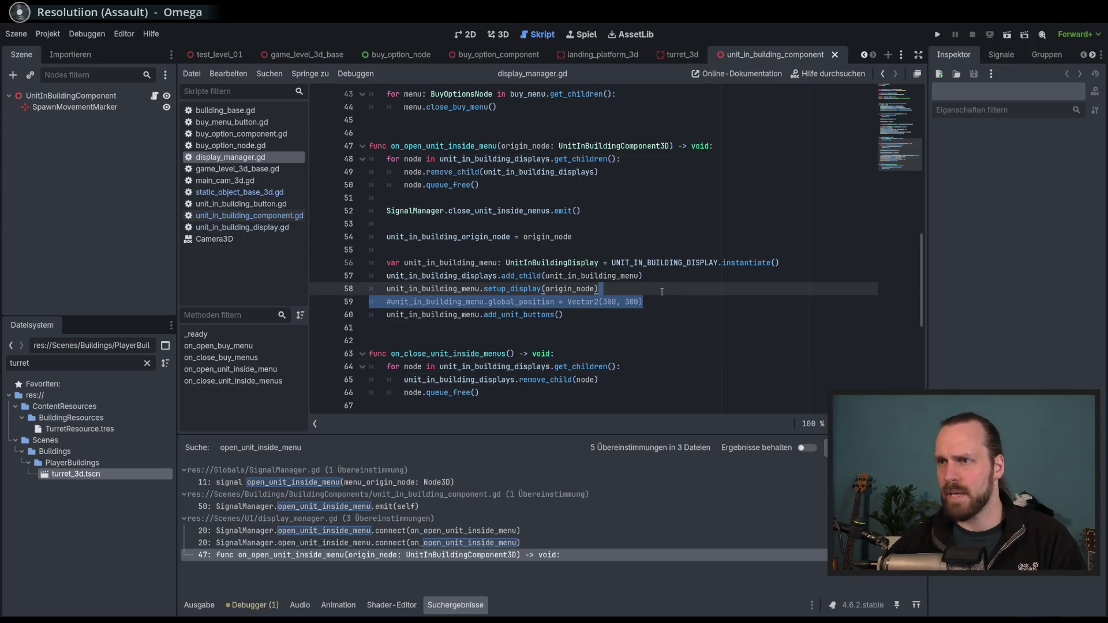
{"action": "key", "text": "BackSpace"}
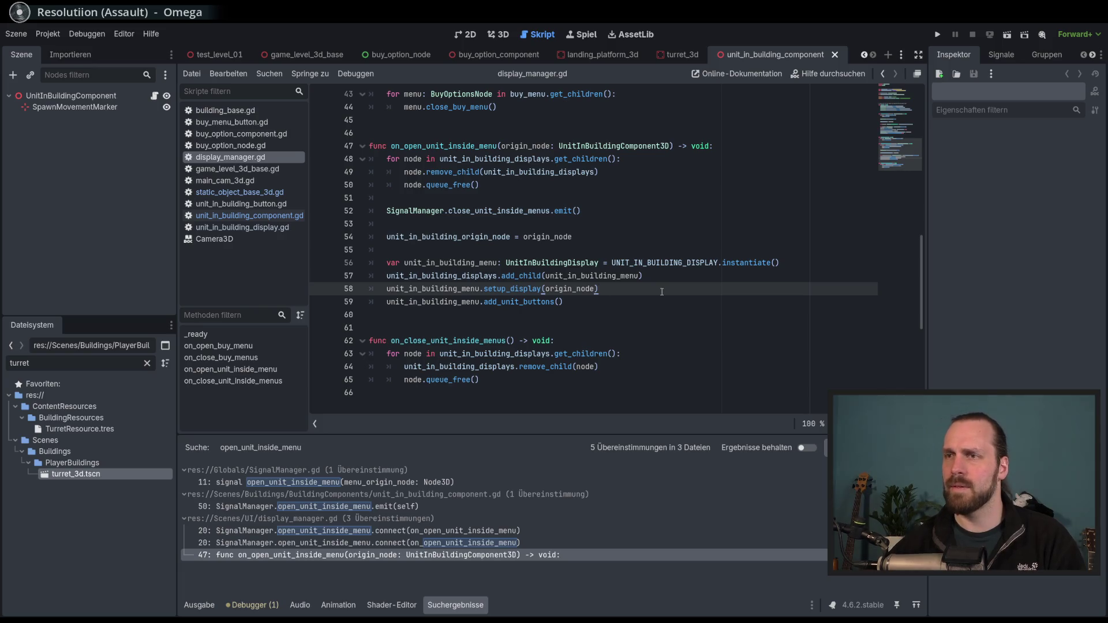
{"action": "key", "text": "Return"}
{"action": "key", "text": "BackSpace"}
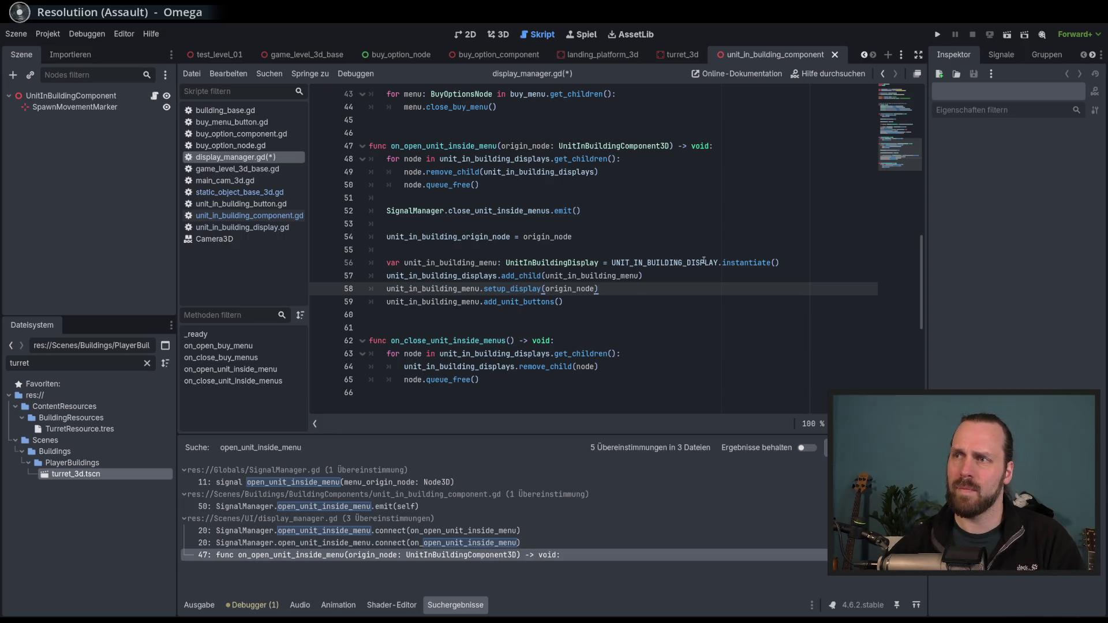
Trace unit_in_building_menu to add_unit_buttons and open its definition in unit_in_building_display.gd
{"action": "double_click", "coordinate": [687, 264]}
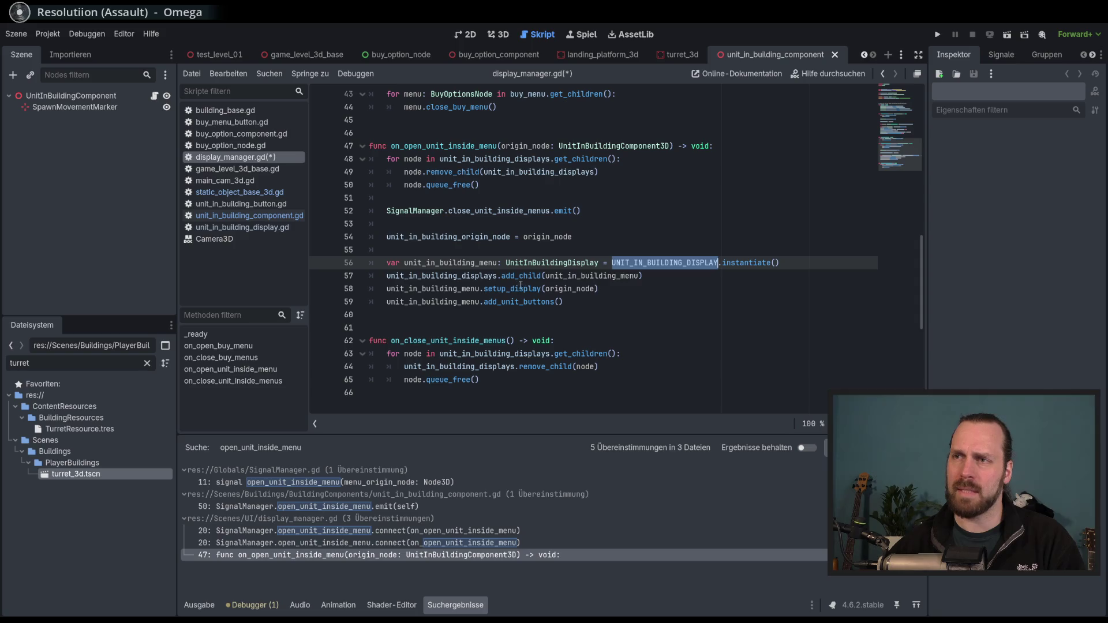
{"action": "mouse_move", "coordinate": [524, 277]}
{"action": "left_click", "coordinate": [578, 276]}
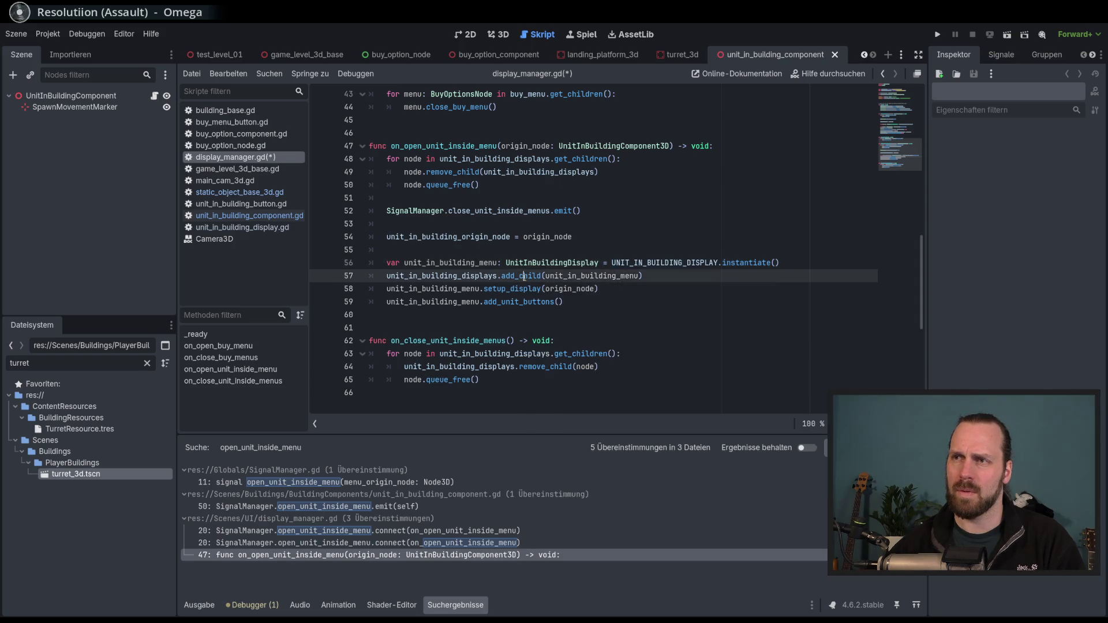
{"action": "double_click", "coordinate": [570, 289]}
{"action": "double_click", "coordinate": [592, 276]}
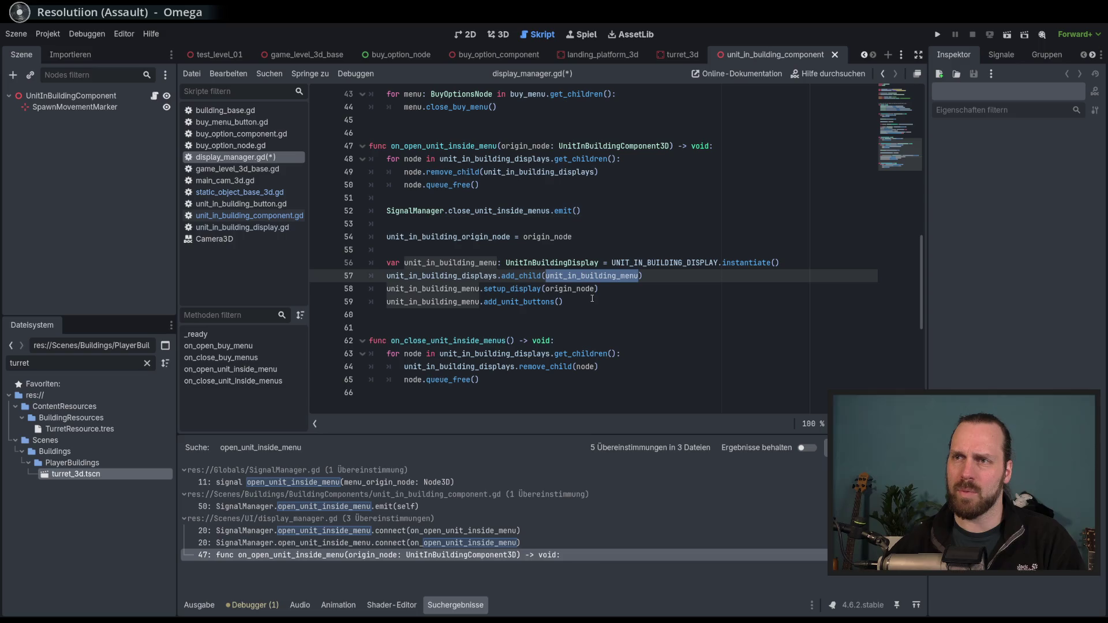
{"action": "double_click", "coordinate": [519, 302]}
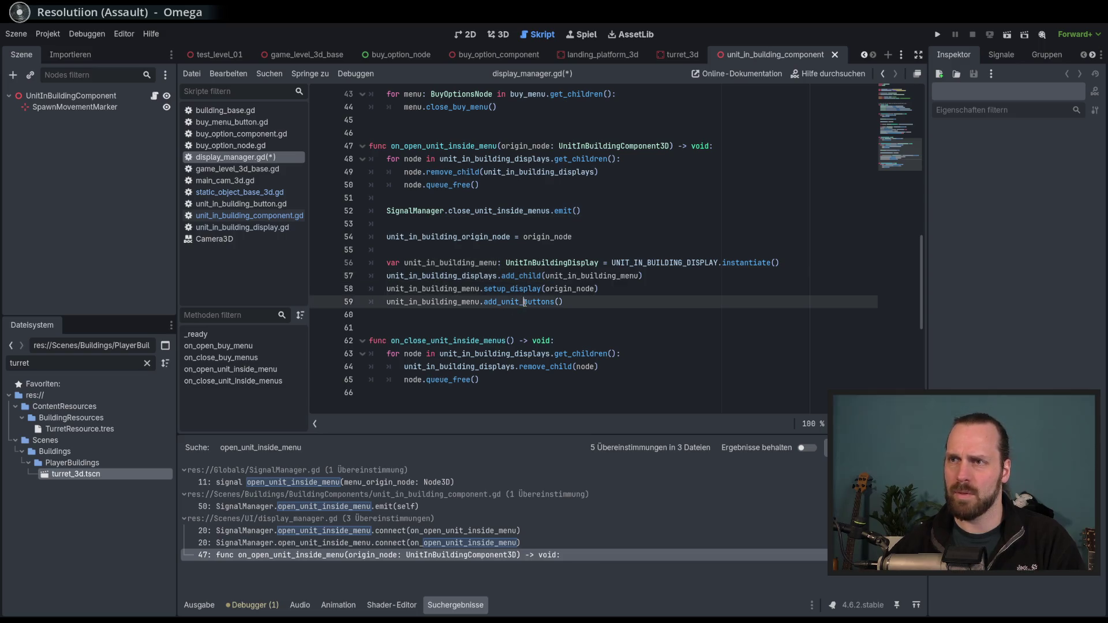
{"action": "scroll", "coordinate": [598, 307], "scroll_direction": "down", "scroll_amount": 3}
{"action": "scroll", "coordinate": [597, 306], "scroll_direction": "up", "scroll_amount": 2}
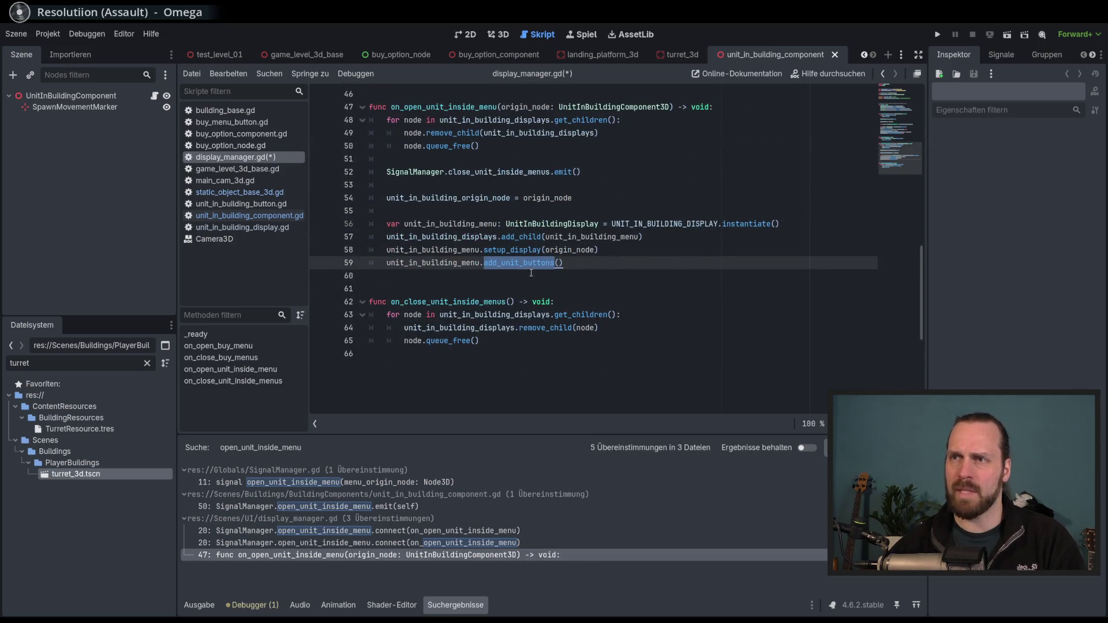
{"action": "scroll", "coordinate": [536, 264], "scroll_direction": "up", "scroll_amount": 11}
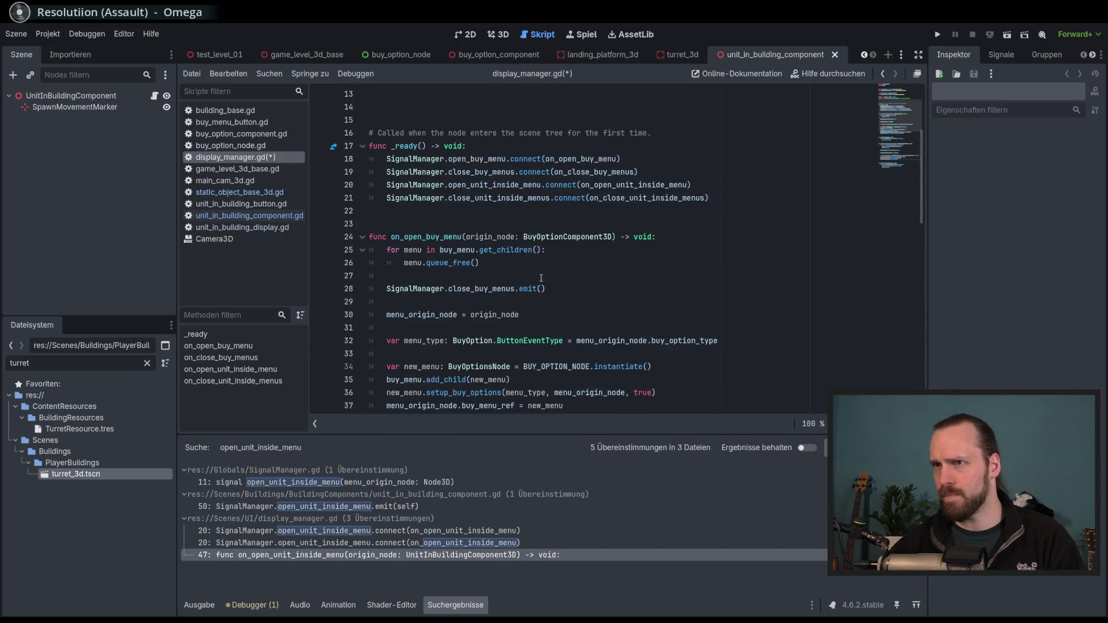
{"action": "scroll", "coordinate": [540, 278], "scroll_direction": "down", "scroll_amount": 12}
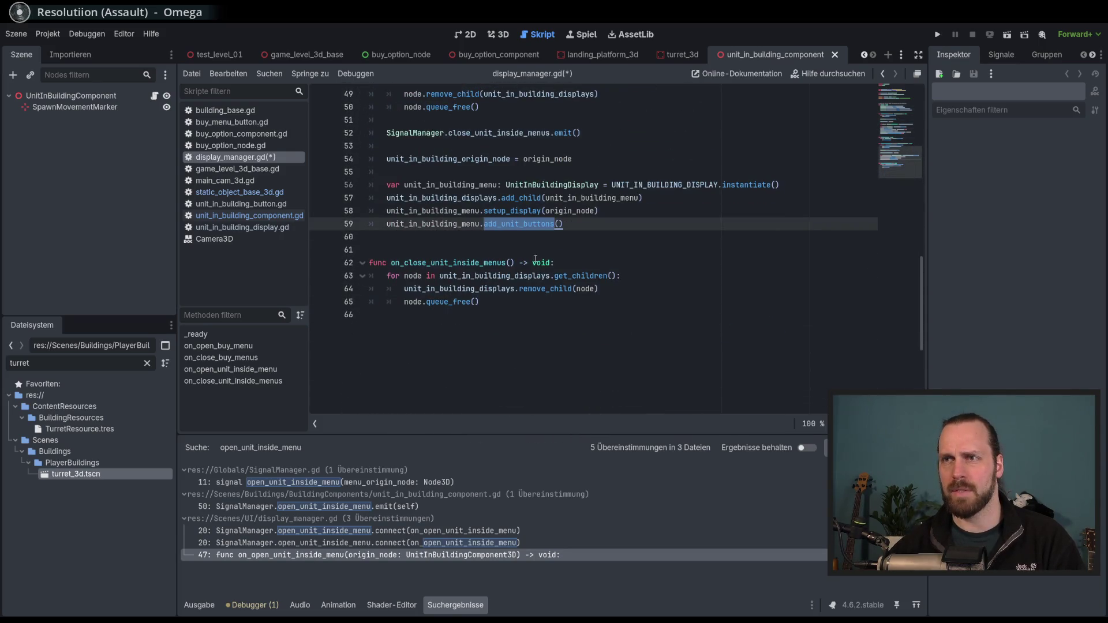
{"action": "left_click", "coordinate": [519, 224], "text": "ctrl"}
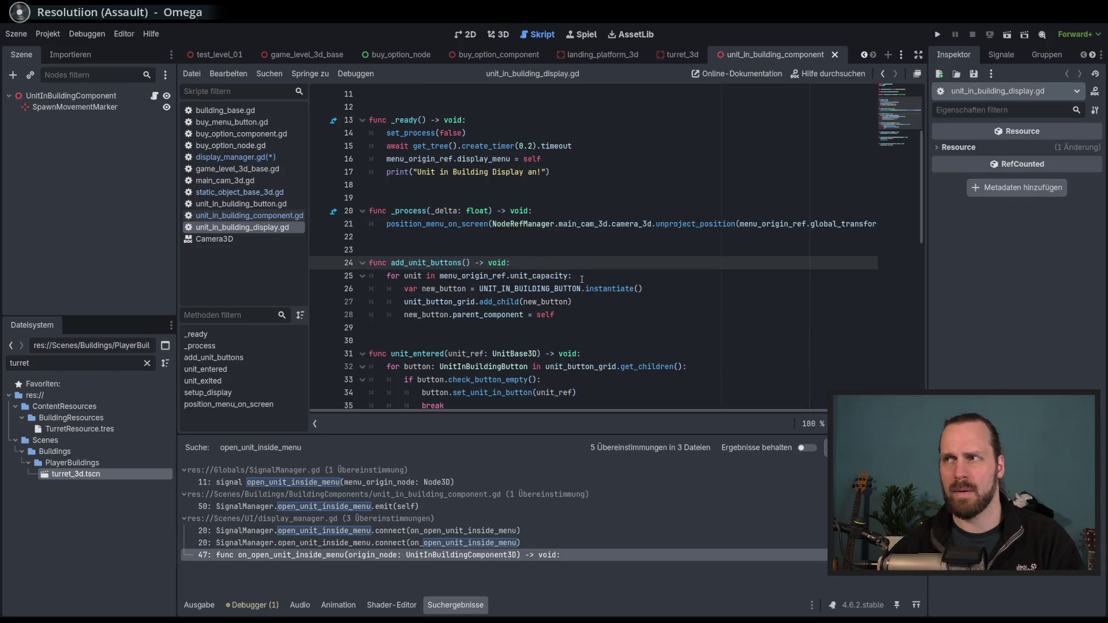
Review the button-creation loop over unit_capacity and its loop variable in add_unit_buttons
{"action": "scroll", "coordinate": [582, 279], "scroll_direction": "down", "scroll_amount": 9}
{"action": "scroll", "coordinate": [583, 309], "scroll_direction": "up", "scroll_amount": 12}
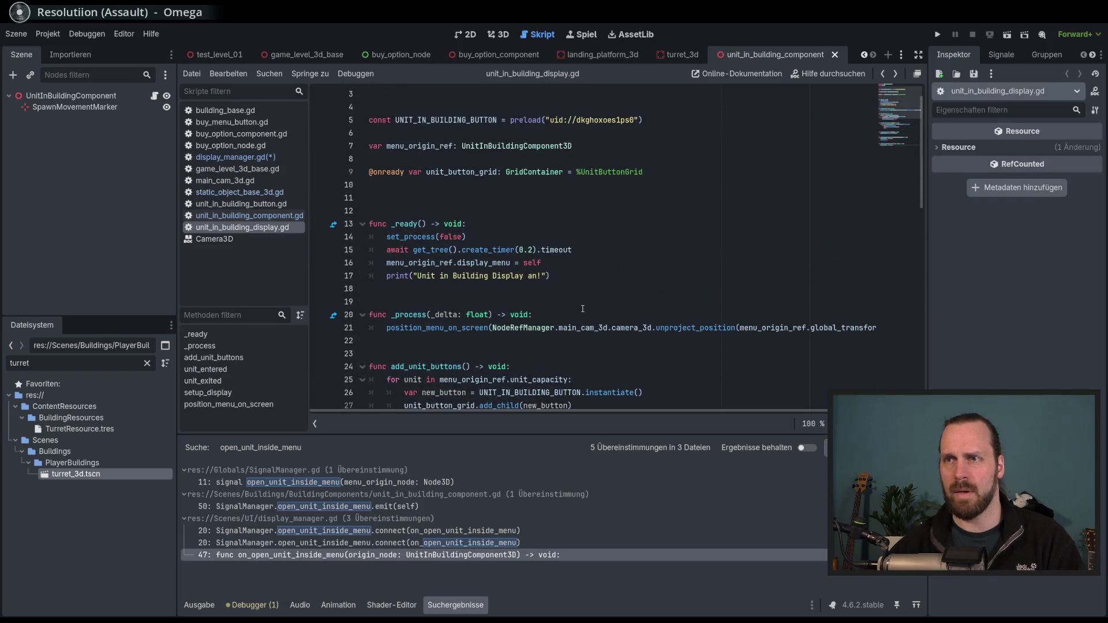
{"action": "scroll", "coordinate": [582, 309], "scroll_direction": "down", "scroll_amount": 4}
{"action": "left_click", "coordinate": [466, 236]}
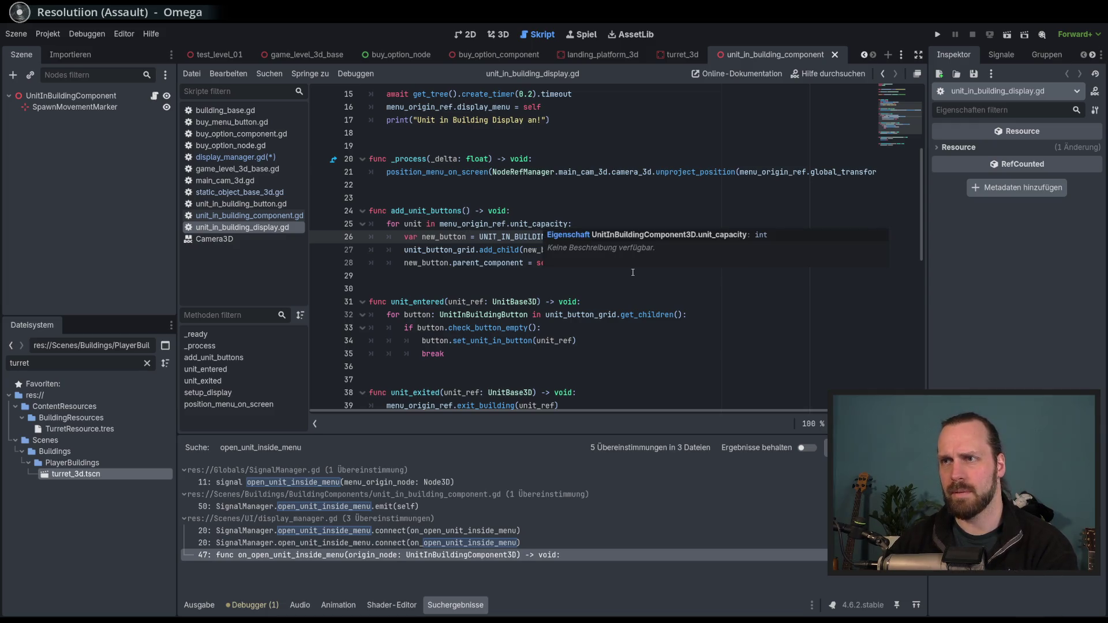
{"action": "left_click", "coordinate": [594, 273]}
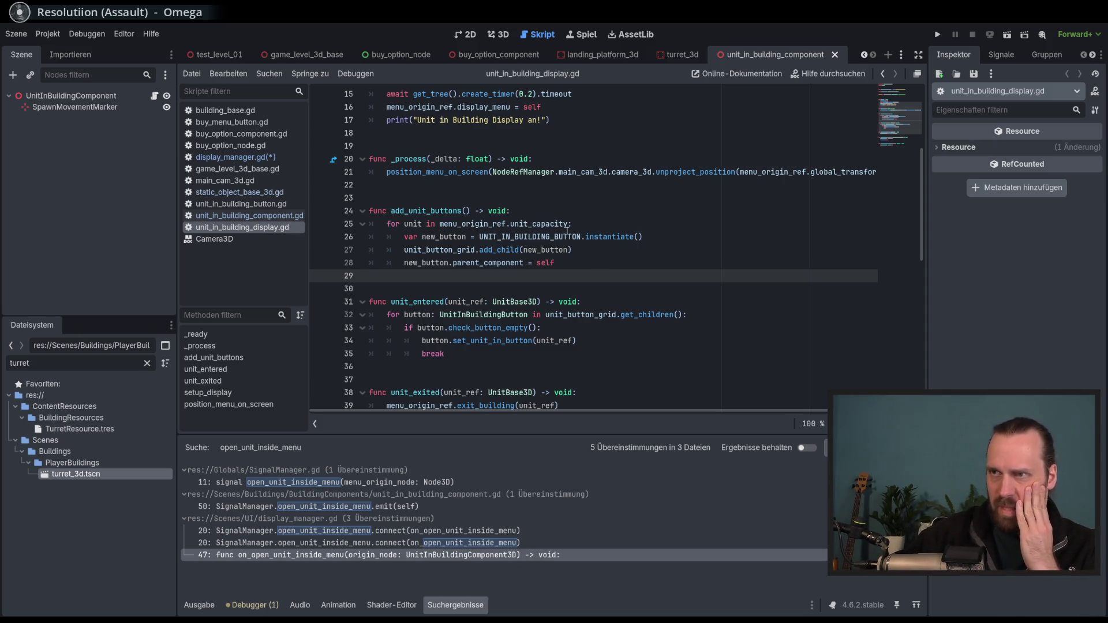
{"action": "double_click", "coordinate": [547, 224]}
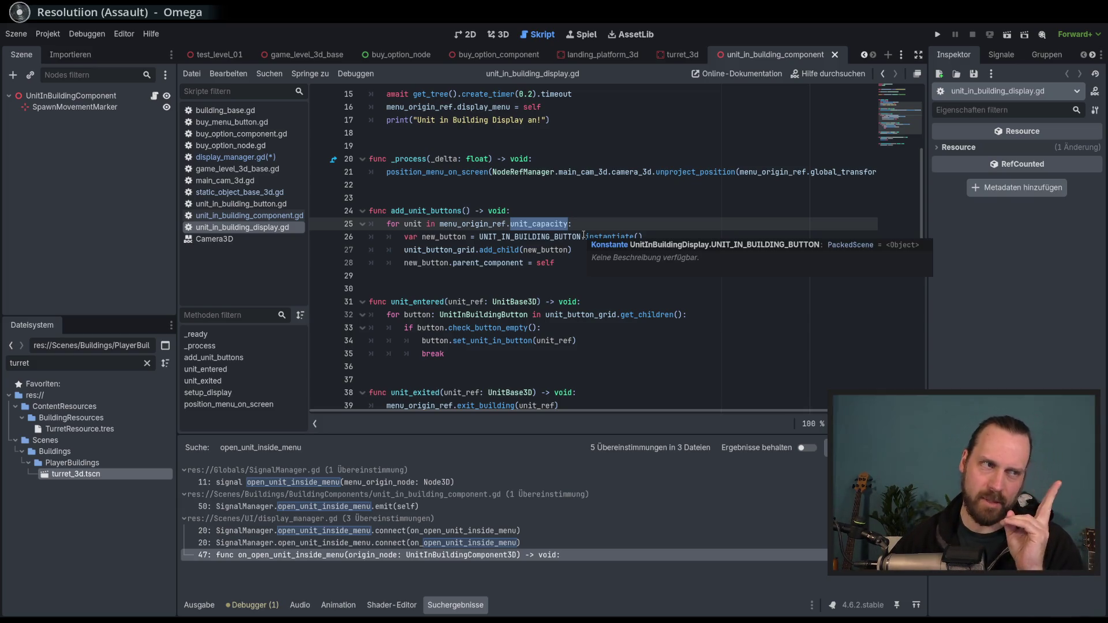
{"action": "double_click", "coordinate": [412, 224]}
{"action": "double_click", "coordinate": [541, 224]}
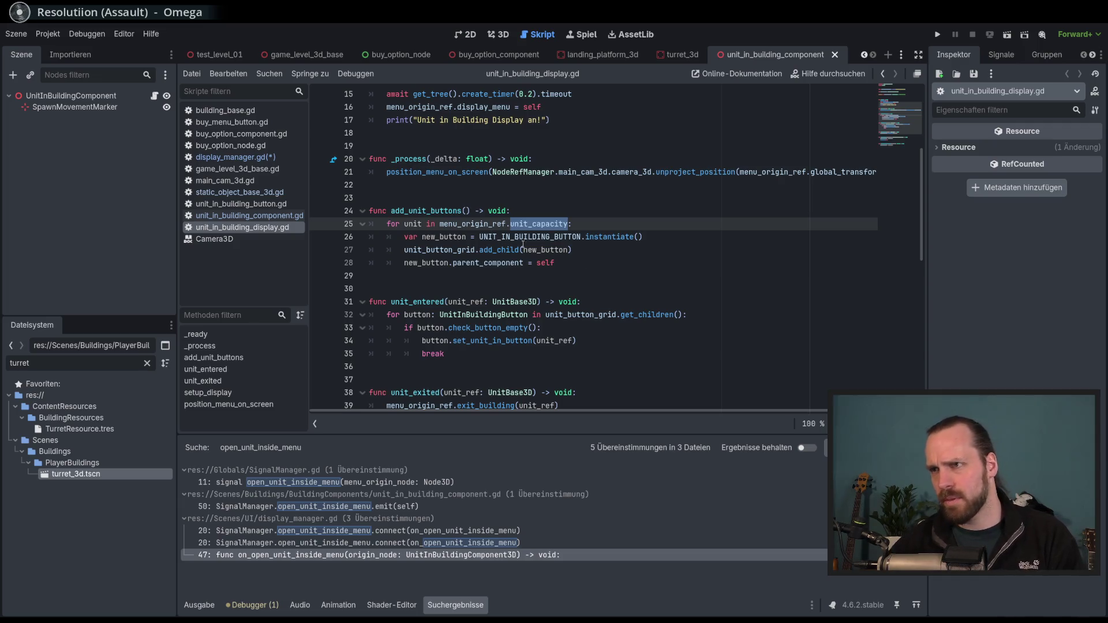
Highlight the uses of menu_origin_ref, then bring up the Search Help dialog
{"action": "left_click", "coordinate": [578, 263]}
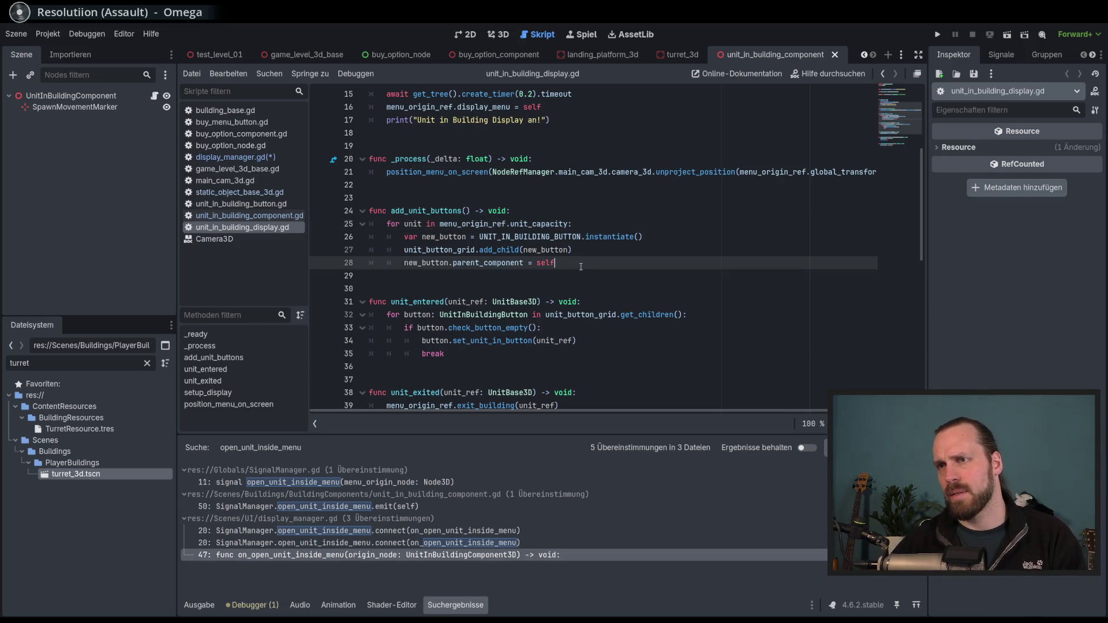
{"action": "scroll", "coordinate": [595, 275], "scroll_direction": "up", "scroll_amount": 4}
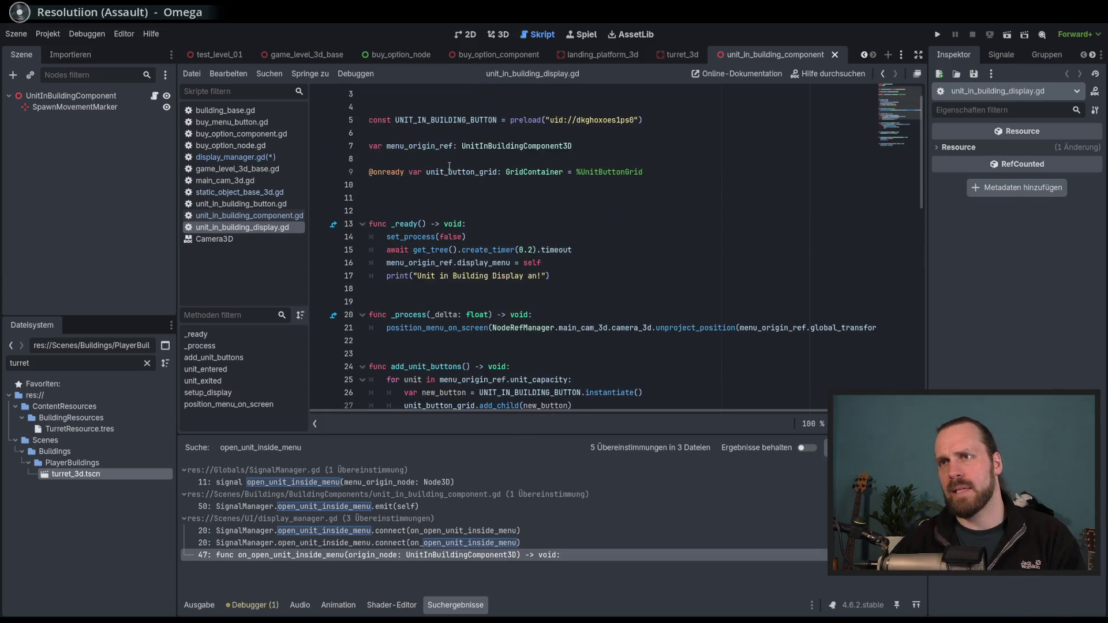
{"action": "double_click", "coordinate": [426, 149]}
{"action": "scroll", "coordinate": [482, 264], "scroll_direction": "down", "scroll_amount": 3}
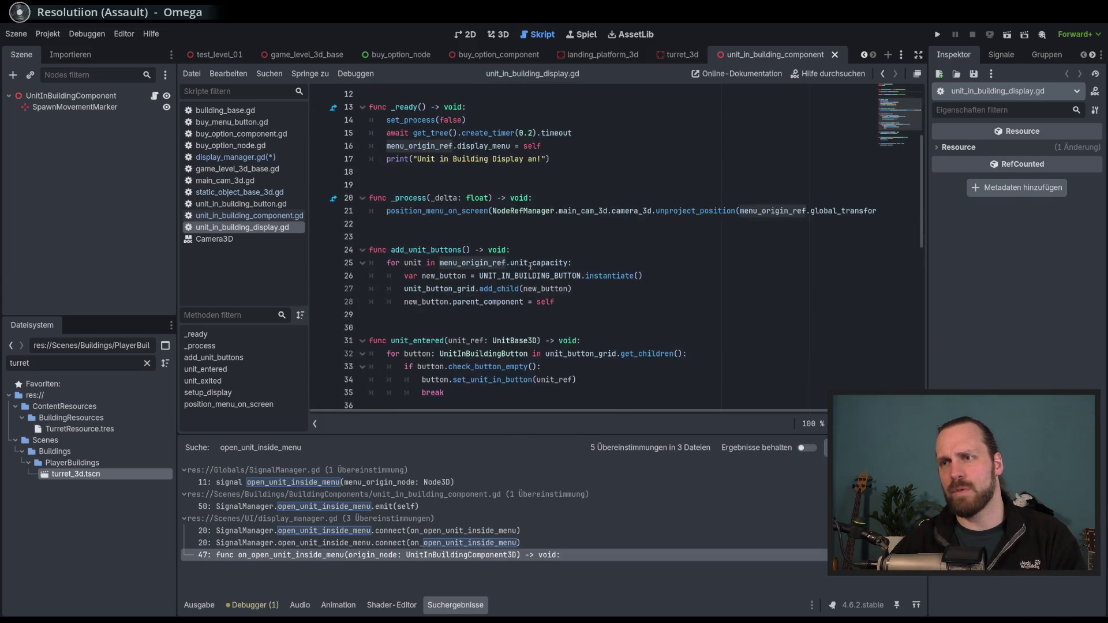
{"action": "left_click", "coordinate": [481, 264]}
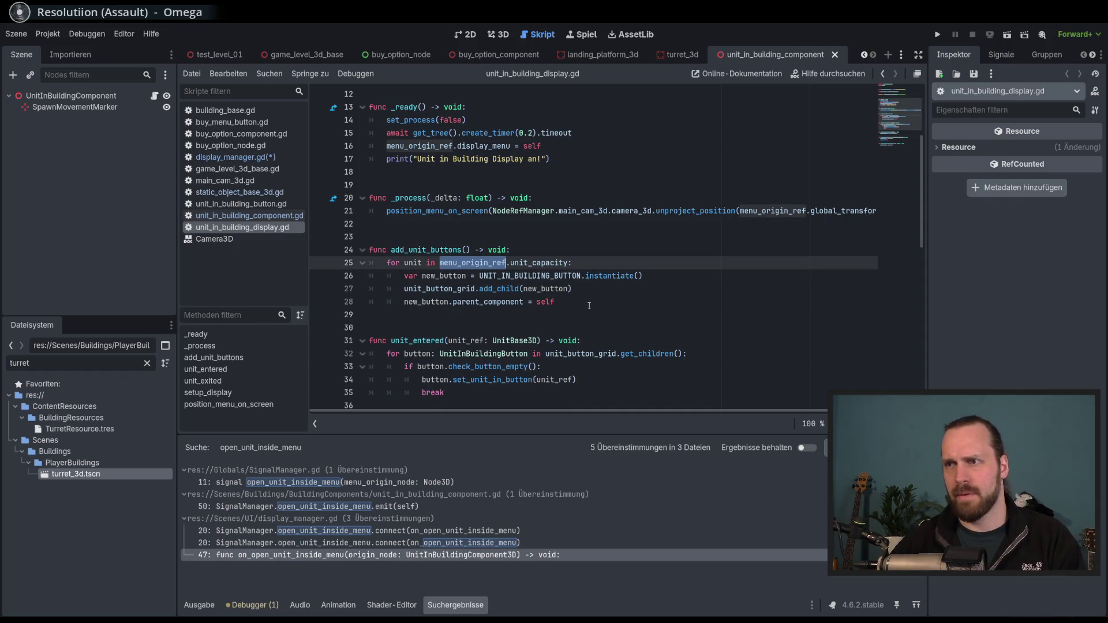
{"action": "left_click", "coordinate": [618, 302]}
{"action": "scroll", "coordinate": [618, 306], "scroll_direction": "down", "scroll_amount": 2}
{"action": "scroll", "coordinate": [618, 313], "scroll_direction": "down", "scroll_amount": 1}
{"action": "scroll", "coordinate": [704, 279], "scroll_direction": "up", "scroll_amount": 2}
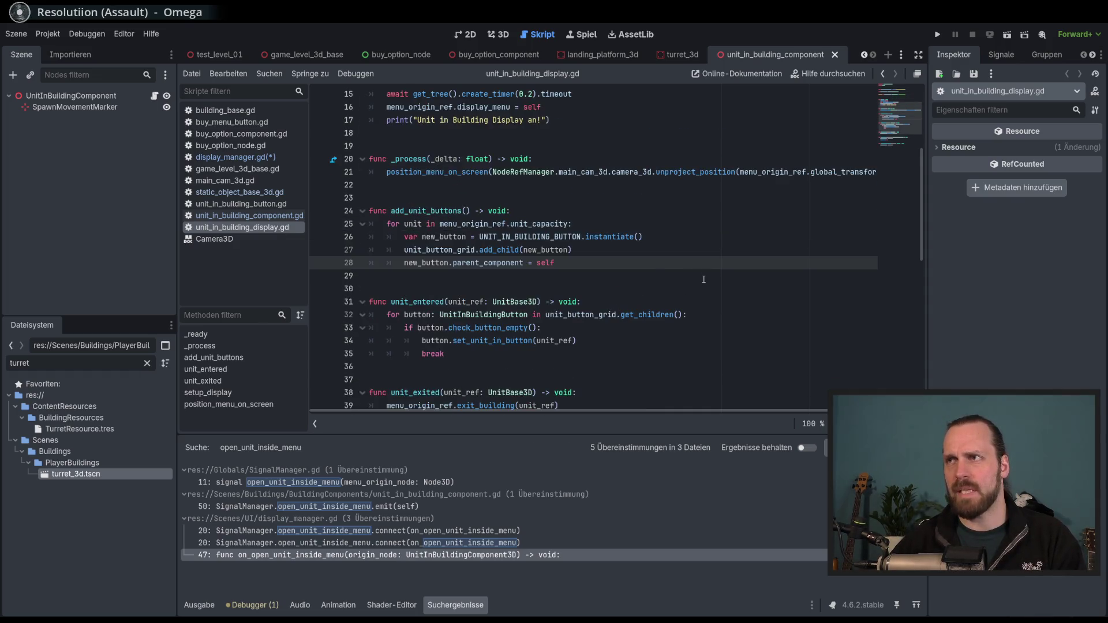
{"action": "left_click", "coordinate": [822, 75]}
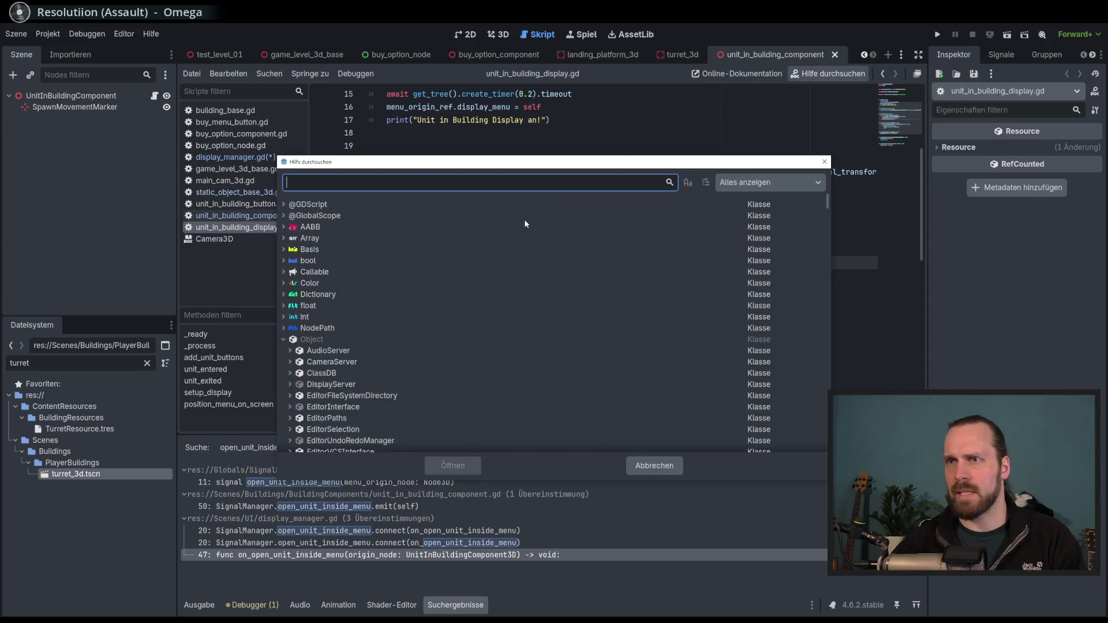
Search help for 'array' and open the Array class documentation
{"action": "type", "text": "array"}
{"action": "key", "text": "Return"}
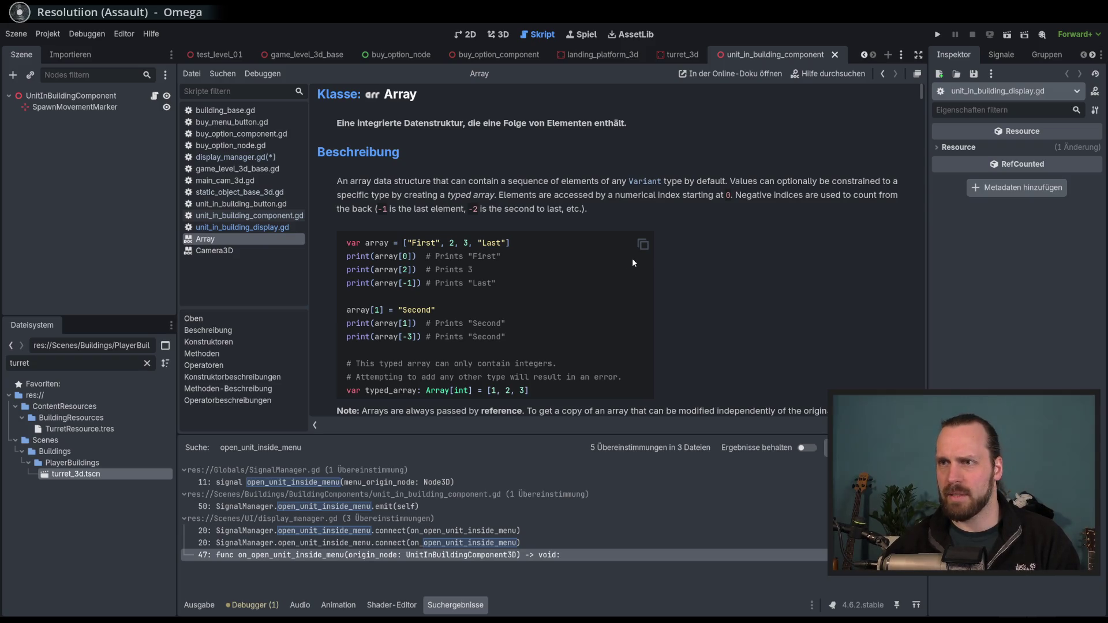
{"action": "scroll", "coordinate": [631, 265], "scroll_direction": "down", "scroll_amount": 6}
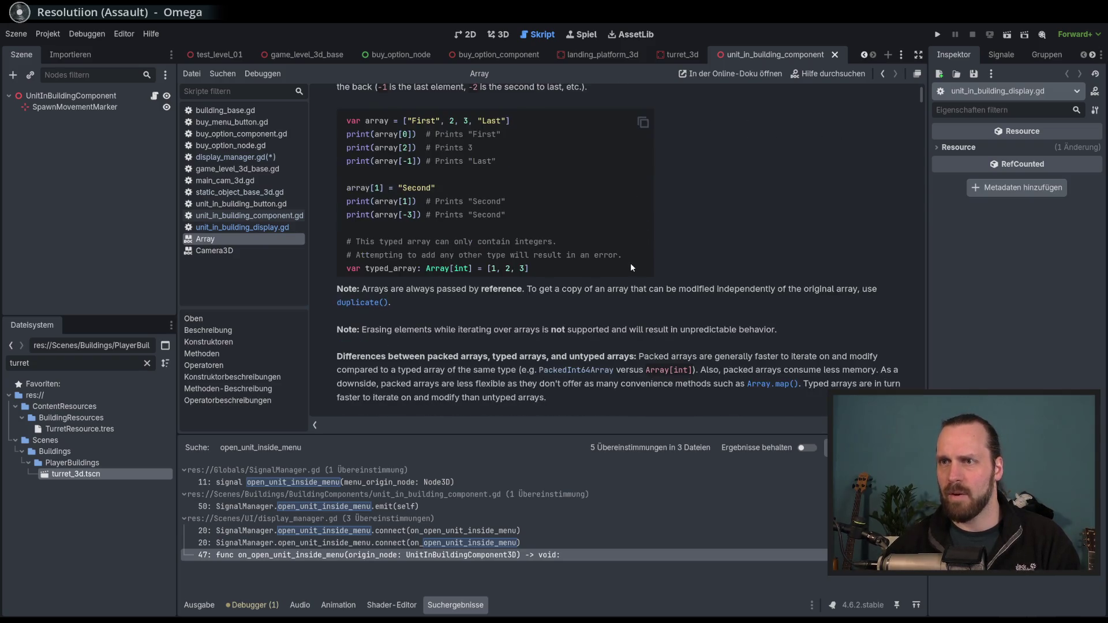
{"action": "scroll", "coordinate": [631, 267], "scroll_direction": "down", "scroll_amount": 5}
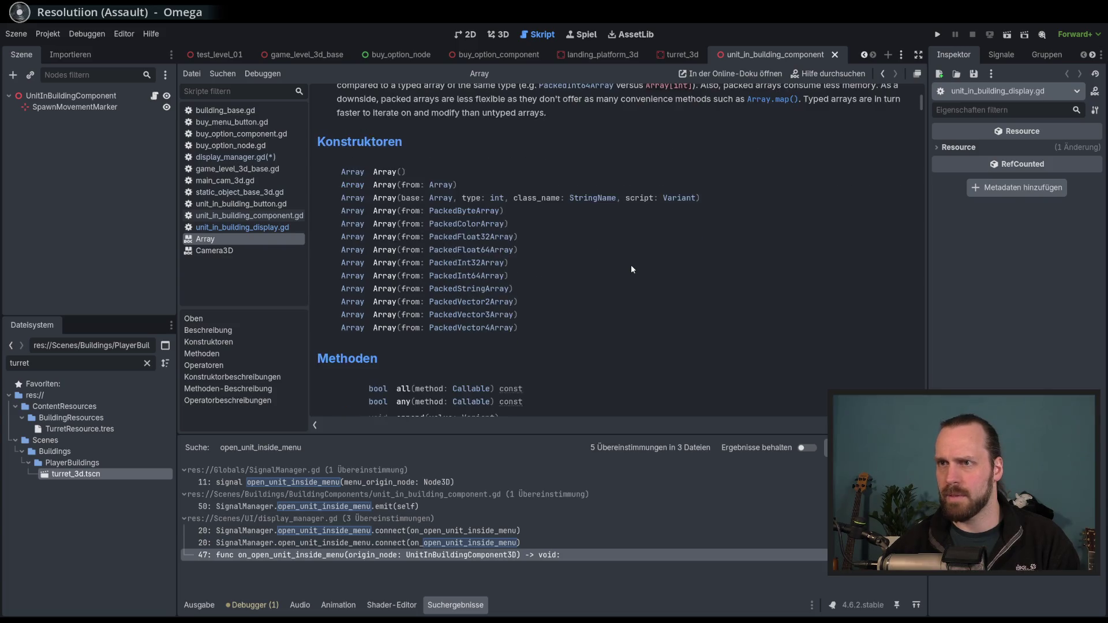
{"action": "scroll", "coordinate": [632, 264], "scroll_direction": "down", "scroll_amount": 2}
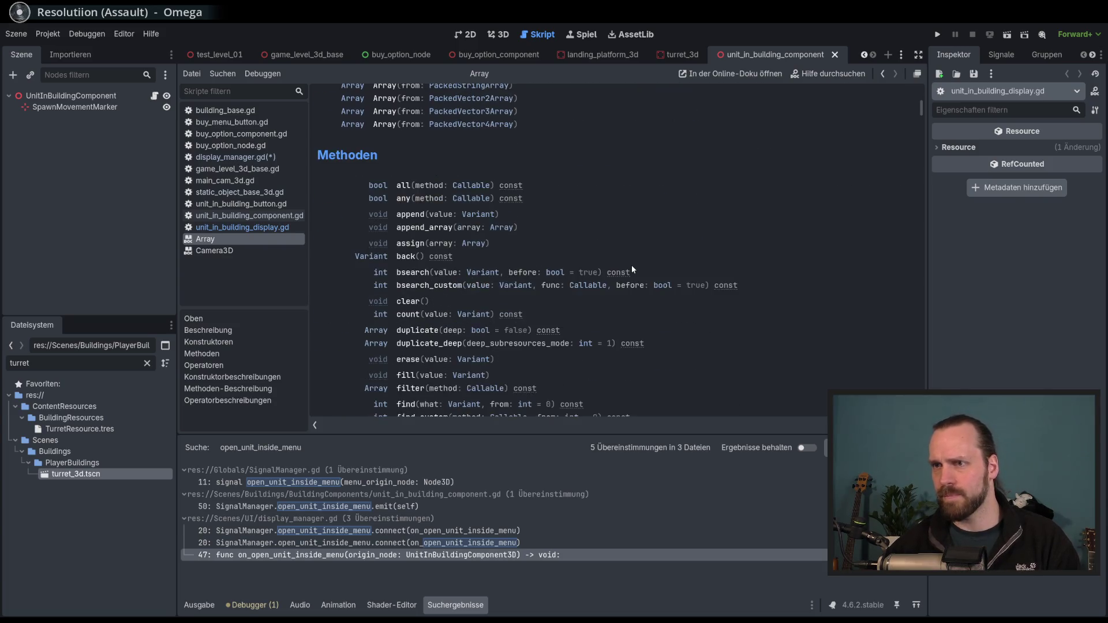
{"action": "scroll", "coordinate": [632, 265], "scroll_direction": "up", "scroll_amount": 5}
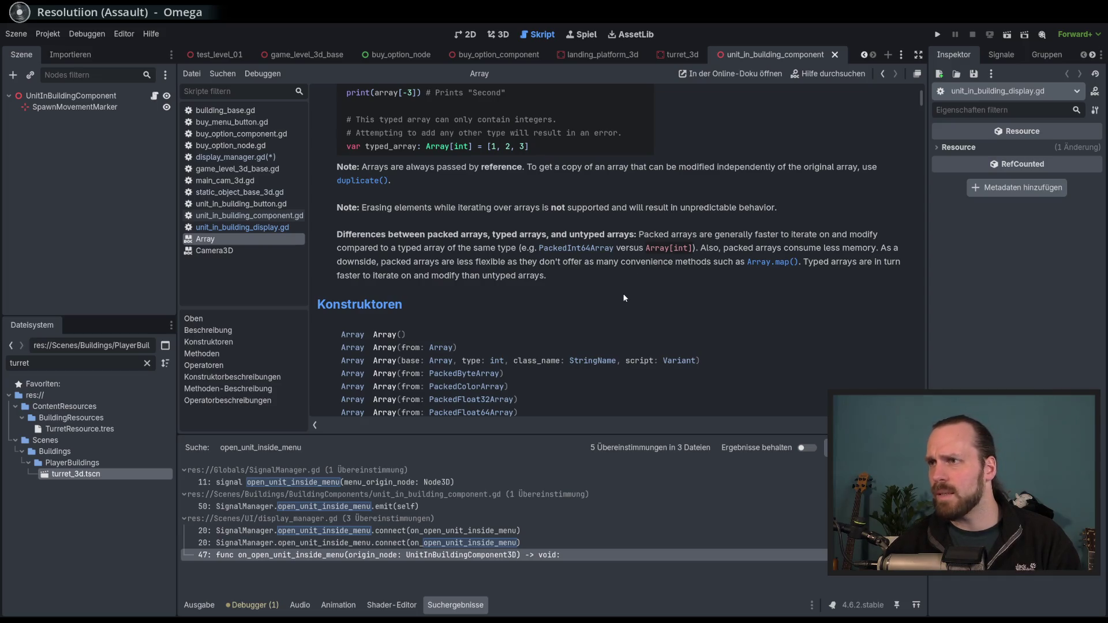
{"action": "scroll", "coordinate": [623, 298], "scroll_direction": "up", "scroll_amount": 3}
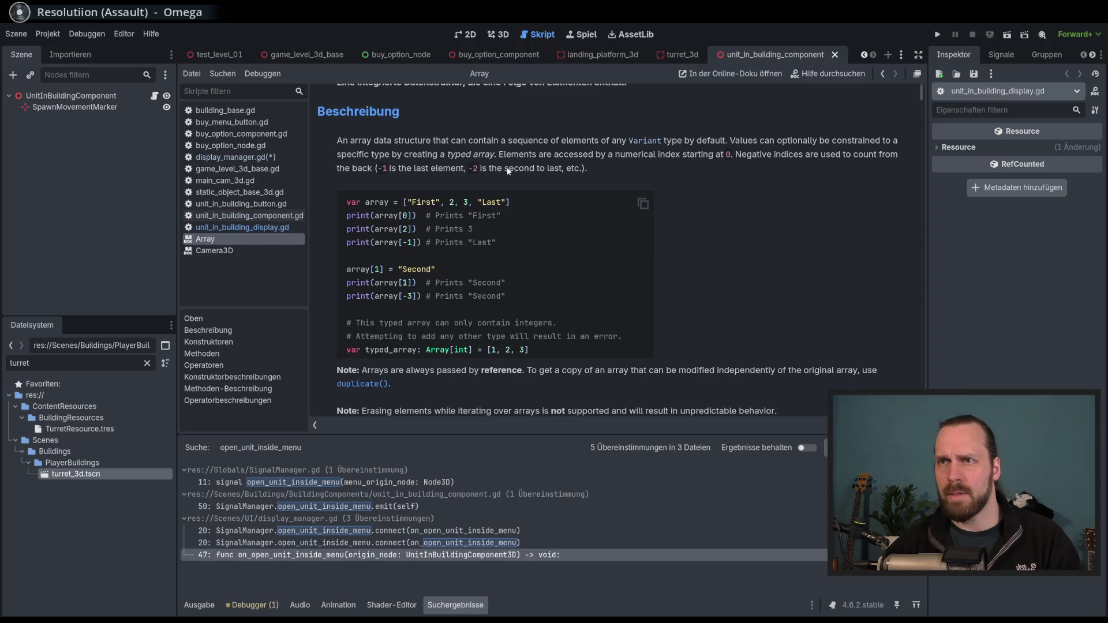
{"action": "scroll", "coordinate": [508, 171], "scroll_direction": "up", "scroll_amount": 1}
Read further down the Array docs, then go back to unit_in_building_display.gd
{"action": "scroll", "coordinate": [506, 167], "scroll_direction": "down", "scroll_amount": 1}
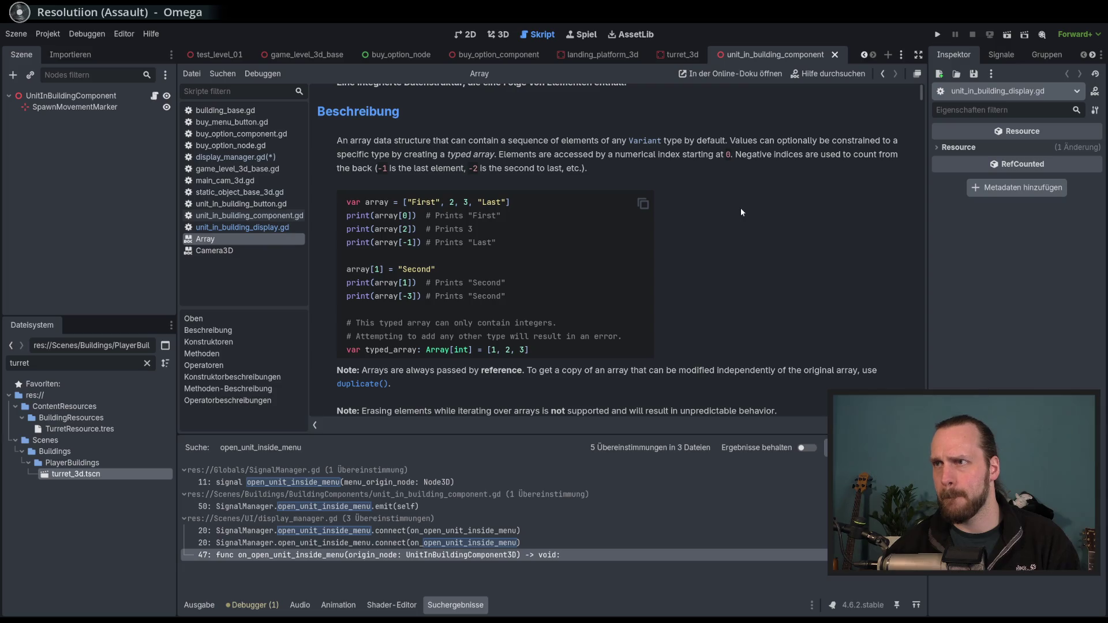
{"action": "scroll", "coordinate": [493, 196], "scroll_direction": "down", "scroll_amount": 1}
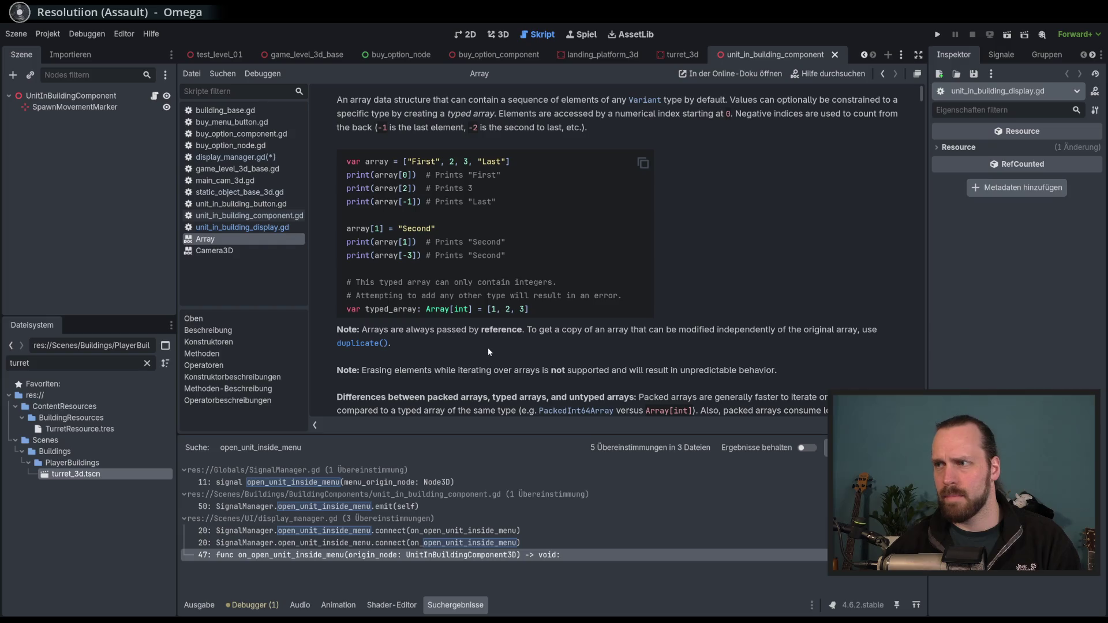
{"action": "scroll", "coordinate": [488, 347], "scroll_direction": "down", "scroll_amount": 1}
{"action": "scroll", "coordinate": [420, 350], "scroll_direction": "down", "scroll_amount": 1}
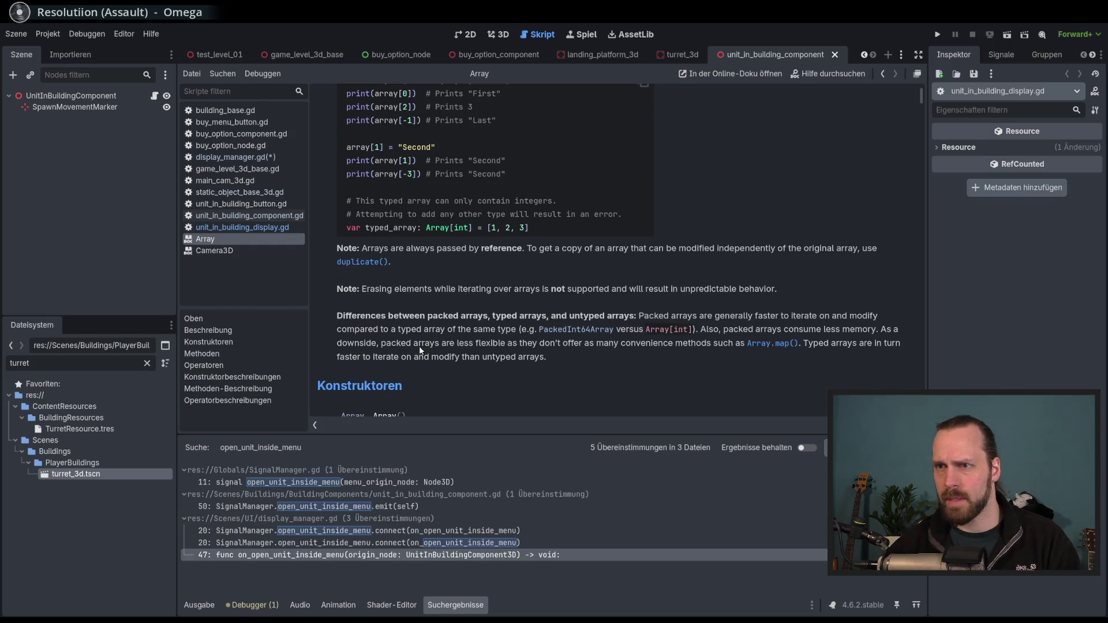
{"action": "scroll", "coordinate": [609, 366], "scroll_direction": "down", "scroll_amount": 10}
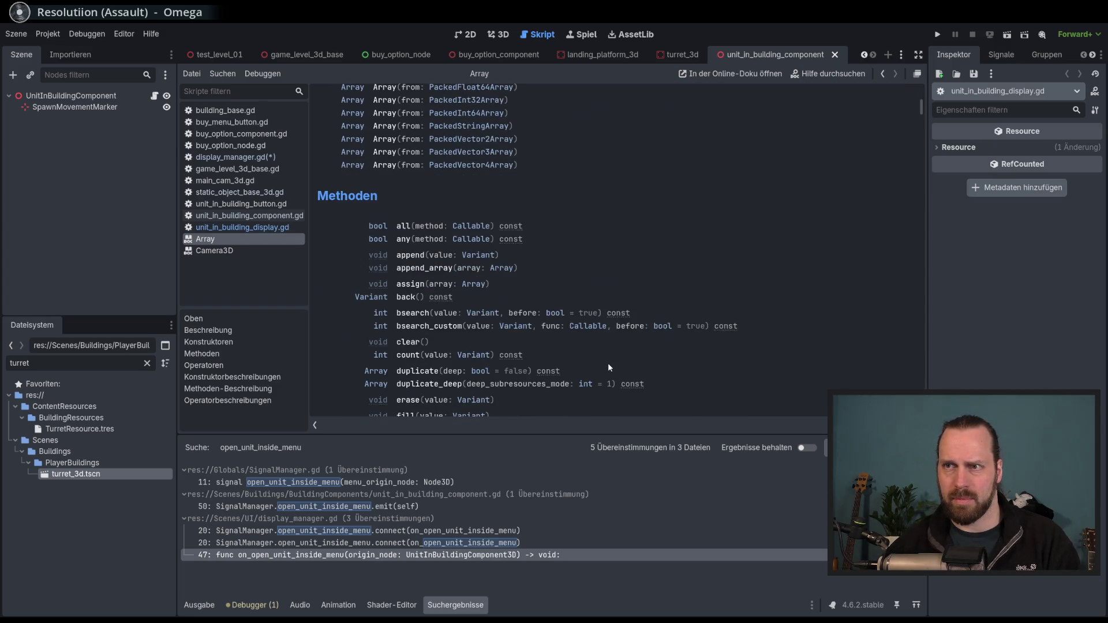
{"action": "scroll", "coordinate": [608, 366], "scroll_direction": "down", "scroll_amount": 2}
{"action": "scroll", "coordinate": [609, 367], "scroll_direction": "down", "scroll_amount": 3}
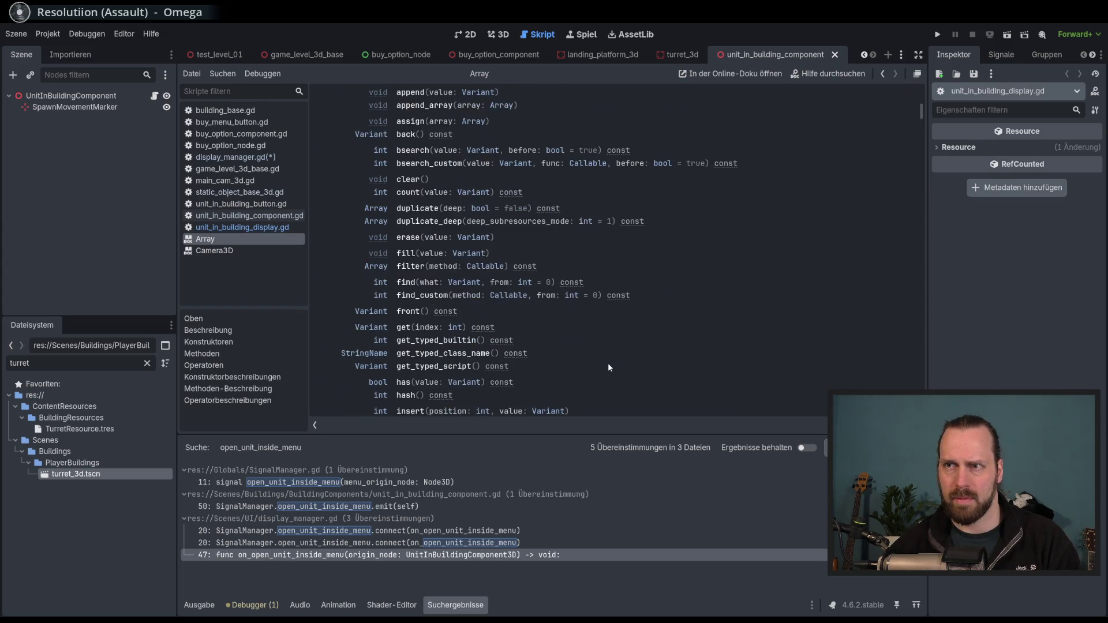
{"action": "scroll", "coordinate": [609, 368], "scroll_direction": "down", "scroll_amount": 9}
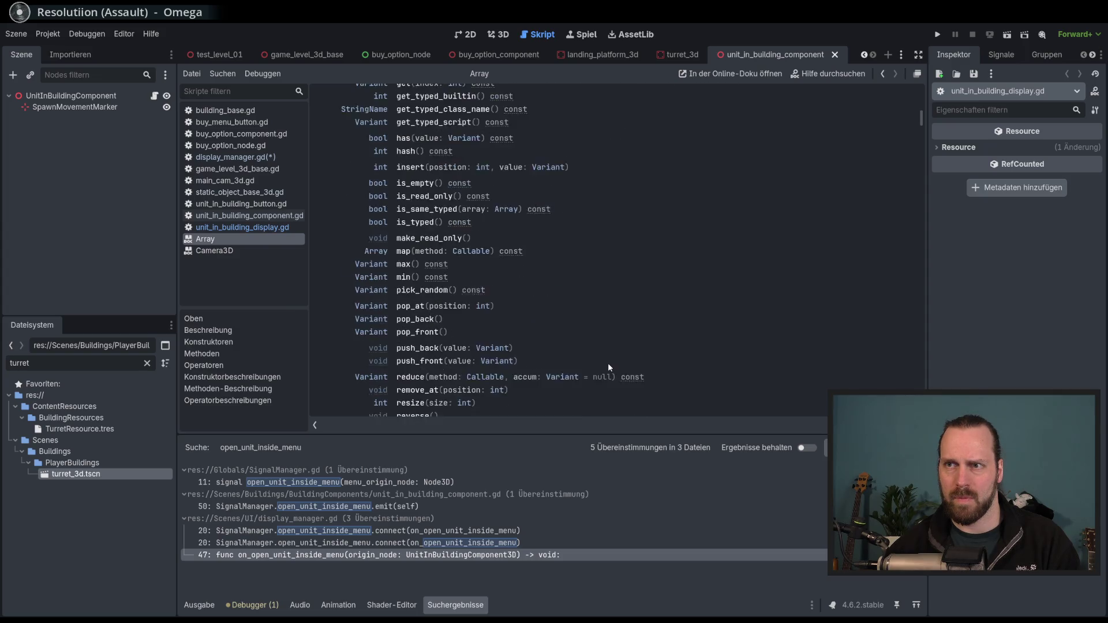
{"action": "scroll", "coordinate": [608, 367], "scroll_direction": "down", "scroll_amount": 5}
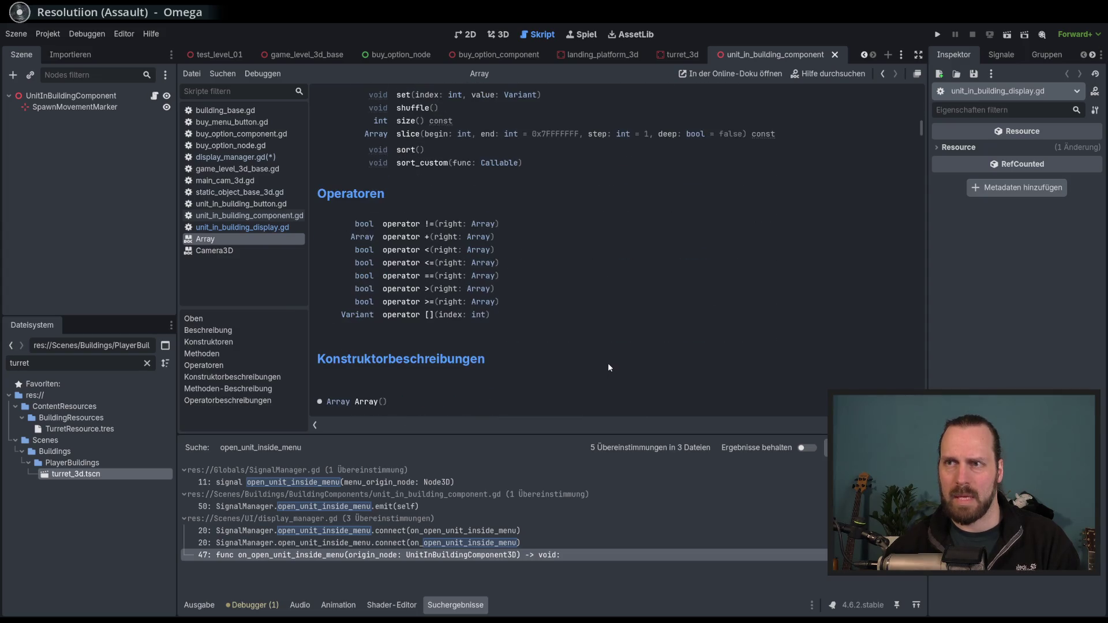
{"action": "scroll", "coordinate": [608, 362], "scroll_direction": "down", "scroll_amount": 5}
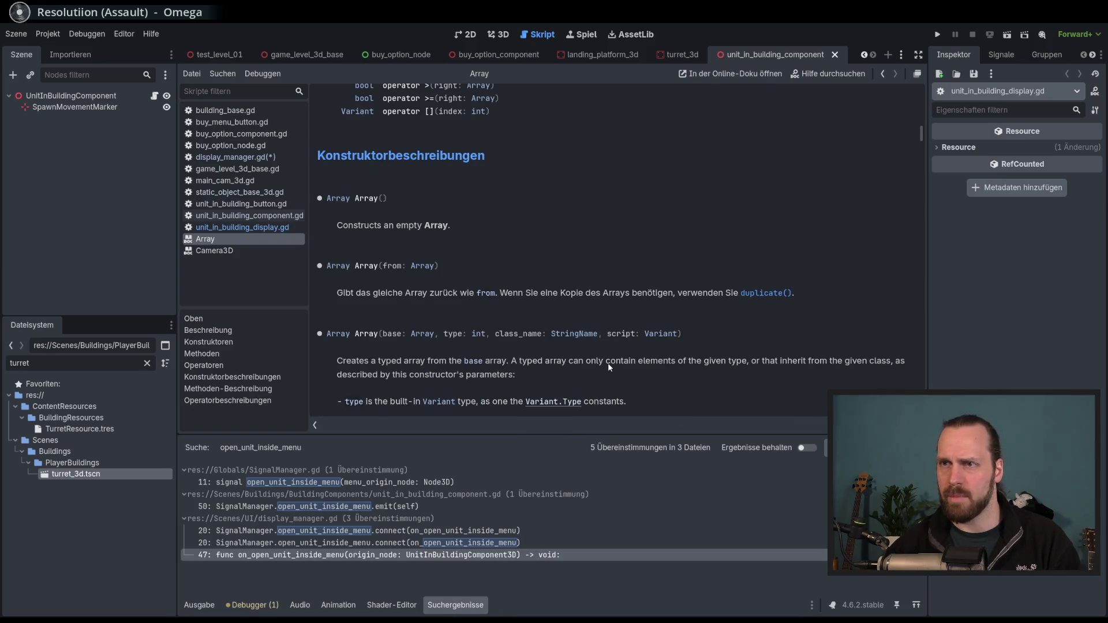
{"action": "key", "text": "alt+Left"}
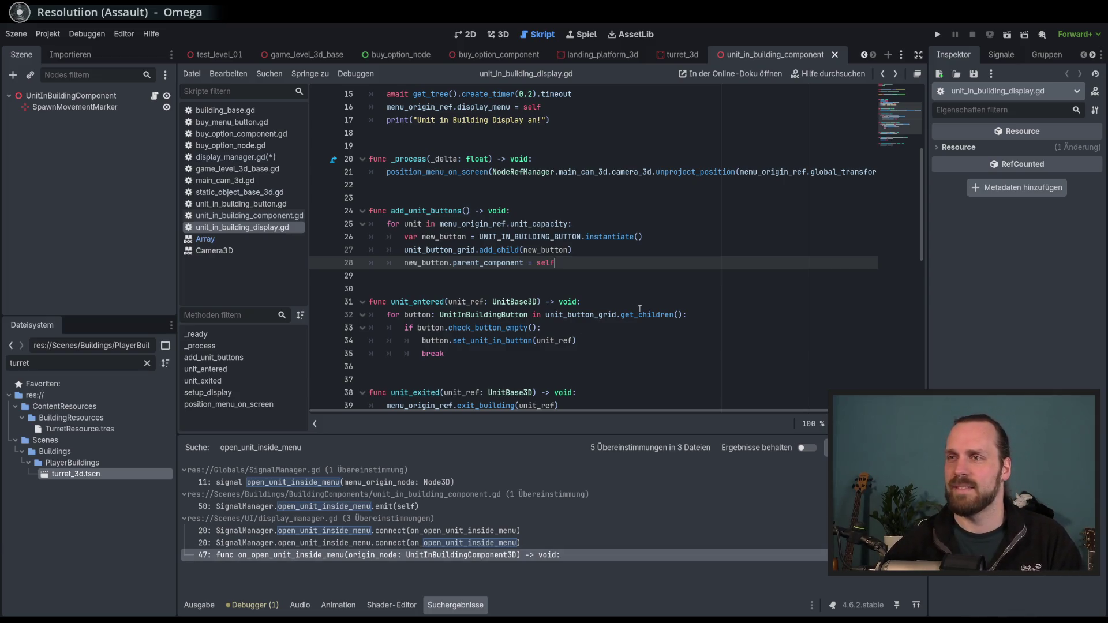
Enlarge the code area and start an 'if' on a new line 29 after parent_component
{"action": "scroll", "coordinate": [635, 335], "scroll_direction": "down", "scroll_amount": 1}
{"action": "left_click_drag", "start_coordinate": [586, 431], "coordinate": [587, 452]}
{"action": "scroll", "coordinate": [569, 329], "scroll_direction": "up", "scroll_amount": 1}
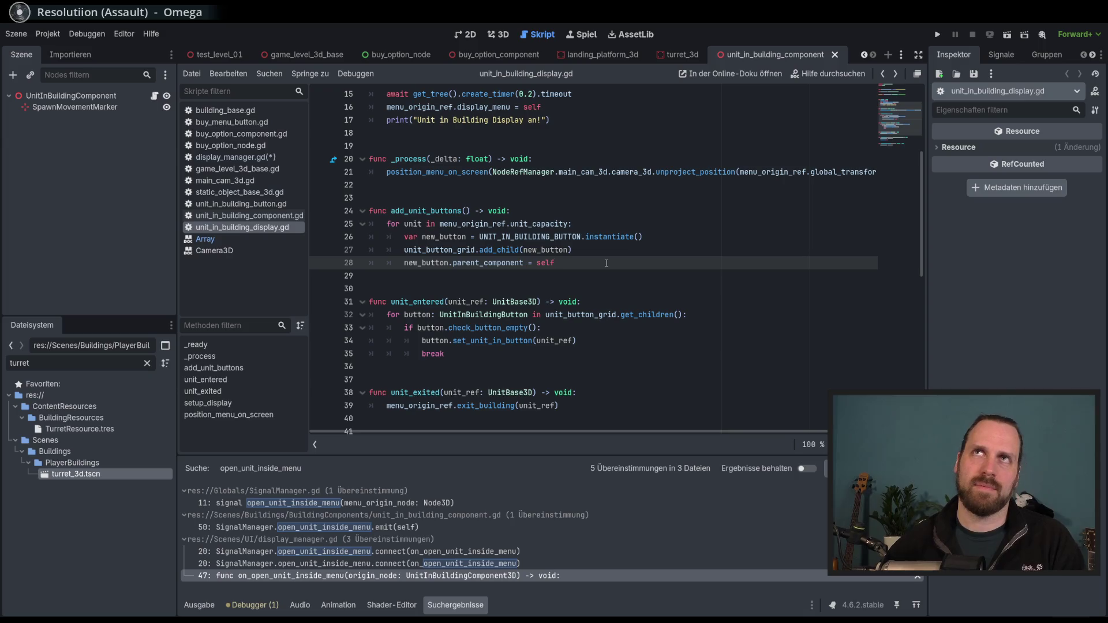
{"action": "key", "text": "Return"}
{"action": "type", "text": "if"}
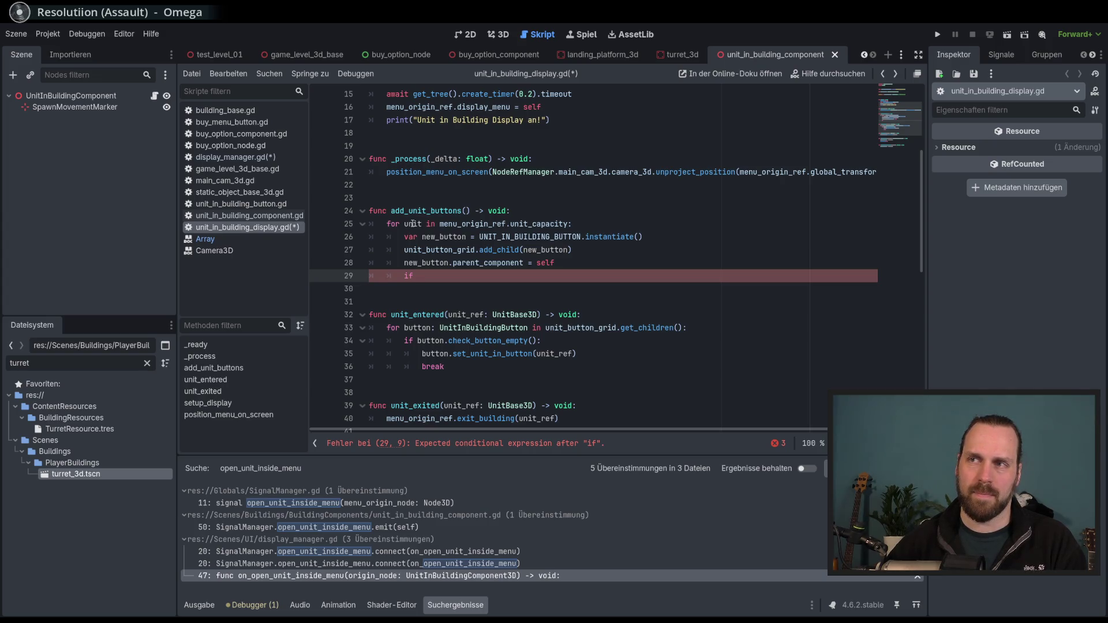
Rename the loop variable 'unit' to 'unit_index' on line 25
{"action": "double_click", "coordinate": [412, 224]}
{"action": "left_click", "coordinate": [428, 271]}
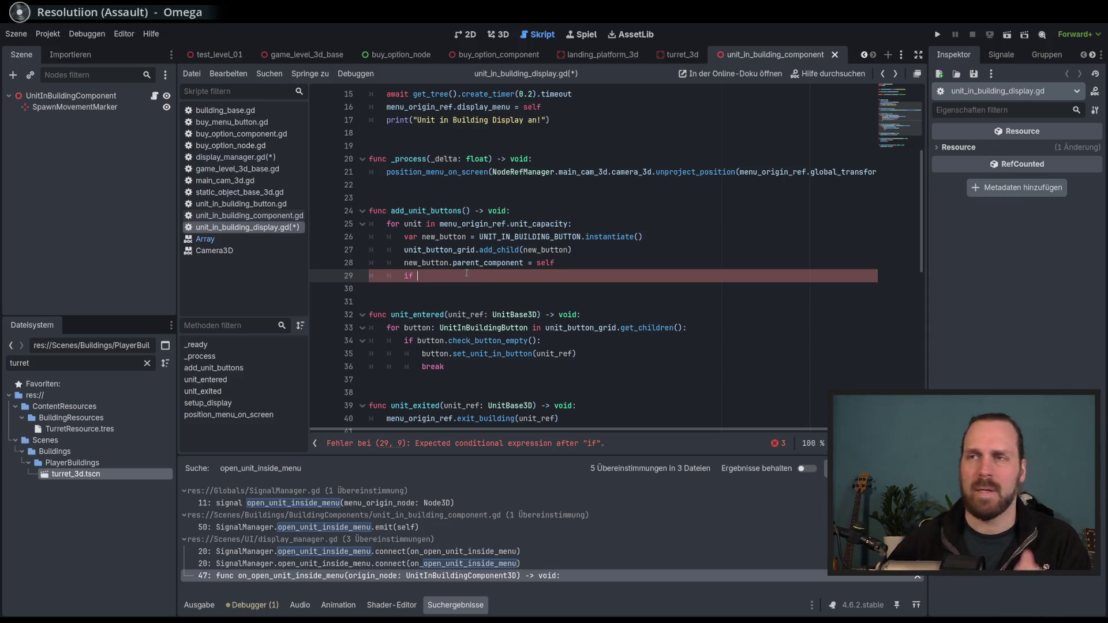
{"action": "left_click", "coordinate": [412, 224]}
{"action": "left_click", "coordinate": [426, 225]}
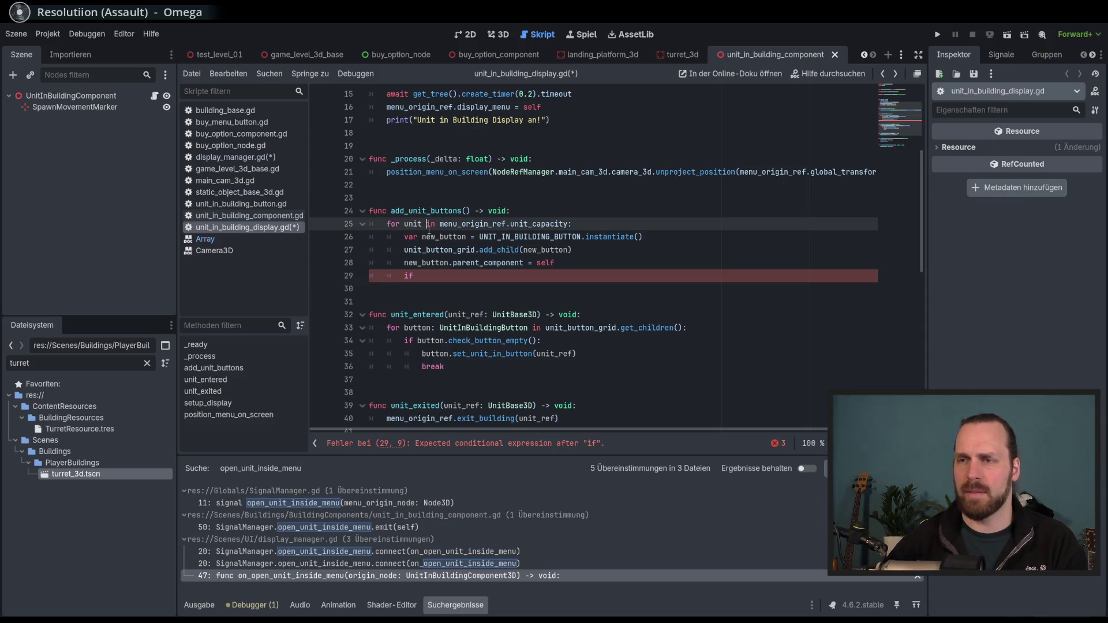
{"action": "type", "text": "_c"}
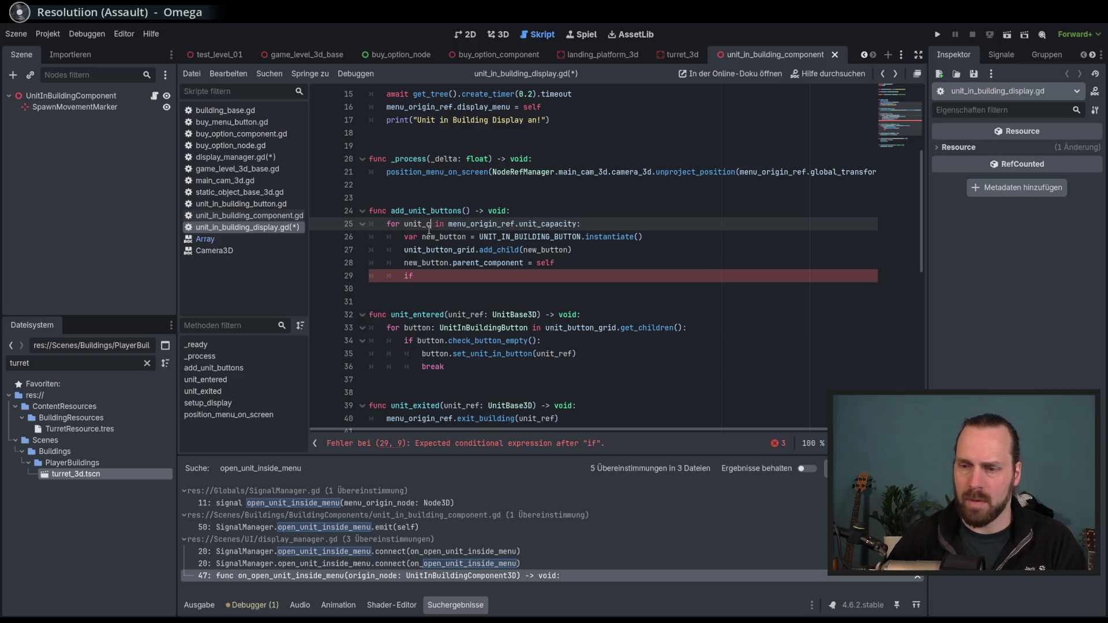
{"action": "type", "text": "ount"}
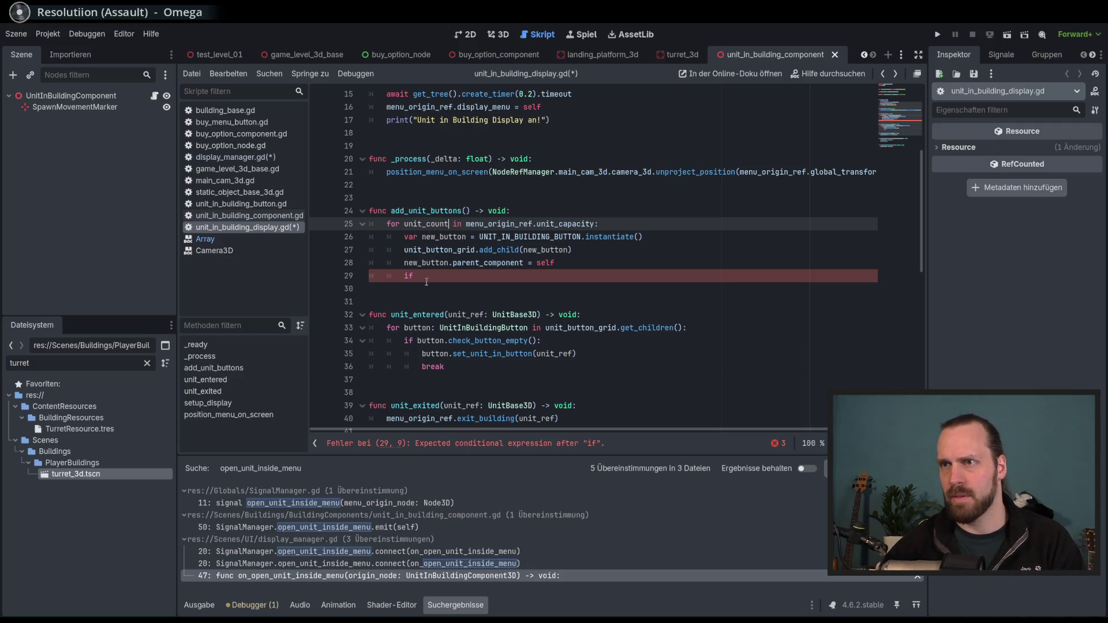
{"action": "left_click", "coordinate": [431, 279]}
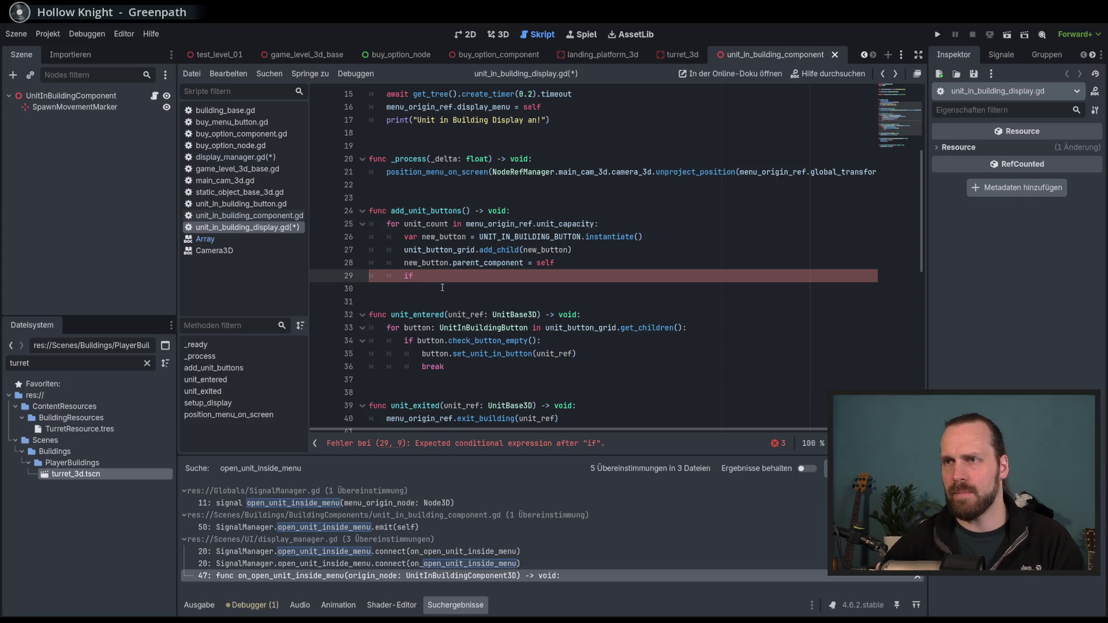
{"action": "left_click_drag", "start_coordinate": [428, 224], "coordinate": [449, 225]}
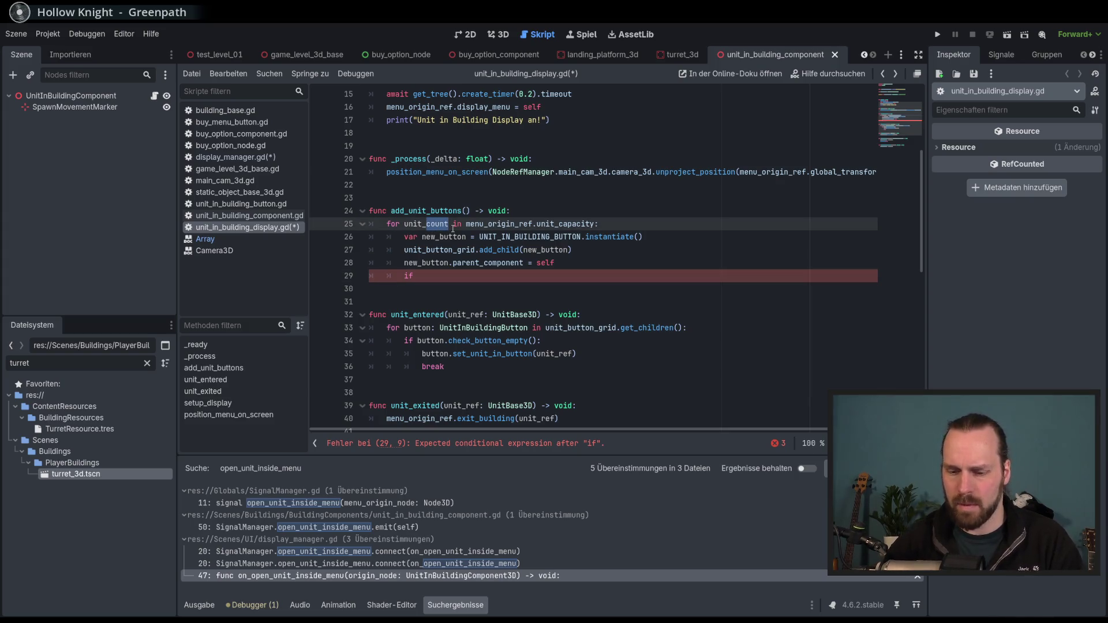
{"action": "type", "text": "index"}
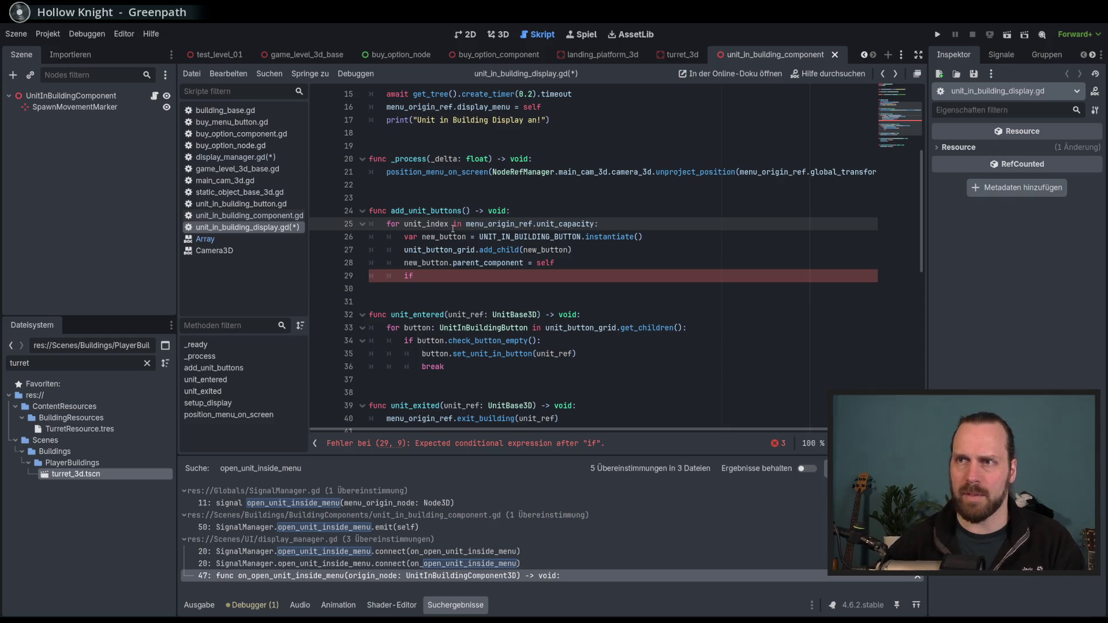
{"action": "left_click", "coordinate": [441, 273]}
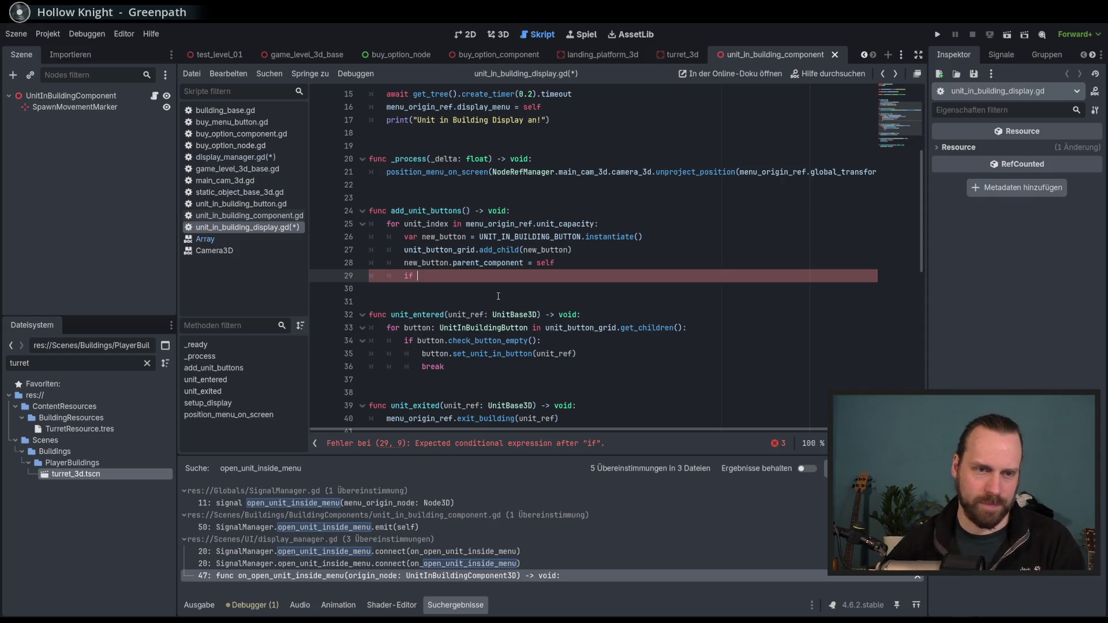
Clear the stray text after the unfinished if on line 29
{"action": "scroll", "coordinate": [519, 341], "scroll_direction": "down", "scroll_amount": 1}
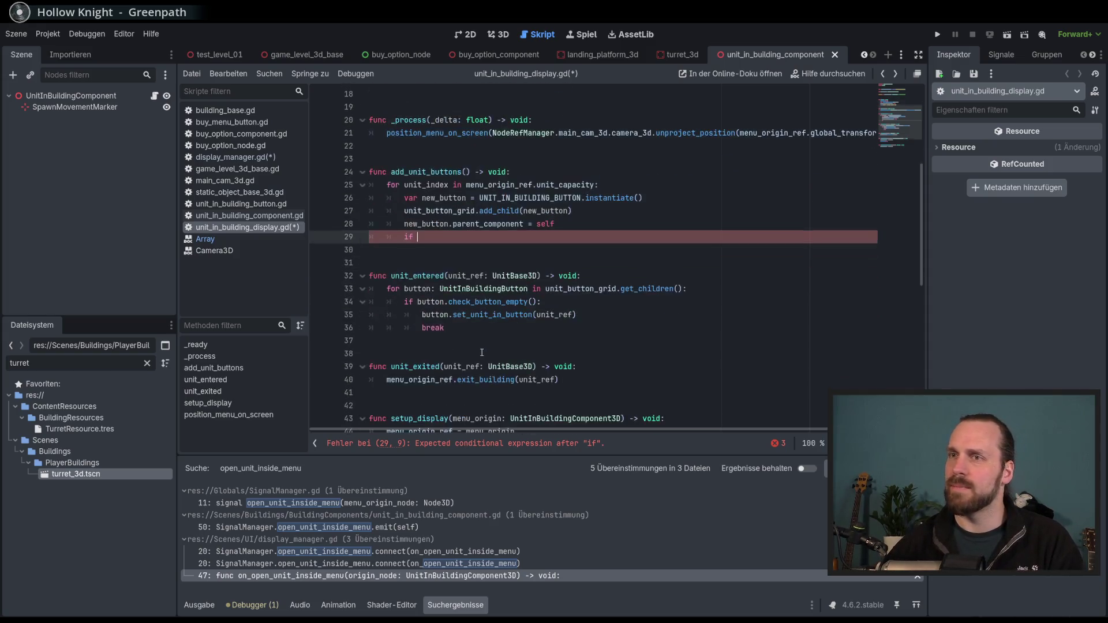
{"action": "scroll", "coordinate": [565, 320], "scroll_direction": "up", "scroll_amount": 1}
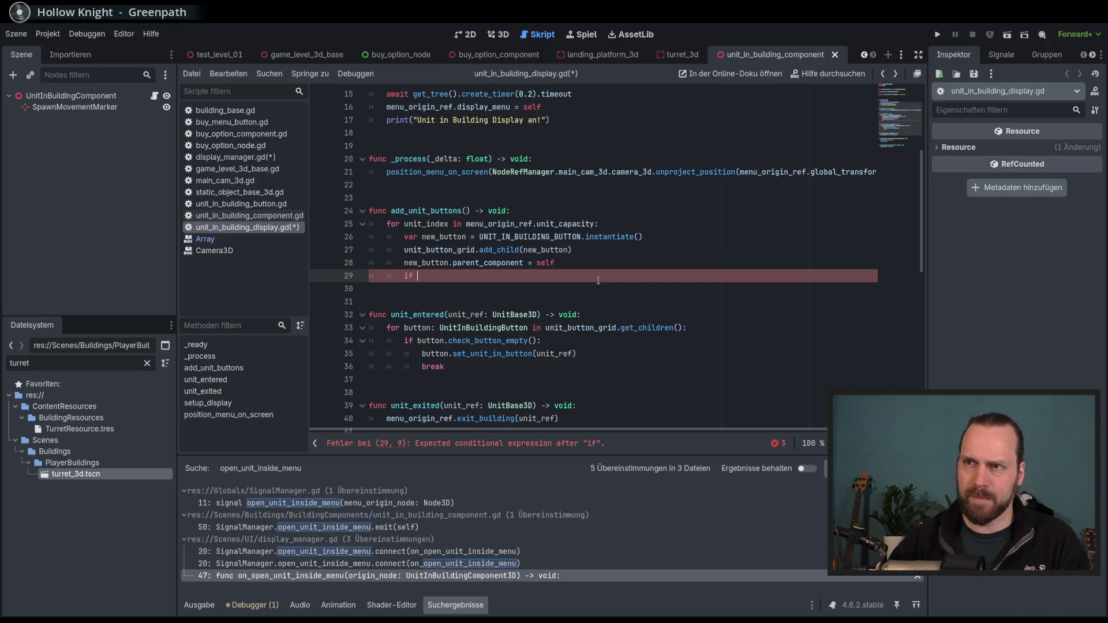
{"action": "type", "text": "pa"}
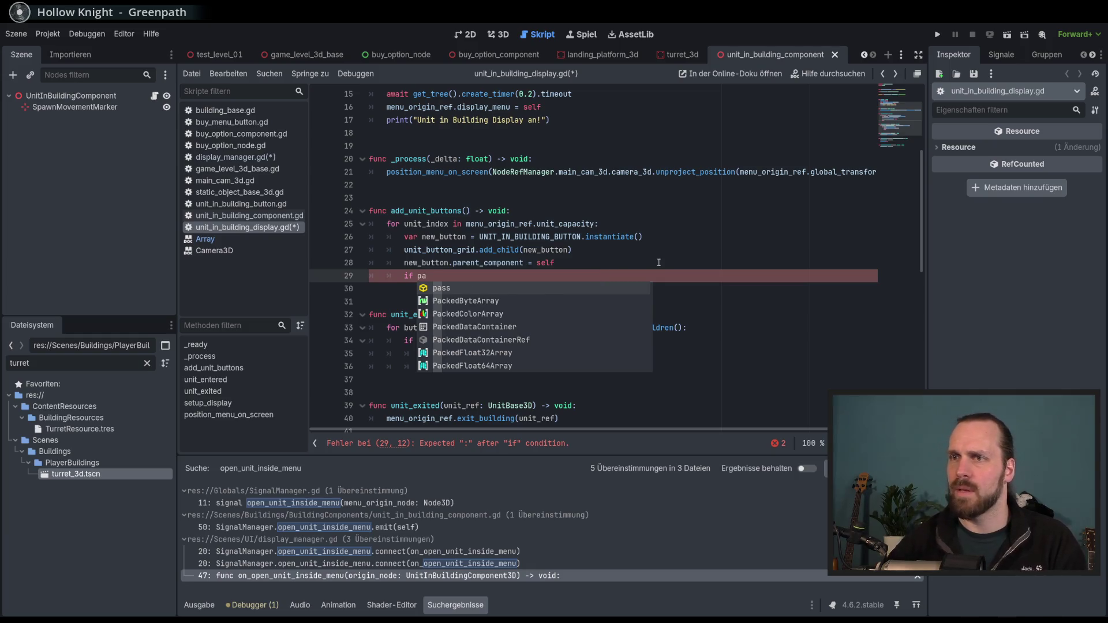
{"action": "key", "text": "BackSpace"}
{"action": "key", "text": "BackSpace"}
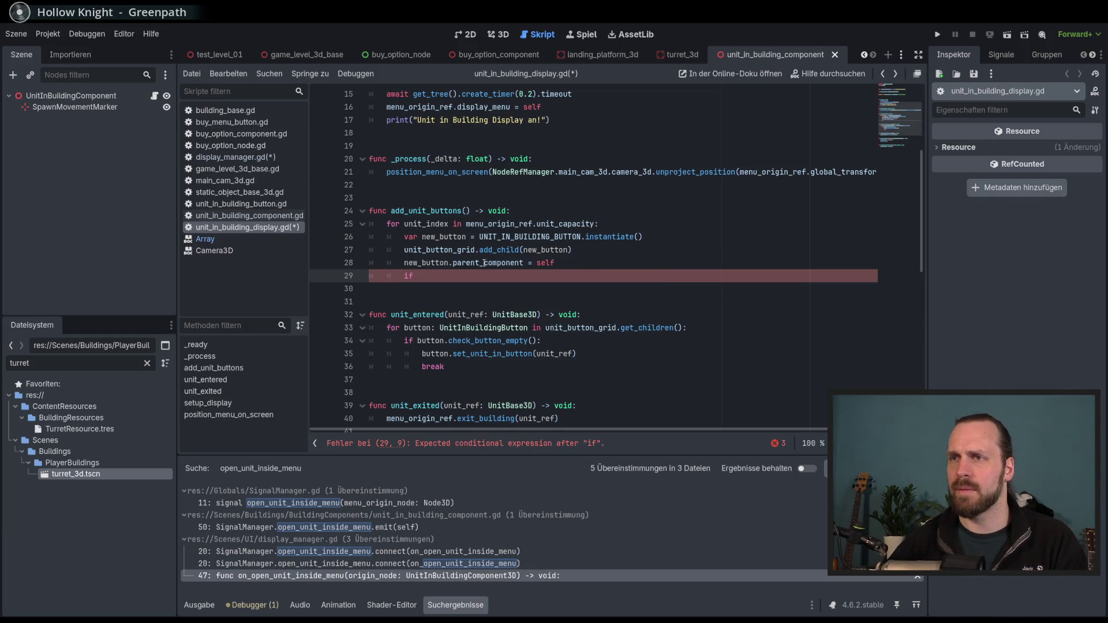
{"action": "double_click", "coordinate": [484, 264]}
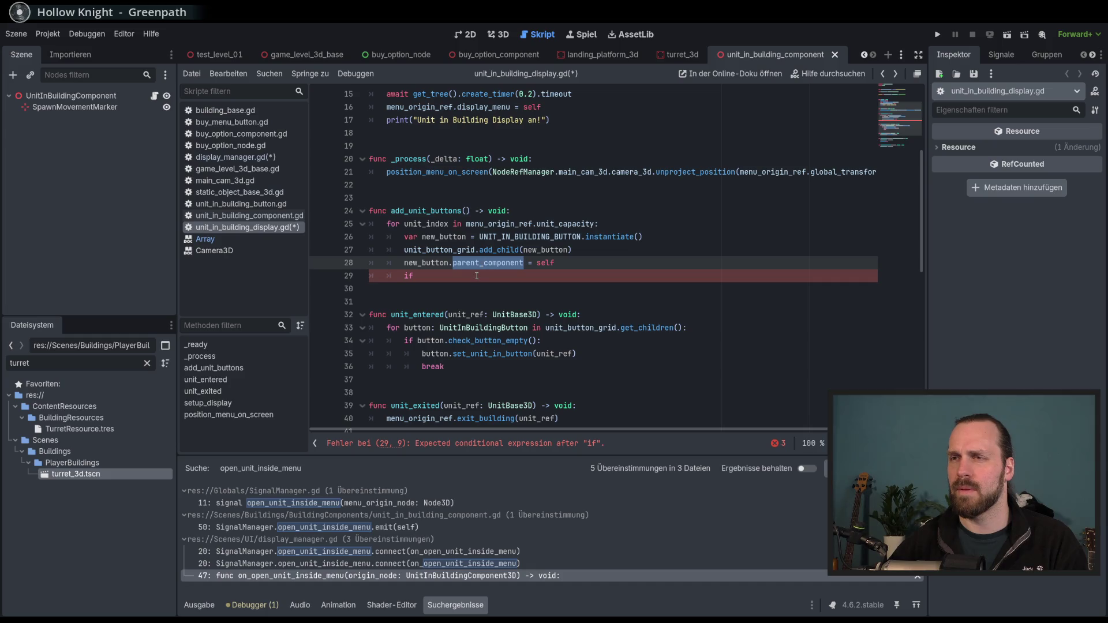
{"action": "left_click", "coordinate": [507, 281]}
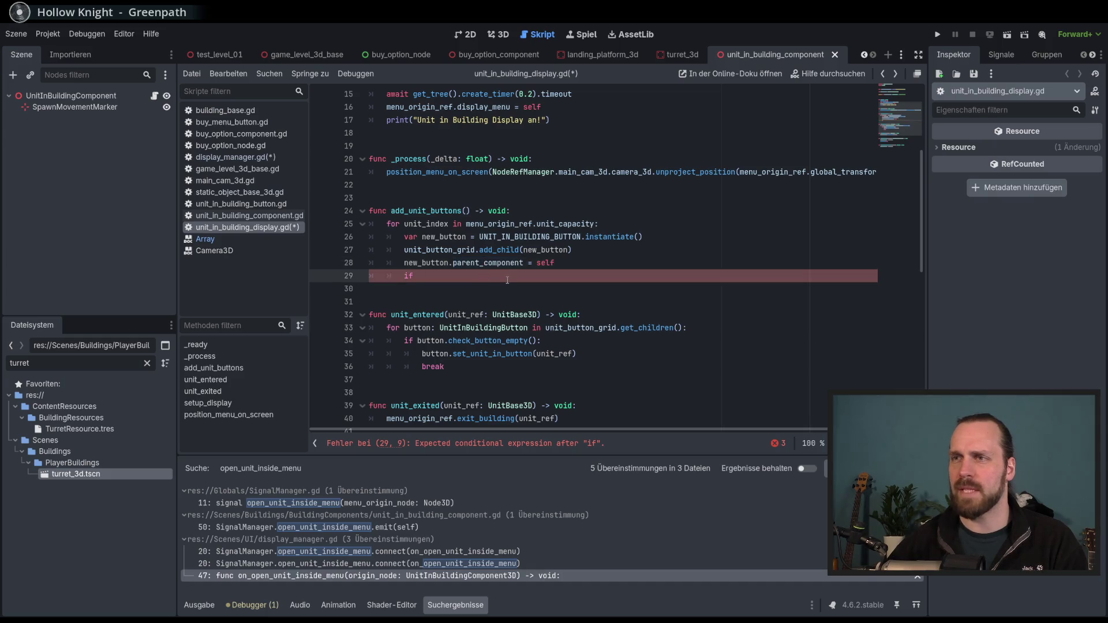
Complete line 29 as 'if menu_origin_ref.units_inside[unit_index]:' using autocomplete
{"action": "type", "text": "menu"}
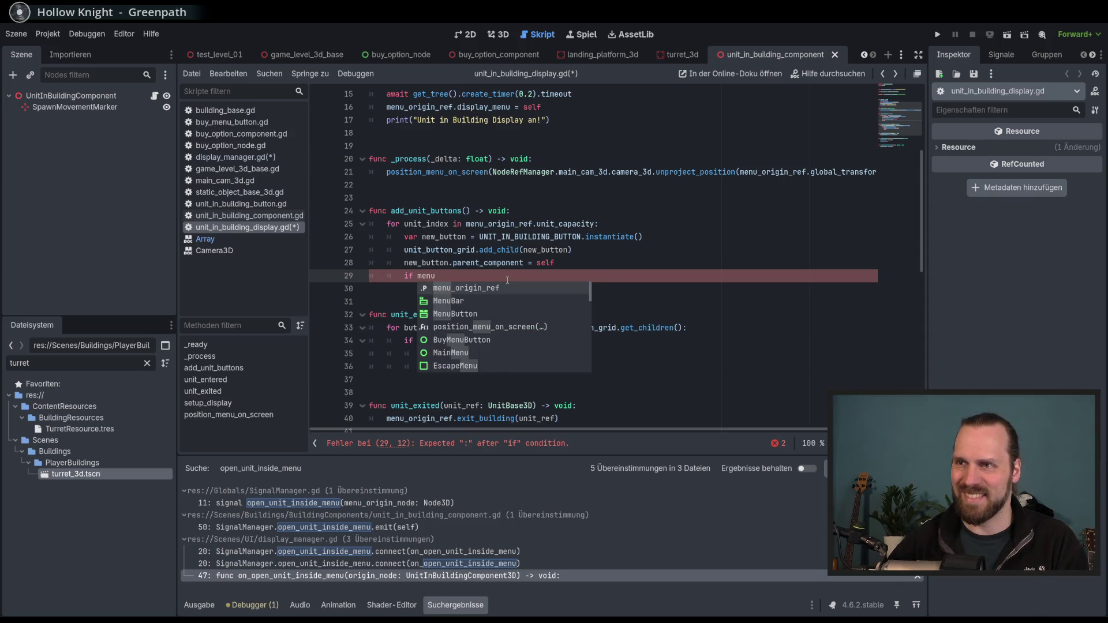
{"action": "key", "text": "Return"}
{"action": "type", "text": "."}
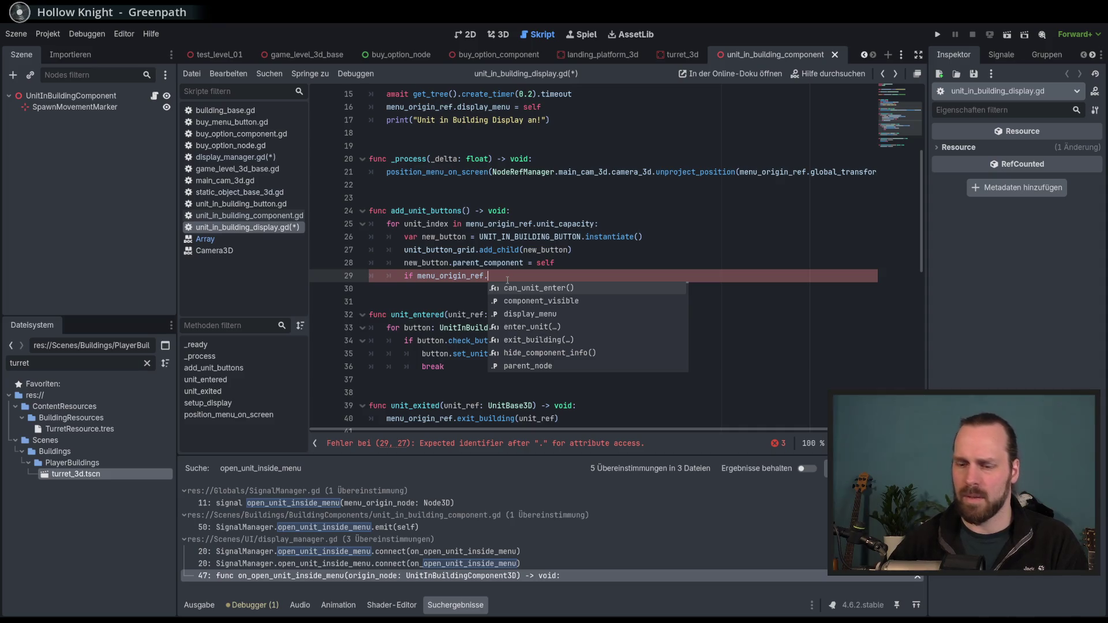
{"action": "type", "text": "units_inside"}
{"action": "key", "text": "Return"}
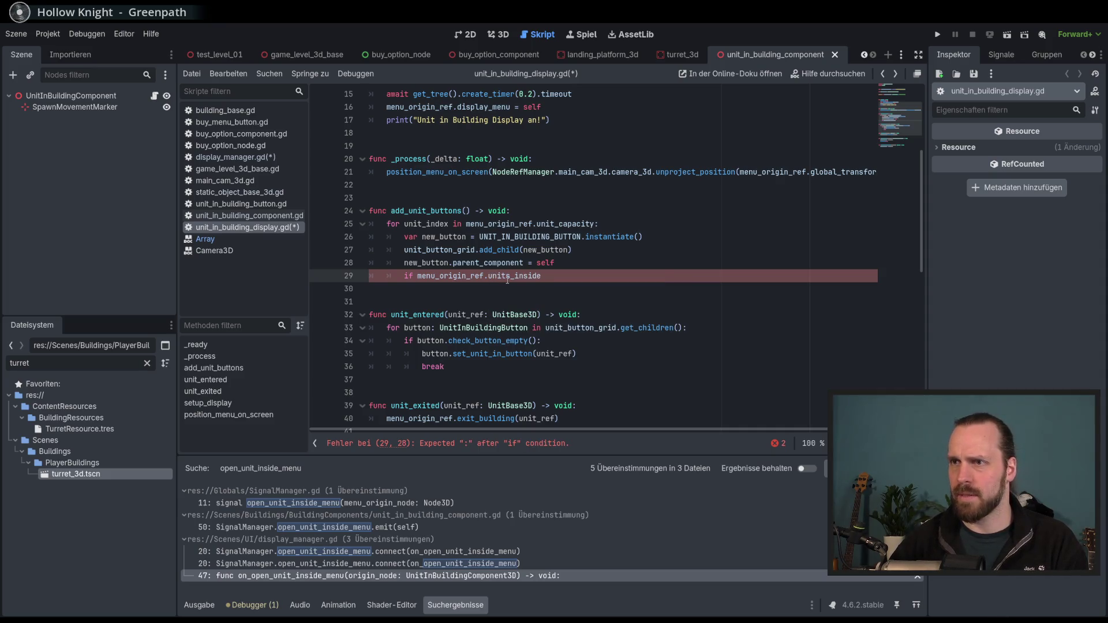
{"action": "type", "text": "["}
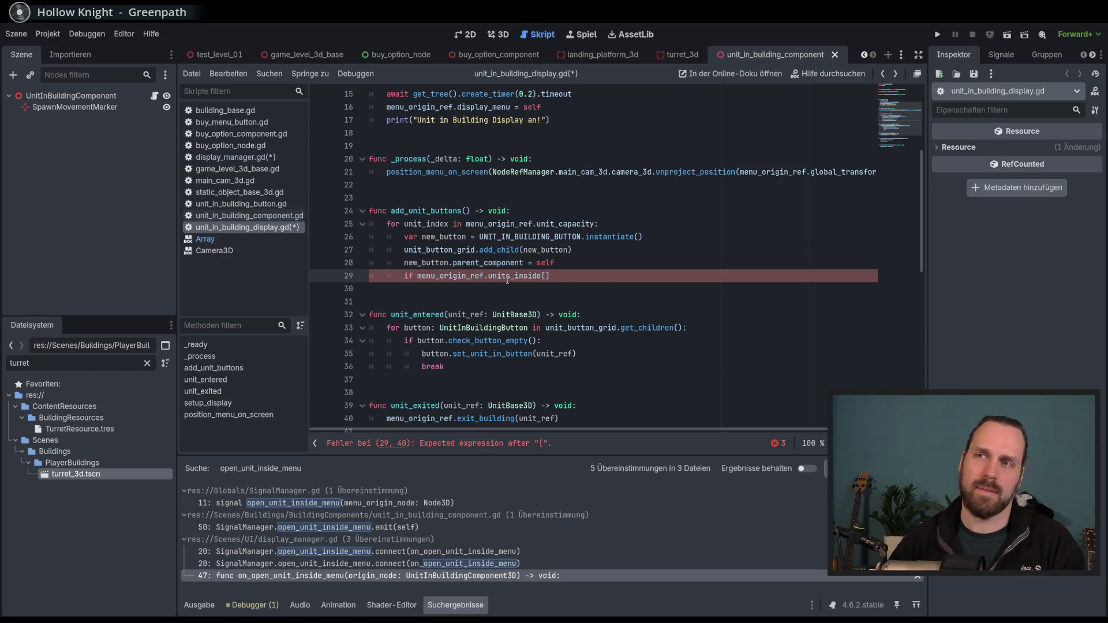
{"action": "type", "text": "un"}
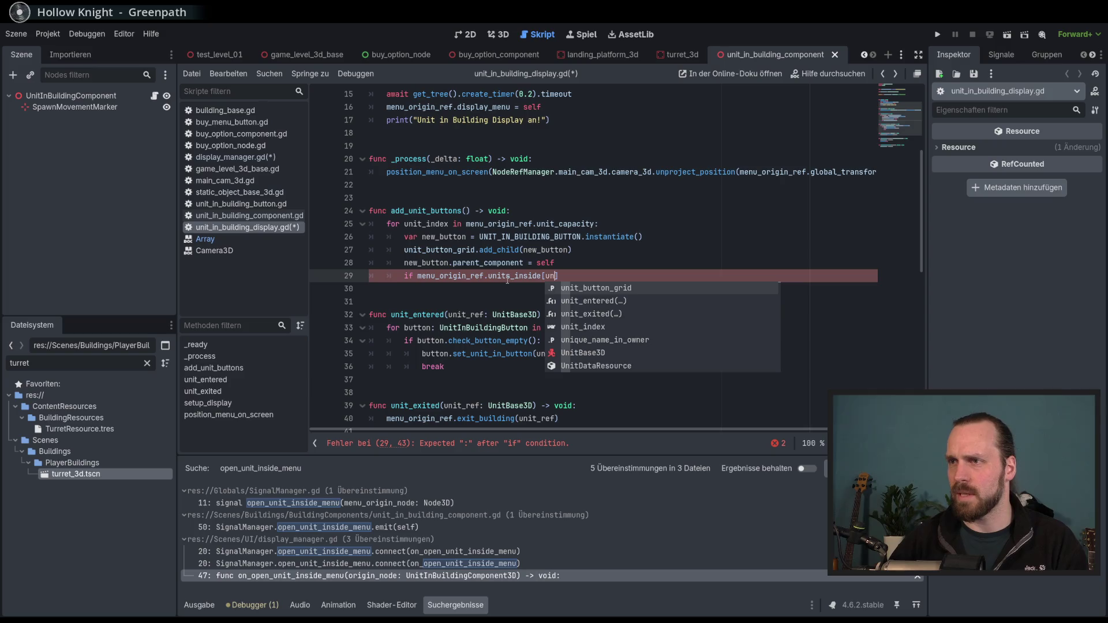
{"action": "key", "text": "Down"}
{"action": "key", "text": "Down"}
{"action": "key", "text": "Down"}
{"action": "key", "text": "Return"}
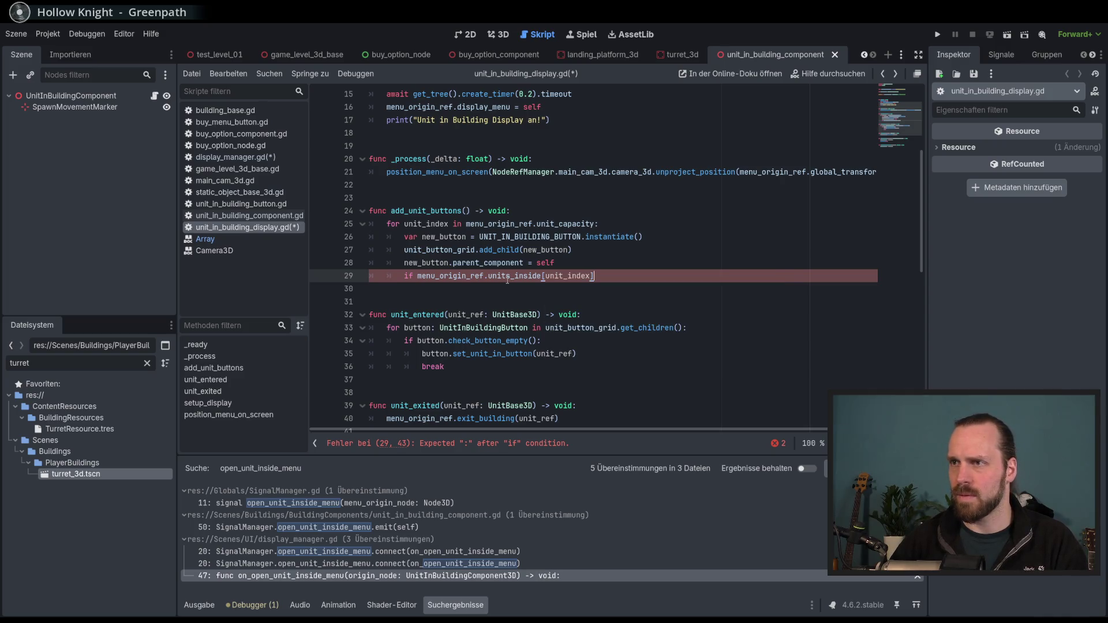
{"action": "type", "text": ":"}
Add 'print(unit_index)' inside the if block, then save and run the game
{"action": "key", "text": "Return"}
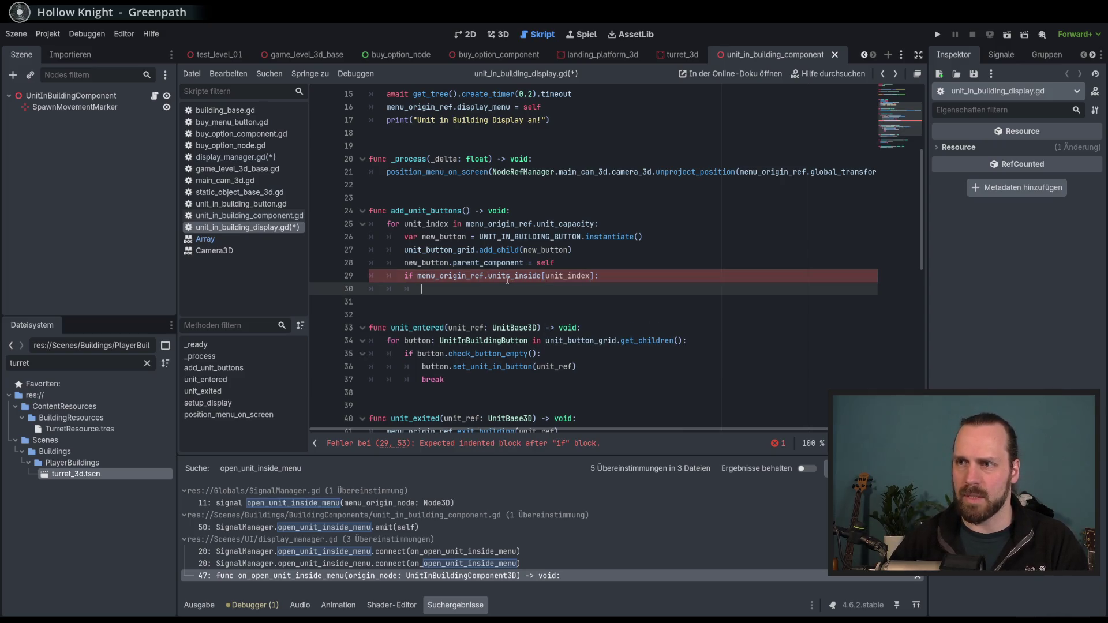
{"action": "type", "text": "print("}
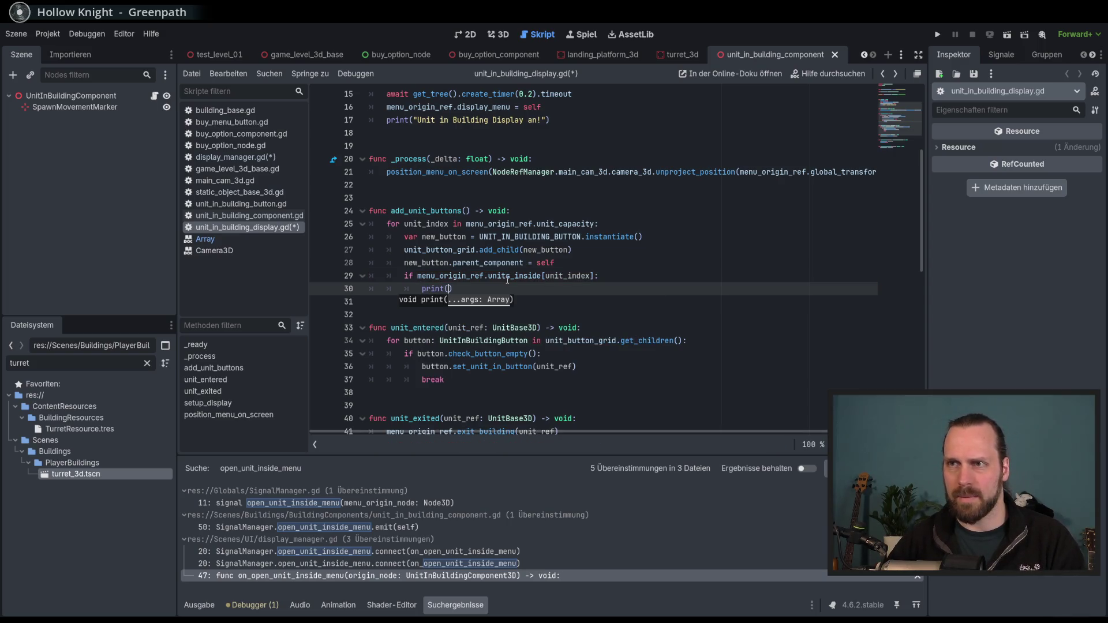
{"action": "type", "text": "uni"}
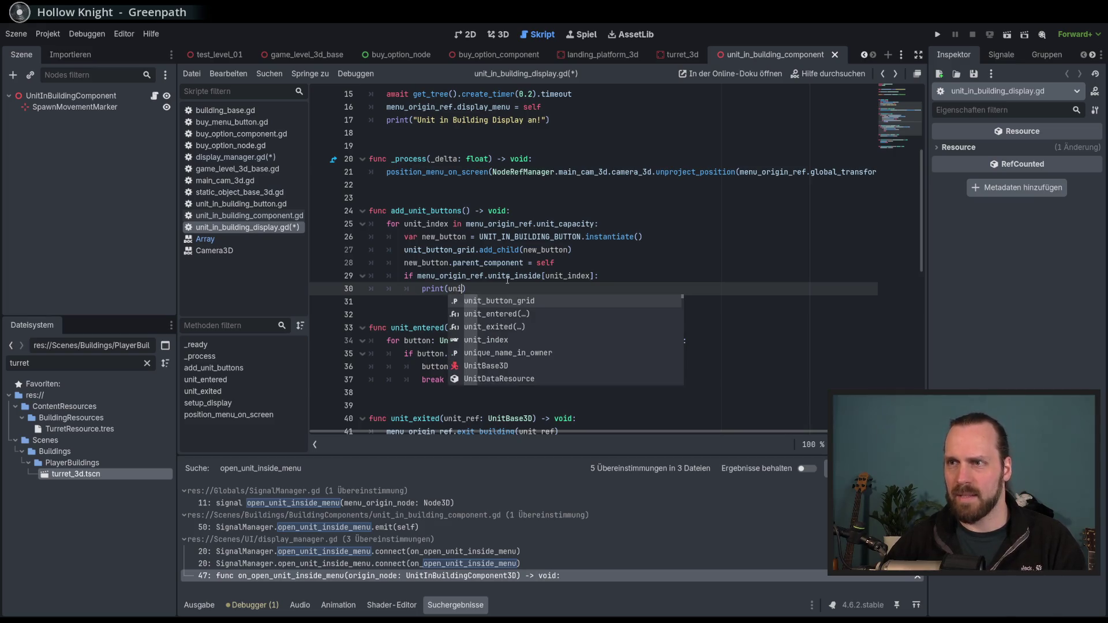
{"action": "key", "text": "Down"}
{"action": "key", "text": "Down"}
{"action": "key", "text": "Down"}
{"action": "key", "text": "Return"}
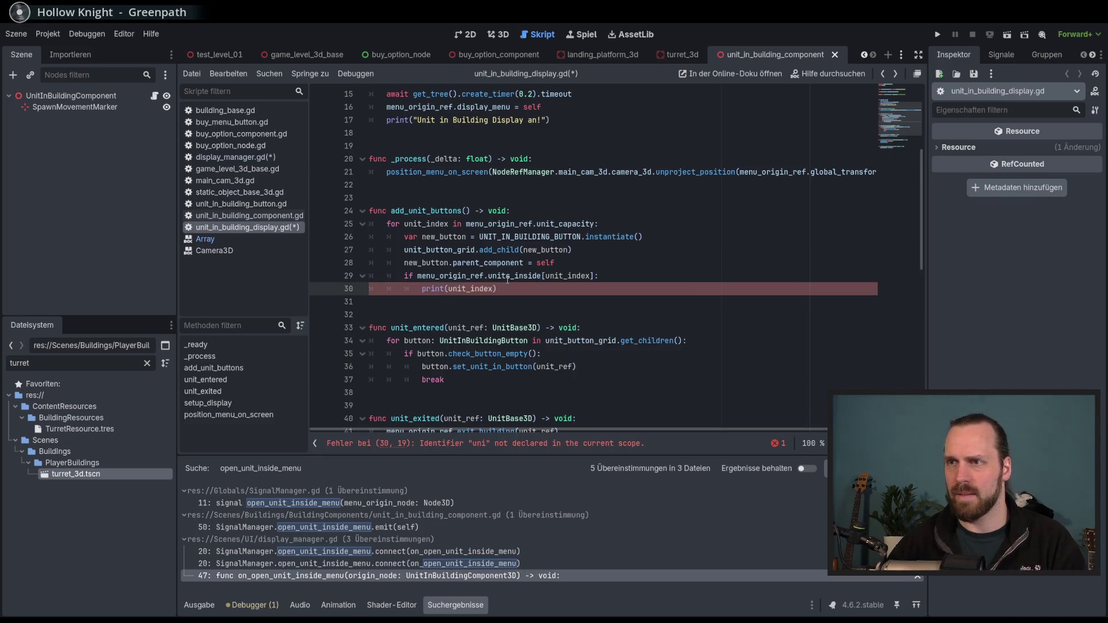
{"action": "key", "text": "F5"}
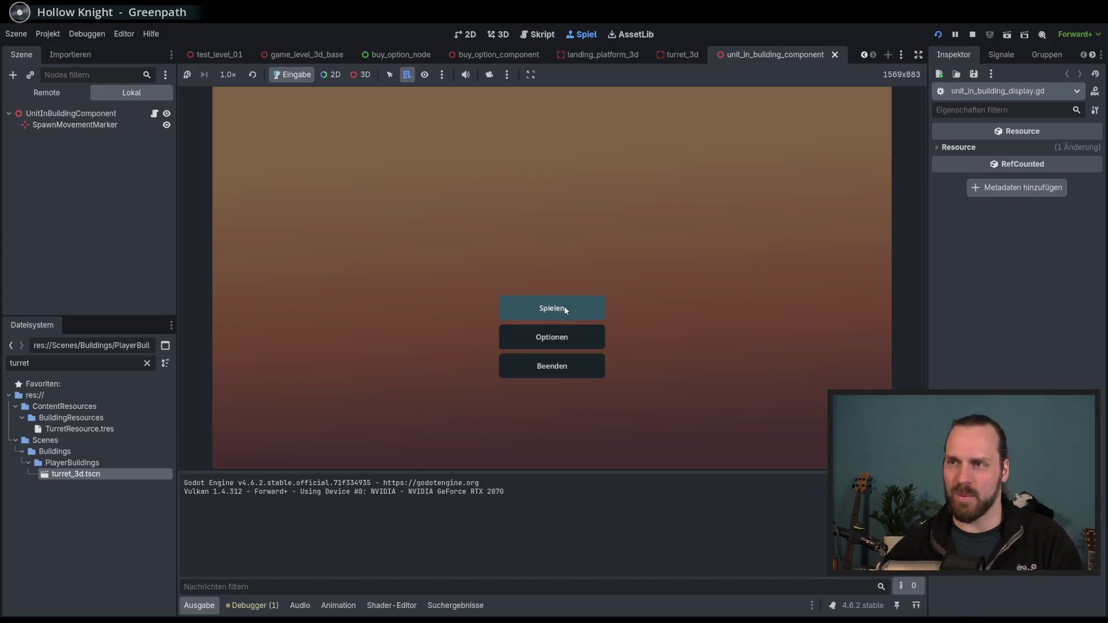
Start Test Mission 01, open a building's unit display, and stop the game at the line 29 error
{"action": "left_click", "coordinate": [552, 309]}
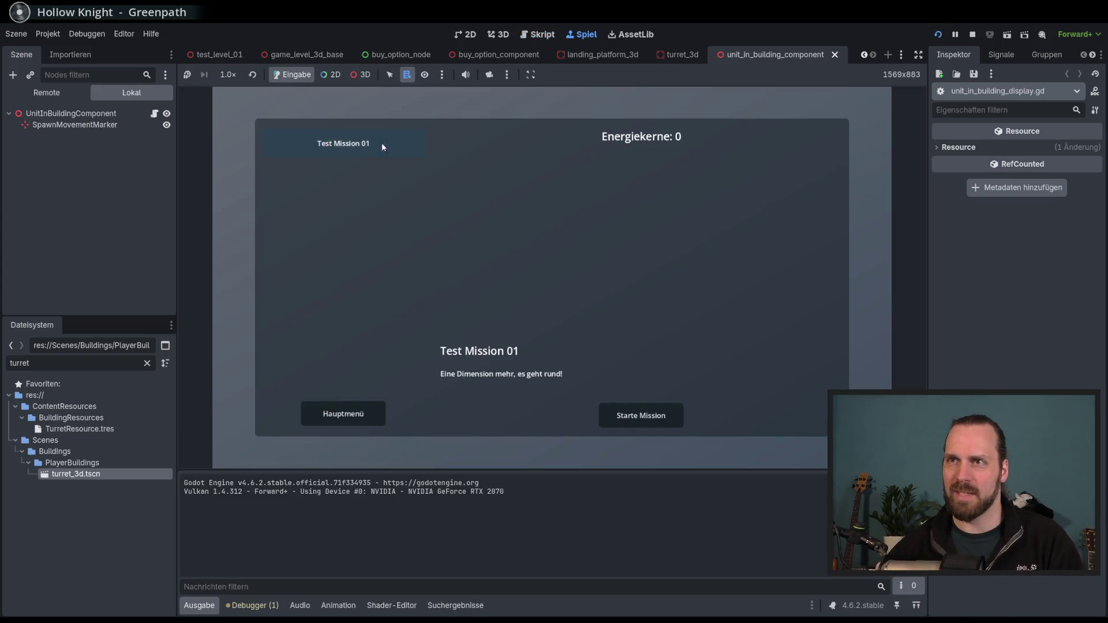
{"action": "left_click", "coordinate": [382, 143]}
{"action": "left_click", "coordinate": [640, 416]}
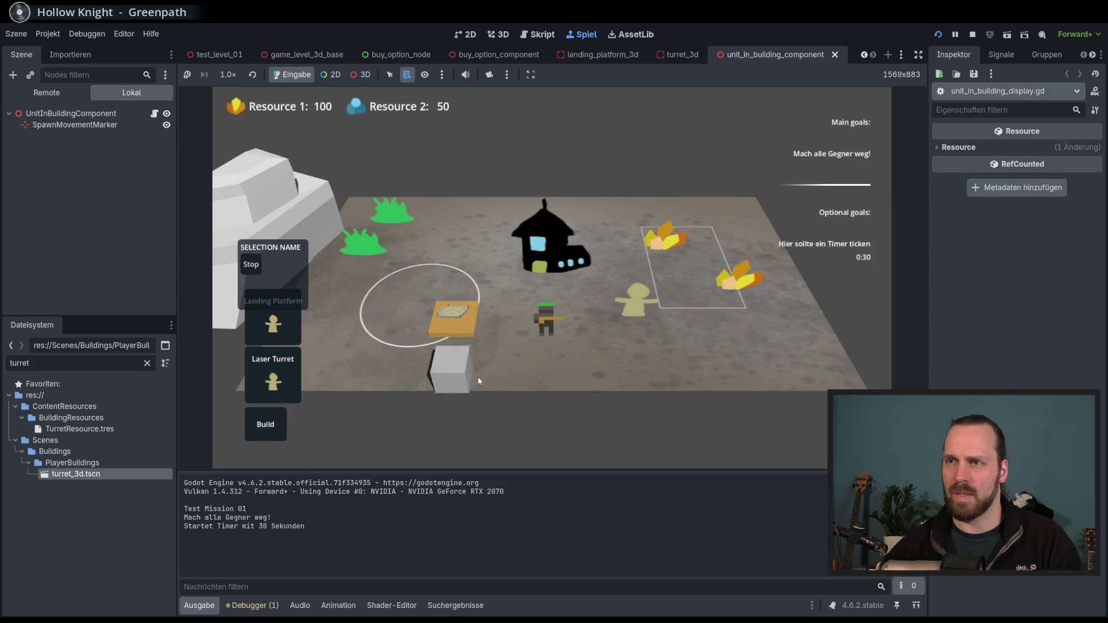
{"action": "left_click", "coordinate": [479, 381]}
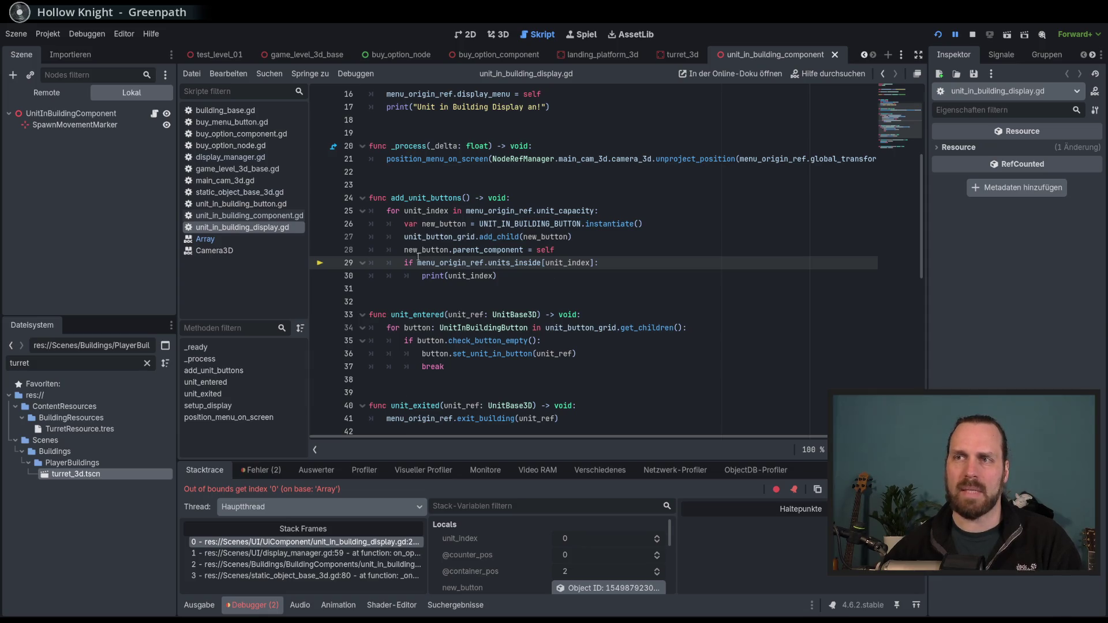
{"action": "left_click_drag", "start_coordinate": [416, 263], "coordinate": [600, 263]}
{"action": "left_click", "coordinate": [603, 262]}
{"action": "key", "text": "F8"}
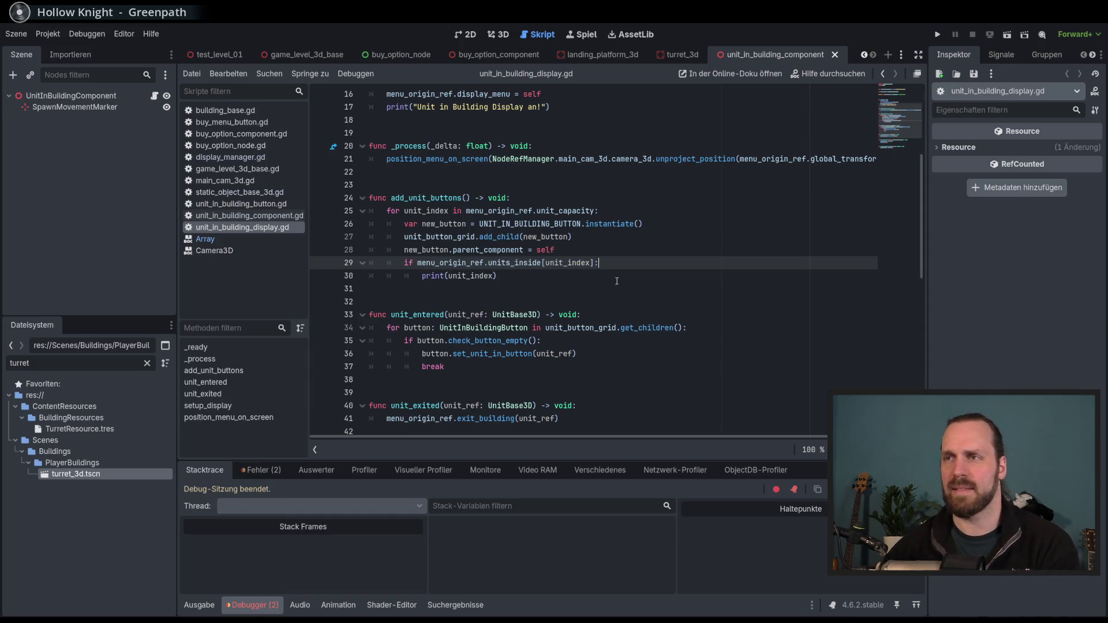
Start rewriting line 29's [unit_index] index as a .size() call
{"action": "key", "text": "Left"}
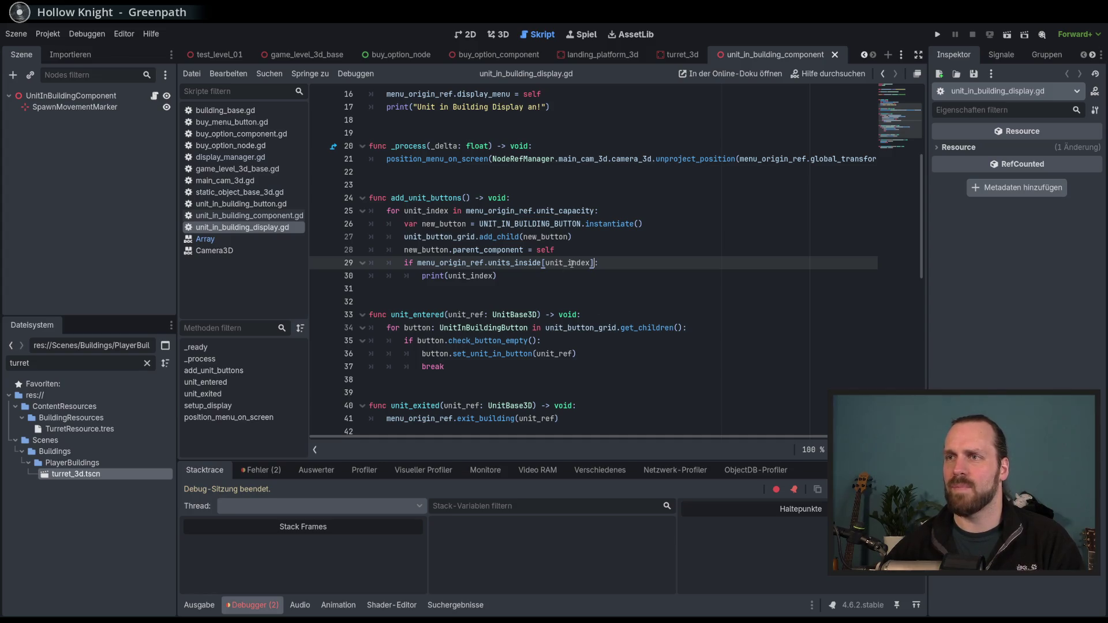
{"action": "double_click", "coordinate": [571, 263]}
{"action": "left_click", "coordinate": [538, 293]}
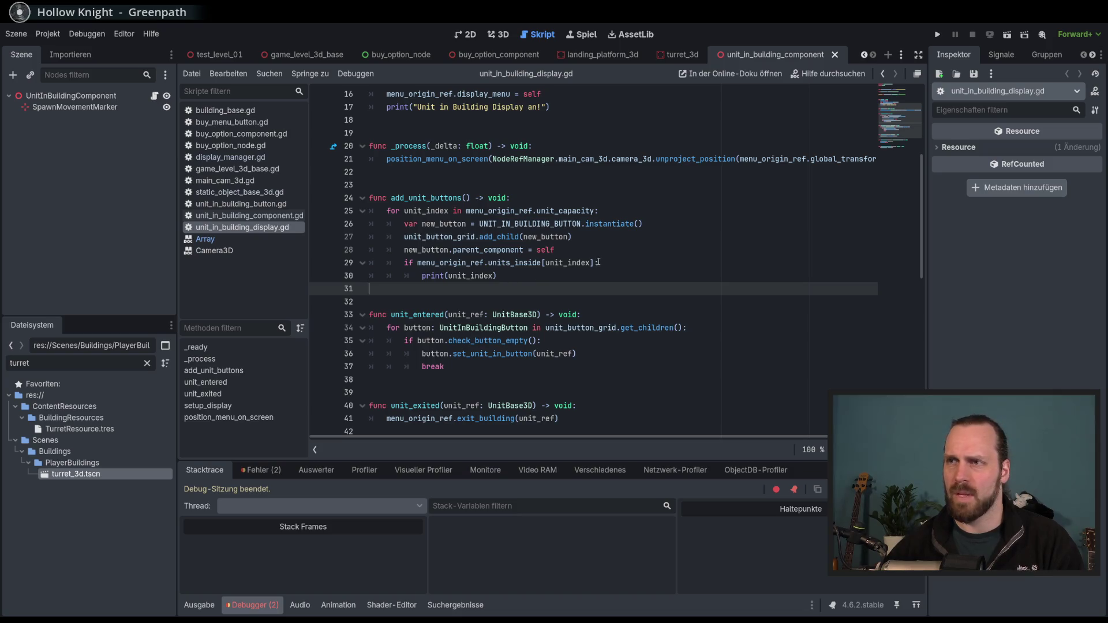
{"action": "mouse_move", "coordinate": [595, 264]}
{"action": "left_mouse_down"}
{"action": "mouse_move", "coordinate": [541, 263]}
{"action": "mouse_move", "coordinate": [594, 263]}
{"action": "left_mouse_up"}
{"action": "left_click", "coordinate": [542, 263]}
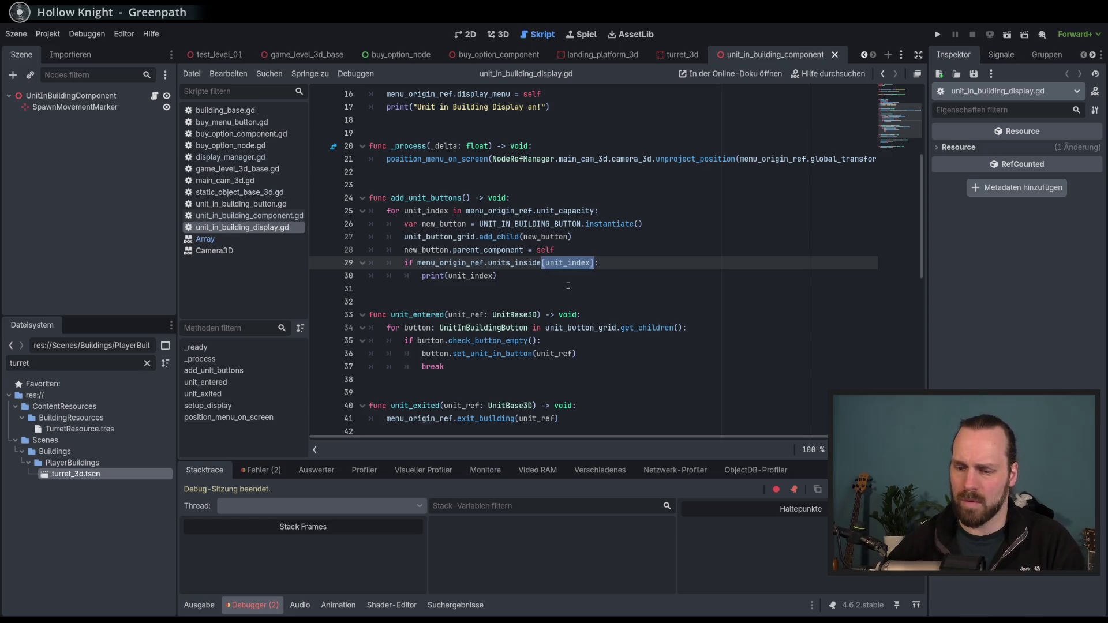
{"action": "type", "text": ".si"}
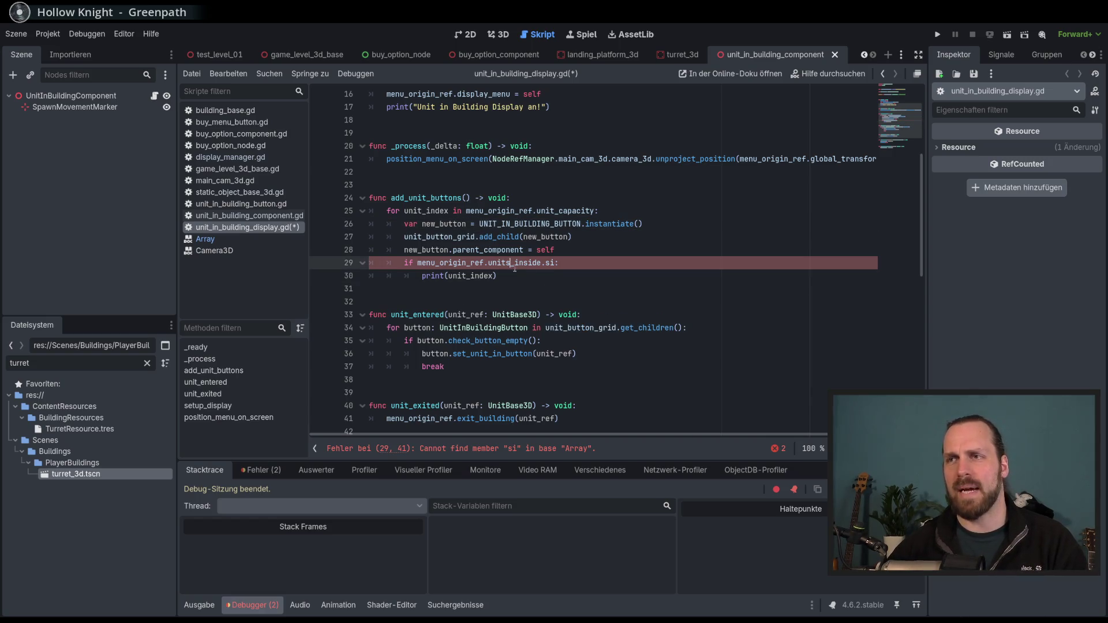
Delete the if line and its print line, leaving a blank indented line below parent_component
{"action": "left_click", "coordinate": [555, 277]}
{"action": "key", "text": "shift+Up"}
{"action": "key", "text": "shift+Home"}
{"action": "key", "text": "BackSpace"}
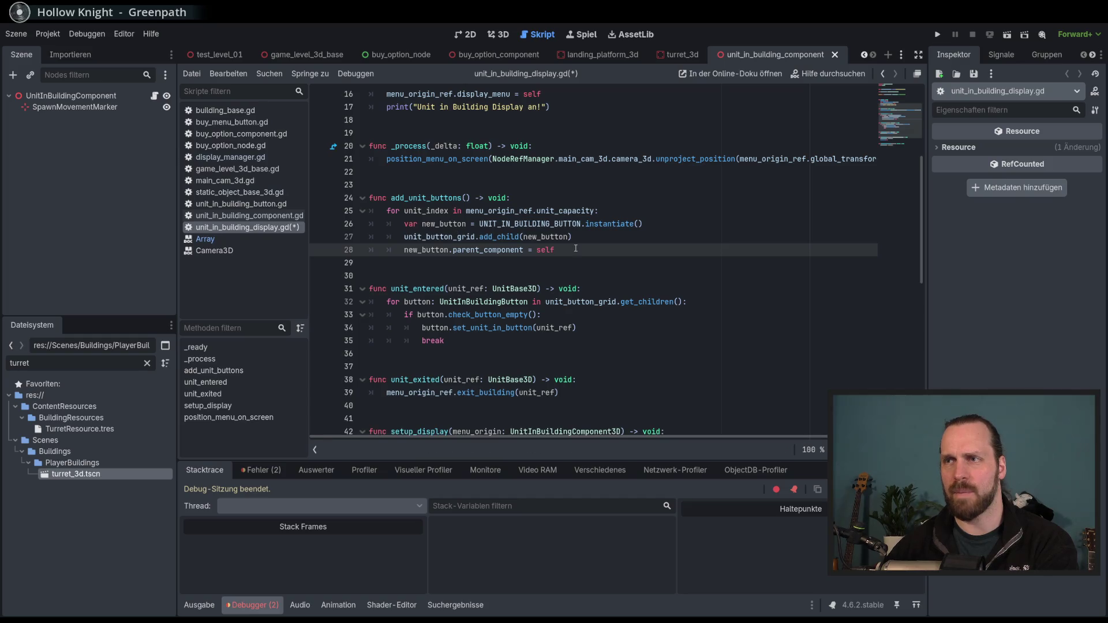
{"action": "key", "text": "Return"}
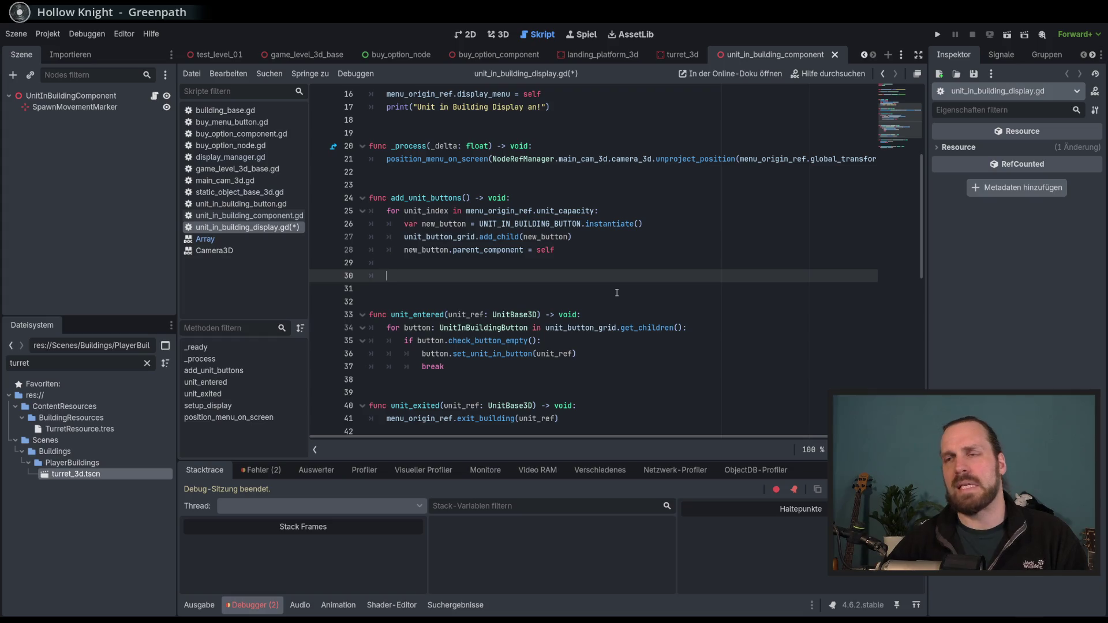
{"action": "key", "text": "shift+Up"}
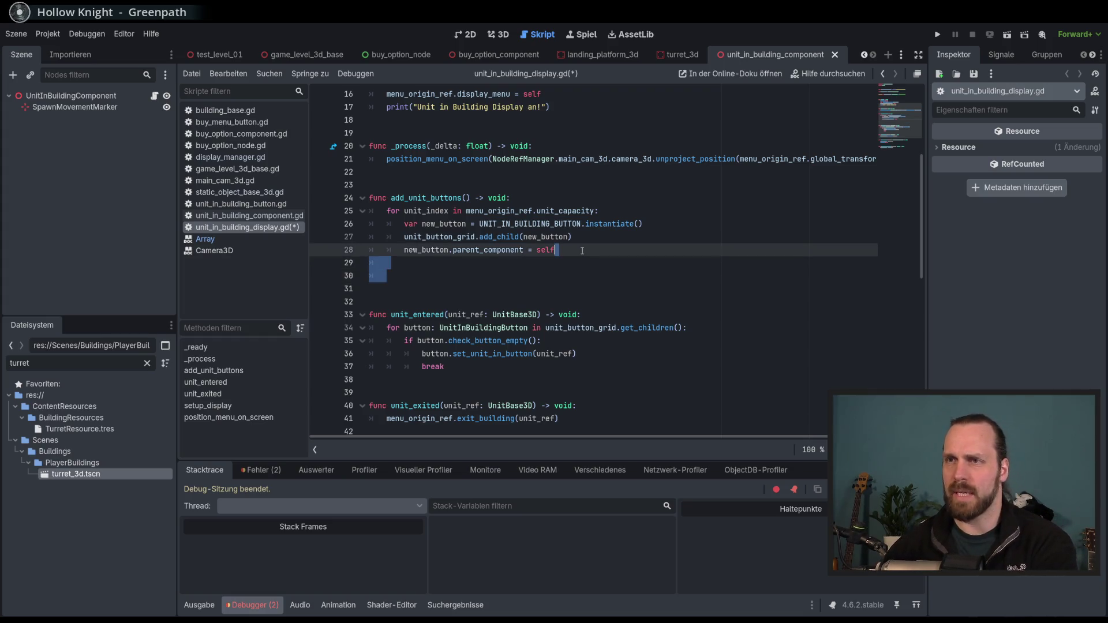
Write 'if menu_origin_ref.units_inside.size() >= unit_index - 1' on line 30 via autocomplete
{"action": "key", "text": "BackSpace"}
{"action": "key", "text": "Return"}
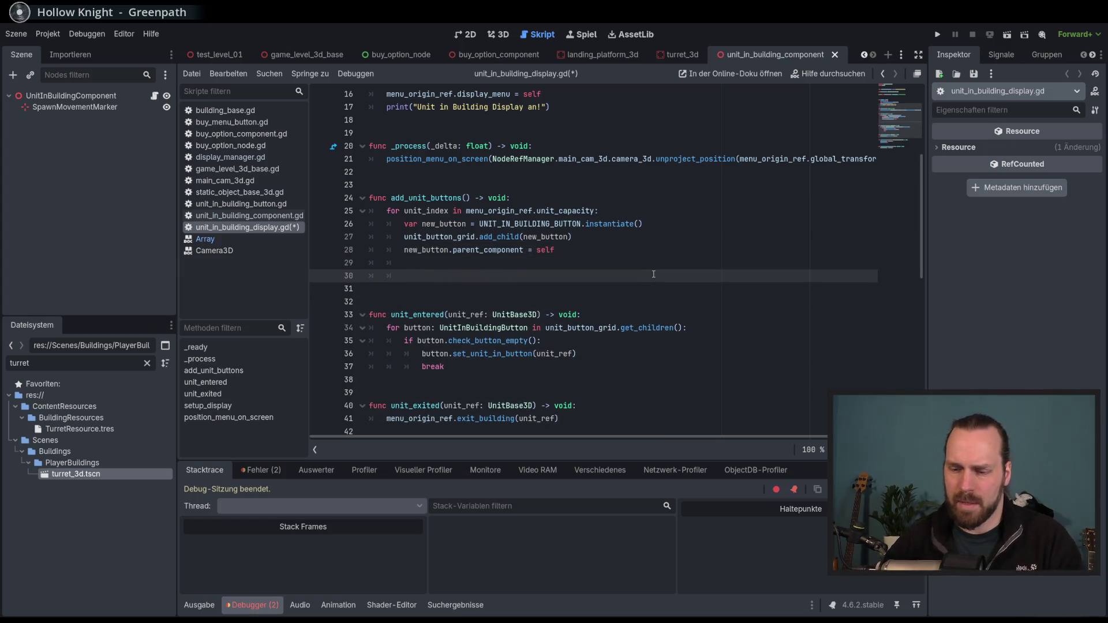
{"action": "type", "text": "if "}
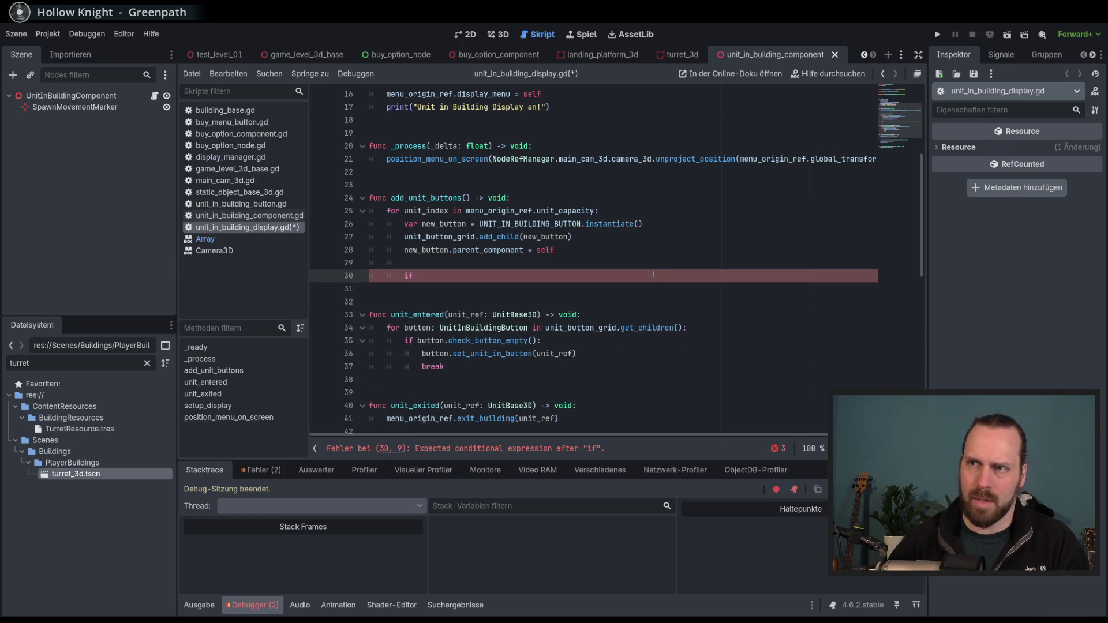
{"action": "type", "text": "me"}
{"action": "key", "text": "Return"}
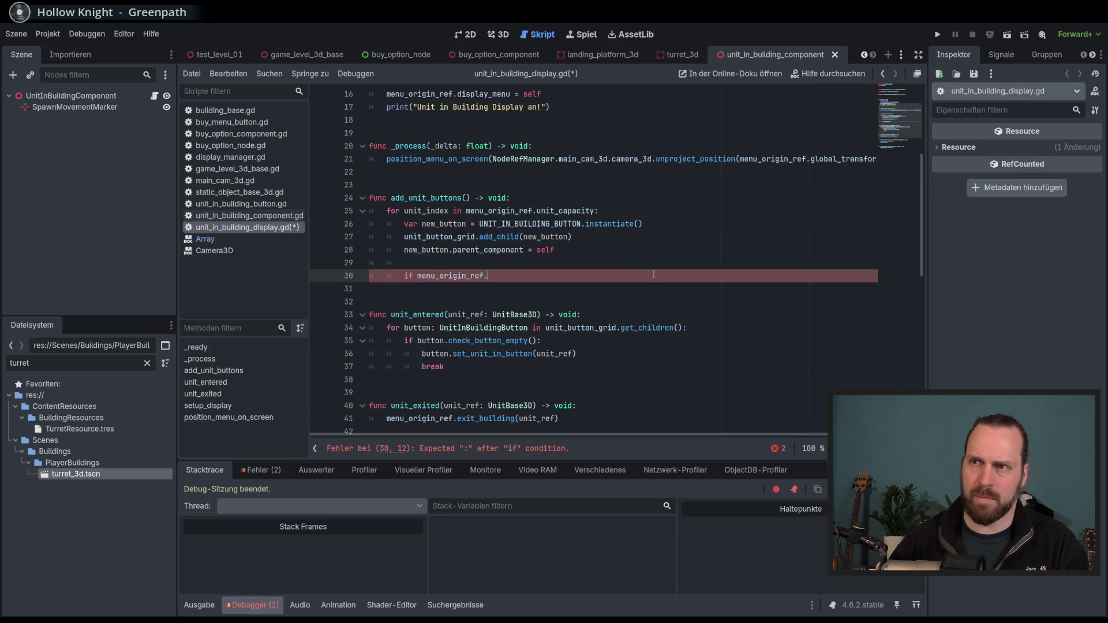
{"action": "type", "text": "units_inside"}
{"action": "key", "text": "Return"}
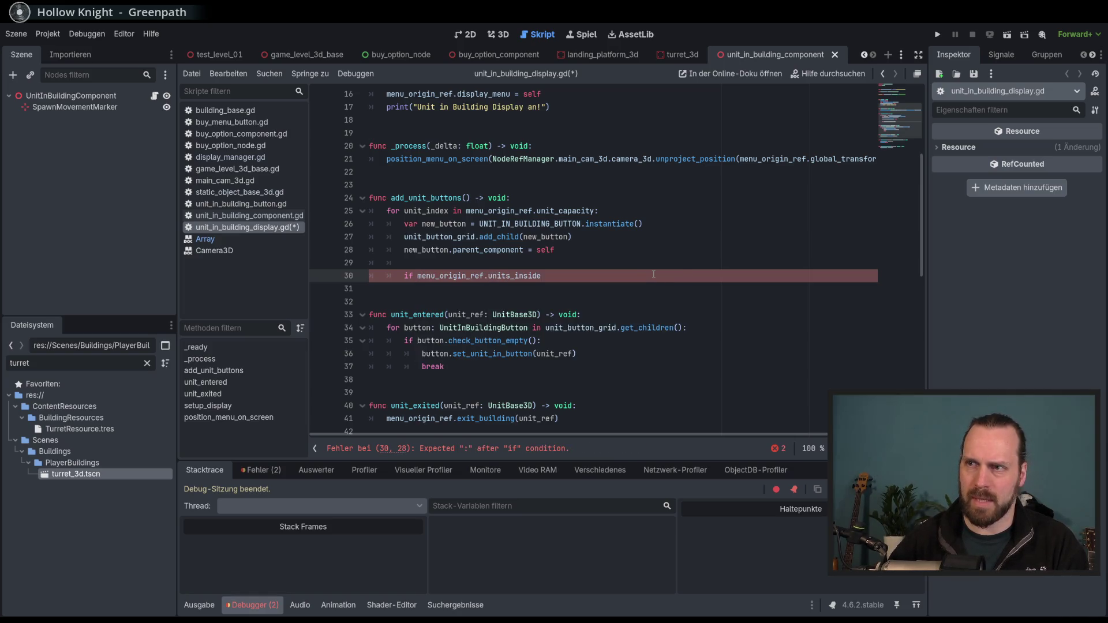
{"action": "type", "text": ".si"}
{"action": "key", "text": "Return"}
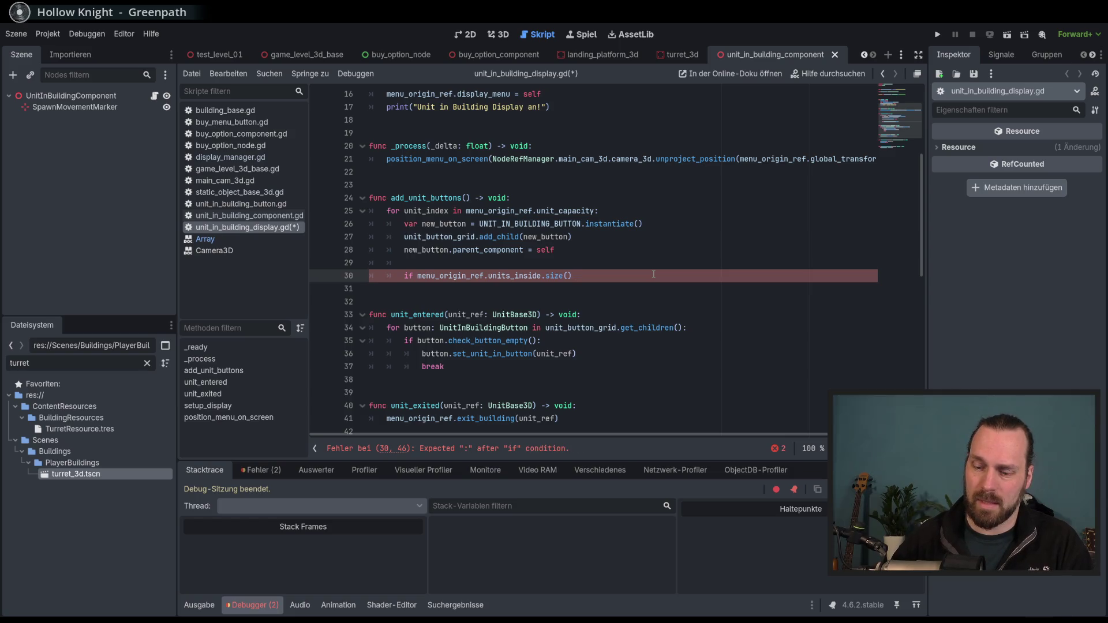
{"action": "type", "text": ">"}
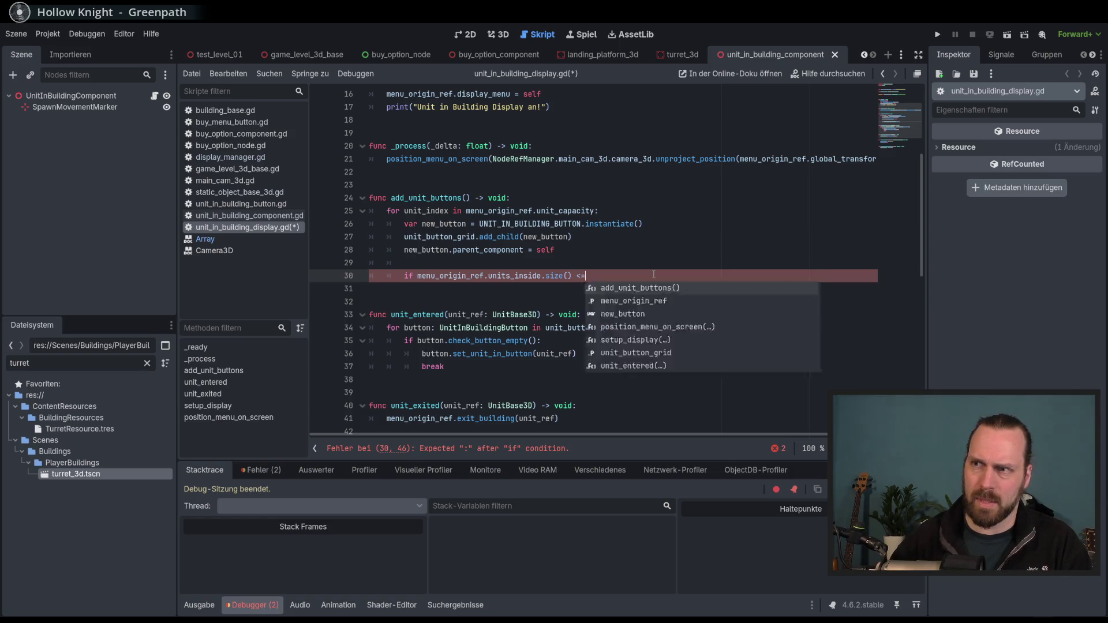
{"action": "type", "text": "="}
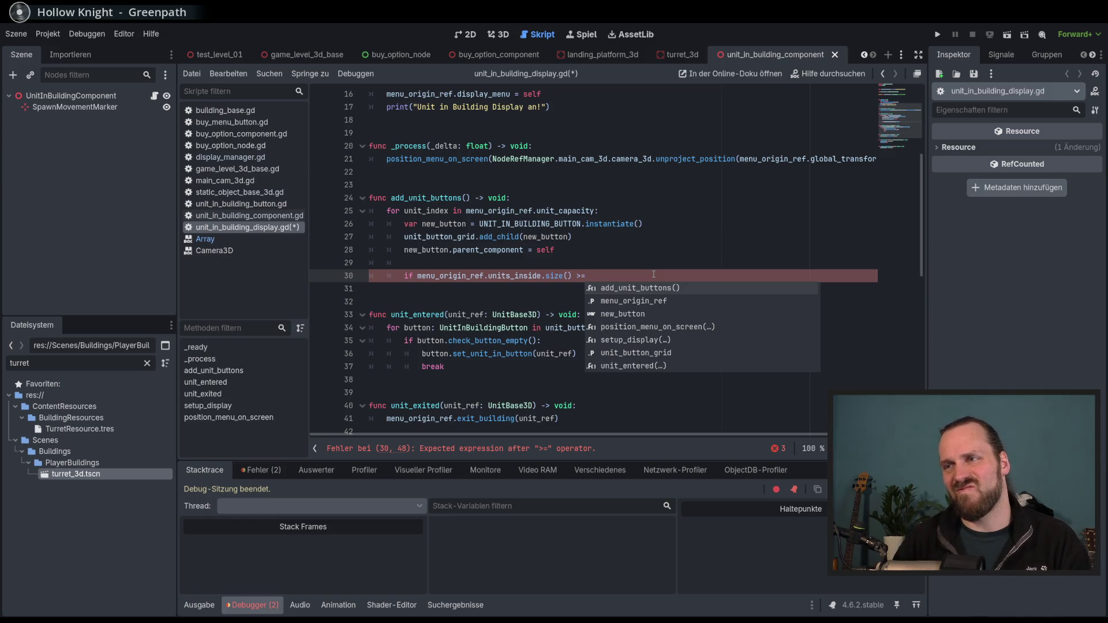
{"action": "type", "text": " un"}
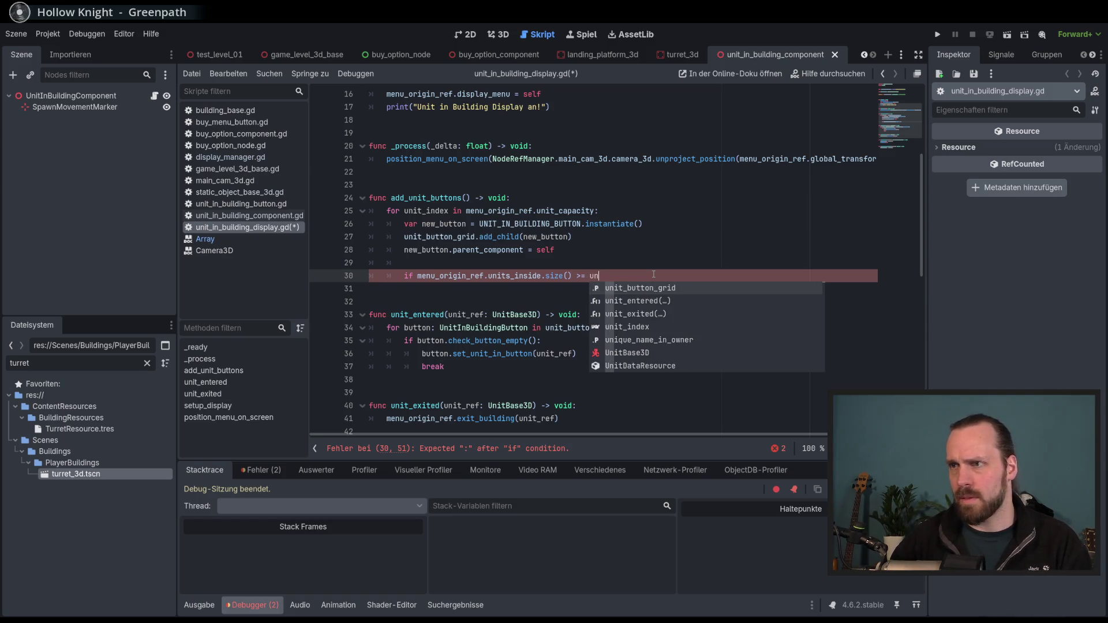
{"action": "key", "text": "Down"}
{"action": "key", "text": "Down"}
{"action": "key", "text": "Down"}
{"action": "key", "text": "Return"}
{"action": "type", "text": "- 1"}
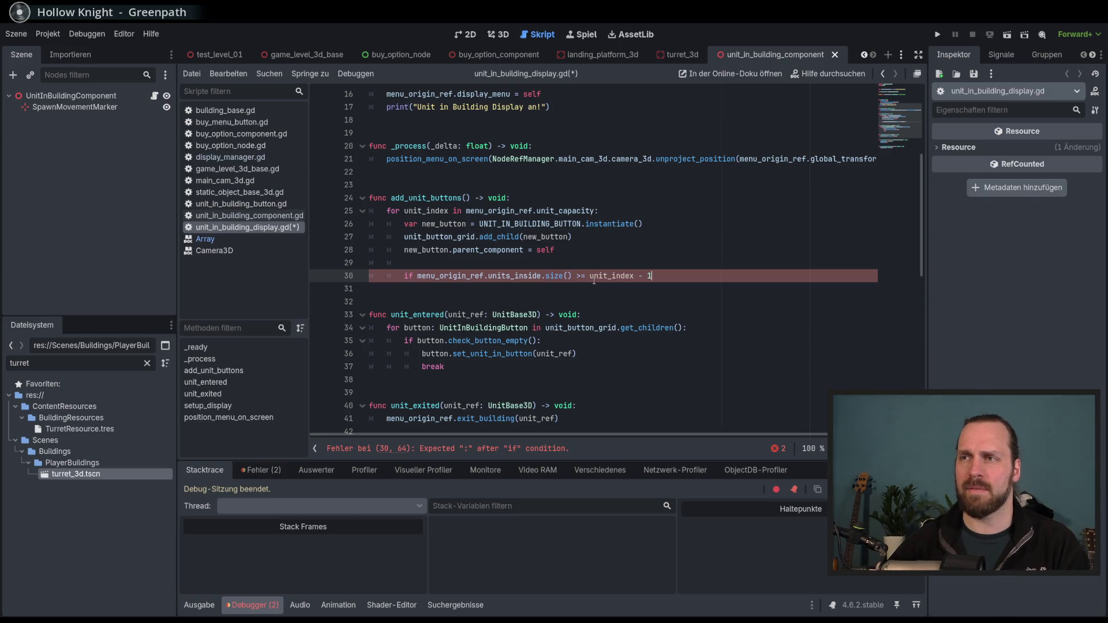
Add 'pass' as the if body, save, and open the preloaded unit button's script
{"action": "mouse_move", "coordinate": [593, 281]}
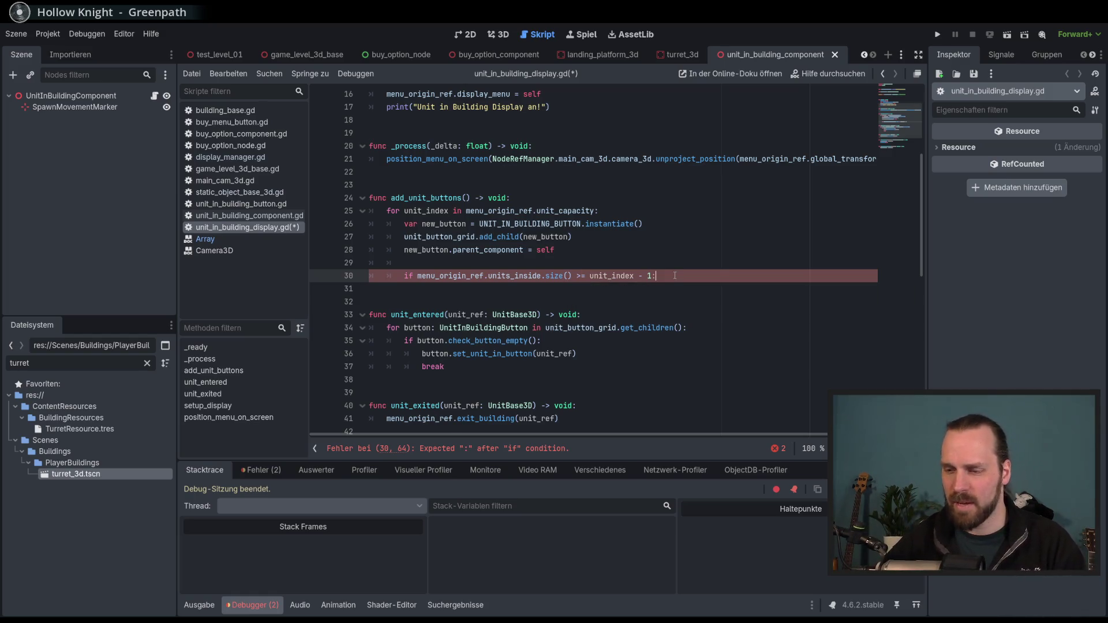
{"action": "key", "text": "Return"}
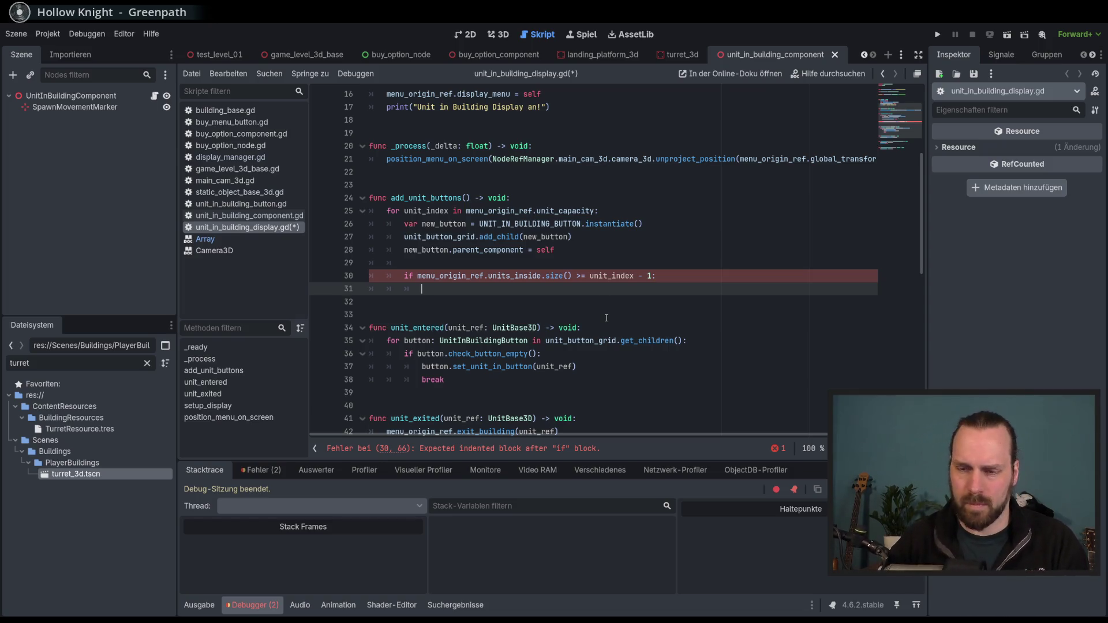
{"action": "type", "text": "pass"}
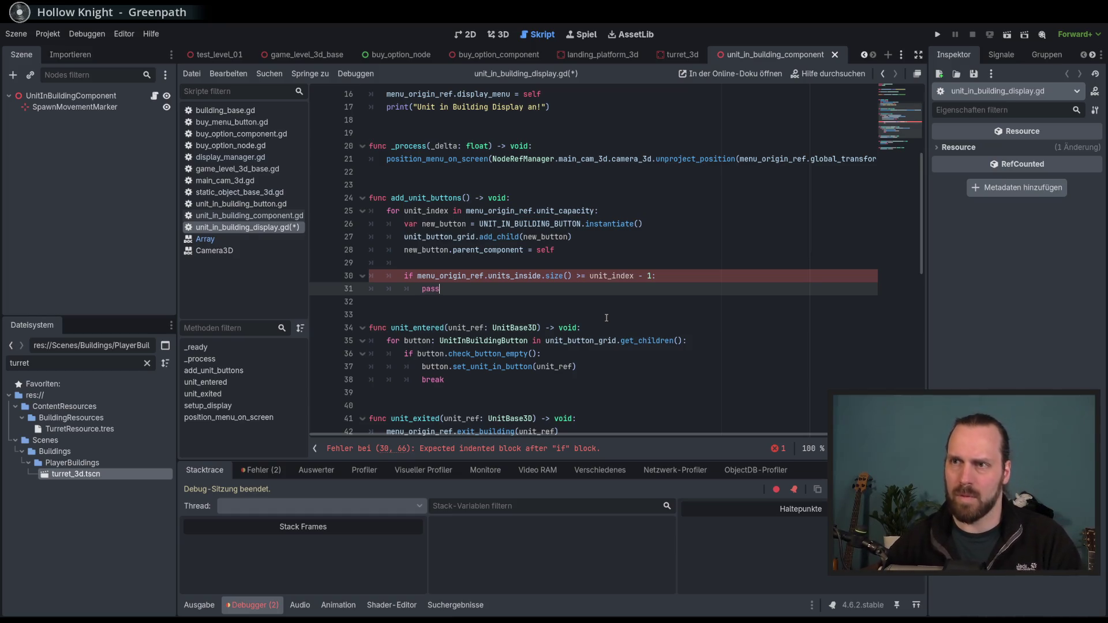
{"action": "key", "text": "ctrl+s"}
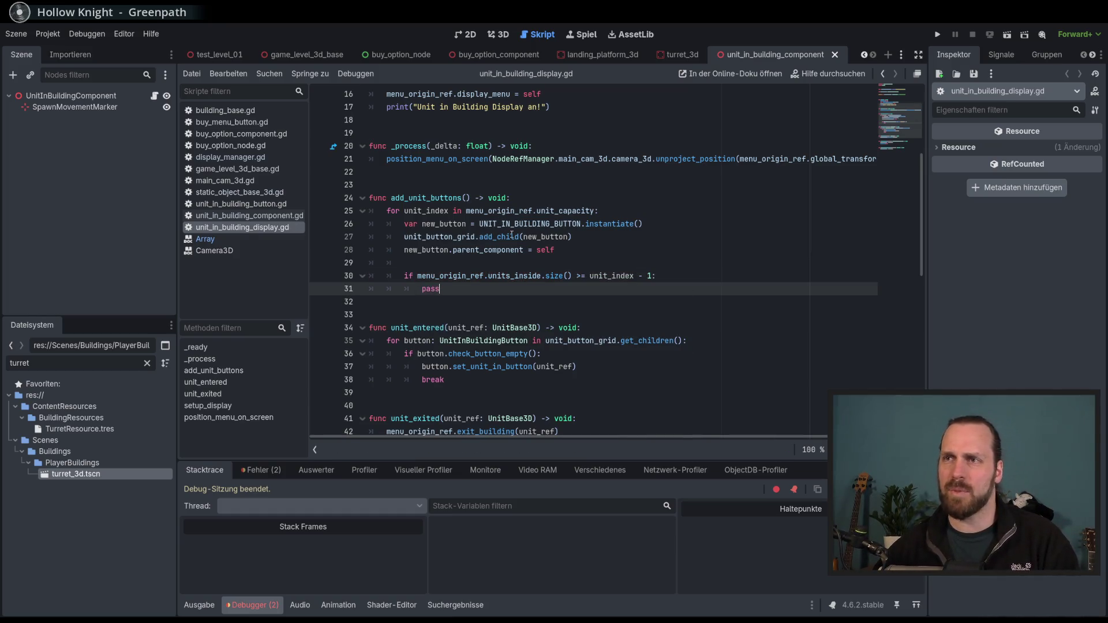
{"action": "scroll", "coordinate": [572, 237], "scroll_direction": "up", "scroll_amount": 5}
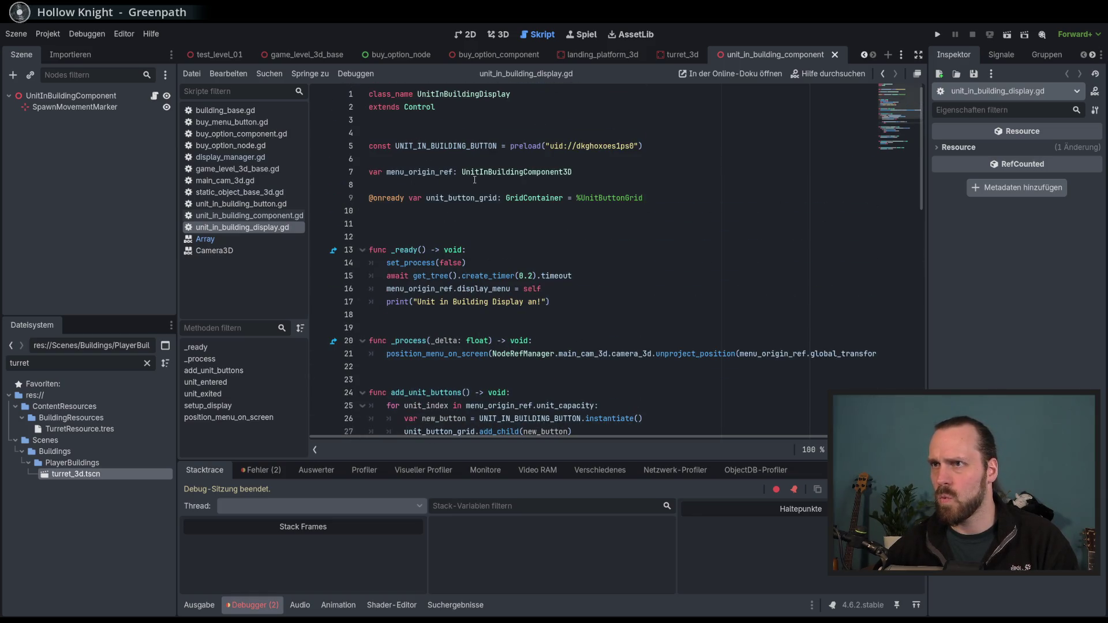
{"action": "left_click", "coordinate": [589, 146], "text": "ctrl"}
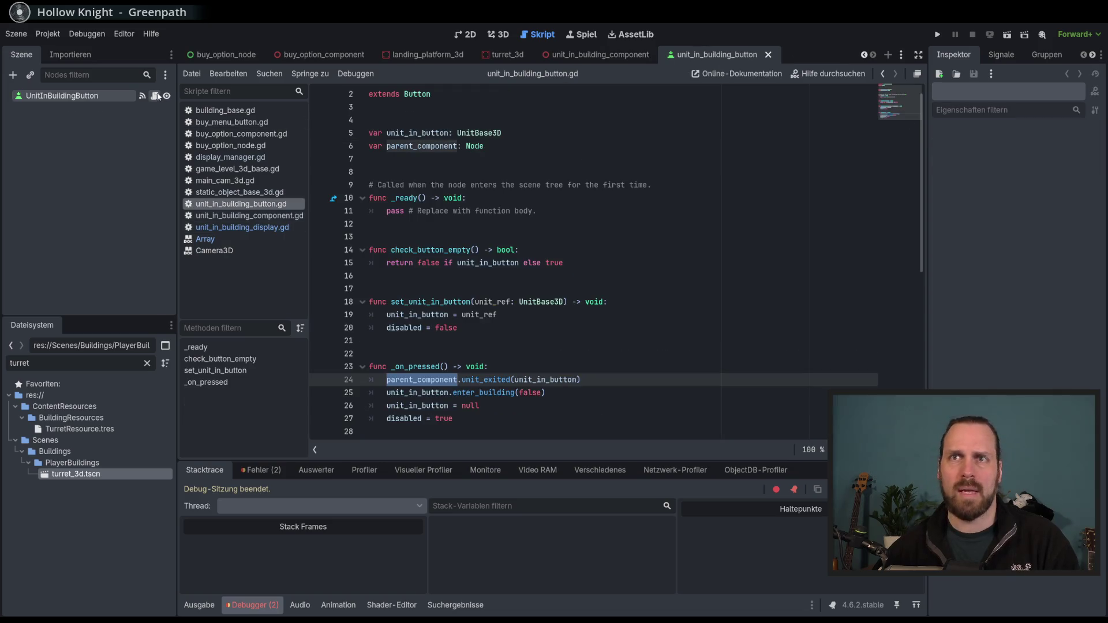
{"action": "scroll", "coordinate": [661, 286], "scroll_direction": "down", "scroll_amount": 4}
{"action": "scroll", "coordinate": [661, 286], "scroll_direction": "up", "scroll_amount": 3}
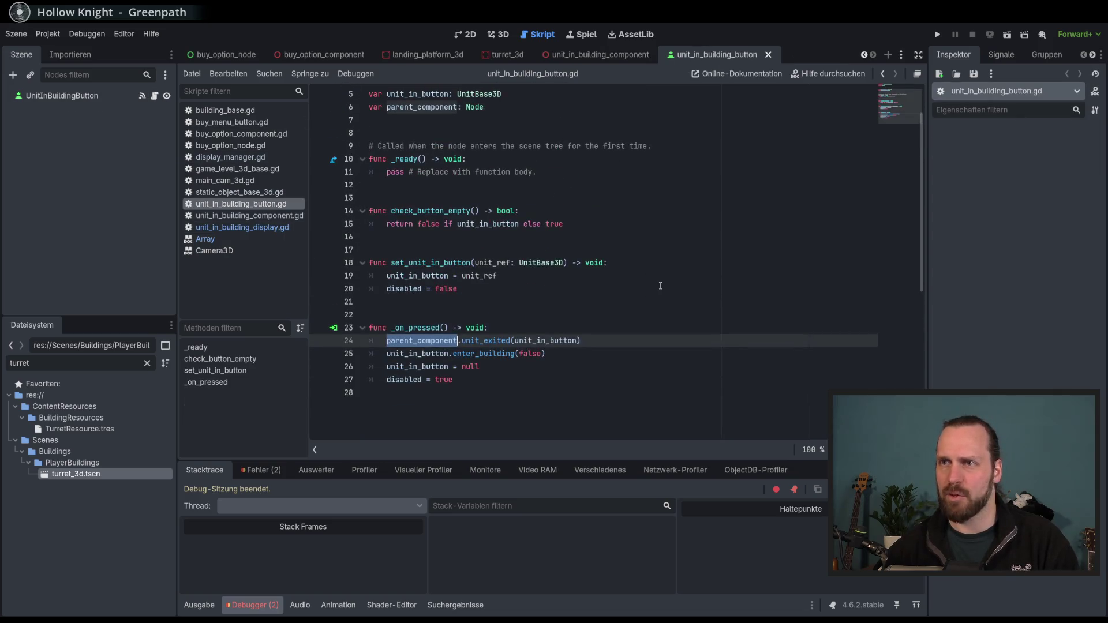
{"action": "left_click", "coordinate": [593, 349]}
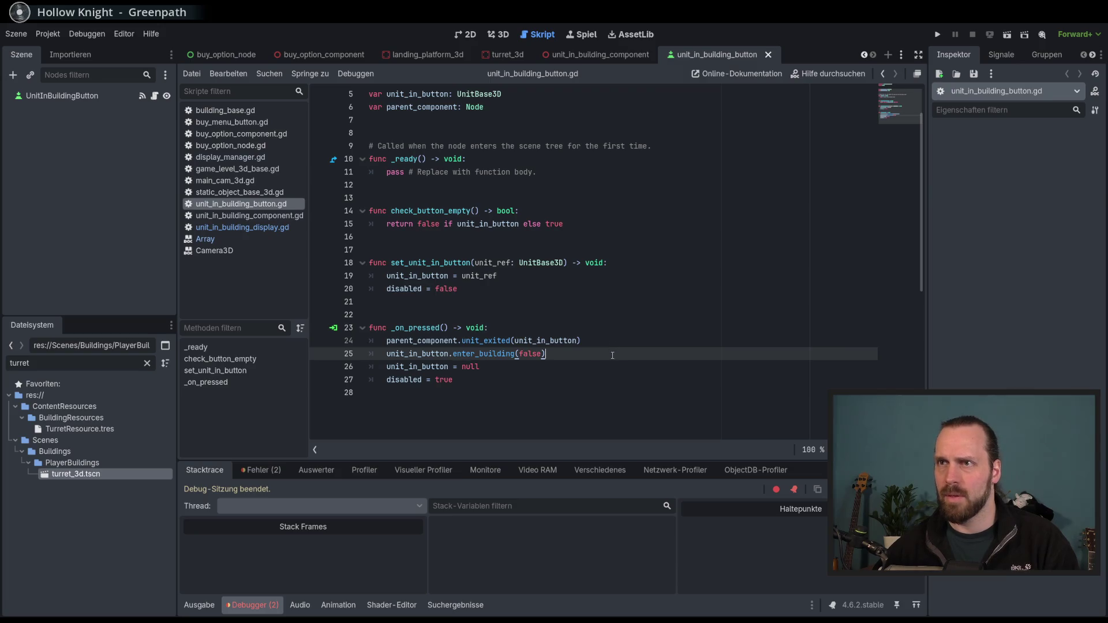
{"action": "scroll", "coordinate": [627, 293], "scroll_direction": "up", "scroll_amount": 1}
{"action": "double_click", "coordinate": [418, 134]}
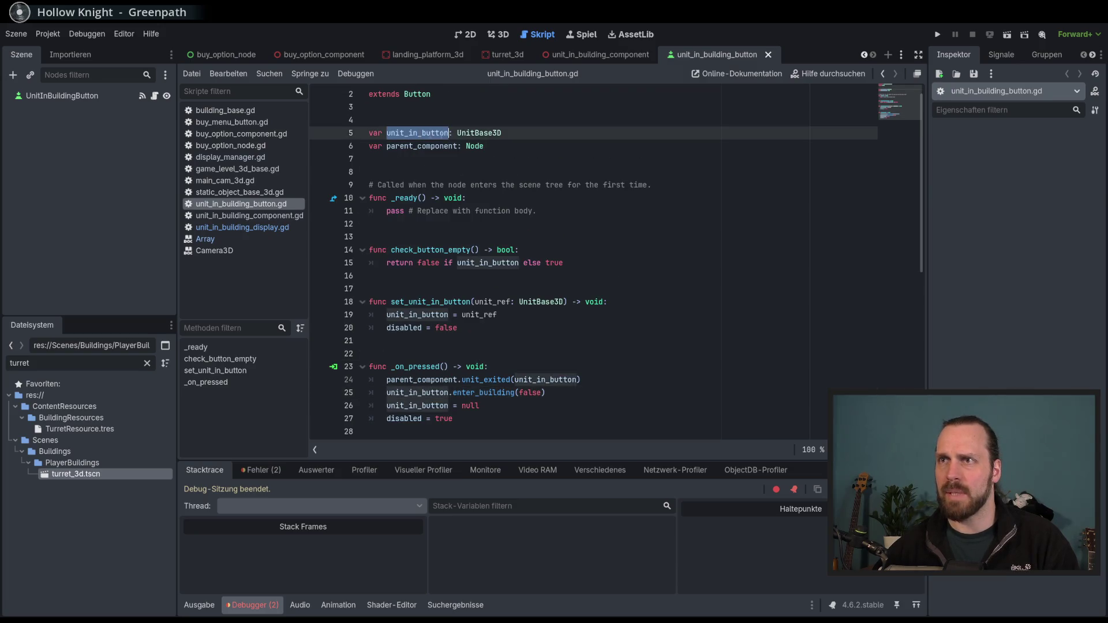
{"action": "scroll", "coordinate": [582, 320], "scroll_direction": "down", "scroll_amount": 1}
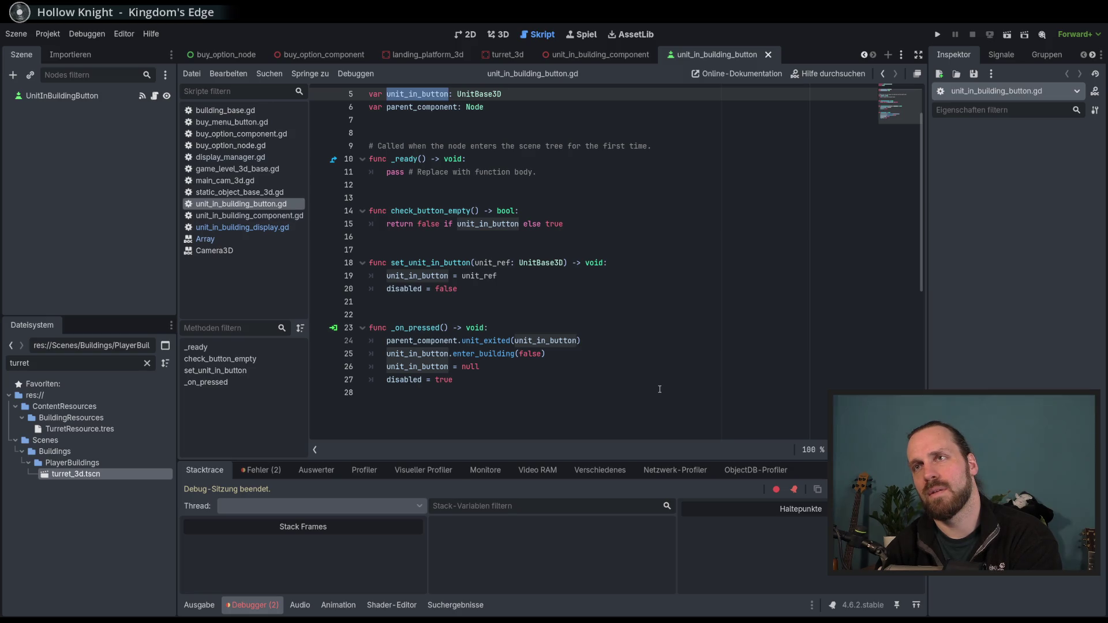
{"action": "scroll", "coordinate": [618, 273], "scroll_direction": "up", "scroll_amount": 1}
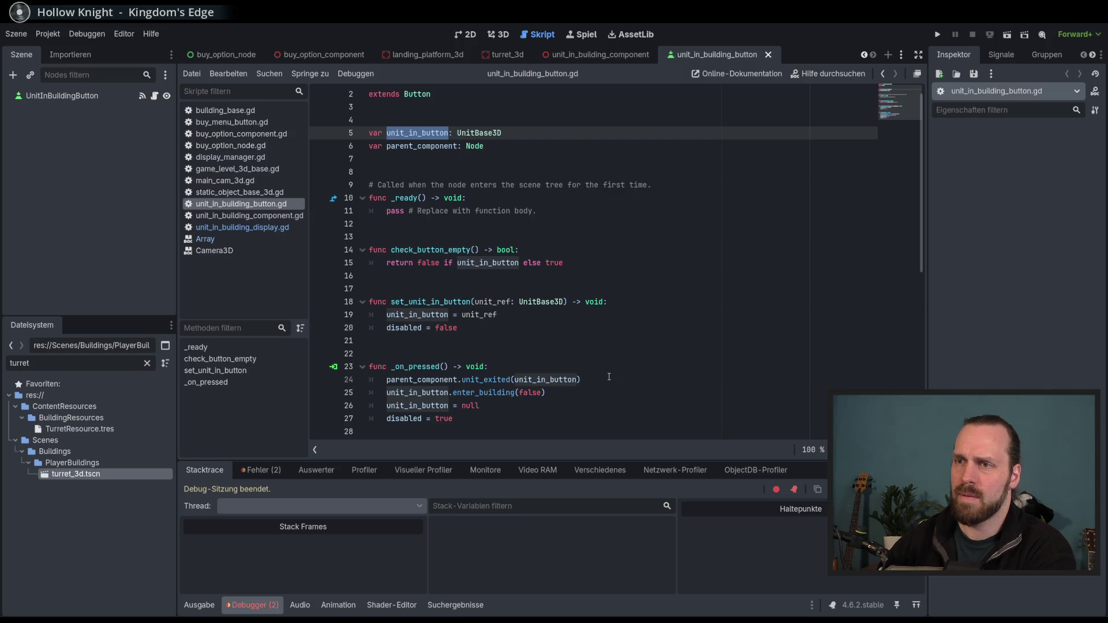
{"action": "scroll", "coordinate": [609, 376], "scroll_direction": "down", "scroll_amount": 1}
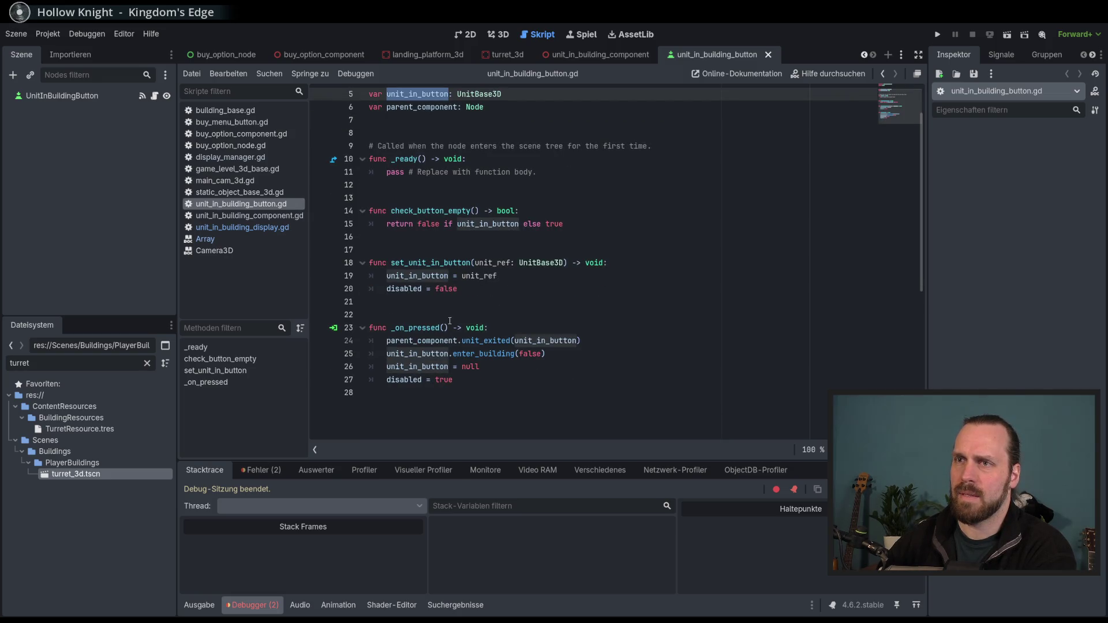
{"action": "double_click", "coordinate": [434, 263]}
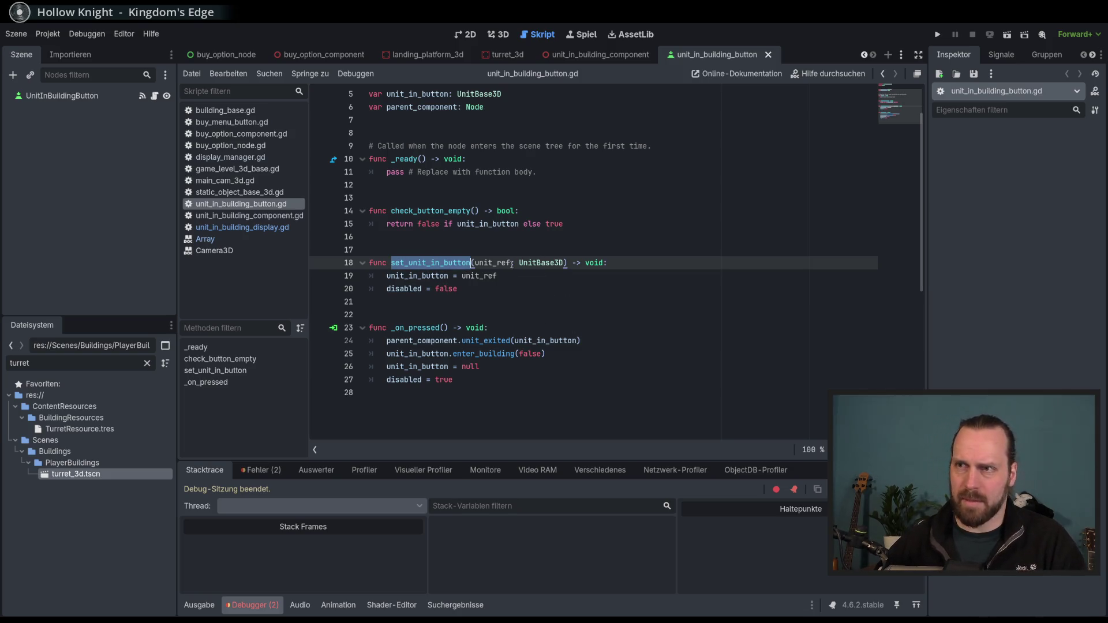
{"action": "left_click", "coordinate": [261, 229]}
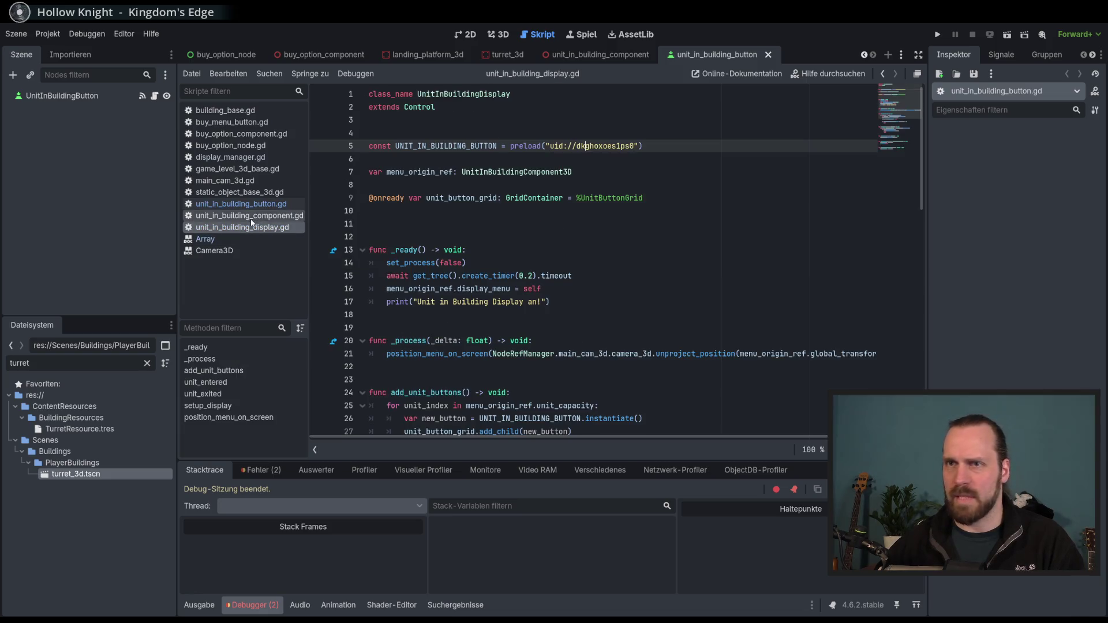
Replace 'pass' on line 31 with a new_button.set_unit_in_button() call
{"action": "scroll", "coordinate": [542, 271], "scroll_direction": "down", "scroll_amount": 2}
{"action": "scroll", "coordinate": [542, 272], "scroll_direction": "down", "scroll_amount": 1}
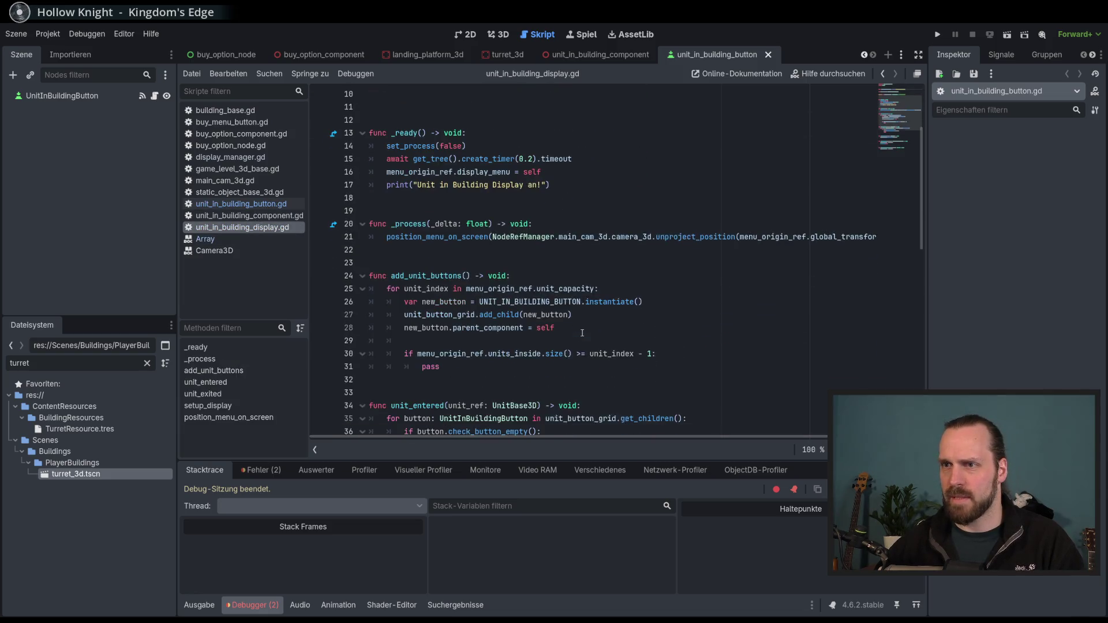
{"action": "double_click", "coordinate": [447, 370]}
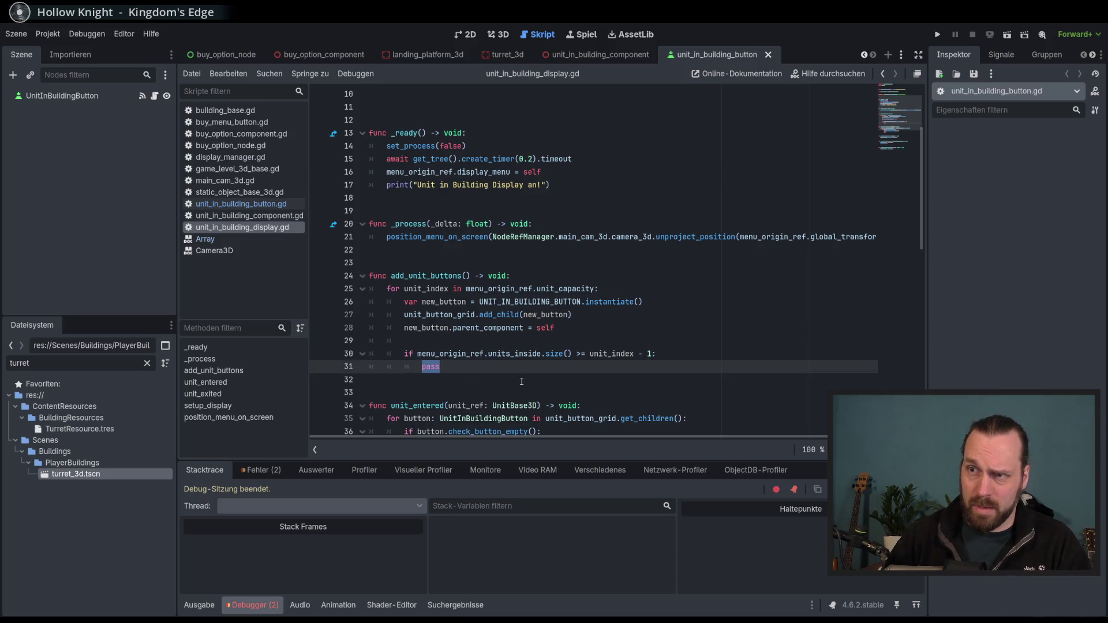
{"action": "type", "text": "new_button."}
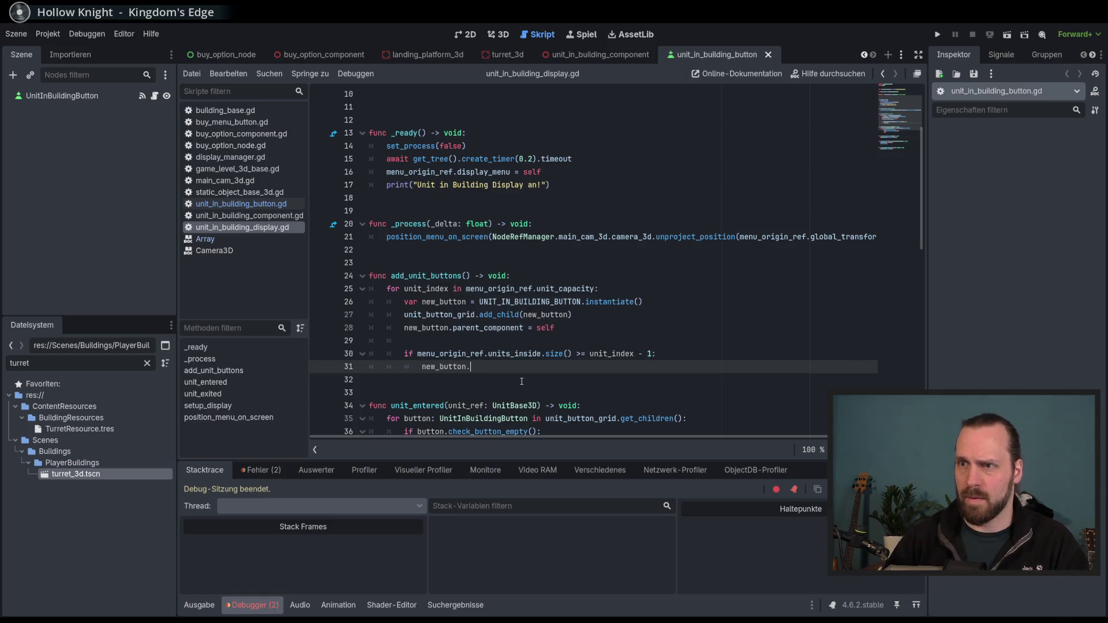
{"action": "type", "text": "set_"}
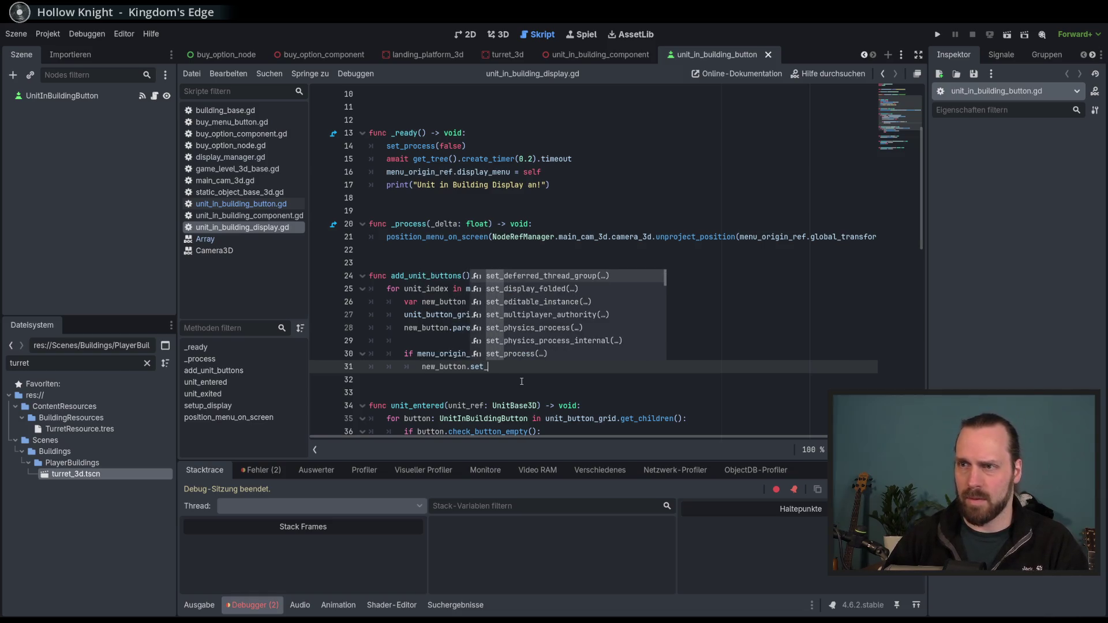
{"action": "type", "text": "un"}
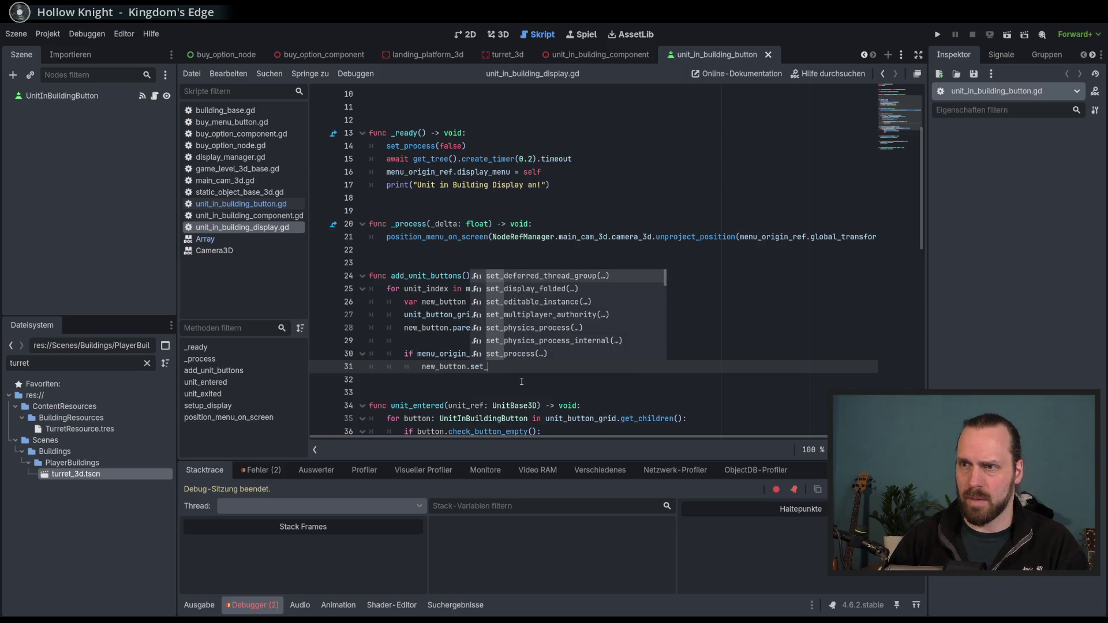
{"action": "key", "text": "BackSpace"}
{"action": "key", "text": "BackSpace"}
{"action": "key", "text": "BackSpace"}
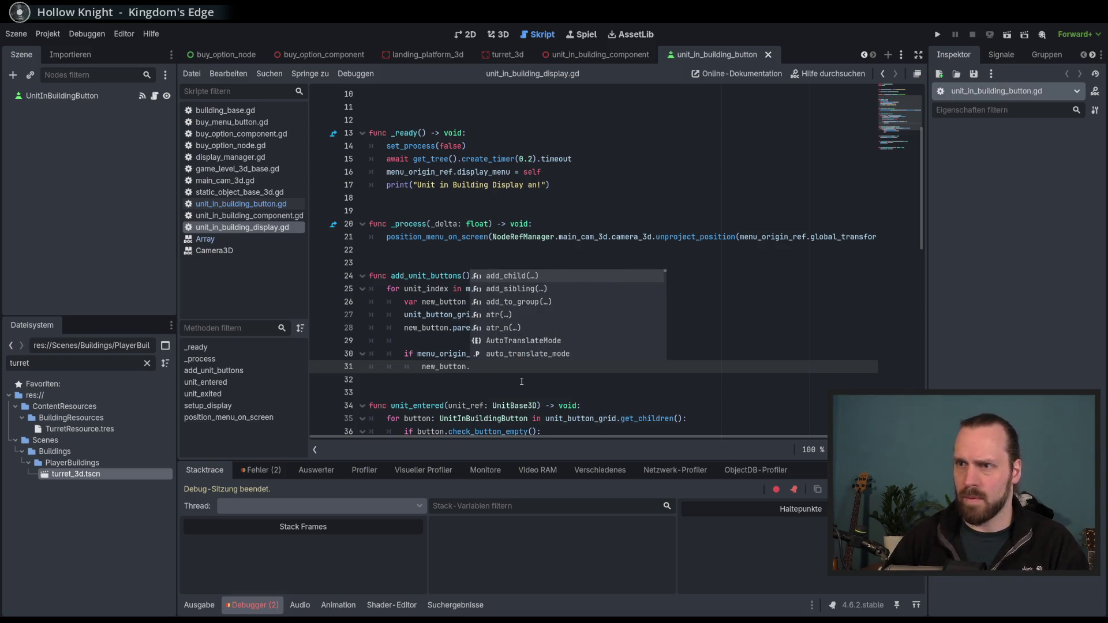
{"action": "type", "text": "set_unit_in_button"}
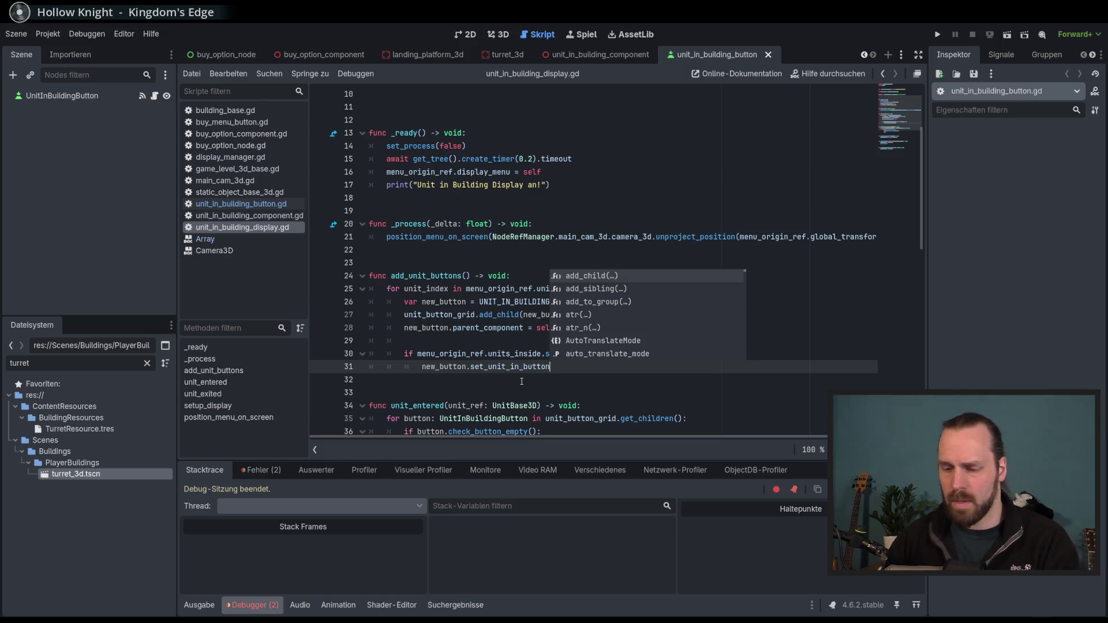
{"action": "type", "text": "()"}
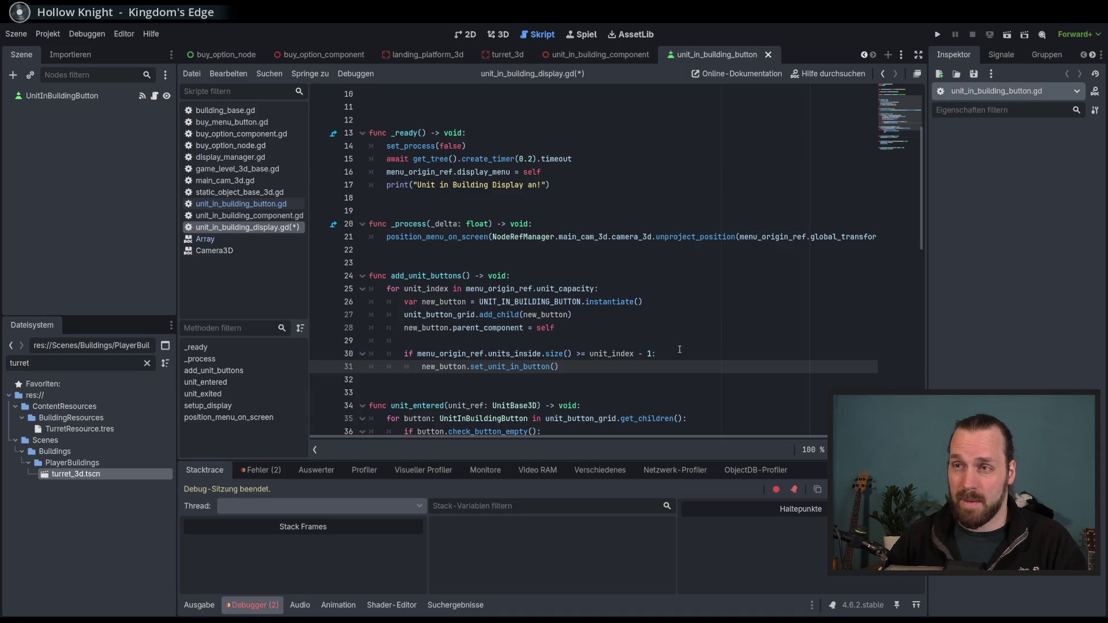
Pass menu_origin_ref.units_inside[unit_index] as its argument, then save and run the game
{"action": "type", "text": "menu_"}
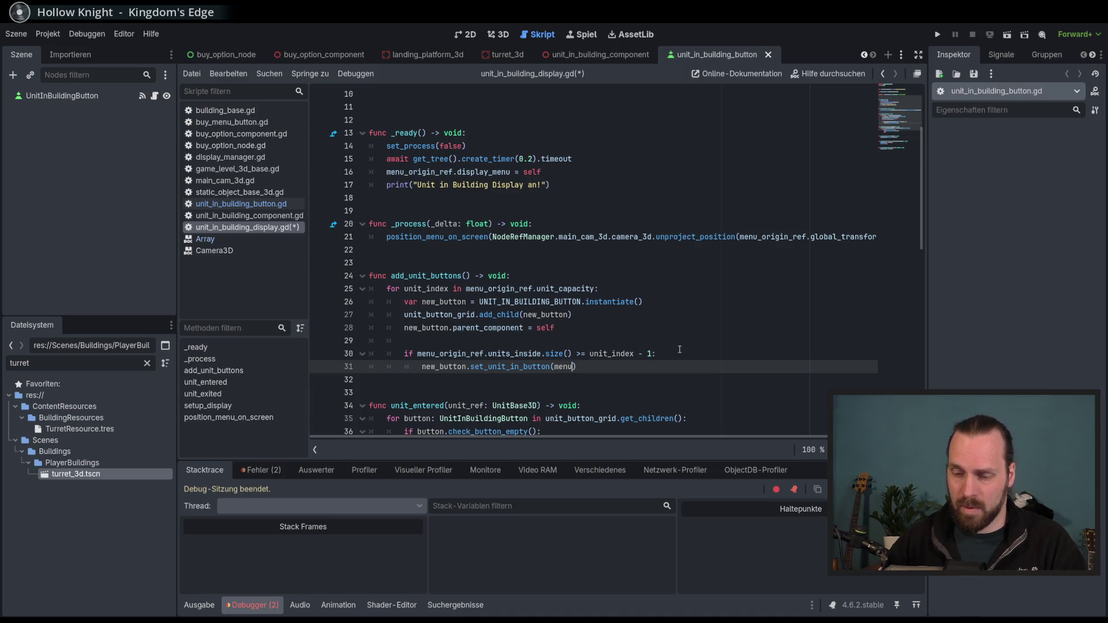
{"action": "key", "text": "Return"}
{"action": "type", "text": "."}
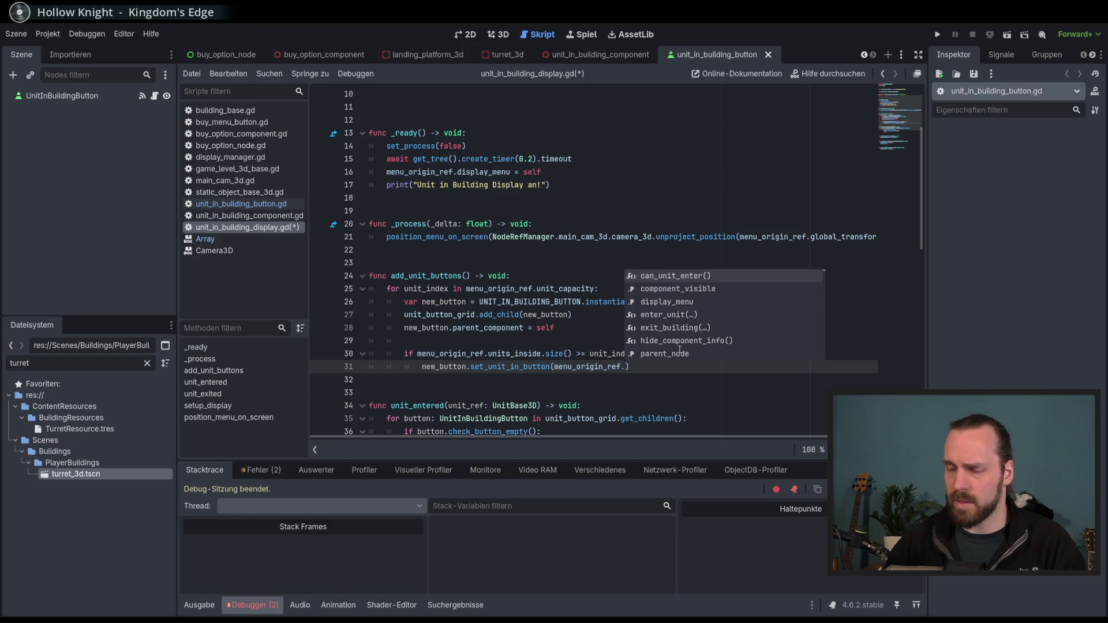
{"action": "type", "text": "un"}
{"action": "key", "text": "Return"}
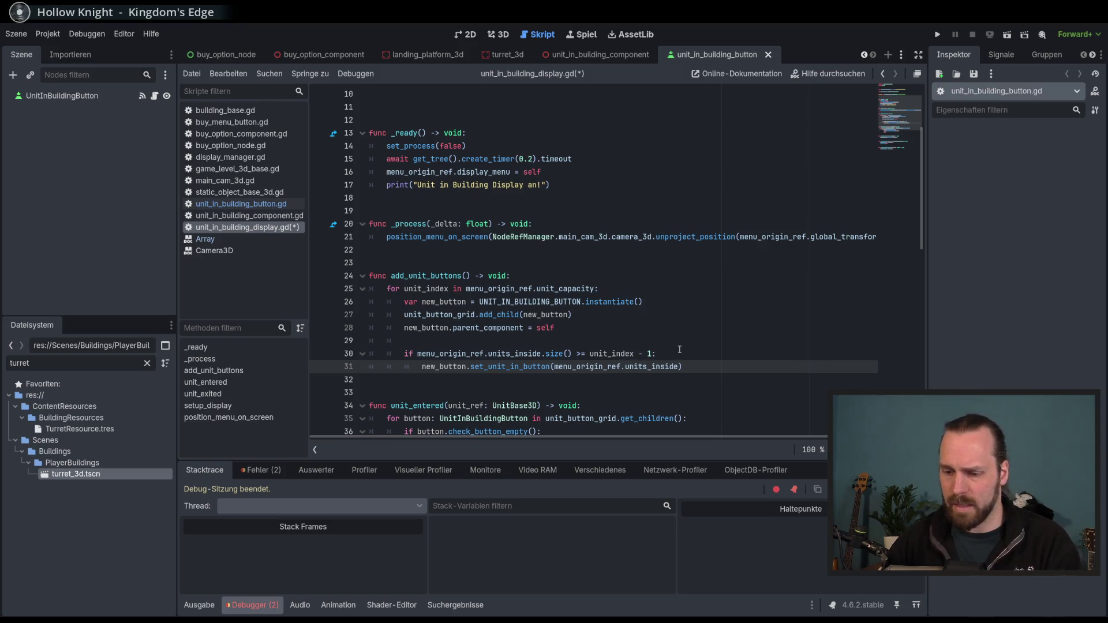
{"action": "type", "text": "["}
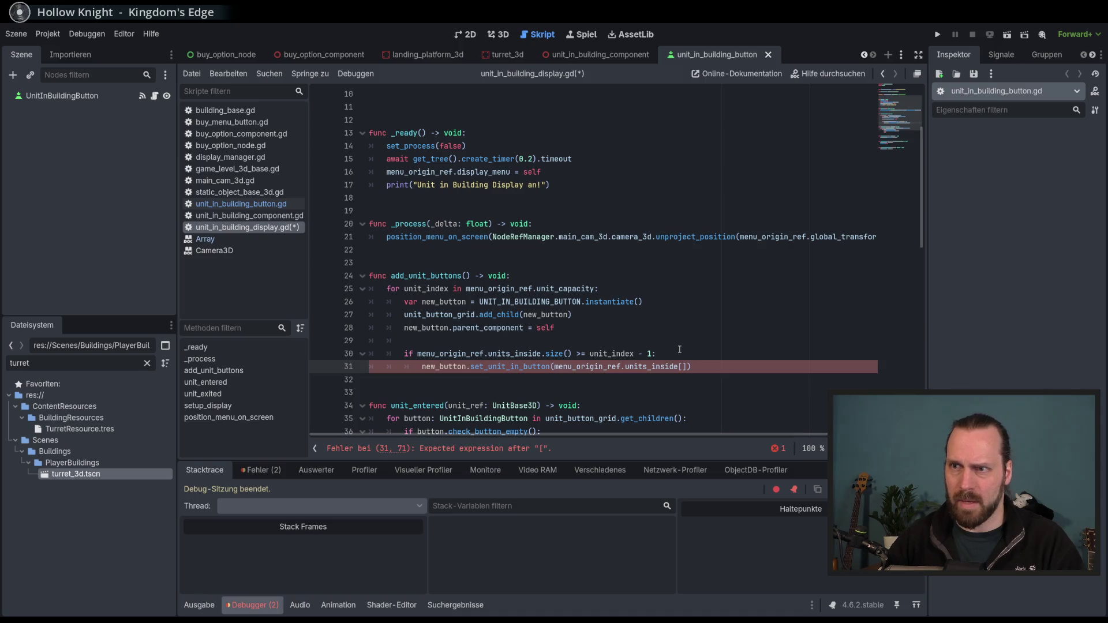
{"action": "type", "text": "uni"}
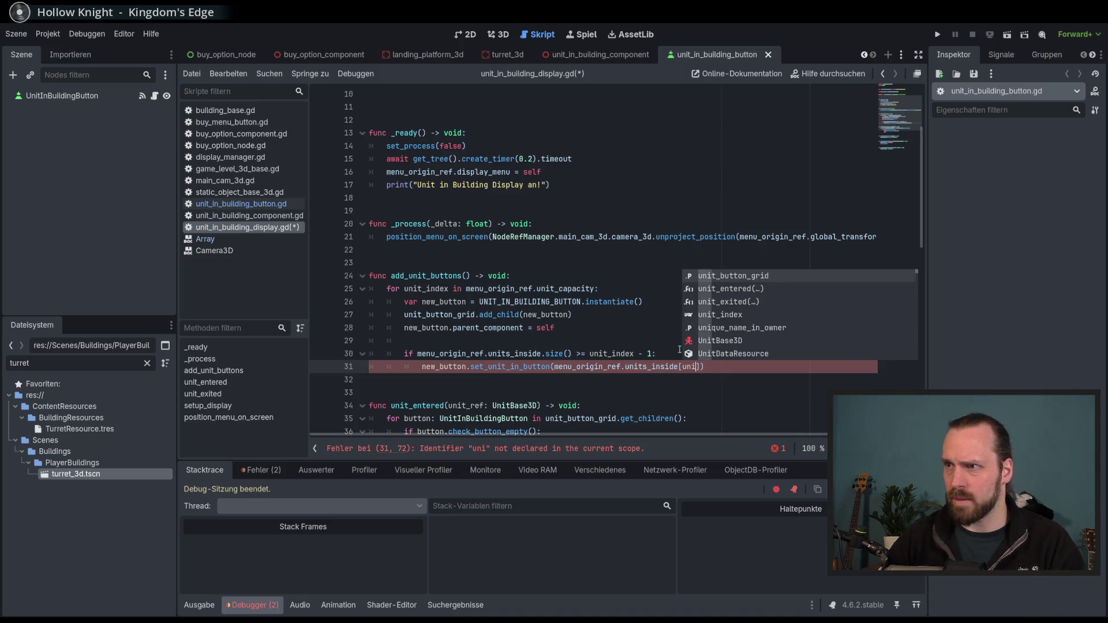
{"action": "key", "text": "Down"}
{"action": "key", "text": "Down"}
{"action": "key", "text": "Down"}
{"action": "key", "text": "Return"}
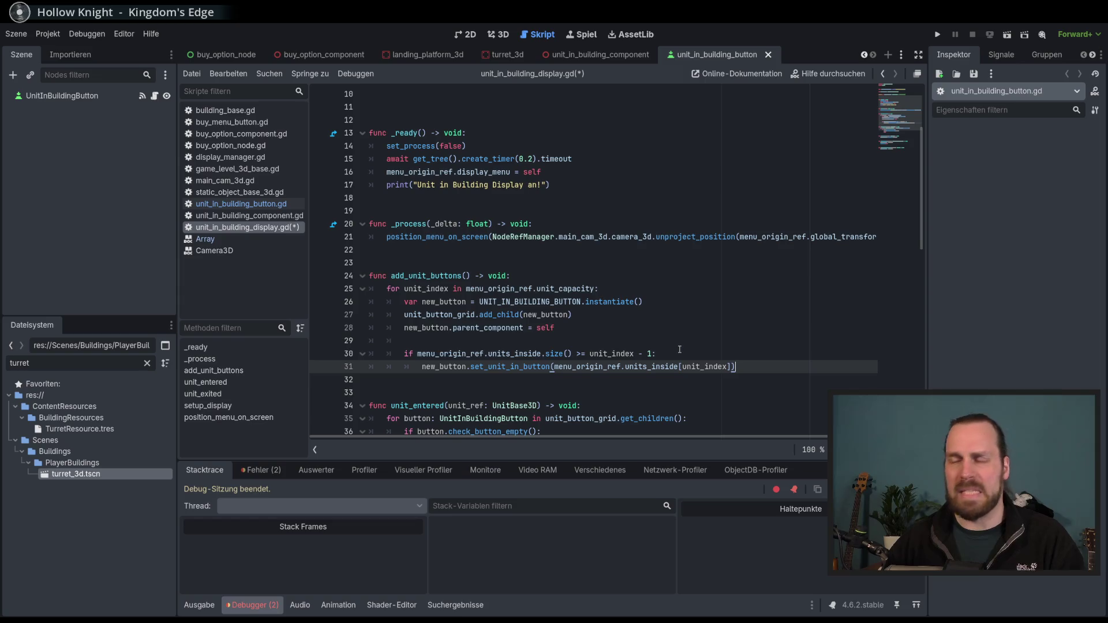
{"action": "key", "text": "F5"}
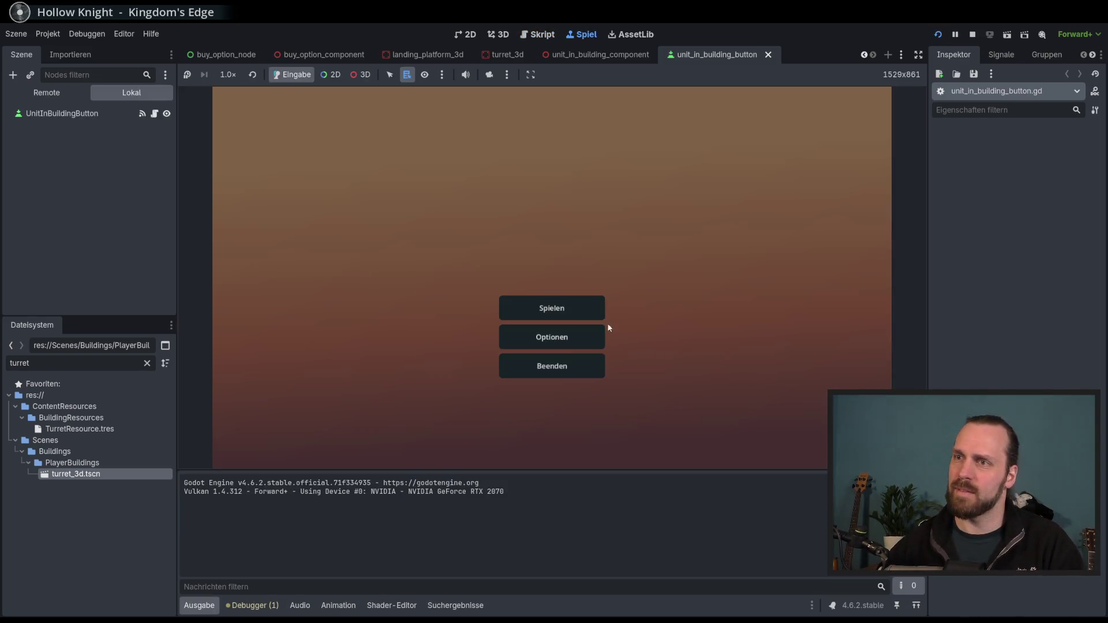
Launch Test Mission 01, select the building to show its slots, then stop the session
{"action": "left_click", "coordinate": [577, 306]}
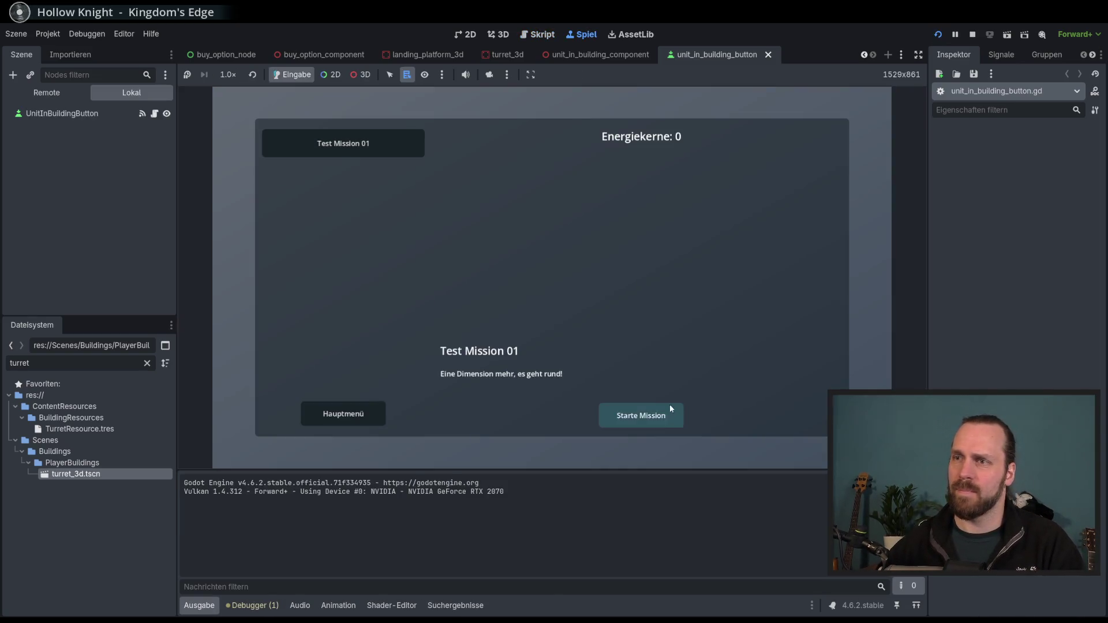
{"action": "left_click", "coordinate": [670, 408]}
{"action": "left_click", "coordinate": [280, 421]}
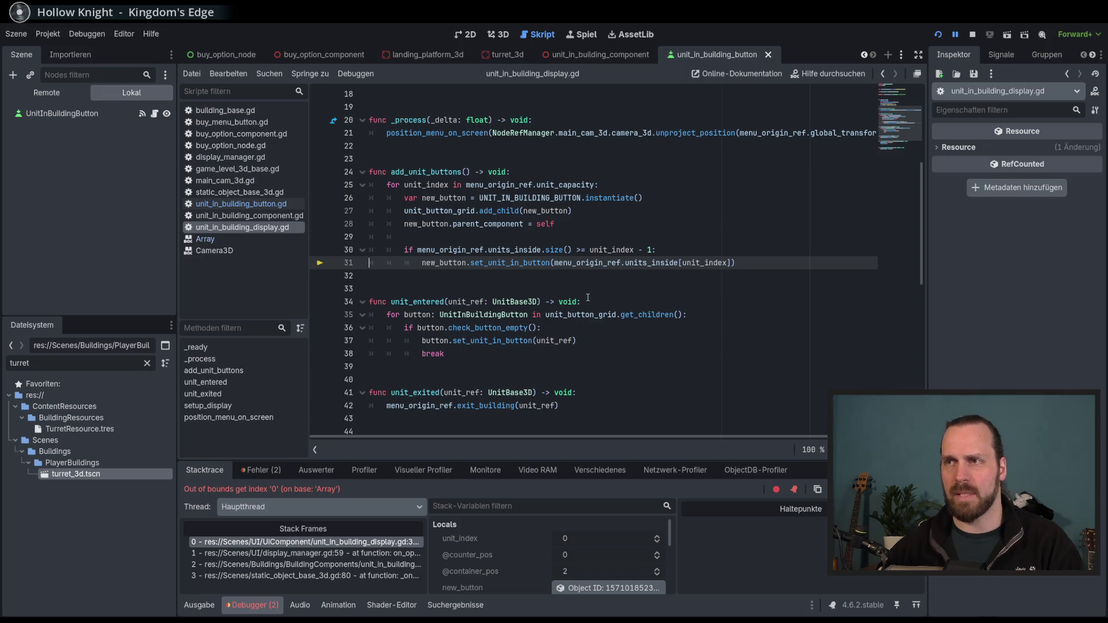
{"action": "key", "text": "F8"}
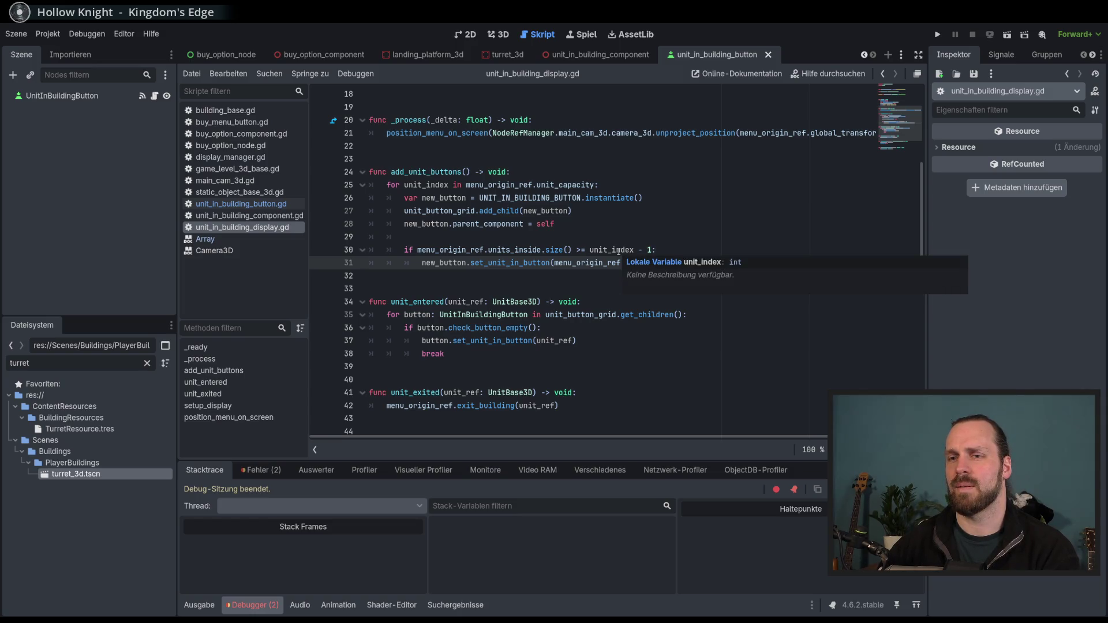
Rerun Test Mission 01, select the turret, and inspect stack frame 1 in display_manager.gd
{"action": "left_click", "coordinate": [616, 250]}
{"action": "key", "text": "F5"}
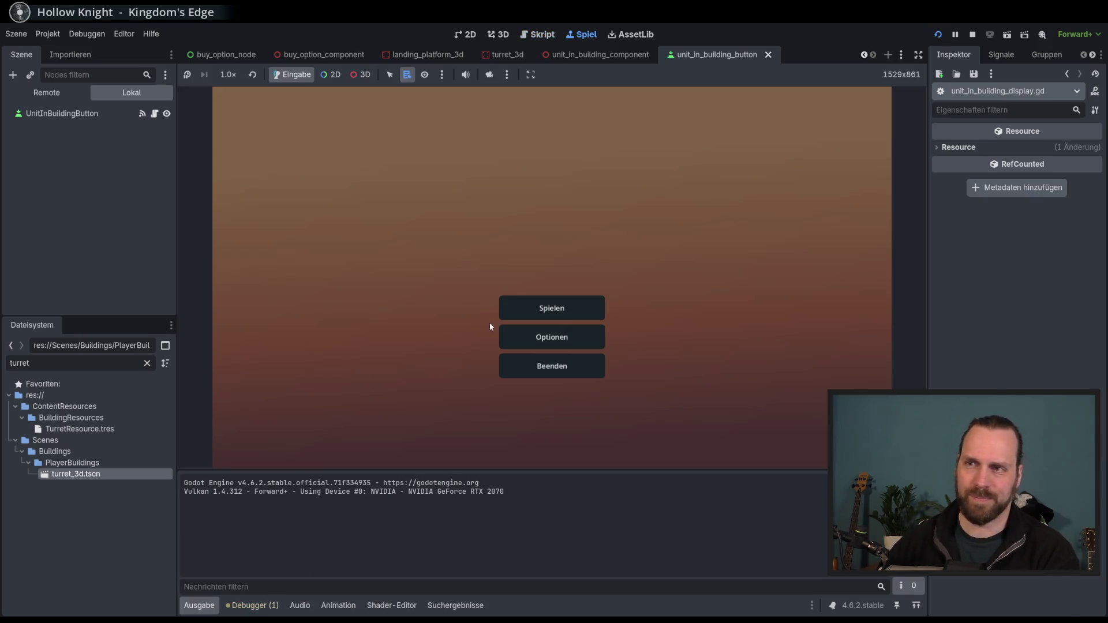
{"action": "left_click", "coordinate": [536, 308]}
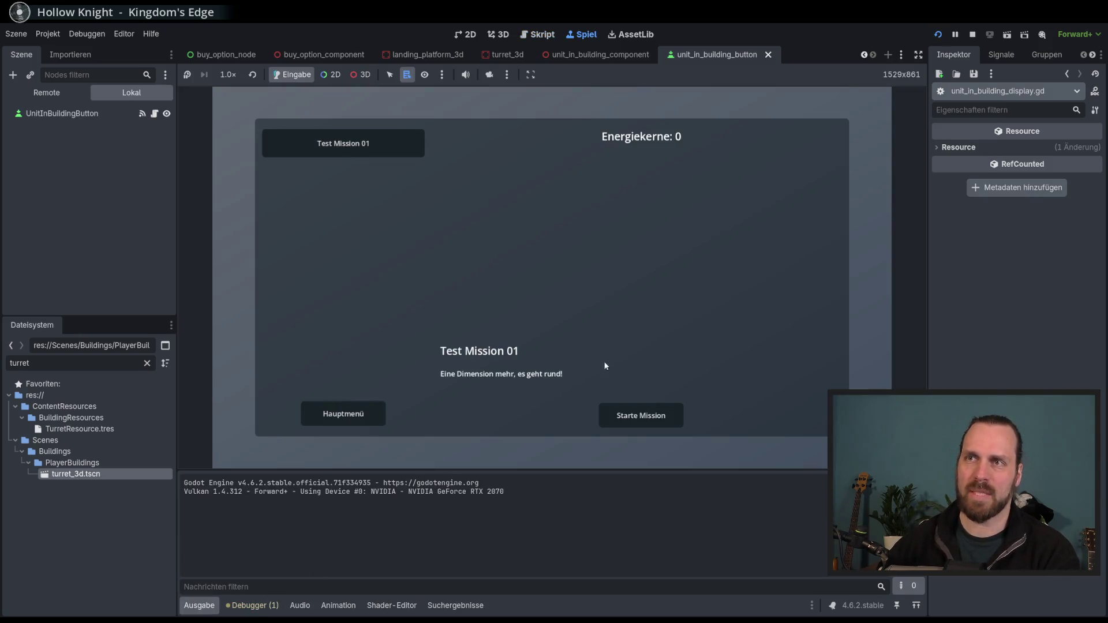
{"action": "left_click", "coordinate": [643, 413]}
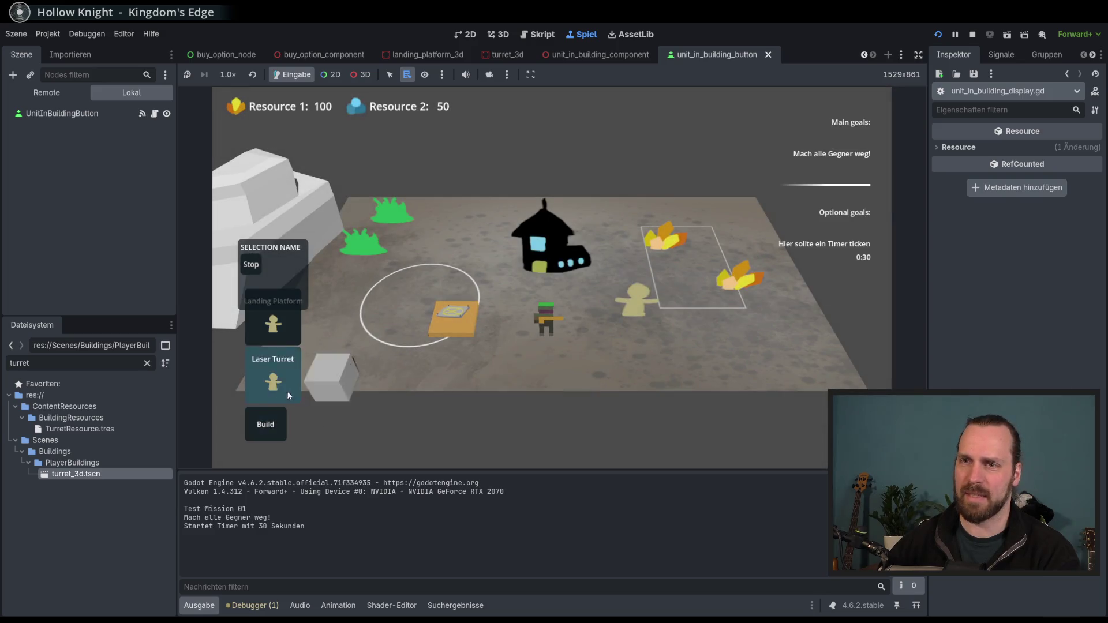
{"action": "left_click", "coordinate": [286, 390]}
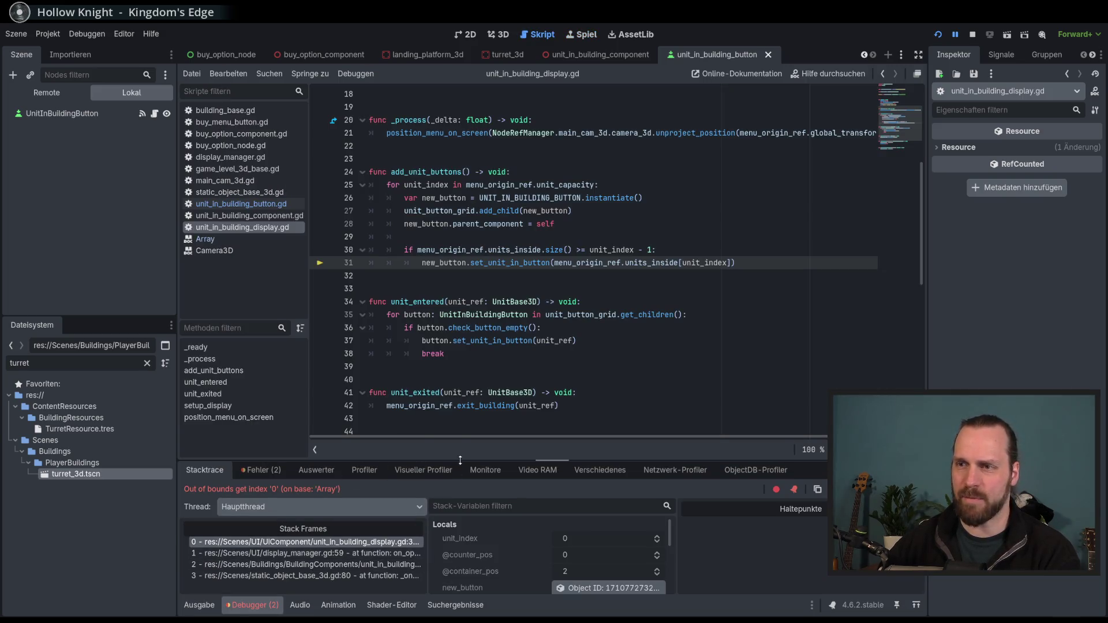
{"action": "left_click_drag", "start_coordinate": [455, 459], "coordinate": [455, 381]}
{"action": "left_click", "coordinate": [389, 474]}
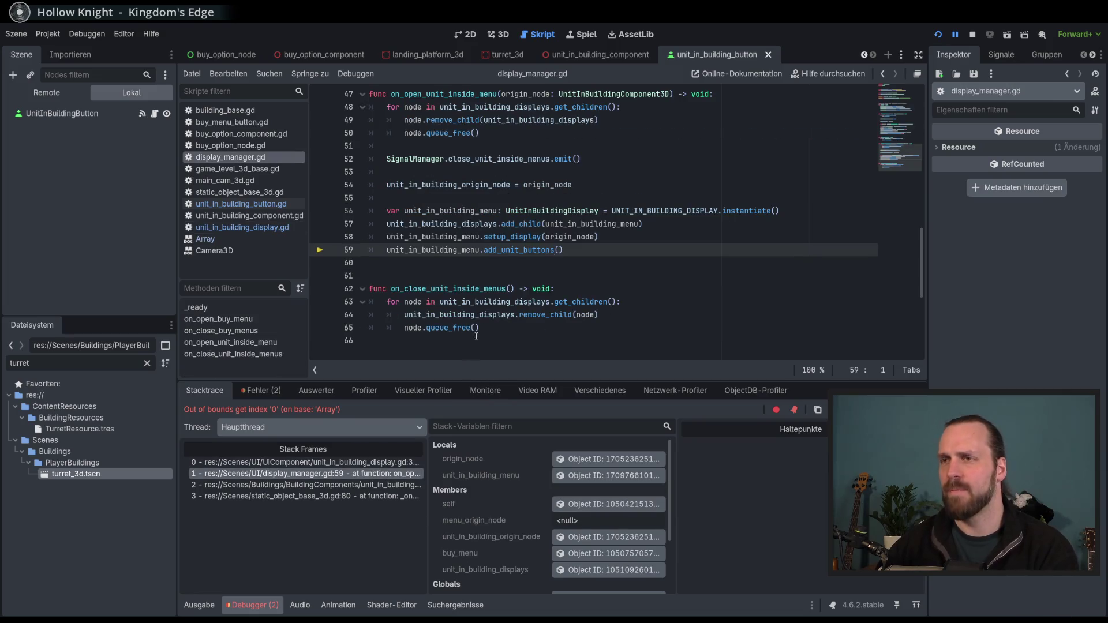
Inspect frame 0 at line 31 and its stack variables like unit_index, then stop debugging
{"action": "left_click", "coordinate": [366, 463]}
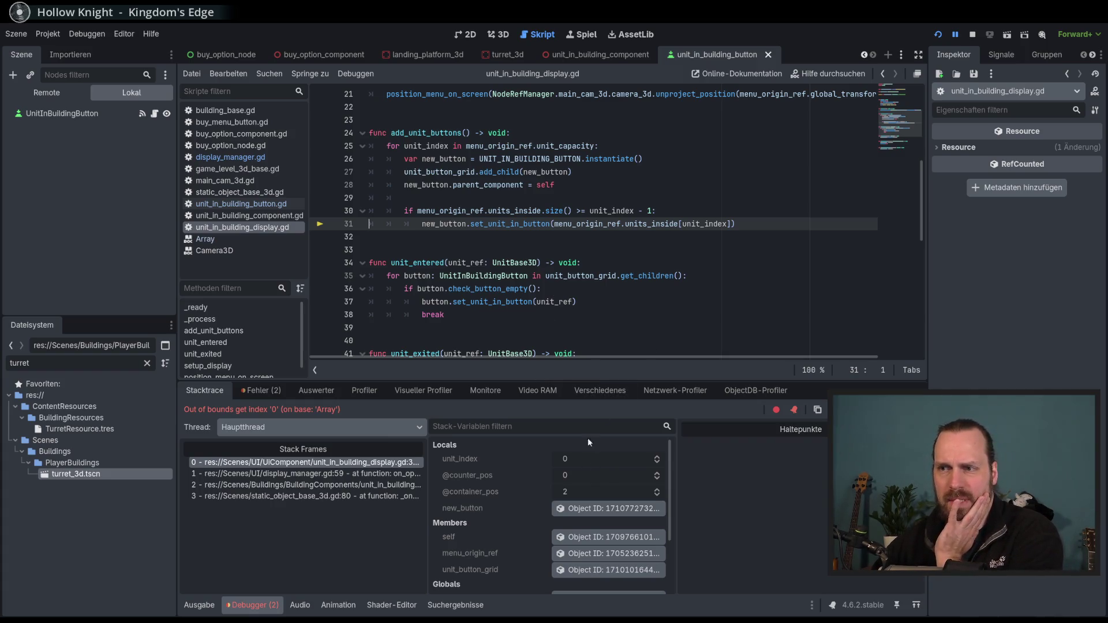
{"action": "left_click_drag", "start_coordinate": [678, 485], "coordinate": [714, 485]}
{"action": "scroll", "coordinate": [581, 493], "scroll_direction": "down", "scroll_amount": 3}
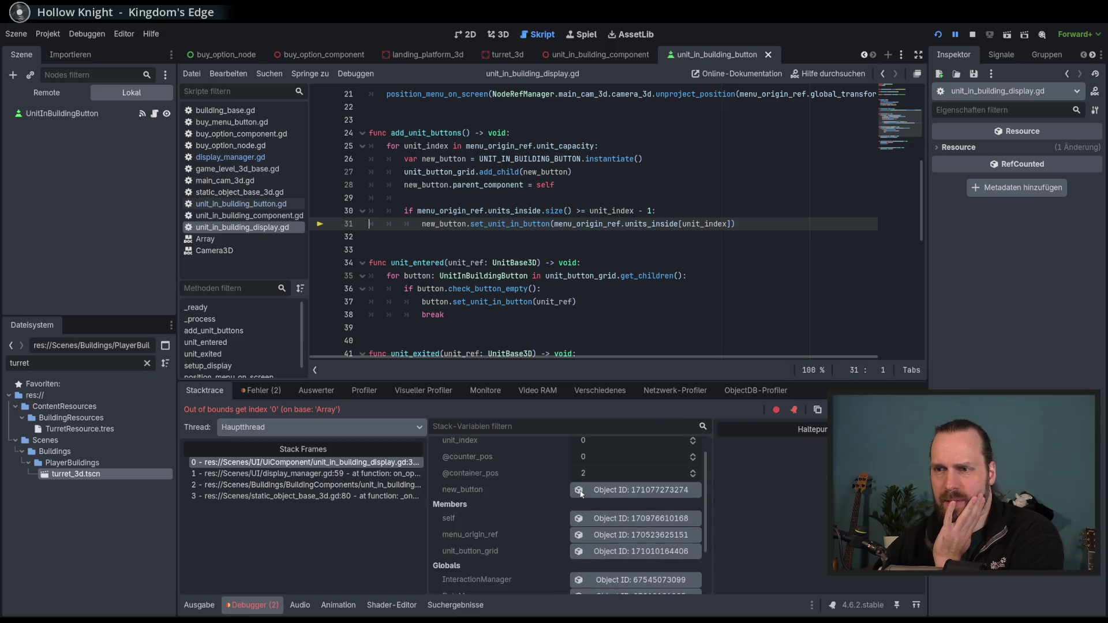
{"action": "scroll", "coordinate": [581, 492], "scroll_direction": "up", "scroll_amount": 3}
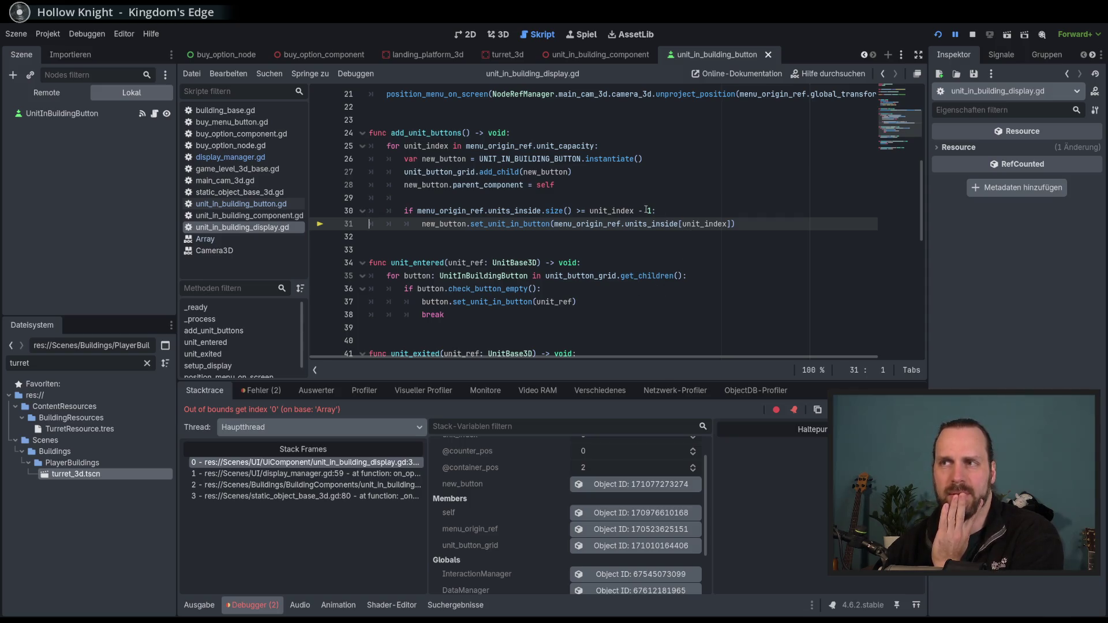
{"action": "mouse_move", "coordinate": [653, 221]}
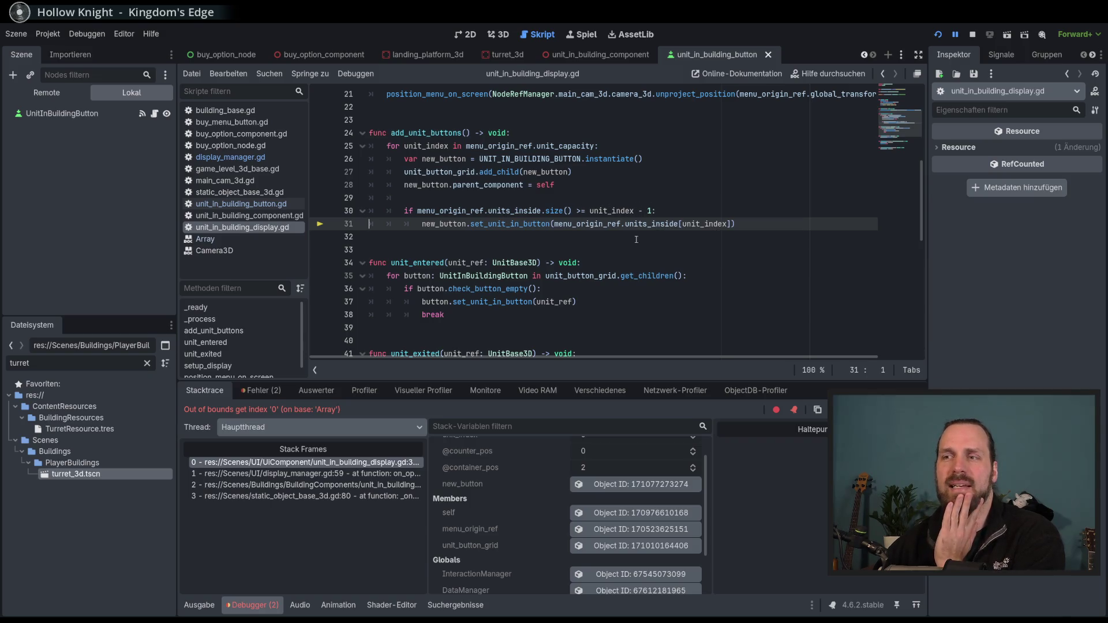
{"action": "scroll", "coordinate": [624, 482], "scroll_direction": "up", "scroll_amount": 2}
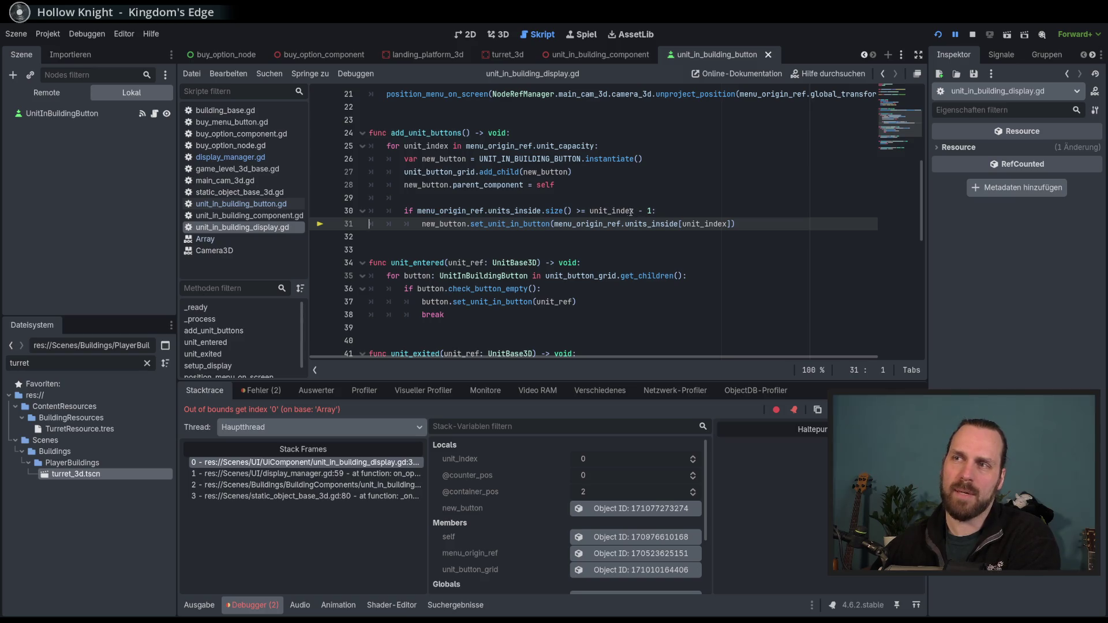
{"action": "key", "text": "F8"}
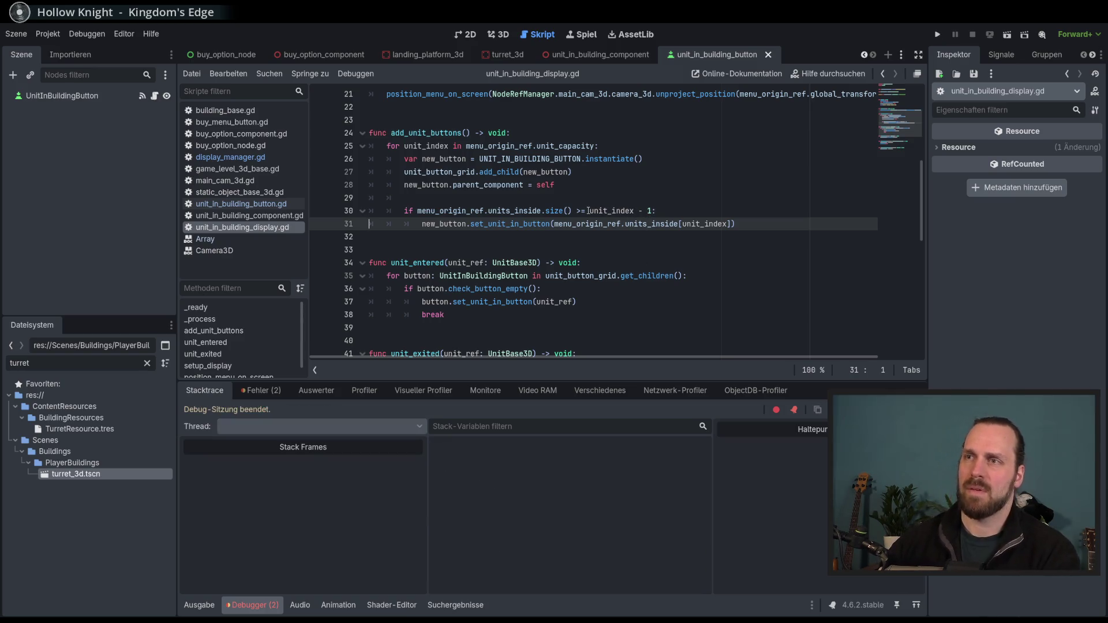
Run Test Mission 01, select the turret, inspect line 30's units_inside condition, then stop debugging
{"action": "key", "text": "F5"}
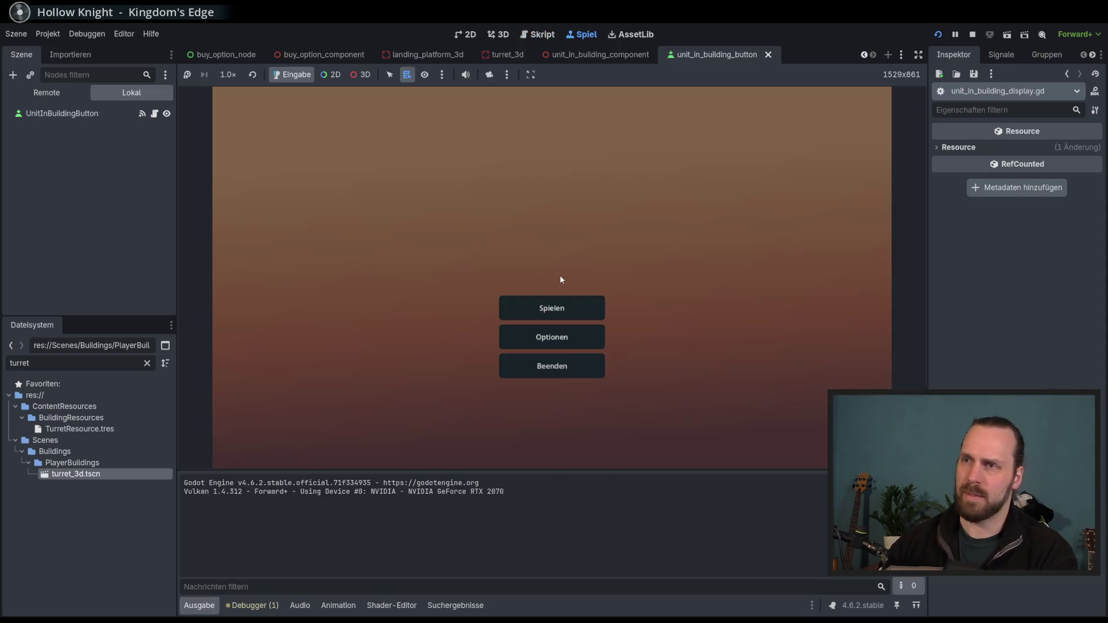
{"action": "left_click", "coordinate": [551, 306]}
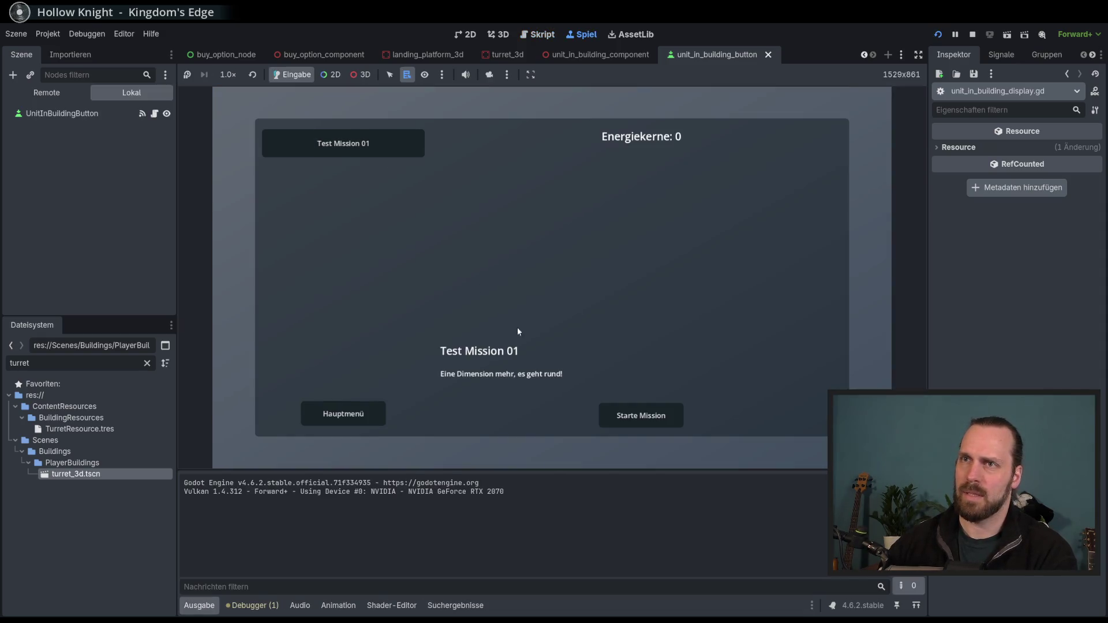
{"action": "left_click", "coordinate": [640, 416]}
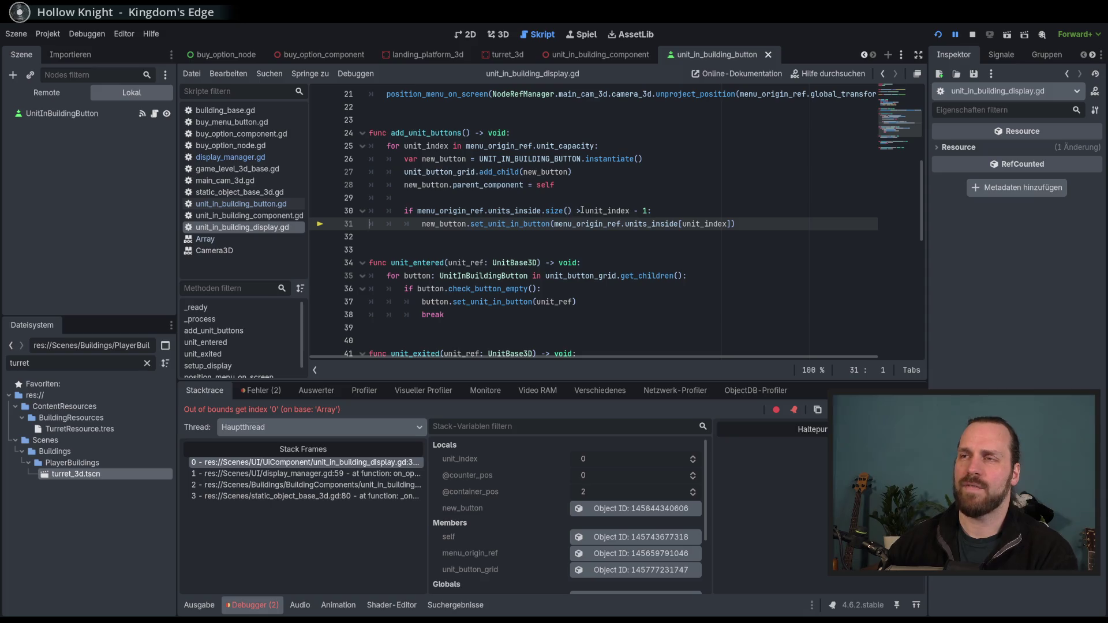
{"action": "left_click", "coordinate": [606, 210]}
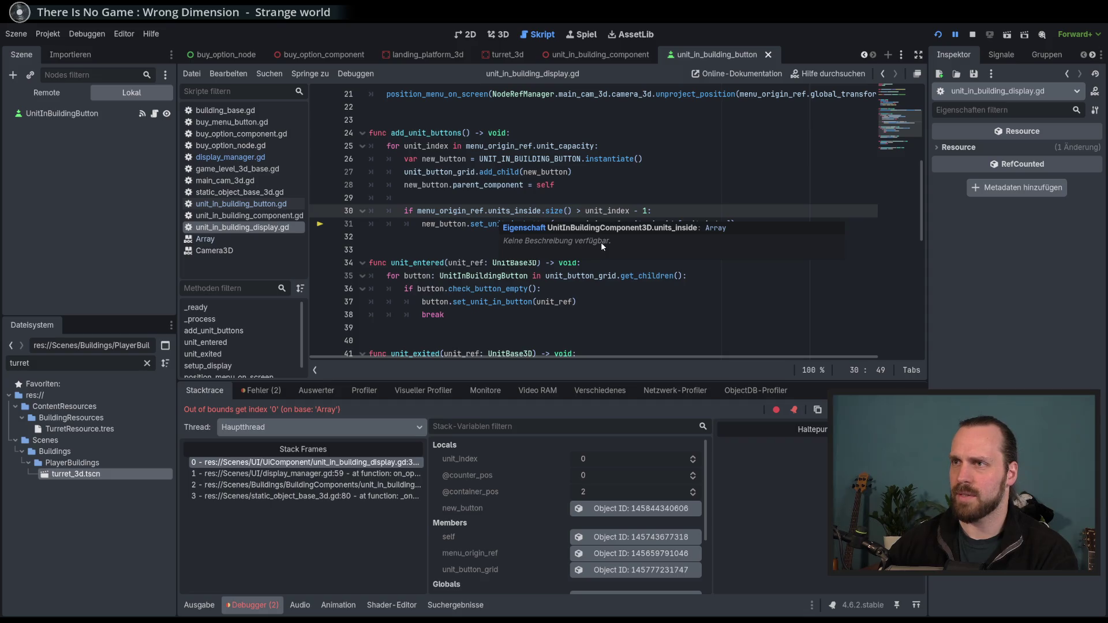
{"action": "key", "text": "F8"}
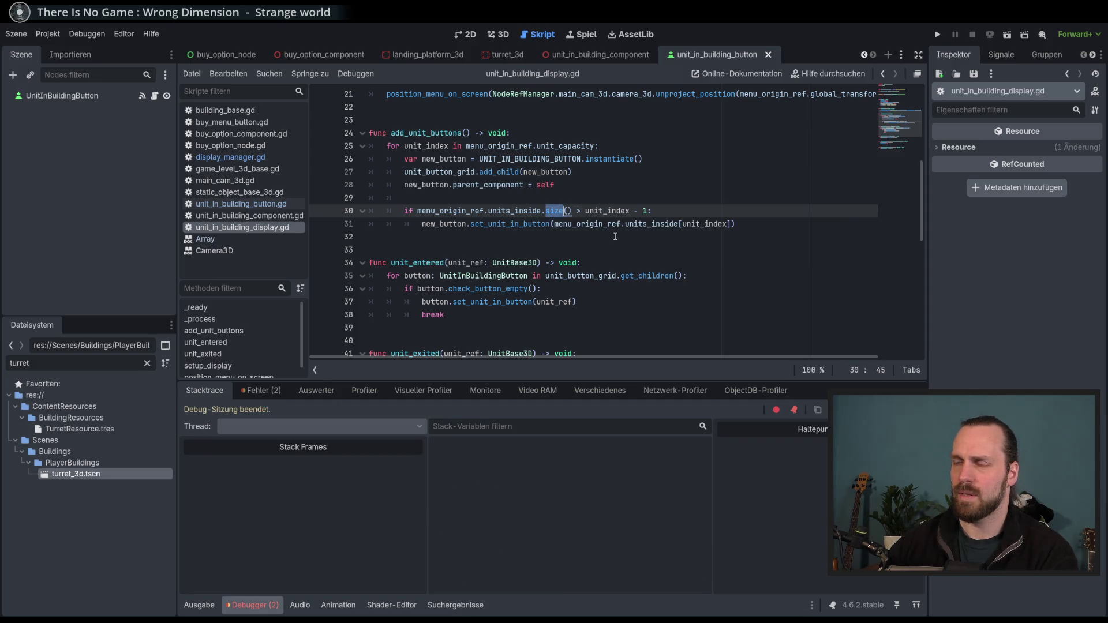
Change line 30 to units_inside.size() -1 >= unit_index and relaunch the game
{"action": "left_click", "coordinate": [585, 233]}
{"action": "left_click", "coordinate": [573, 211]}
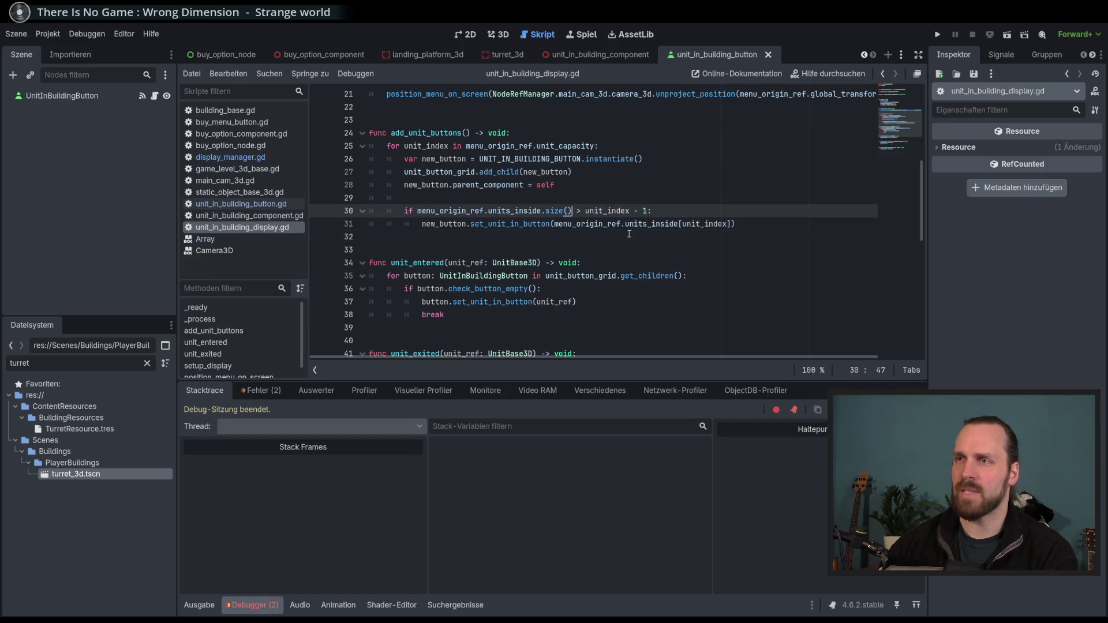
{"action": "type", "text": "-1"}
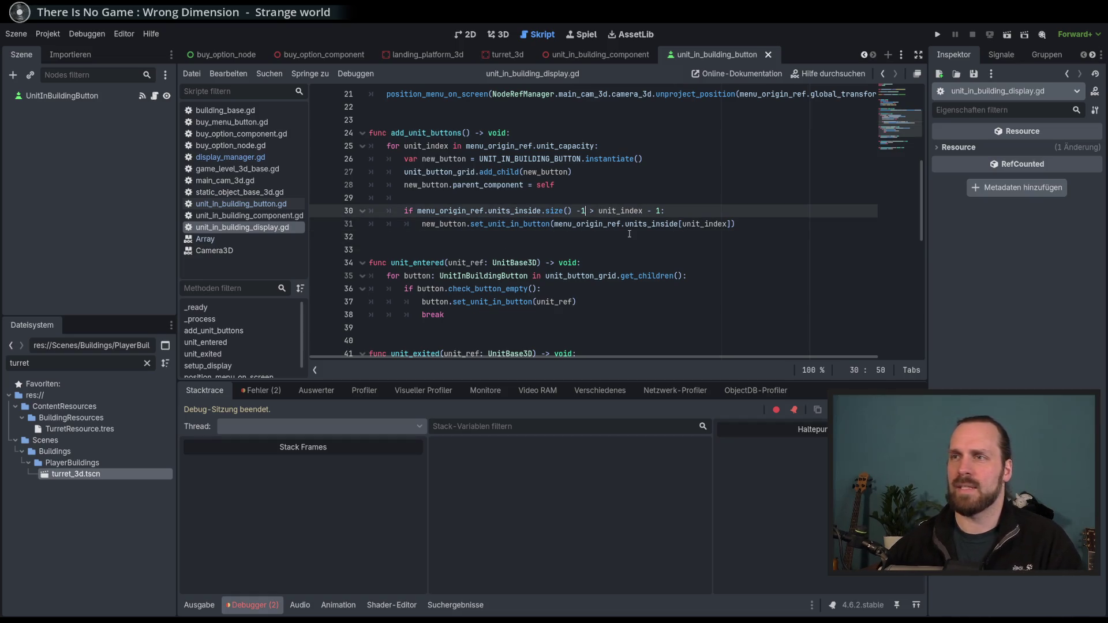
{"action": "left_click", "coordinate": [658, 211]}
{"action": "key", "text": "BackSpace"}
{"action": "key", "text": "BackSpace"}
{"action": "key", "text": "BackSpace"}
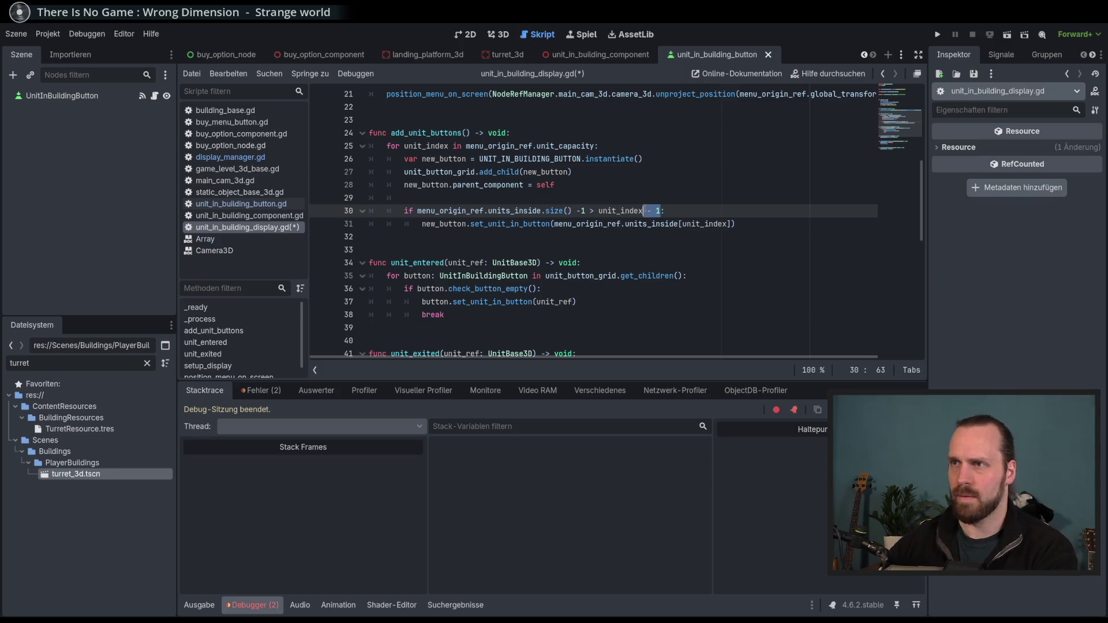
{"action": "left_click", "coordinate": [590, 211]}
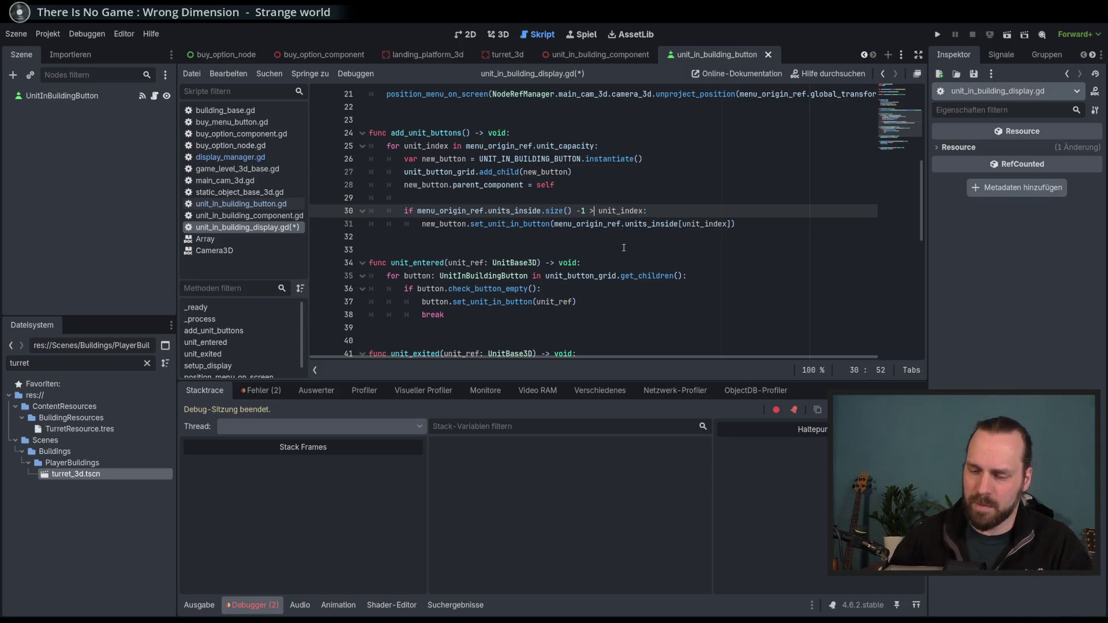
{"action": "key", "text": "Right"}
{"action": "type", "text": "="}
{"action": "key", "text": "End"}
{"action": "key", "text": "F5"}
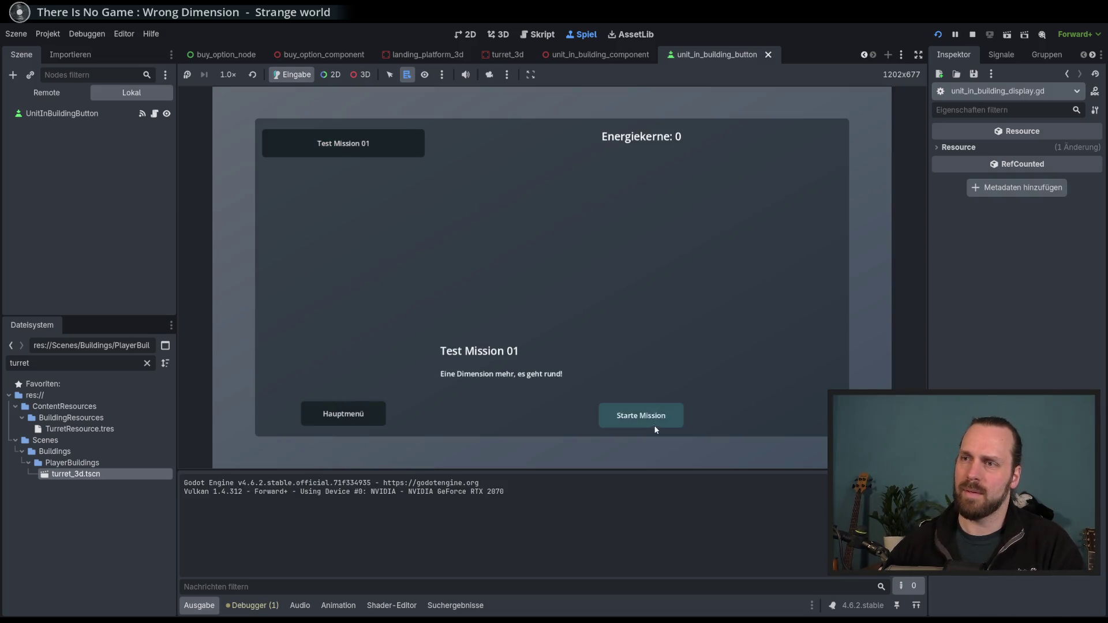
In Test Mission 01, see the turret's unit slot, release Laser Dude, then restart after the error
{"action": "left_click", "coordinate": [654, 422]}
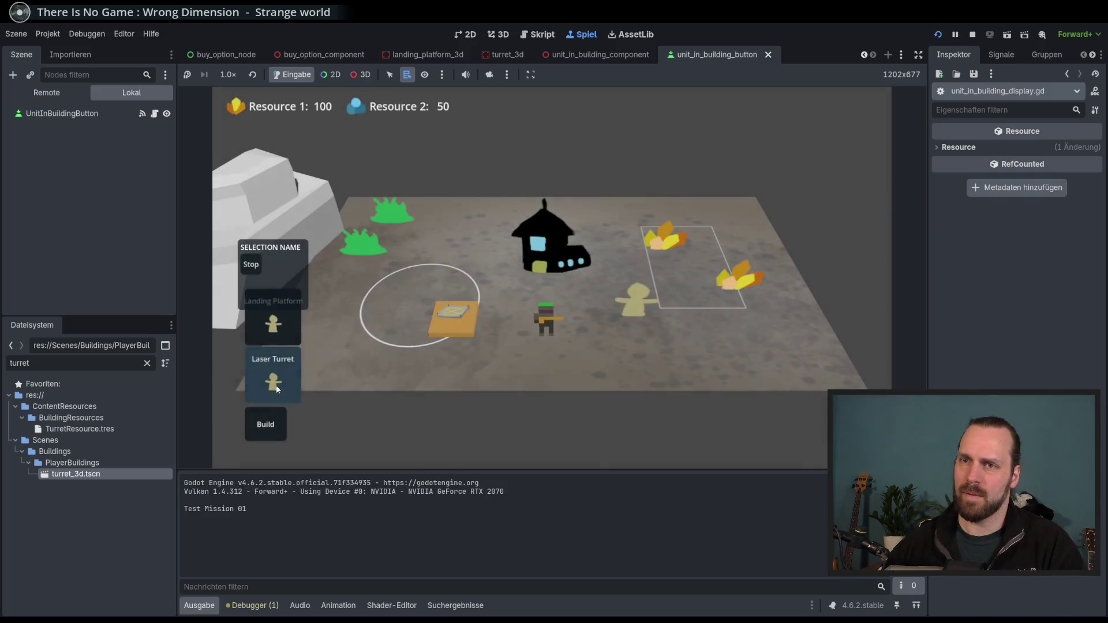
{"action": "left_click", "coordinate": [522, 363]}
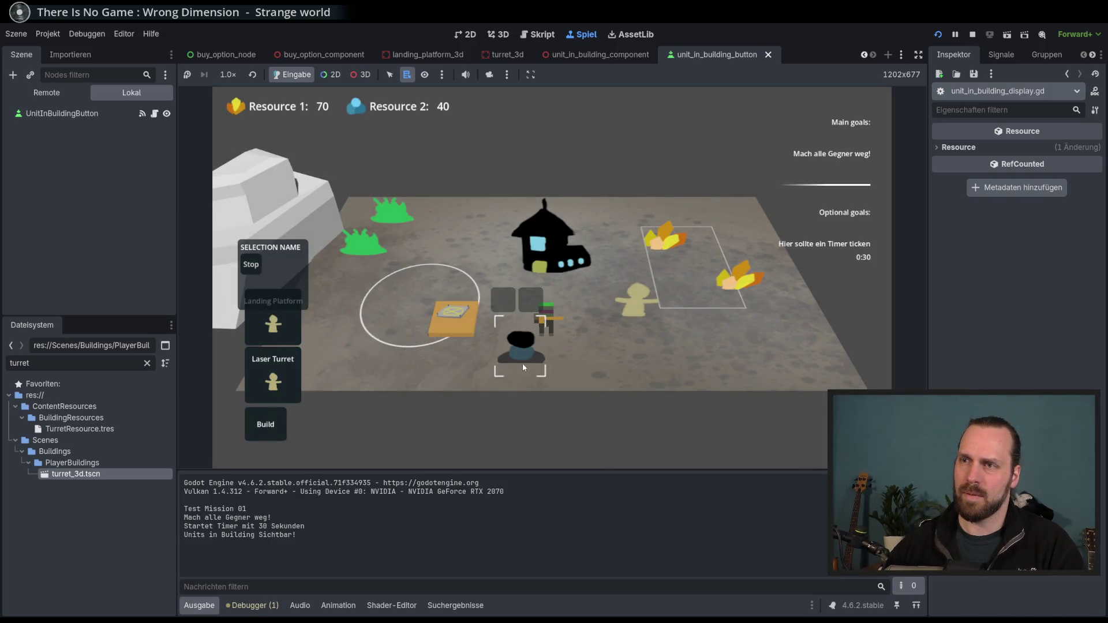
{"action": "left_click", "coordinate": [541, 302]}
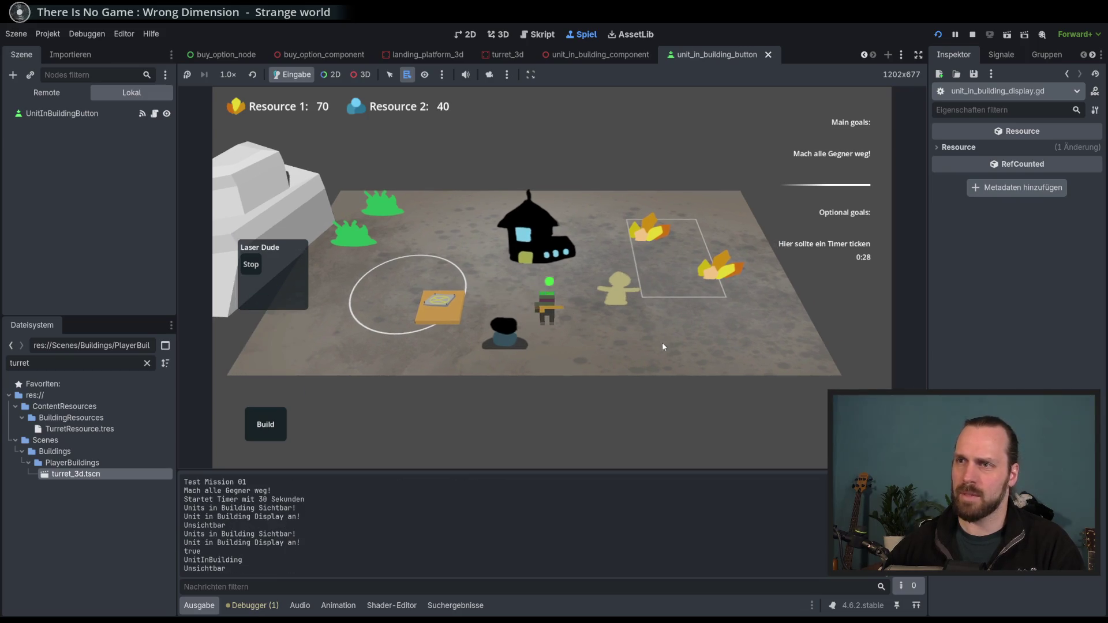
{"action": "right_click", "coordinate": [663, 342]}
{"action": "right_click", "coordinate": [503, 341]}
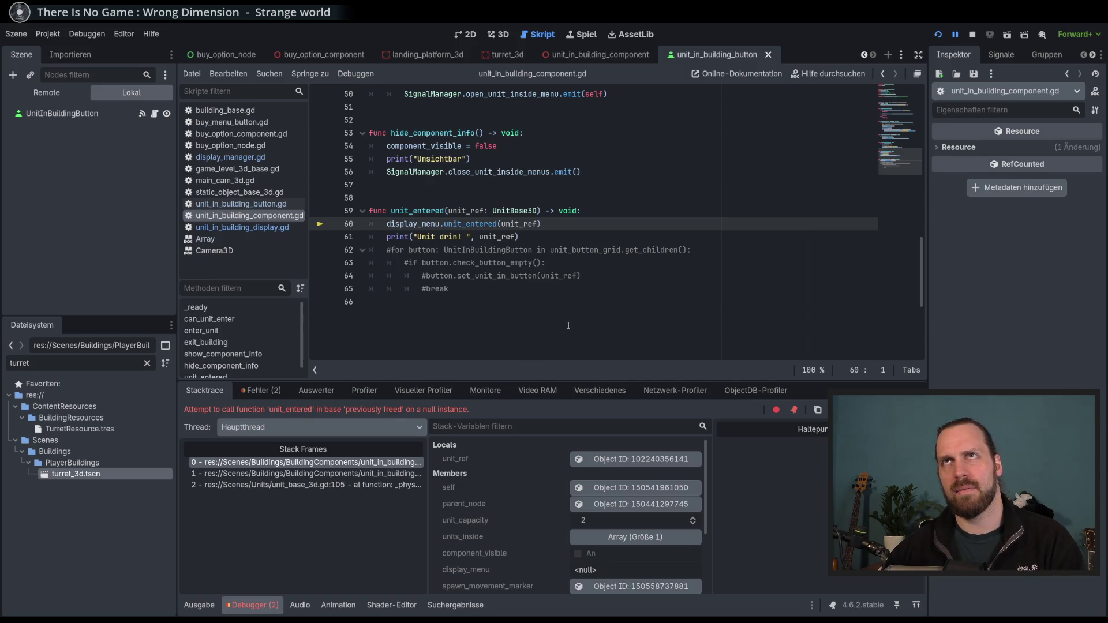
{"action": "left_click", "coordinate": [601, 248]}
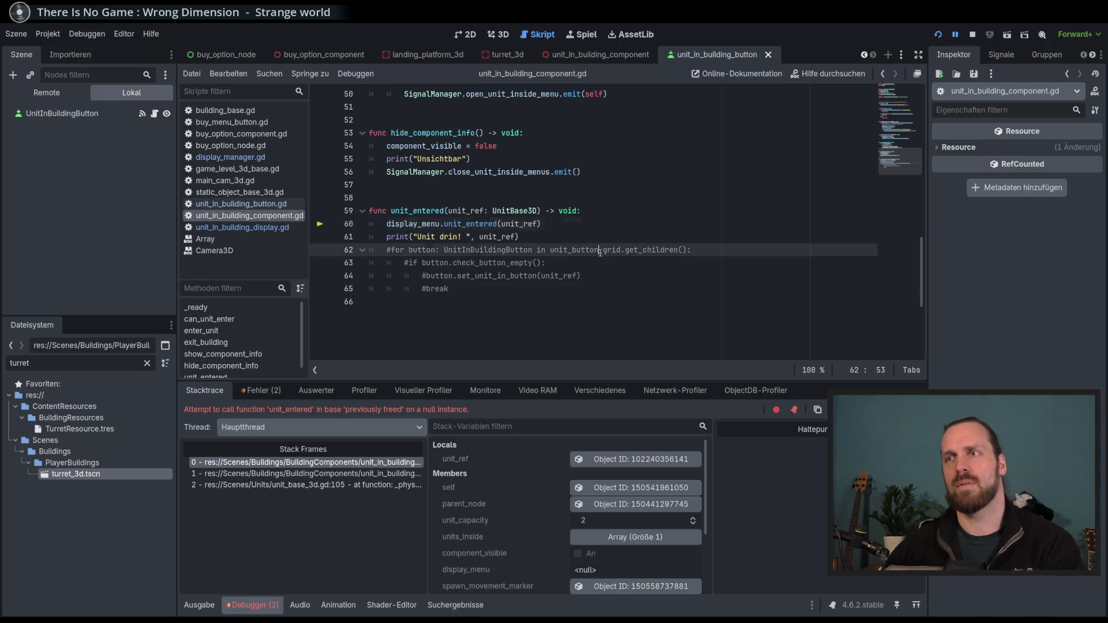
{"action": "key", "text": "F12"}
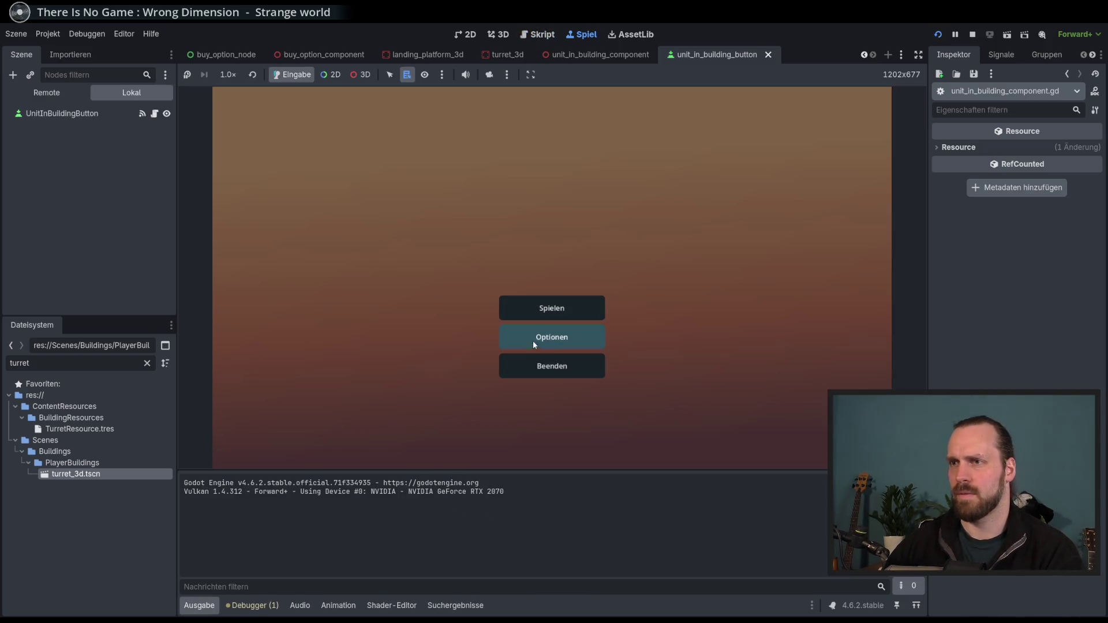
Send Laser Dude into the turret, out, and back in, triggering the line 60 null instance error
{"action": "left_click", "coordinate": [551, 307]}
{"action": "left_click", "coordinate": [641, 415]}
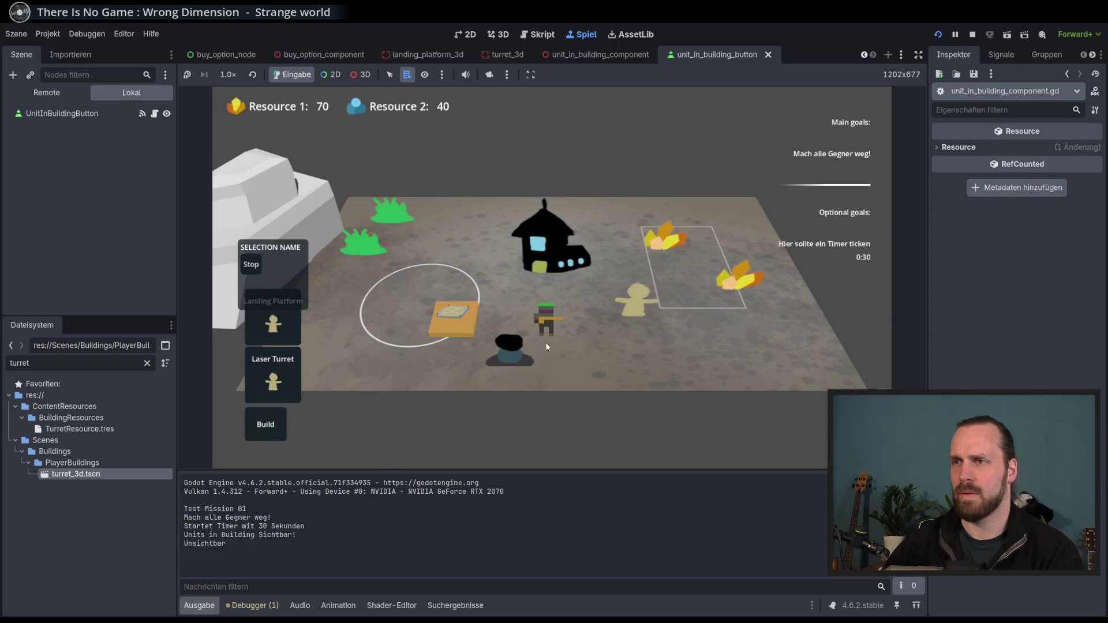
{"action": "left_click", "coordinate": [547, 346]}
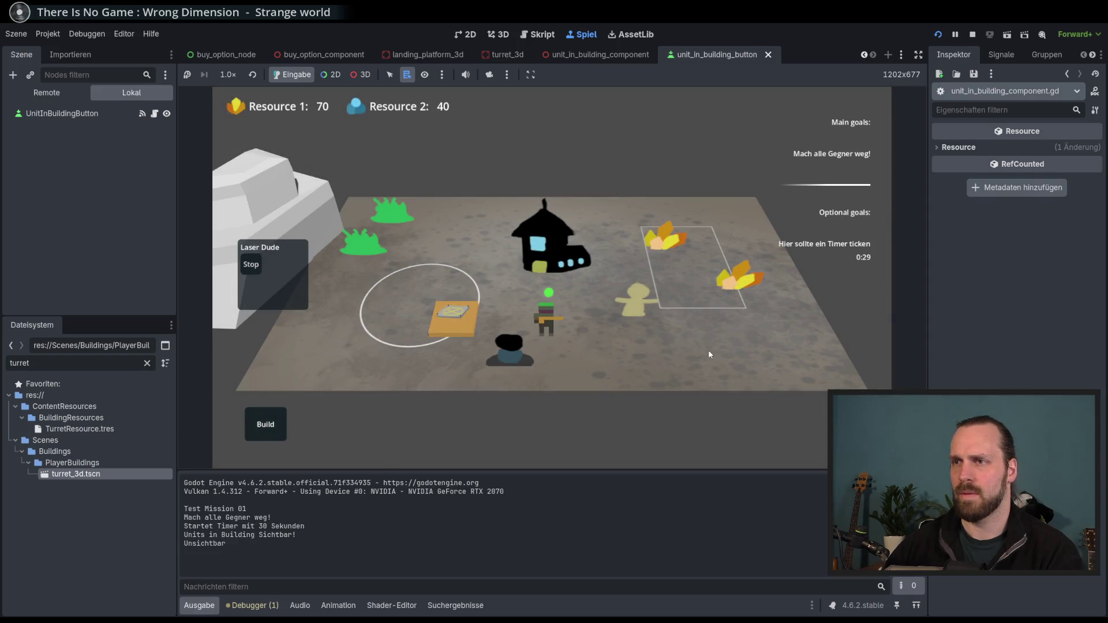
{"action": "right_click", "coordinate": [508, 355]}
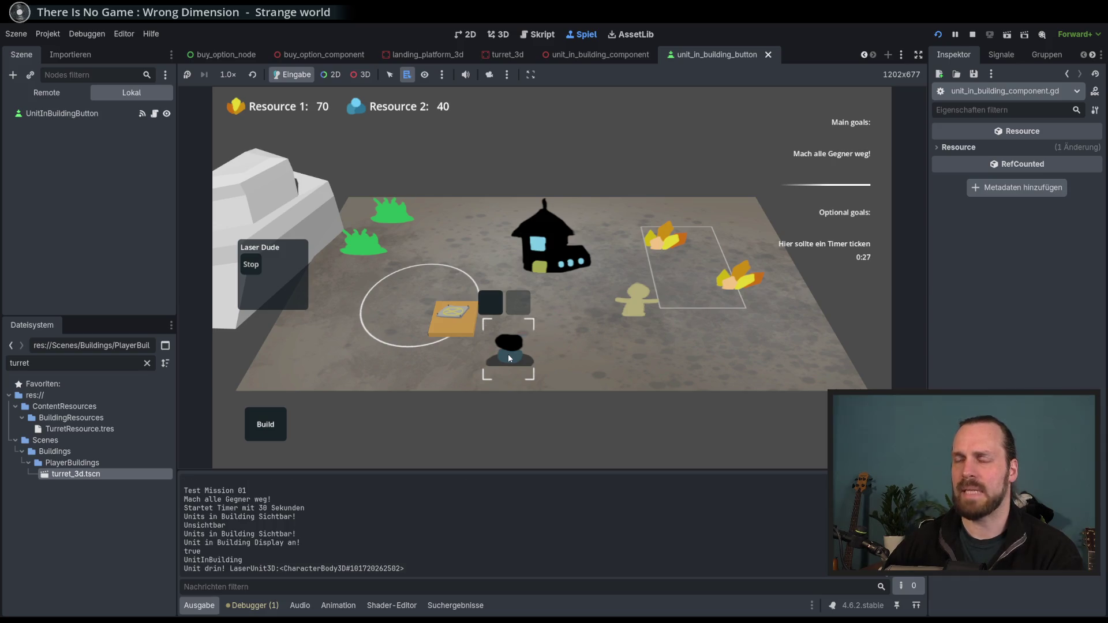
{"action": "left_click", "coordinate": [490, 302]}
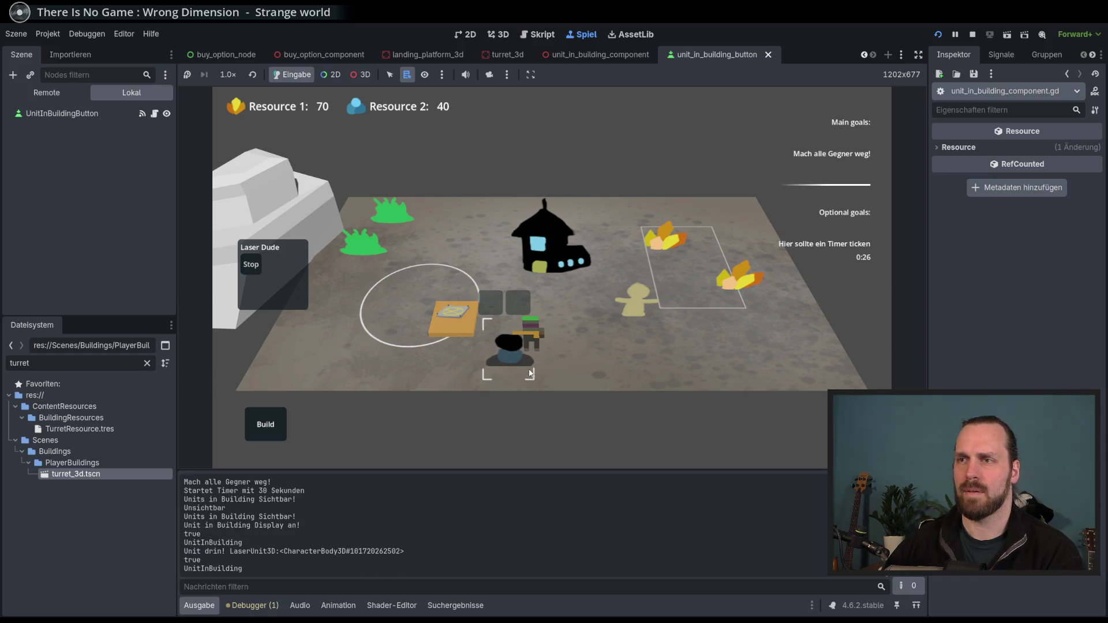
{"action": "right_click", "coordinate": [709, 351]}
{"action": "right_click", "coordinate": [505, 355]}
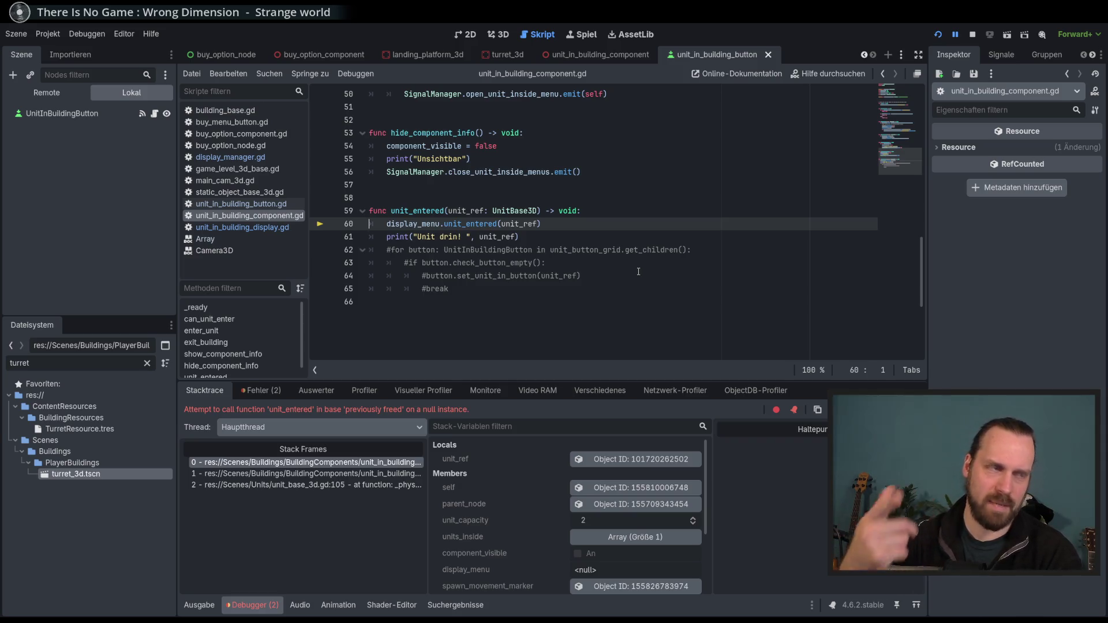
Stop the crashed game and scroll unit_in_building_component.gd to the failing line 60
{"action": "key", "text": "F8"}
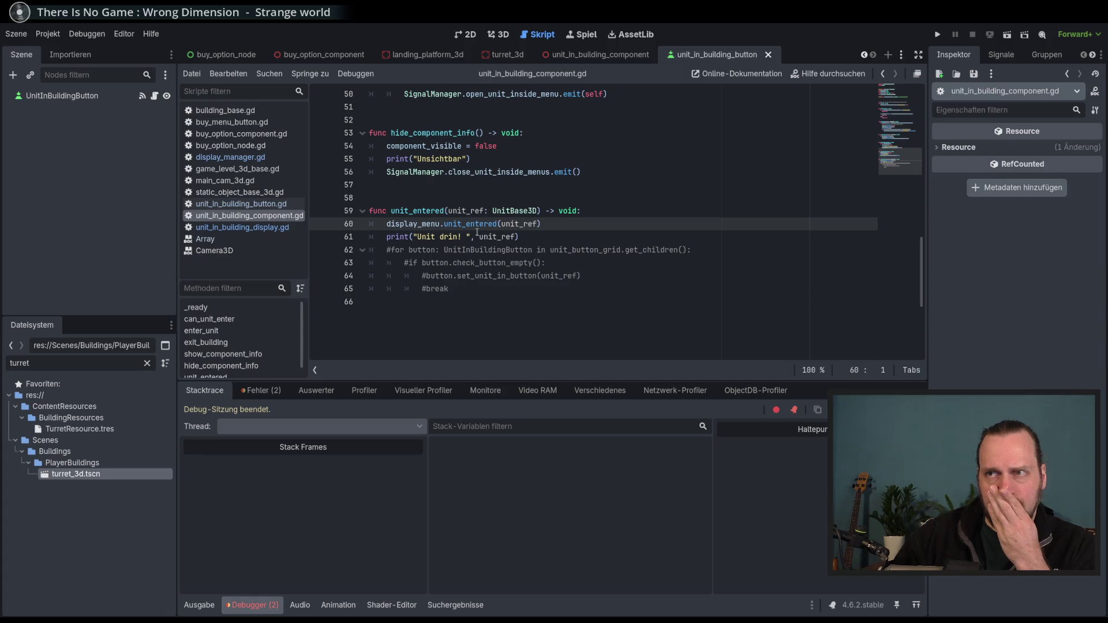
{"action": "scroll", "coordinate": [477, 233], "scroll_direction": "up", "scroll_amount": 15}
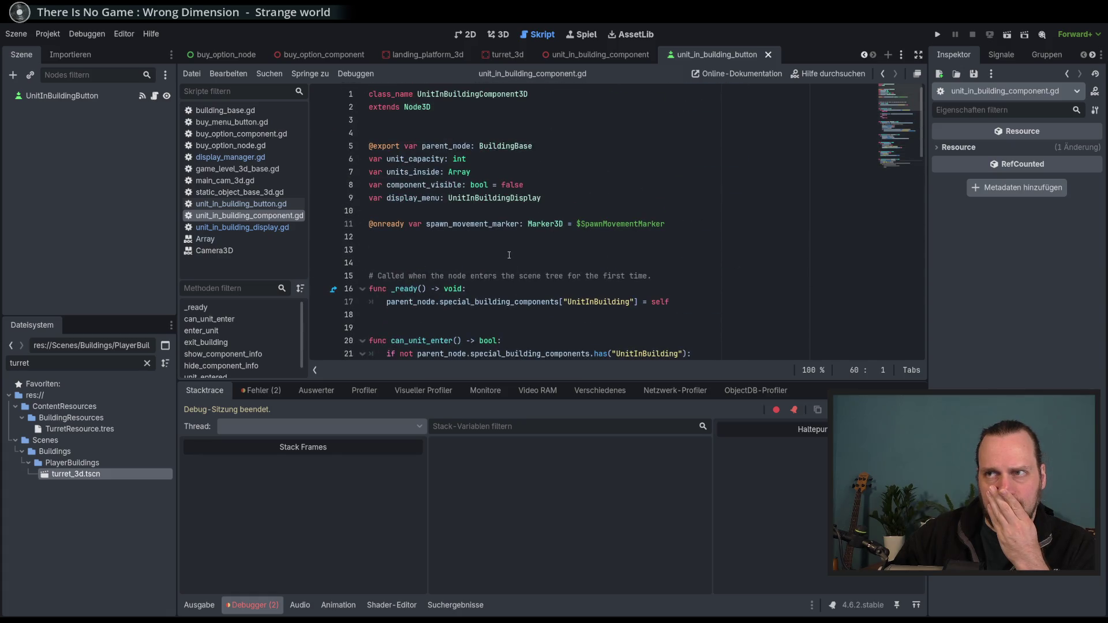
{"action": "scroll", "coordinate": [509, 255], "scroll_direction": "down", "scroll_amount": 15}
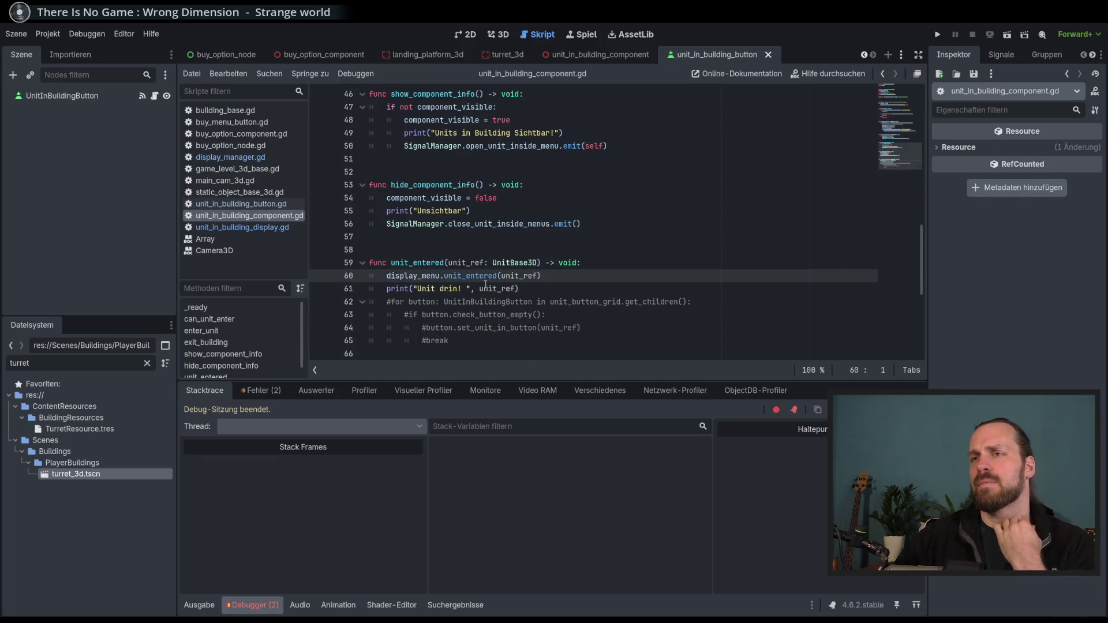
{"action": "double_click", "coordinate": [427, 276]}
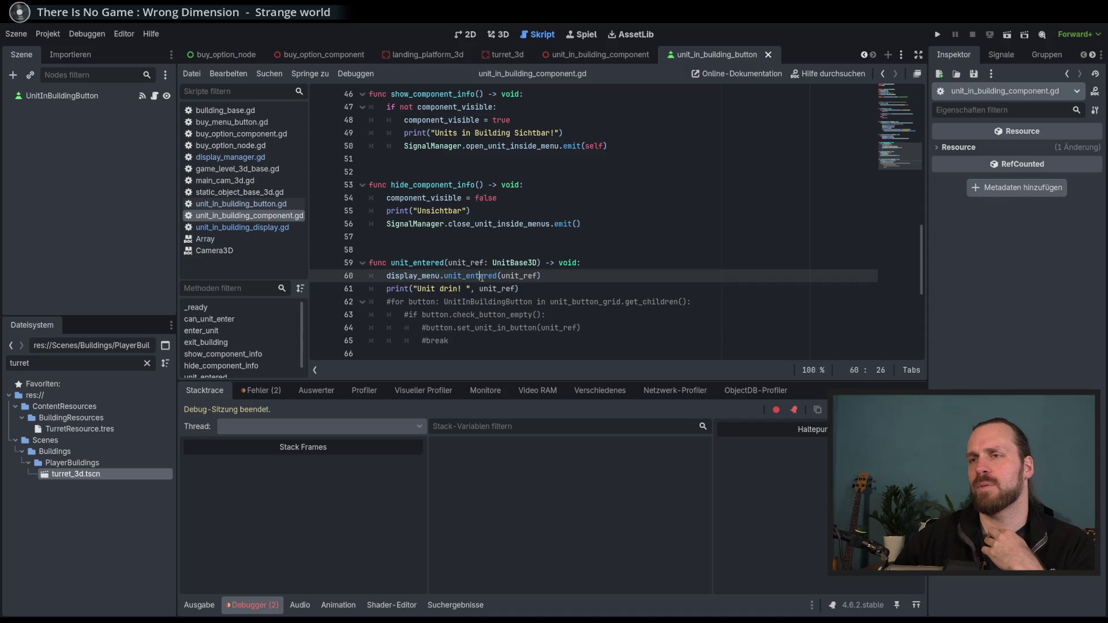
{"action": "double_click", "coordinate": [471, 276]}
Inspect display_menu and the unit_entered documentation on line 60's failing call
{"action": "left_click", "coordinate": [520, 289]}
{"action": "double_click", "coordinate": [434, 276]}
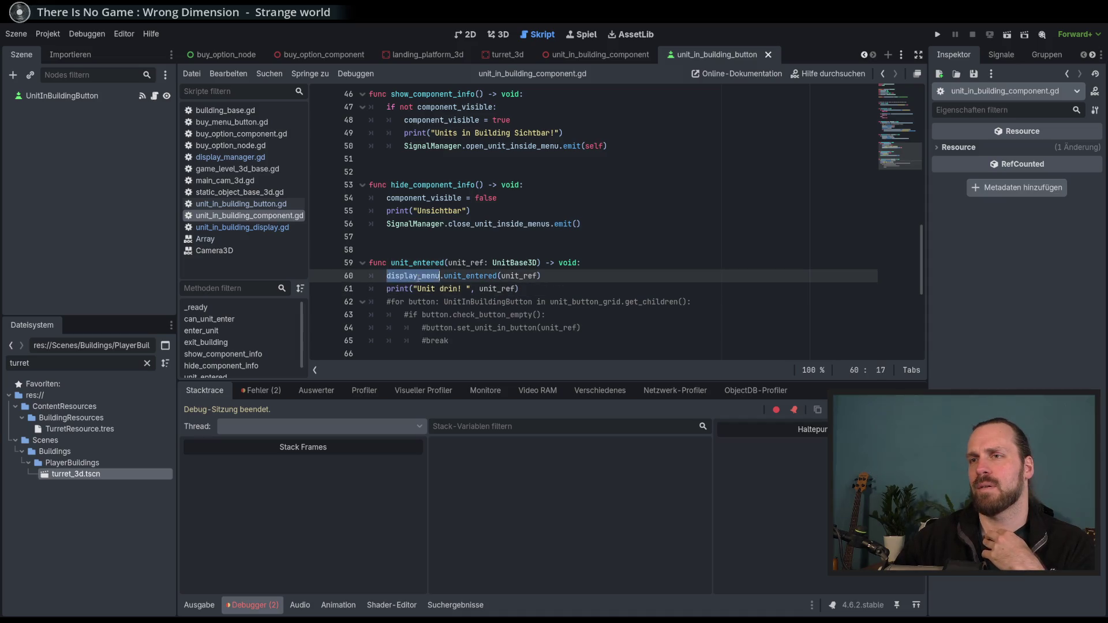
{"action": "key", "text": "End"}
{"action": "double_click", "coordinate": [490, 277]}
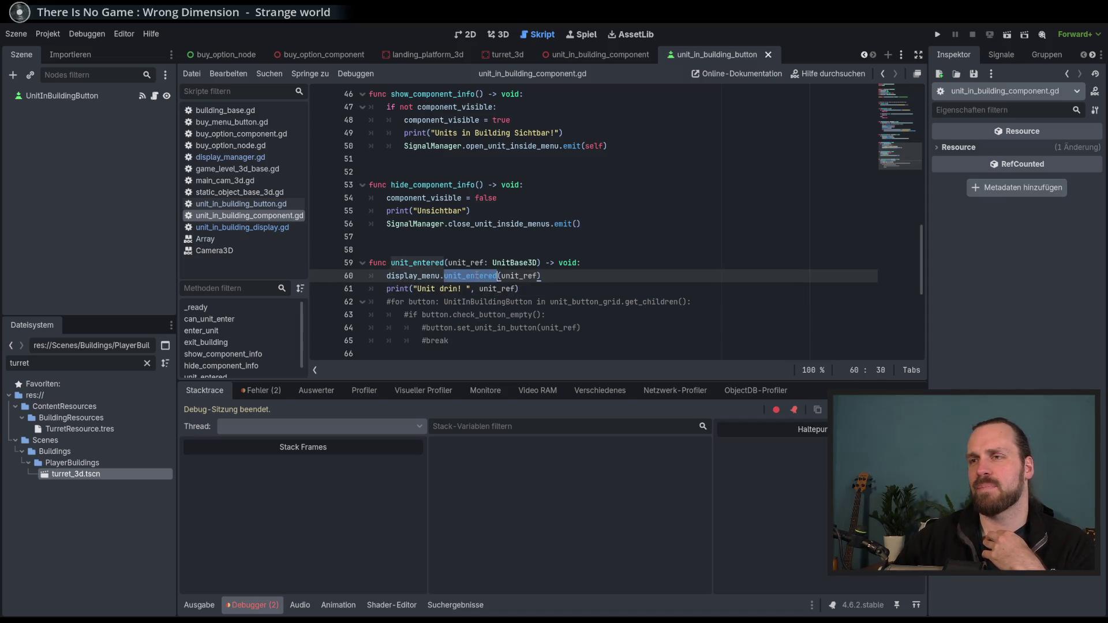
{"action": "double_click", "coordinate": [482, 277]}
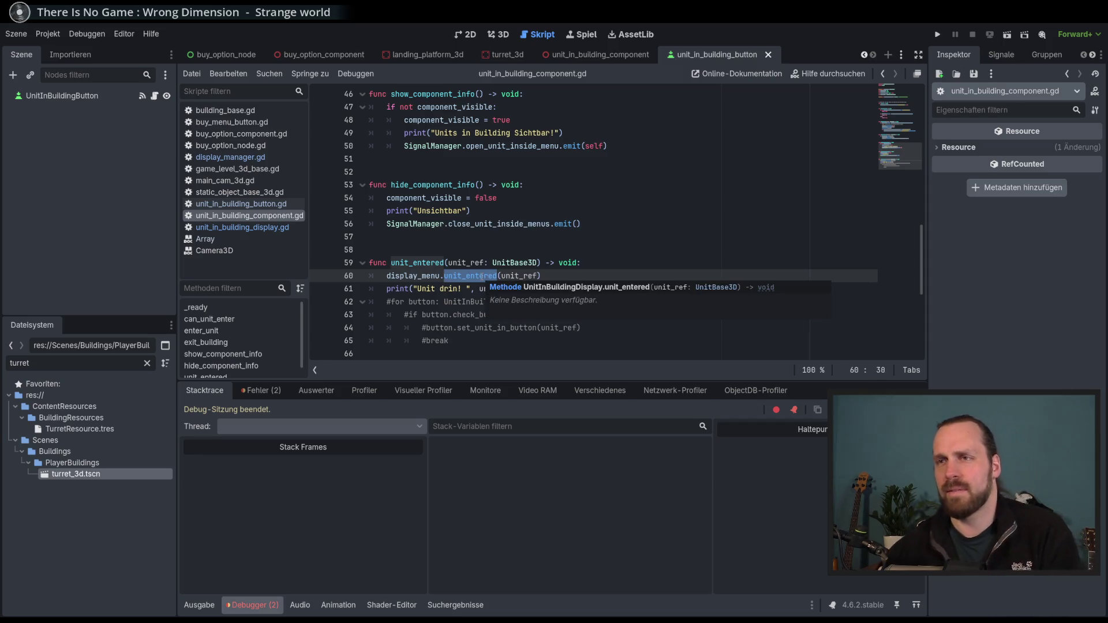
{"action": "mouse_move", "coordinate": [482, 278]}
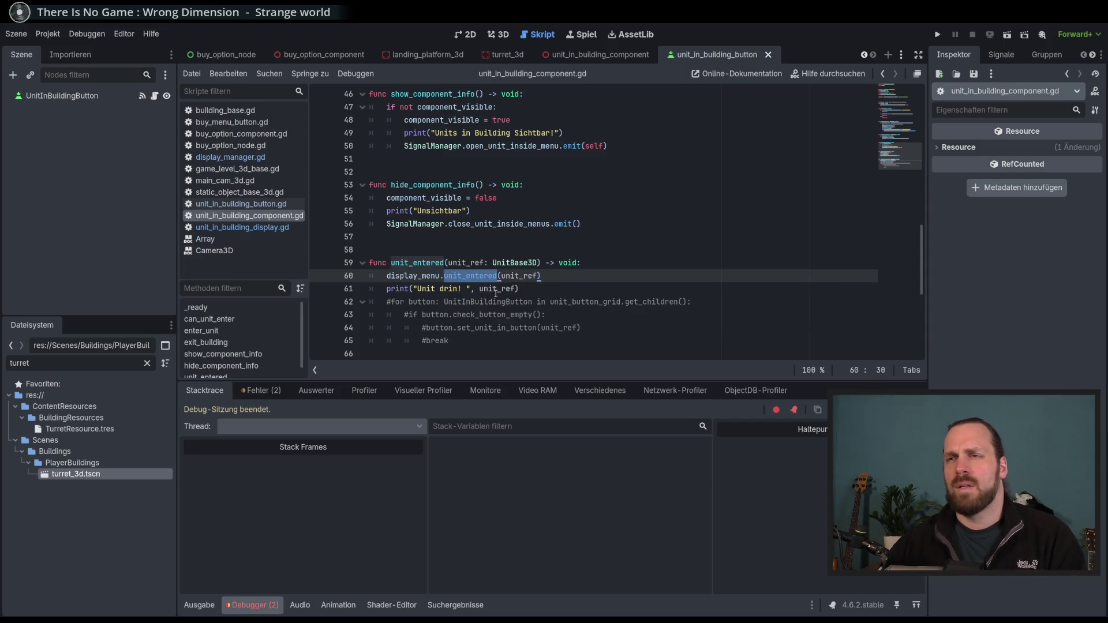
{"action": "left_click", "coordinate": [614, 266]}
Add 'if display_menu:' above line 60, indent display_menu.unit_entered(unit_ref) under it, and run
{"action": "key", "text": "Return"}
{"action": "type", "text": "if"}
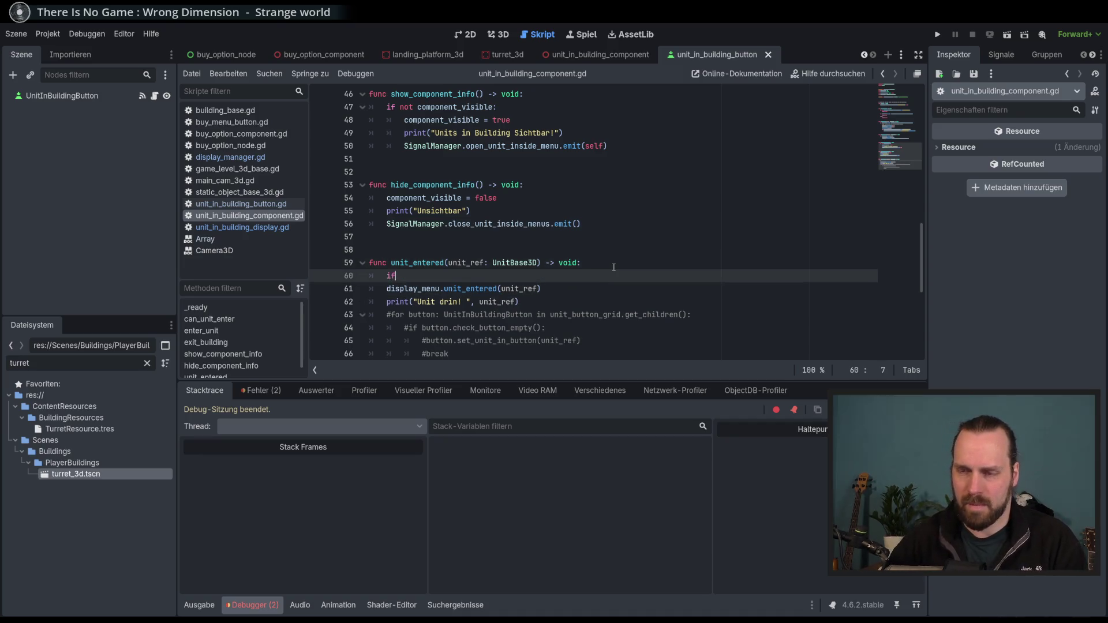
{"action": "type", "text": " dis"}
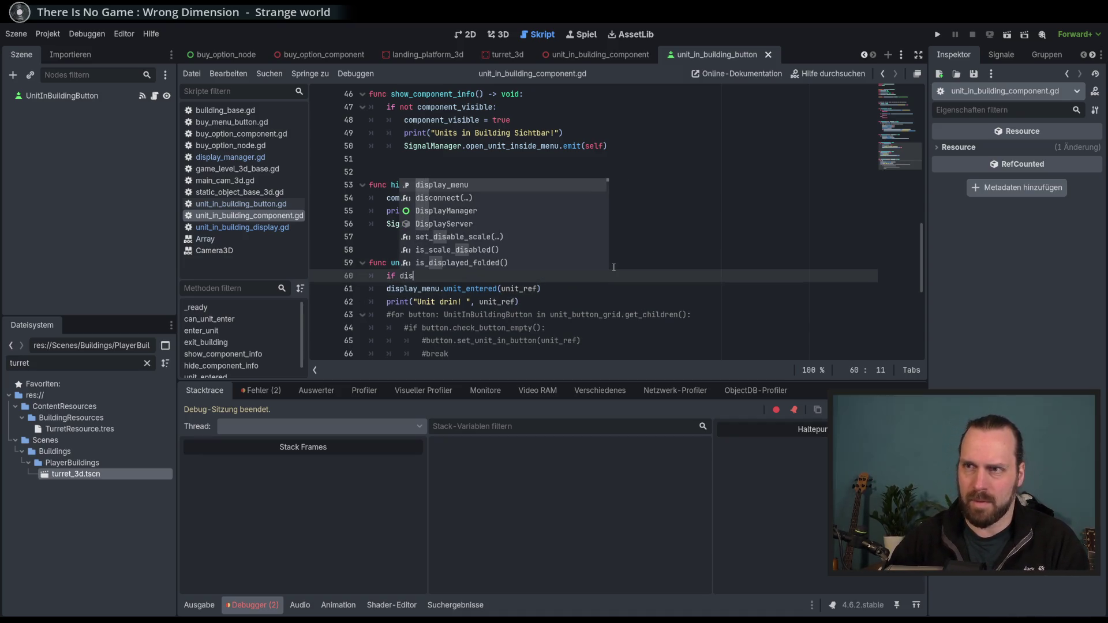
{"action": "key", "text": "Return"}
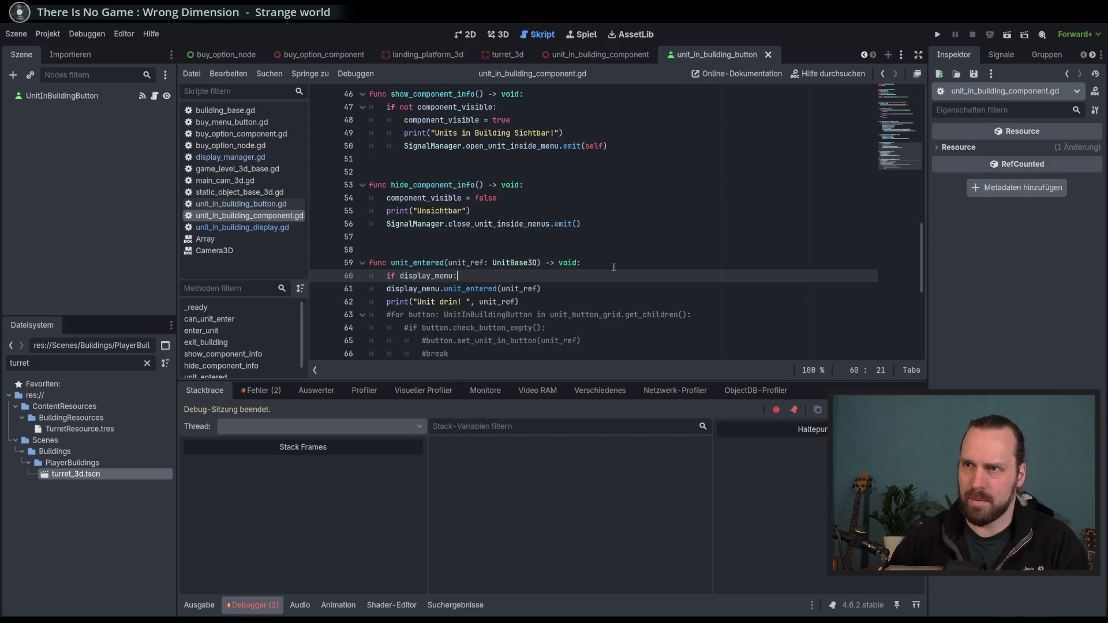
{"action": "key", "text": "Down"}
{"action": "key", "text": "Home"}
{"action": "key", "text": "Tab"}
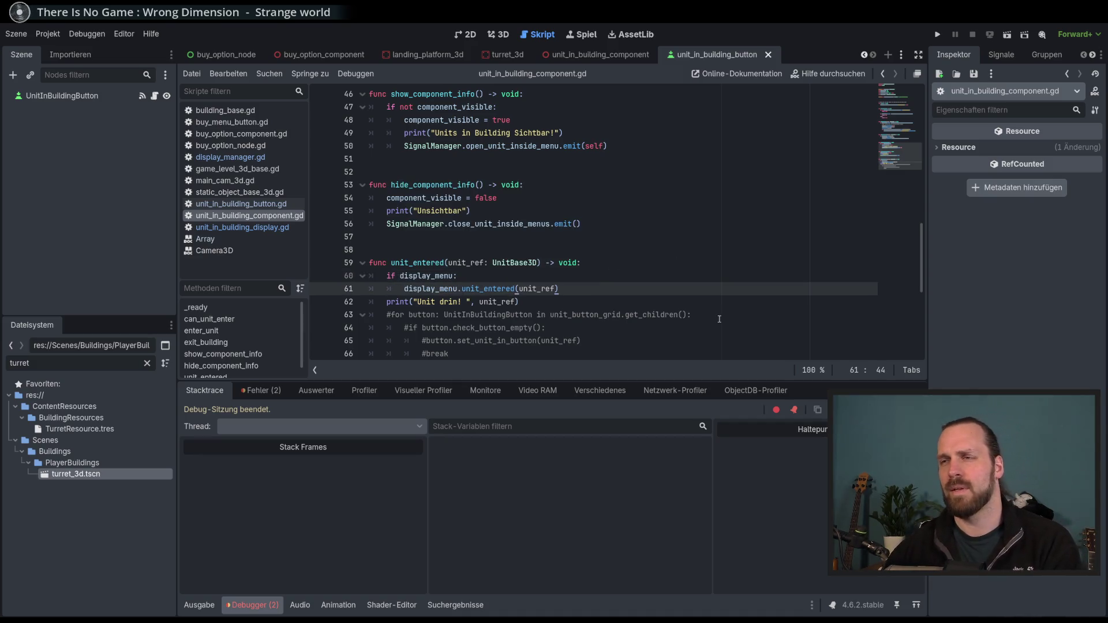
{"action": "left_click", "coordinate": [547, 301]}
{"action": "key", "text": "F5"}
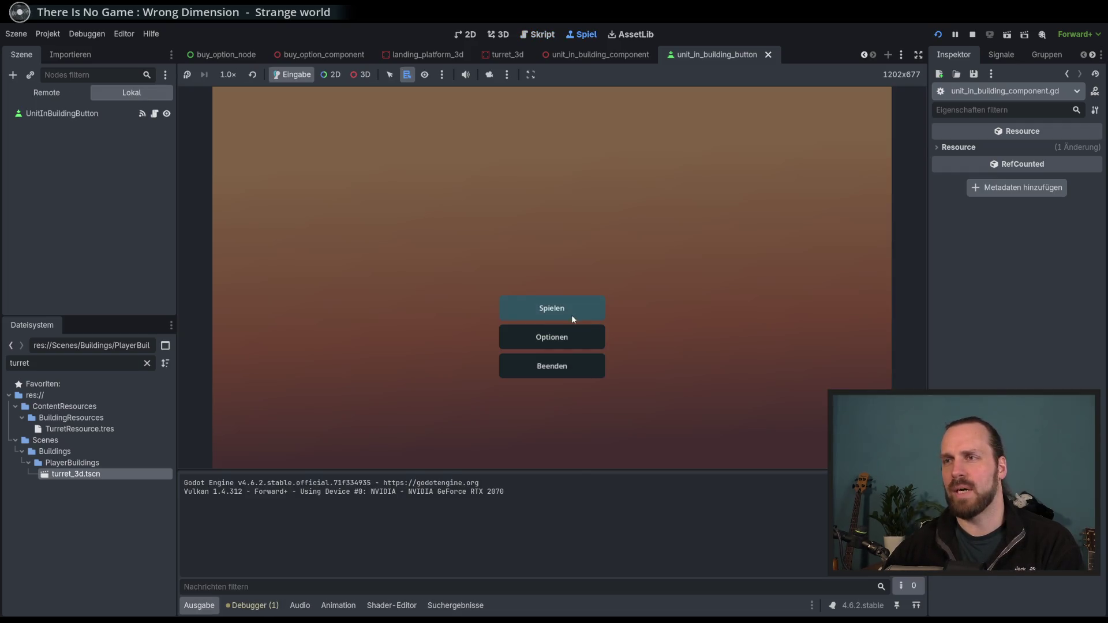
Start the test mission and move Laser Dude in and out of the turret several times
{"action": "left_click", "coordinate": [572, 314]}
{"action": "left_click", "coordinate": [641, 414]}
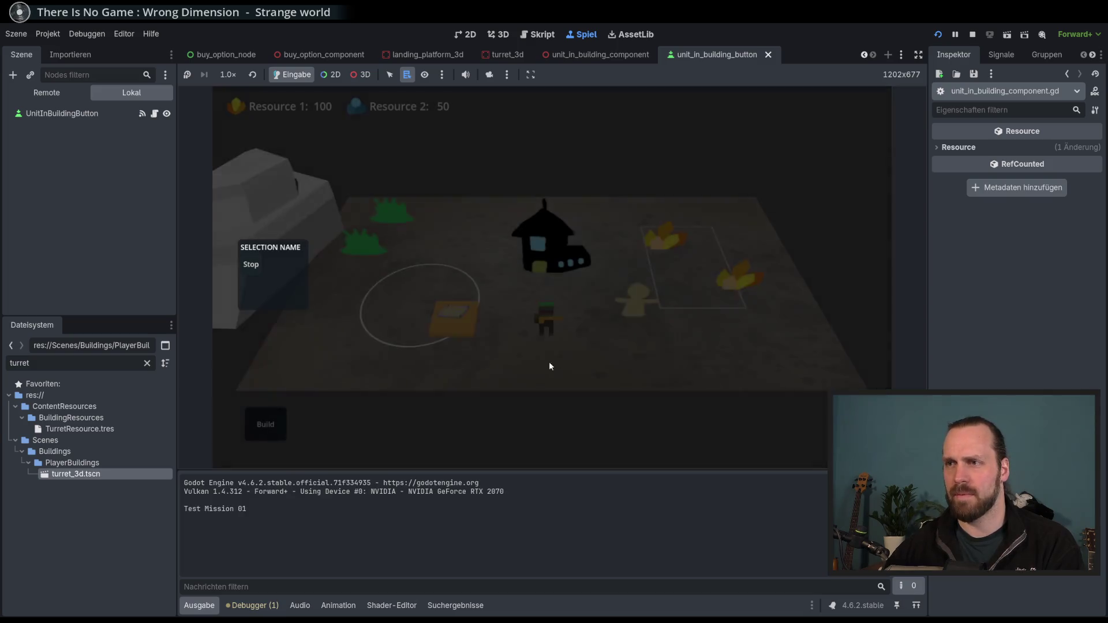
{"action": "left_click", "coordinate": [265, 425]}
{"action": "left_click", "coordinate": [526, 346]}
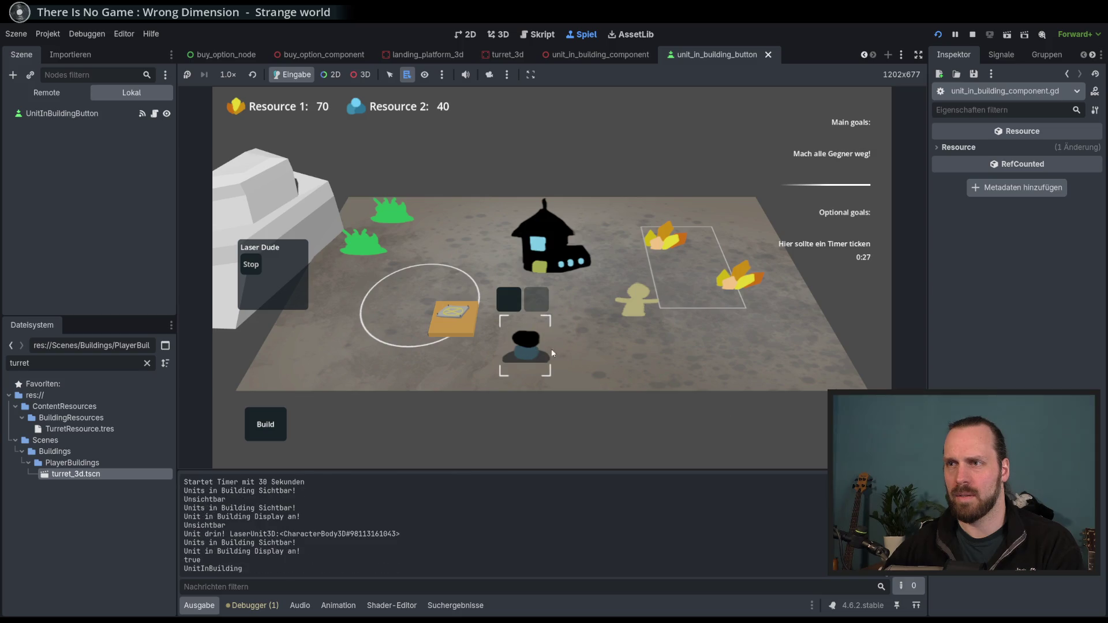
{"action": "left_click", "coordinate": [511, 301]}
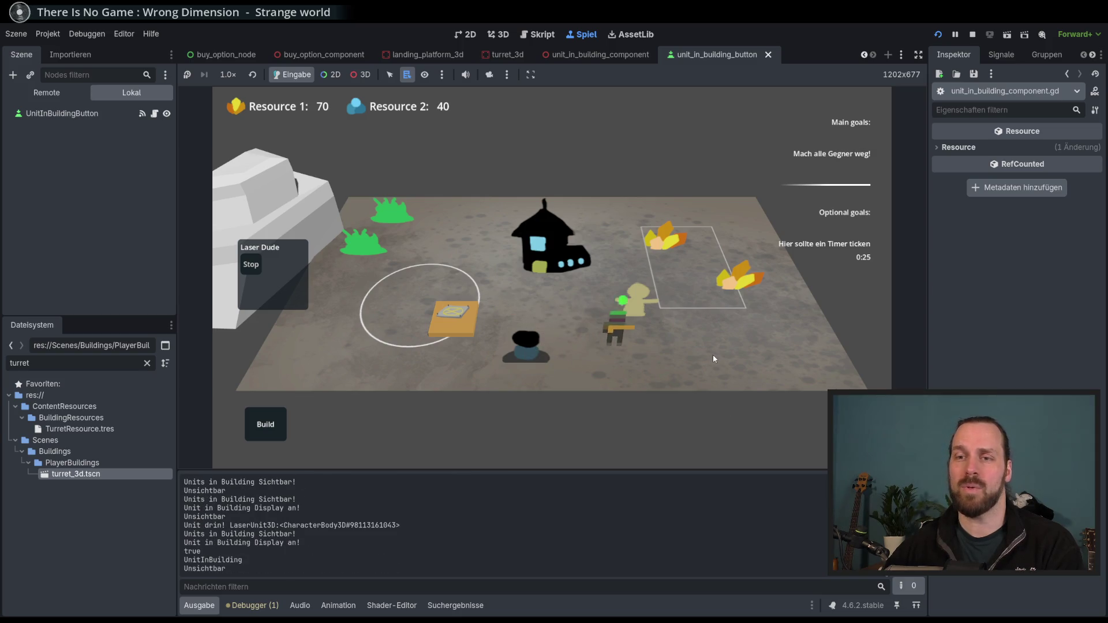
{"action": "left_click", "coordinate": [516, 341]}
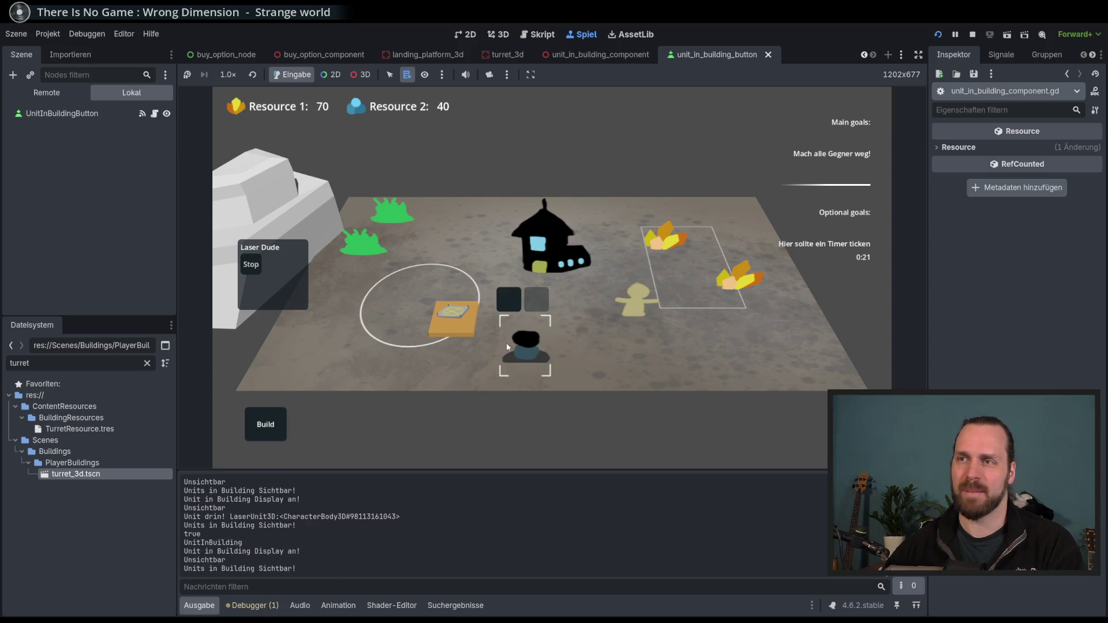
{"action": "left_click", "coordinate": [516, 303]}
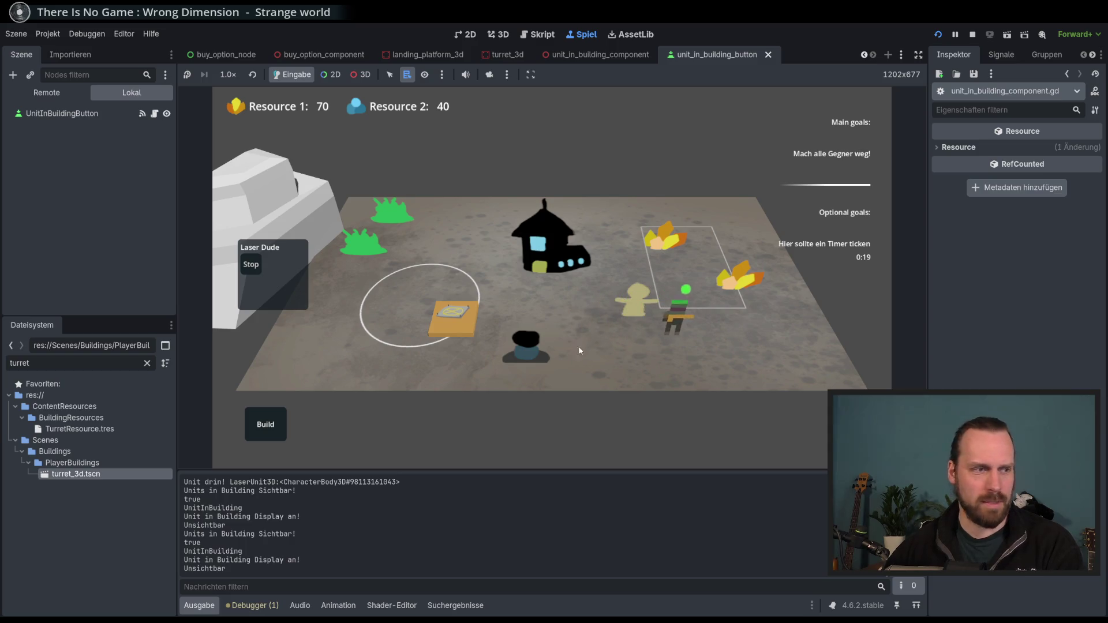
{"action": "left_click", "coordinate": [524, 356]}
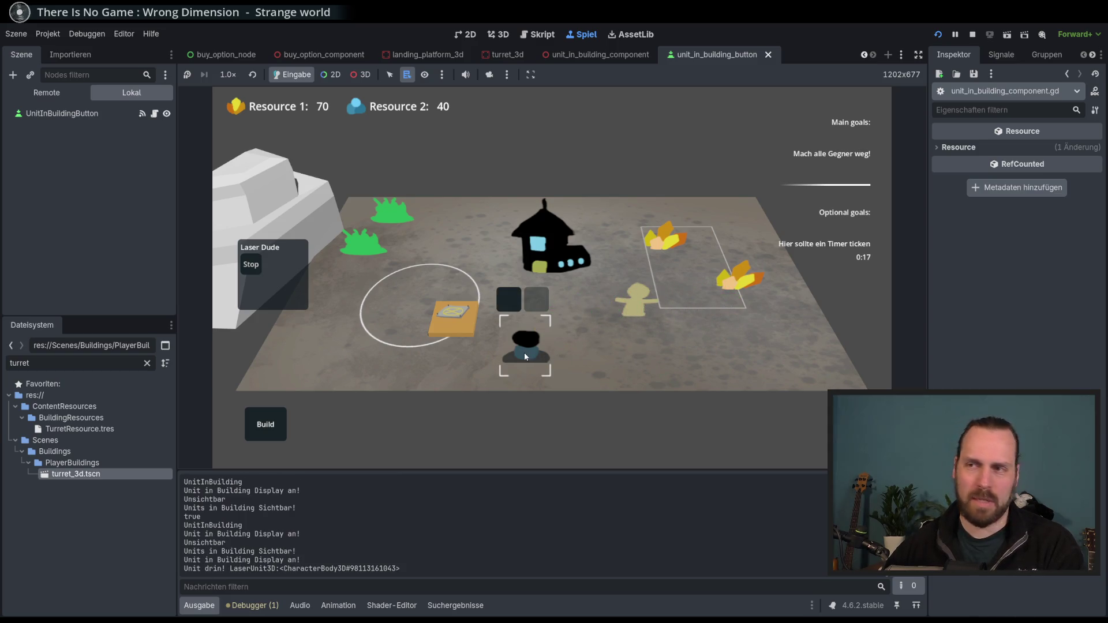
{"action": "left_click", "coordinate": [509, 299]}
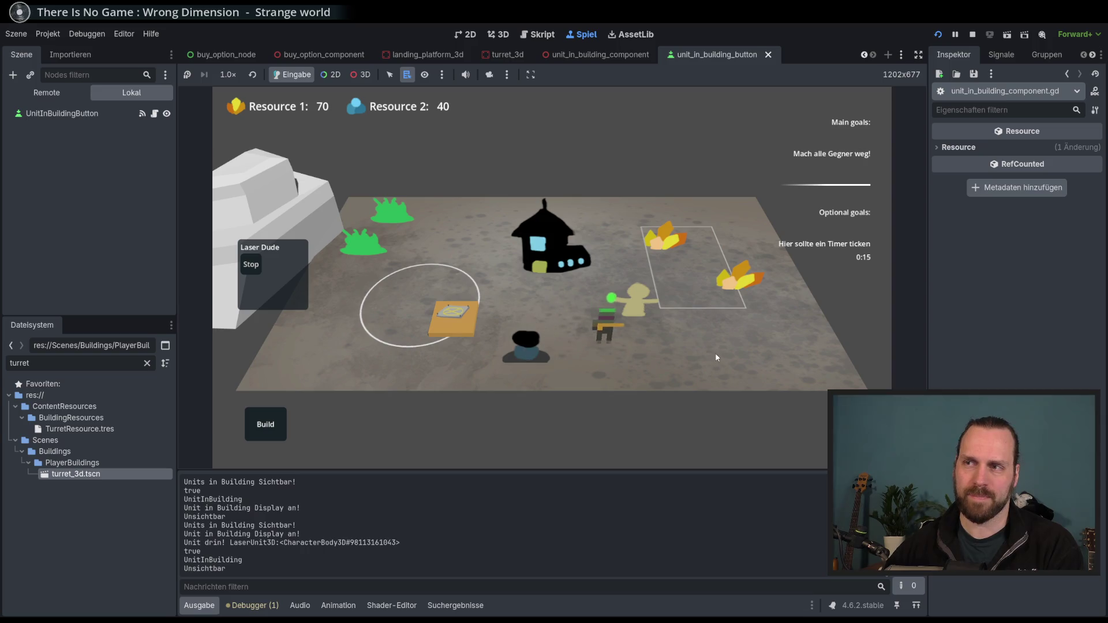
{"action": "left_click", "coordinate": [518, 356]}
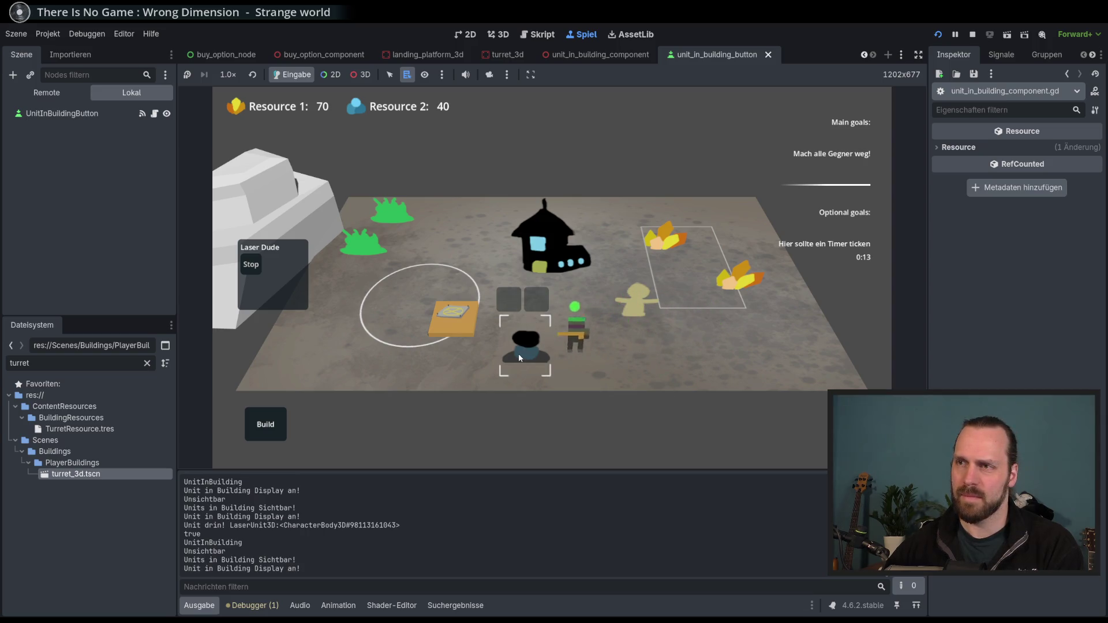
{"action": "left_click", "coordinate": [507, 300]}
{"action": "left_click", "coordinate": [523, 357]}
Buy two units at the landing platform, send them into the turret, then eject them
{"action": "left_click", "coordinate": [403, 341]}
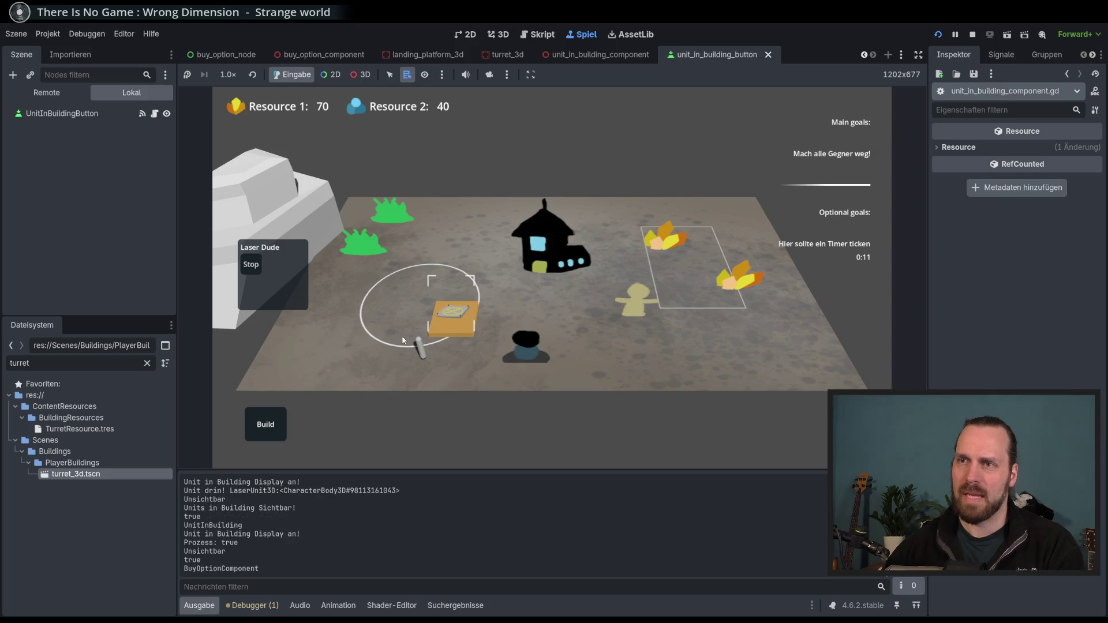
{"action": "left_click", "coordinate": [473, 304]}
{"action": "left_click", "coordinate": [474, 304]}
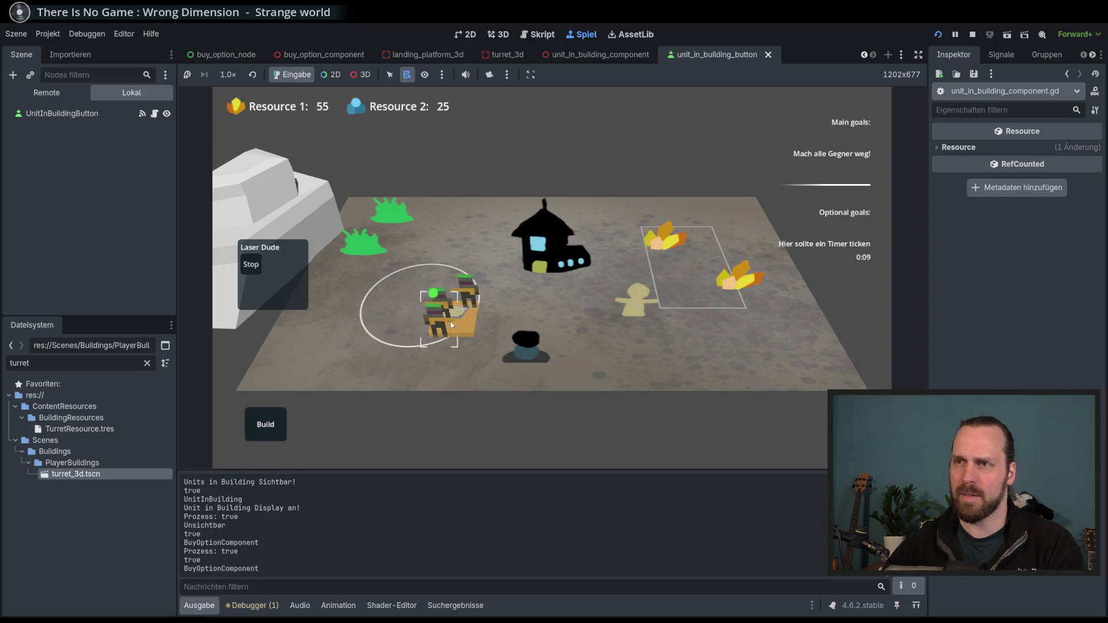
{"action": "left_click", "coordinate": [507, 346]}
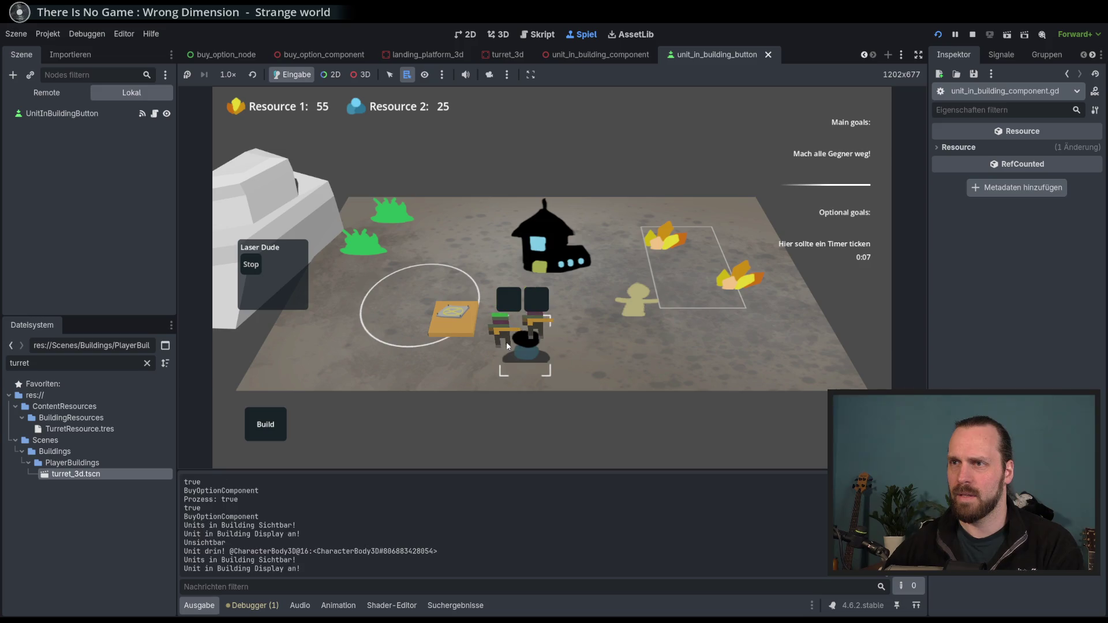
{"action": "left_click", "coordinate": [717, 350]}
{"action": "left_click", "coordinate": [538, 357]}
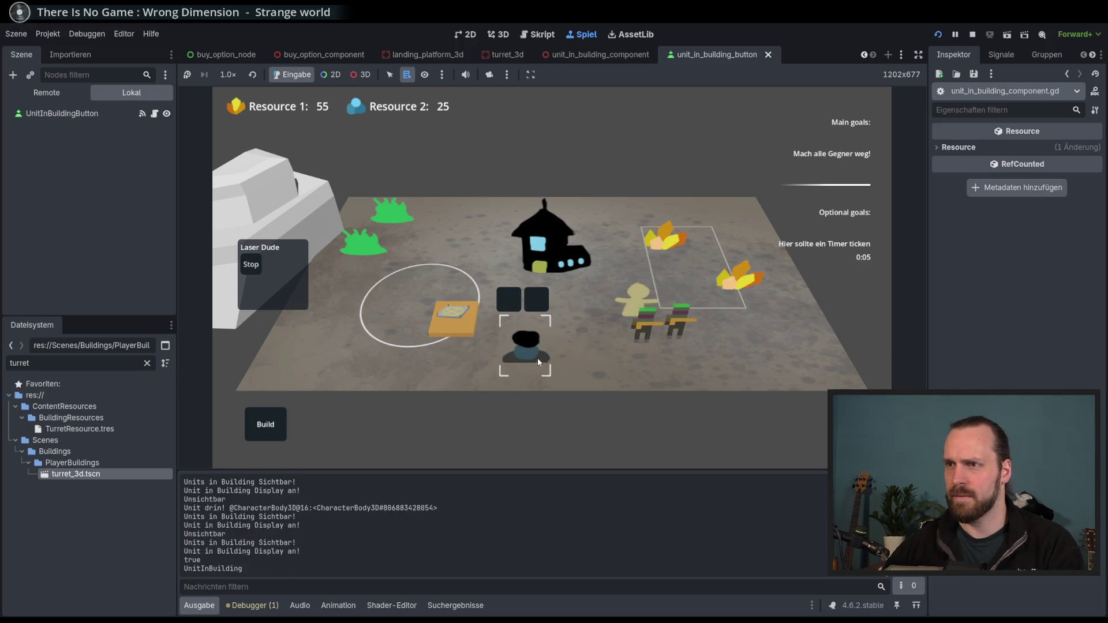
{"action": "left_click", "coordinate": [542, 310]}
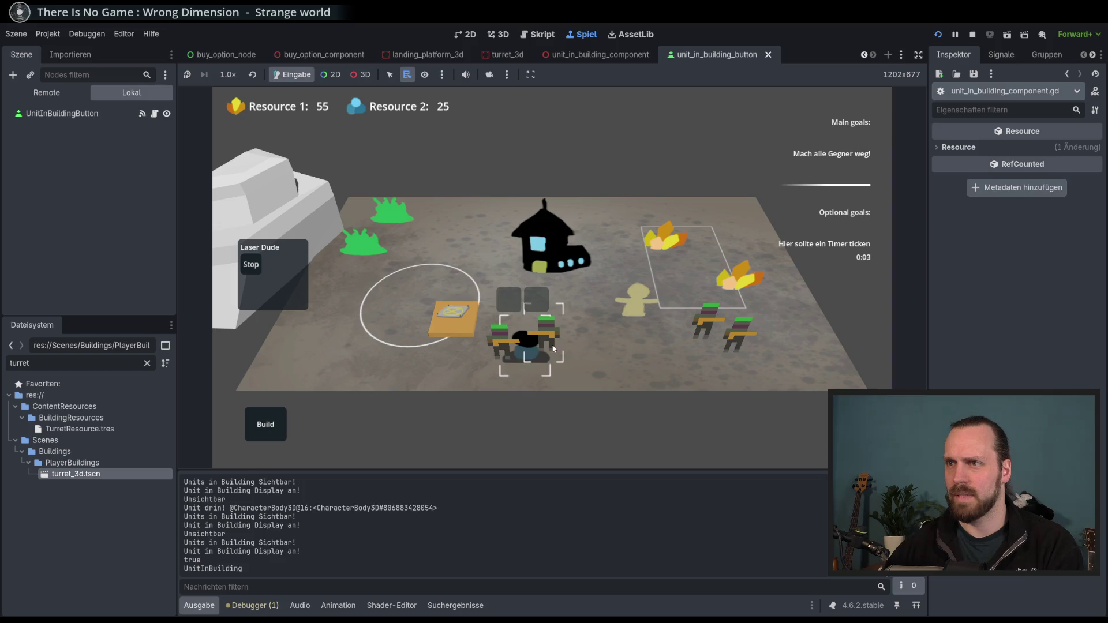
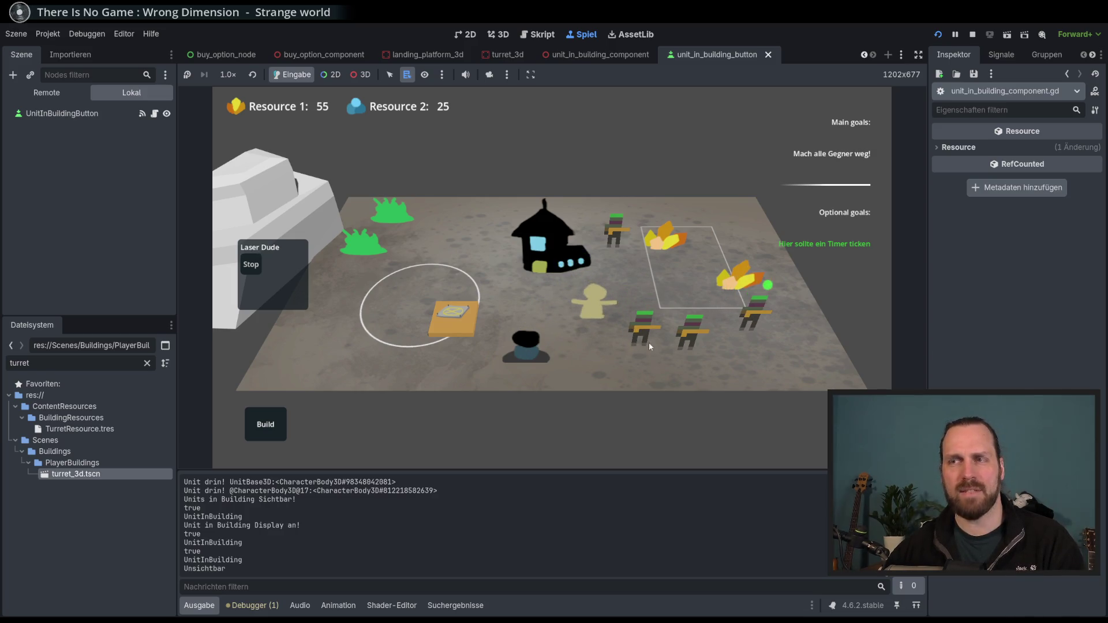
Pan and swing the game camera toward the white building and bring up its recruitment options
{"action": "mouse_move", "coordinate": [649, 342]}
{"action": "left_mouse_down"}
{"action": "mouse_move", "coordinate": [780, 359]}
{"action": "mouse_move", "coordinate": [683, 323]}
{"action": "mouse_move", "coordinate": [682, 294]}
{"action": "mouse_move", "coordinate": [618, 384]}
{"action": "left_mouse_up"}
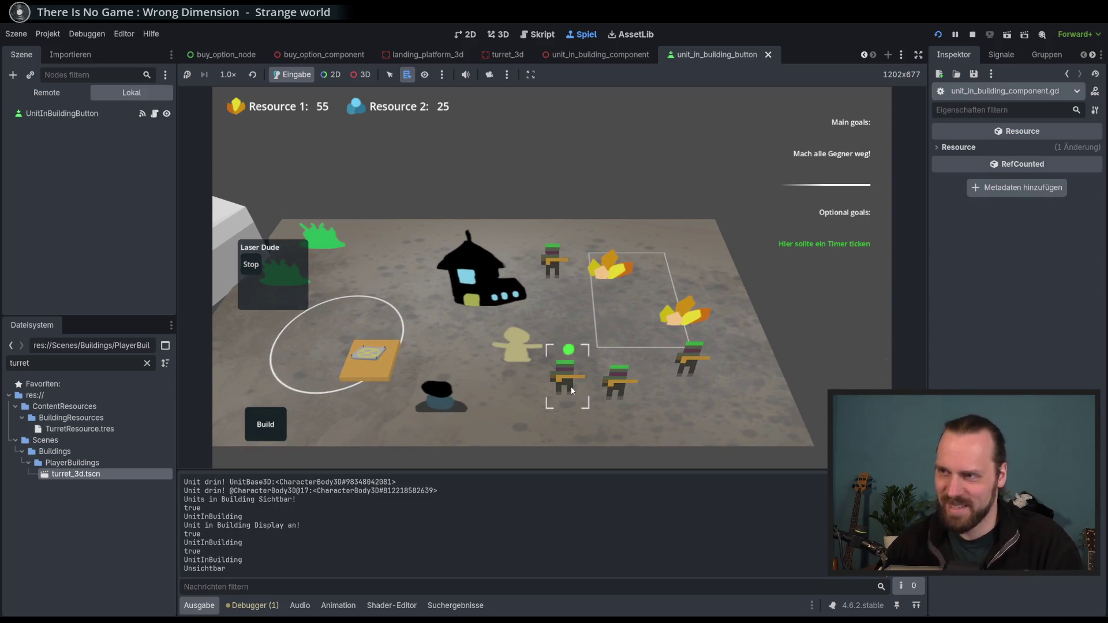
{"action": "mouse_move", "coordinate": [576, 378]}
{"action": "left_mouse_down"}
{"action": "mouse_move", "coordinate": [715, 248]}
{"action": "mouse_move", "coordinate": [562, 301]}
{"action": "left_mouse_up"}
{"action": "left_click", "coordinate": [563, 305]}
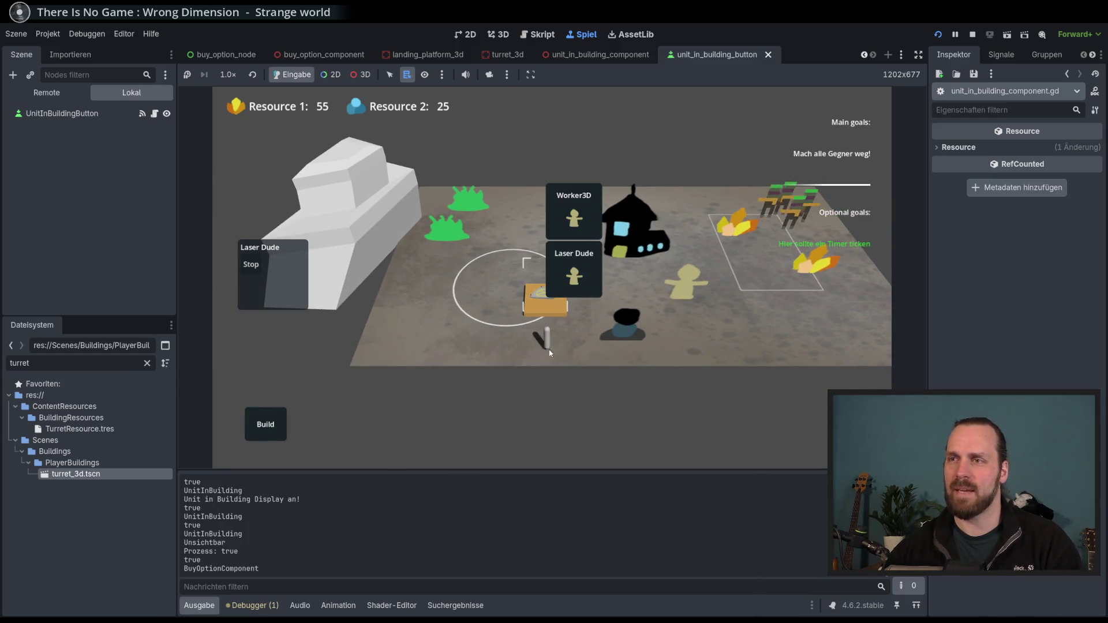
Toggle the dark bunker's selection while units enter it, then reopen the unit recruitment options
{"action": "left_click", "coordinate": [624, 325]}
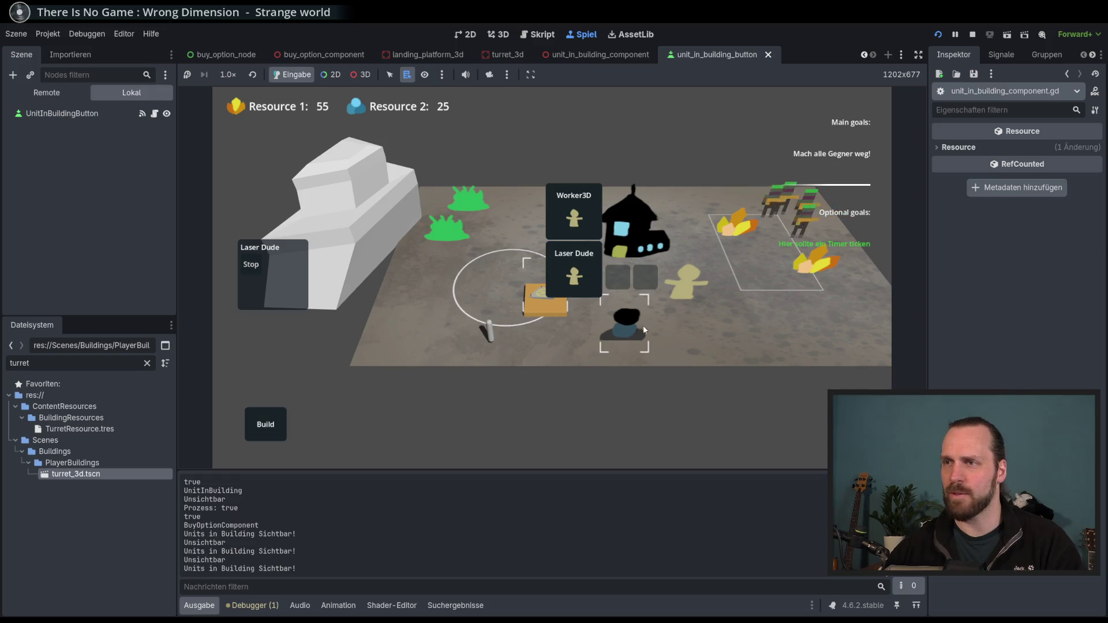
{"action": "left_click", "coordinate": [581, 378]}
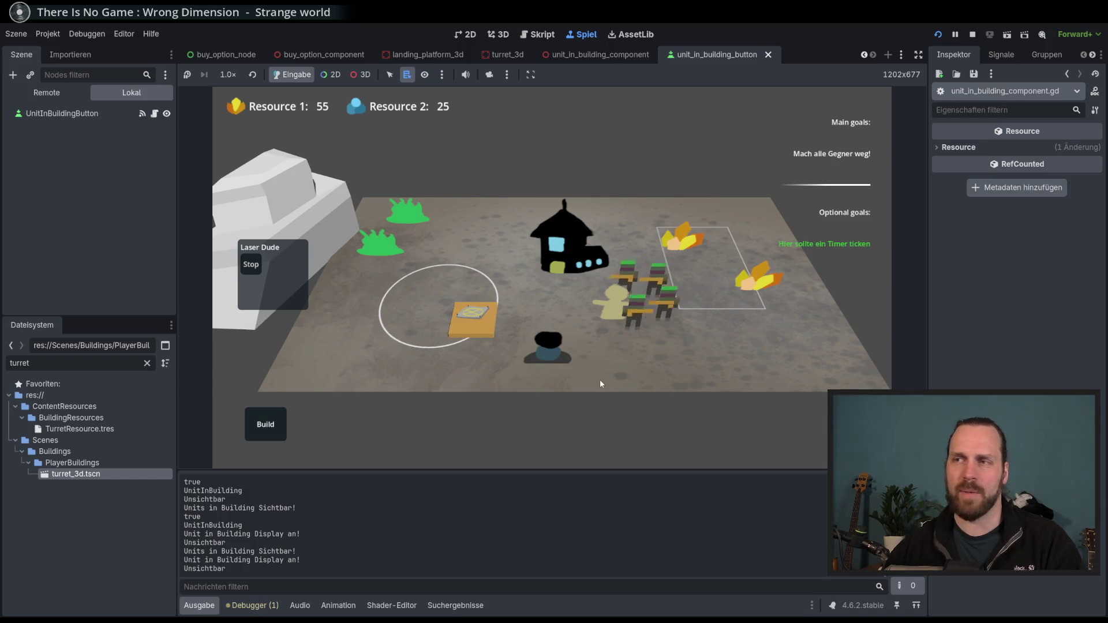
{"action": "left_click", "coordinate": [560, 365]}
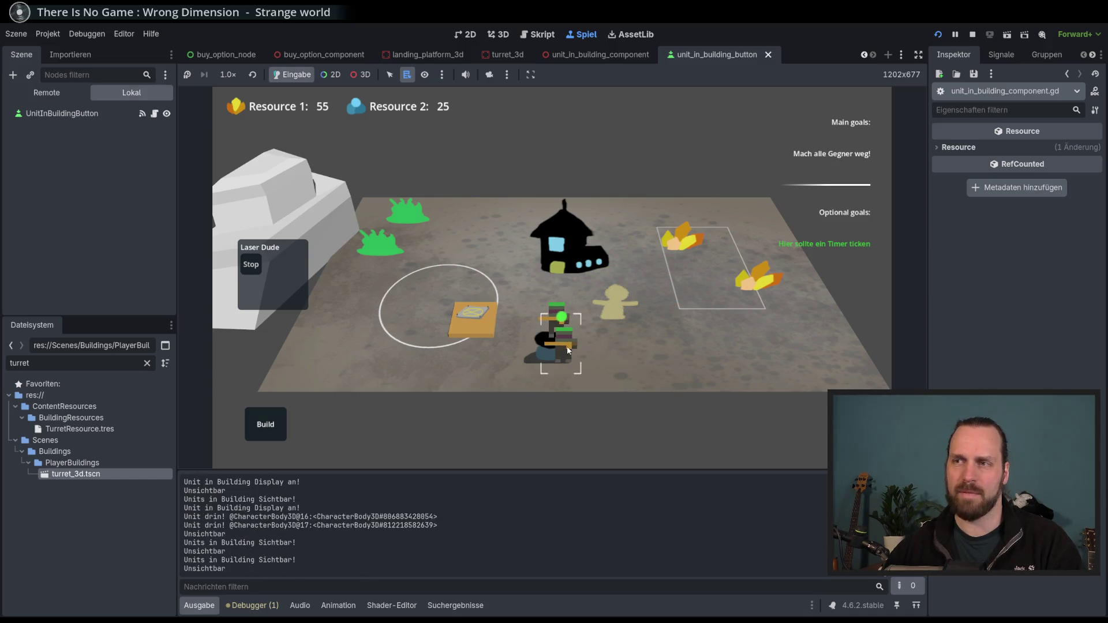
{"action": "left_click", "coordinate": [685, 343]}
{"action": "left_click", "coordinate": [568, 359]}
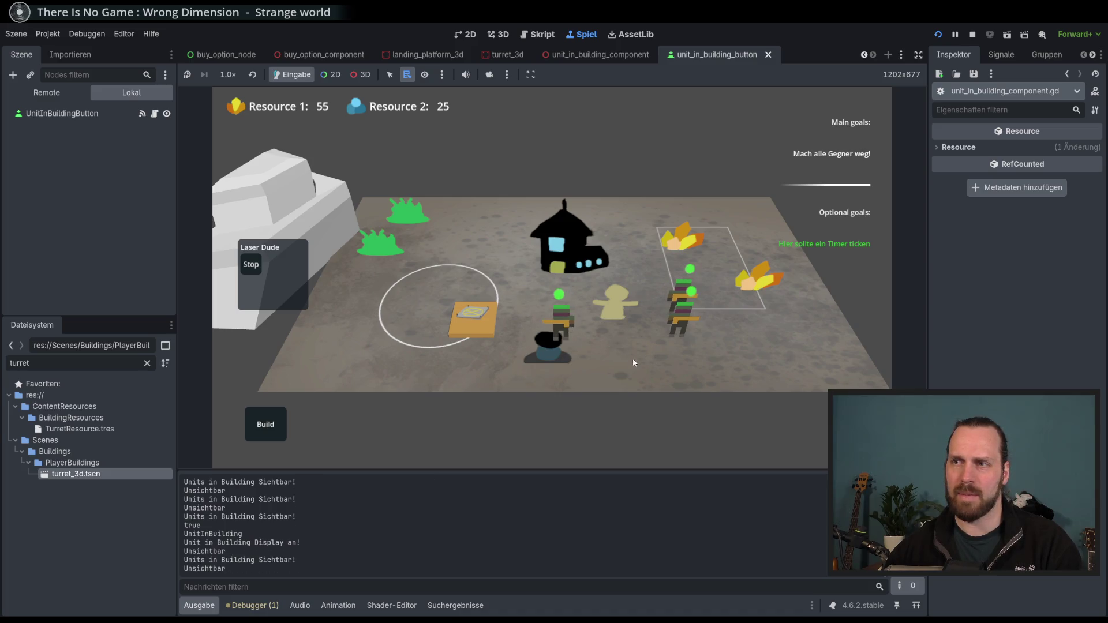
{"action": "left_click", "coordinate": [569, 329]}
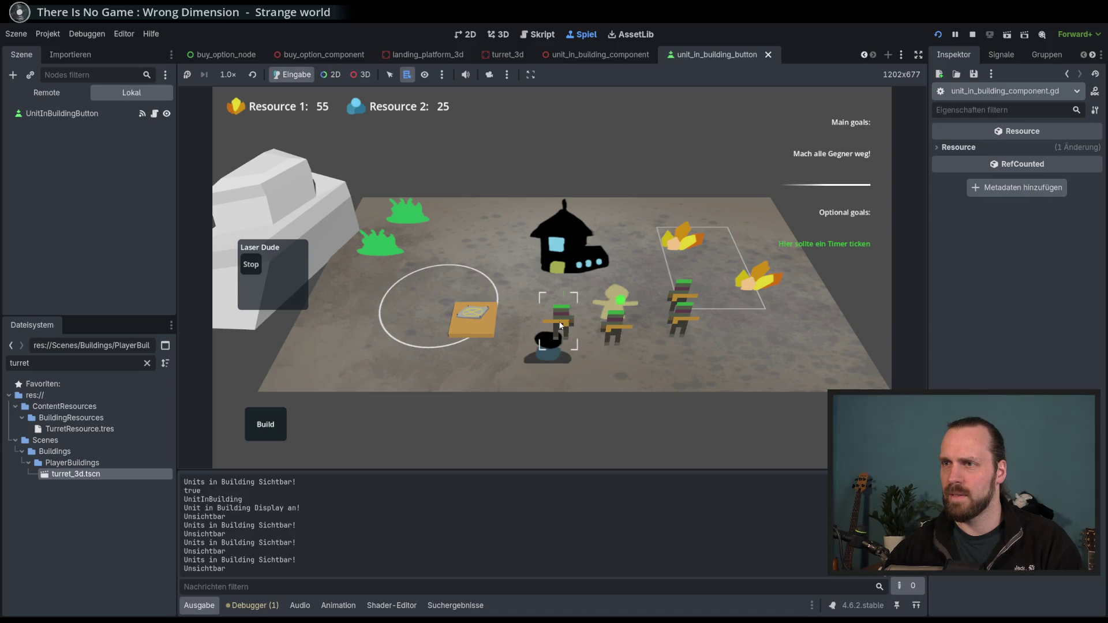
{"action": "mouse_move", "coordinate": [615, 301]}
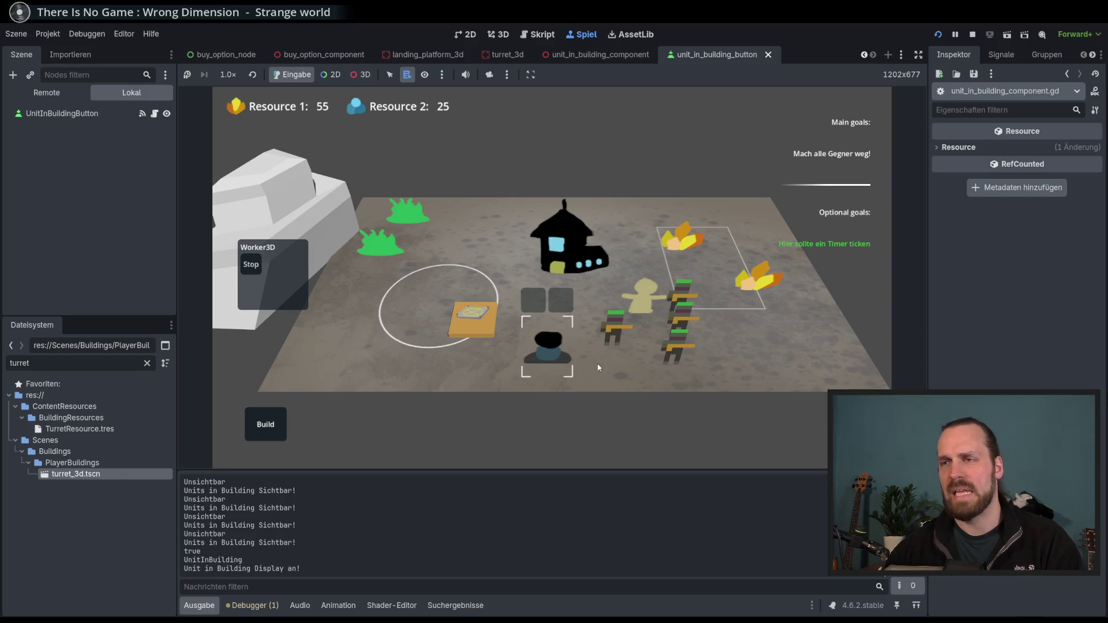
{"action": "left_click", "coordinate": [548, 346]}
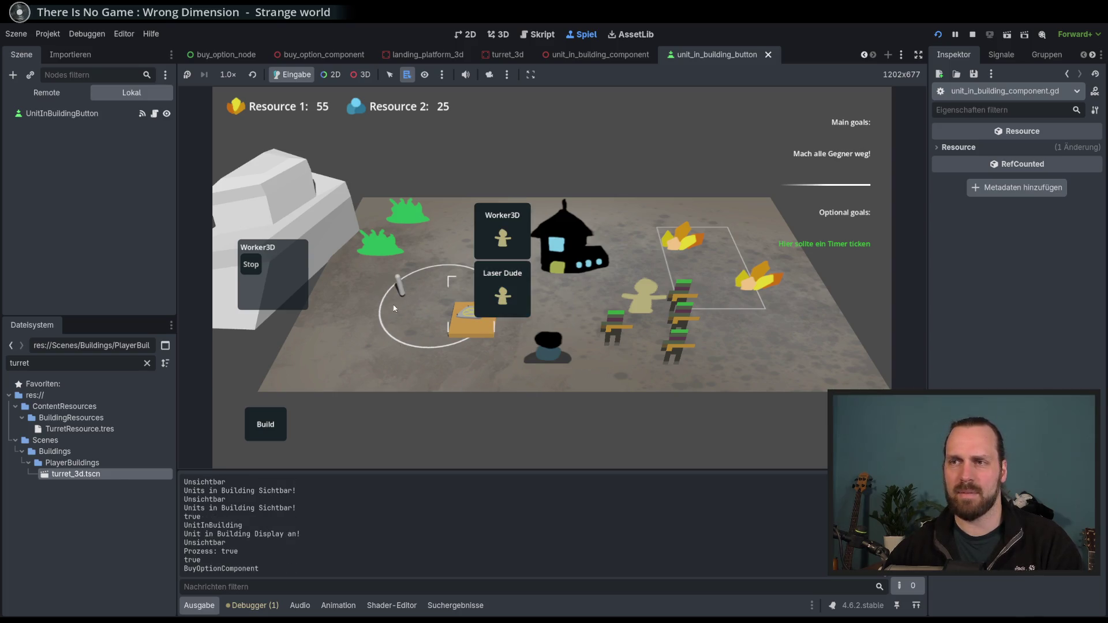
Recruit several Laser Dude units and a worker with the recruitment buttons
{"action": "left_click", "coordinate": [499, 288]}
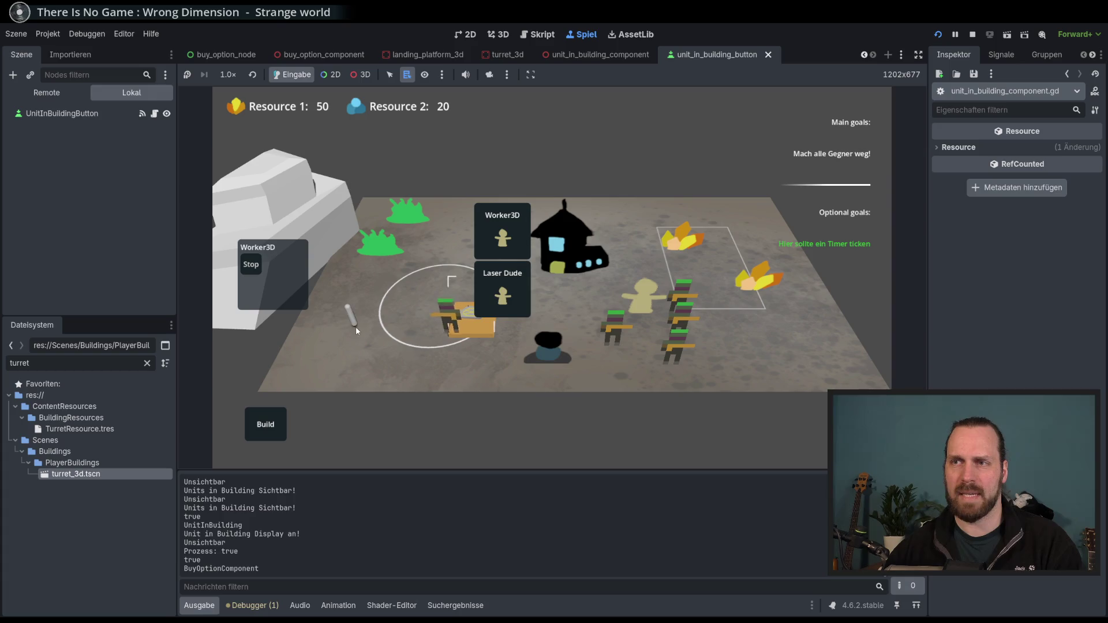
{"action": "left_click", "coordinate": [497, 284]}
{"action": "left_click", "coordinate": [499, 237]}
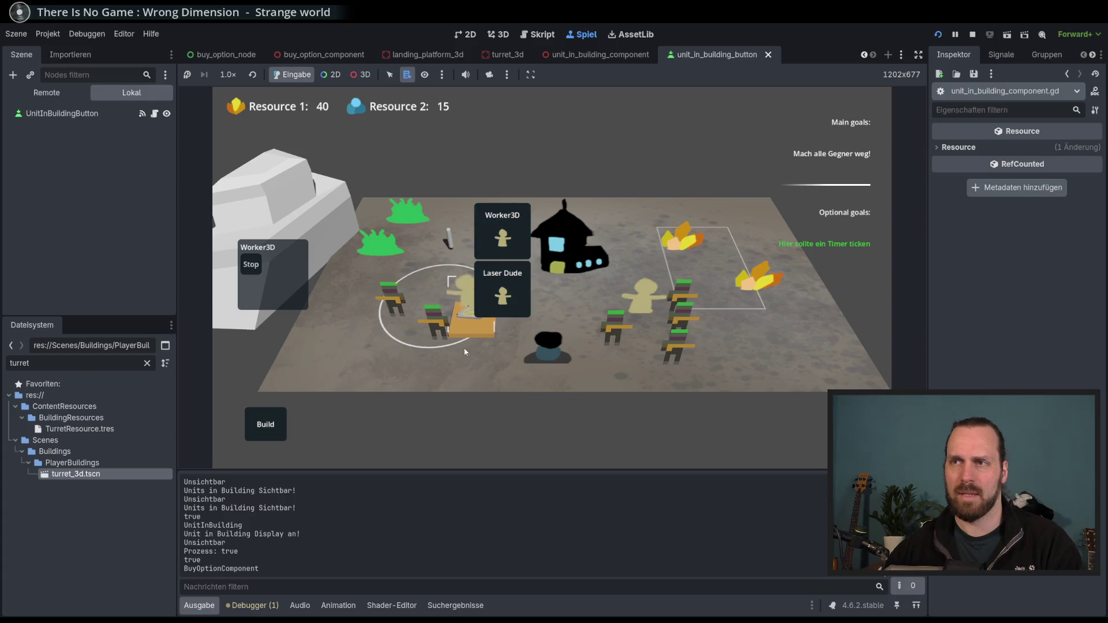
{"action": "left_click", "coordinate": [476, 325]}
{"action": "left_click", "coordinate": [499, 289]}
{"action": "left_click", "coordinate": [477, 314]}
{"action": "left_click", "coordinate": [500, 288]}
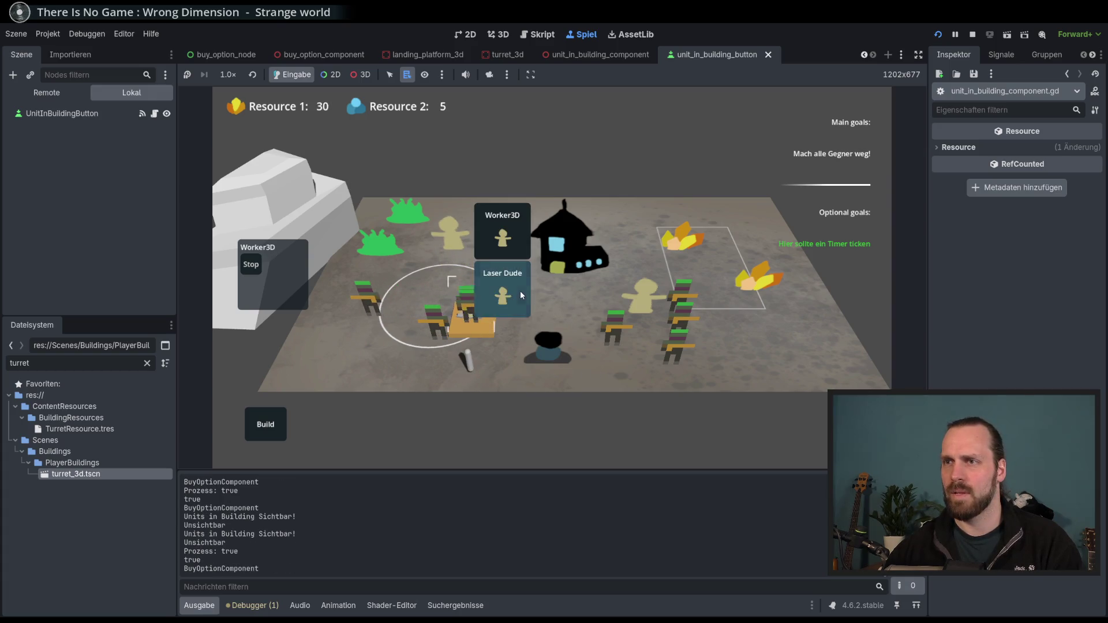
{"action": "left_click", "coordinate": [520, 290]}
Select the new Laser Dude group and nearby units, switching back to the dark bunker between them
{"action": "left_click", "coordinate": [472, 338]}
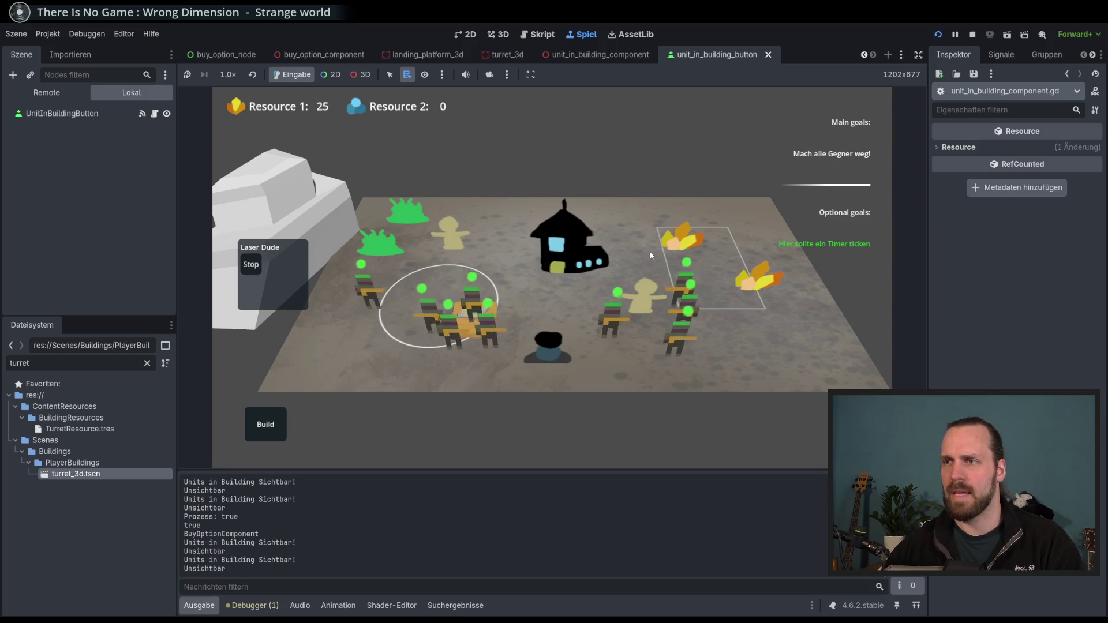
{"action": "left_click", "coordinate": [551, 358]}
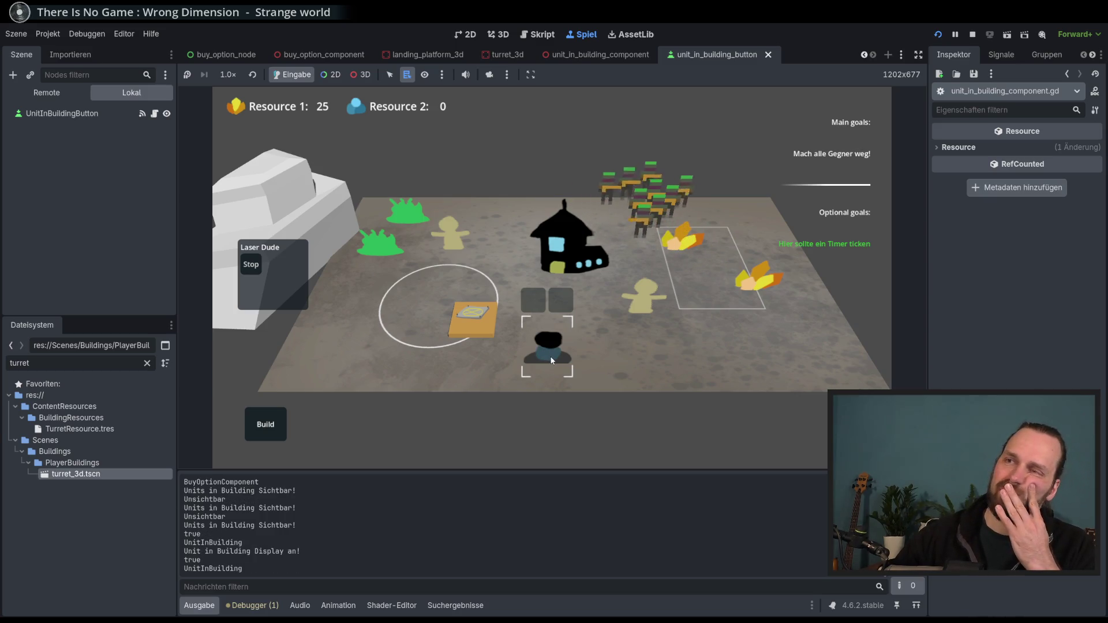
{"action": "left_click", "coordinate": [659, 198]}
{"action": "left_click", "coordinate": [551, 355]}
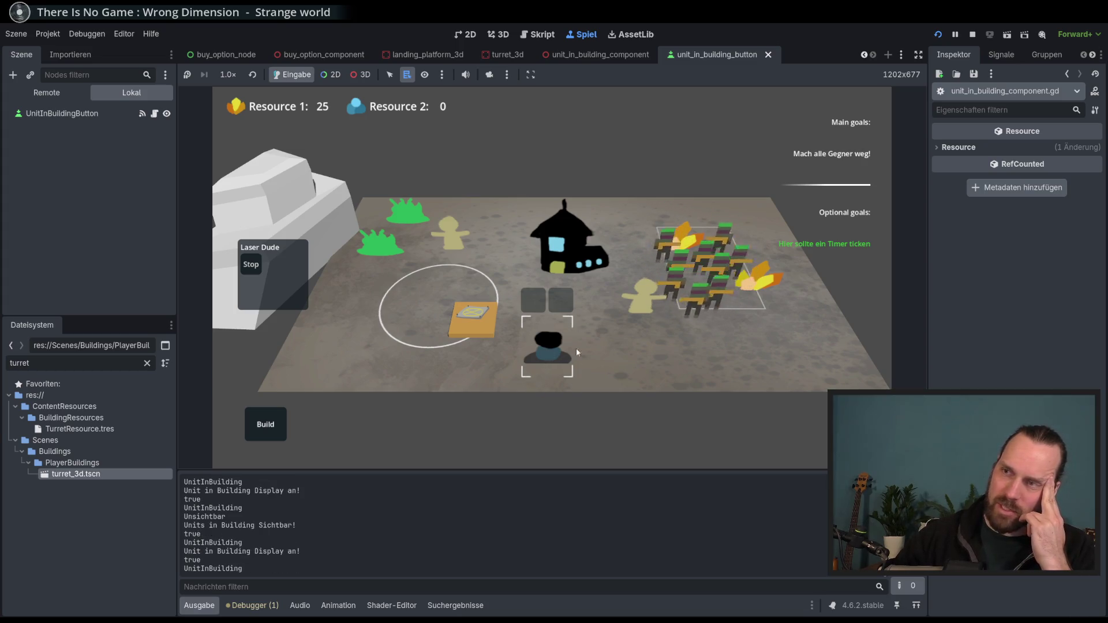
{"action": "left_click", "coordinate": [696, 283]}
{"action": "left_click", "coordinate": [547, 359]}
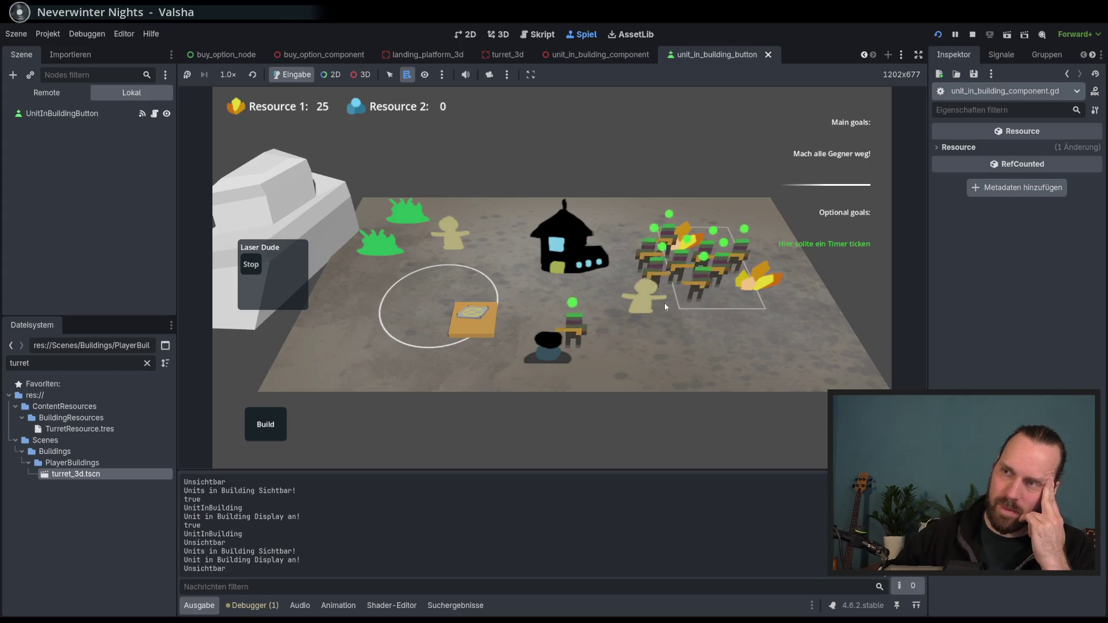
Unload the units in the bunker's second and first slots, then deselect the bunker
{"action": "left_click", "coordinate": [664, 302]}
{"action": "left_click", "coordinate": [549, 356]}
{"action": "left_click", "coordinate": [749, 324]}
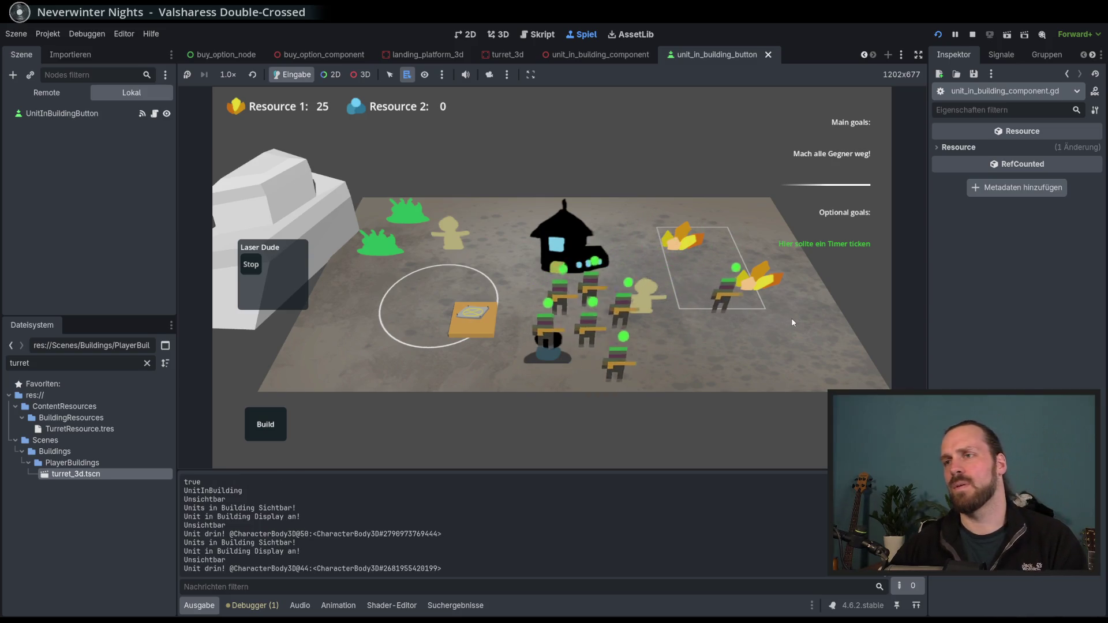
{"action": "left_click", "coordinate": [547, 349]}
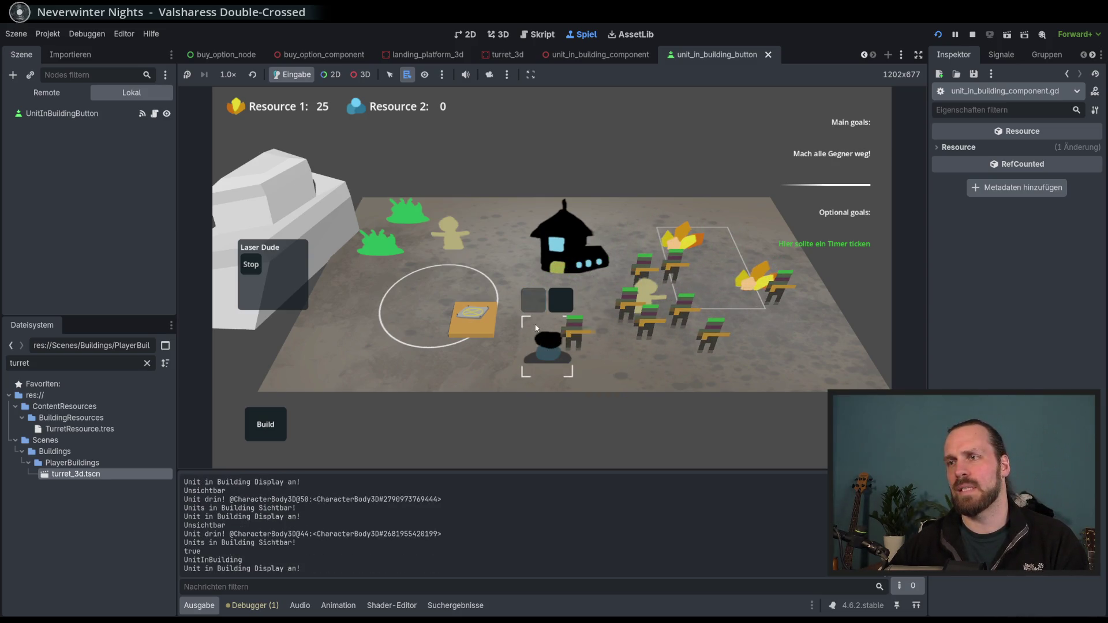
{"action": "left_click", "coordinate": [560, 300]}
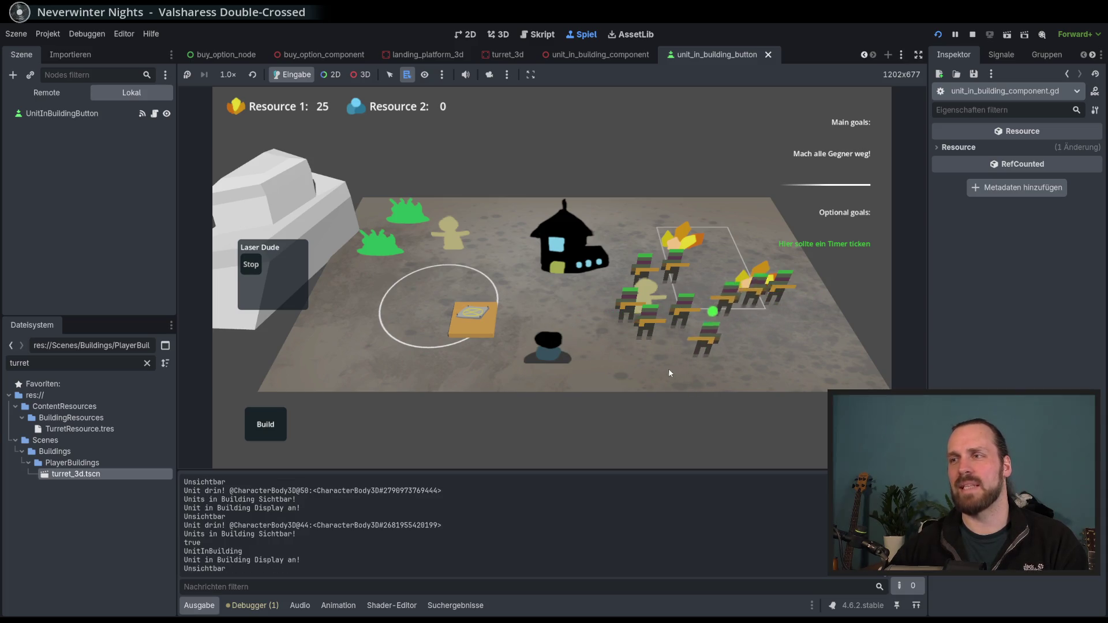
{"action": "left_click", "coordinate": [534, 301]}
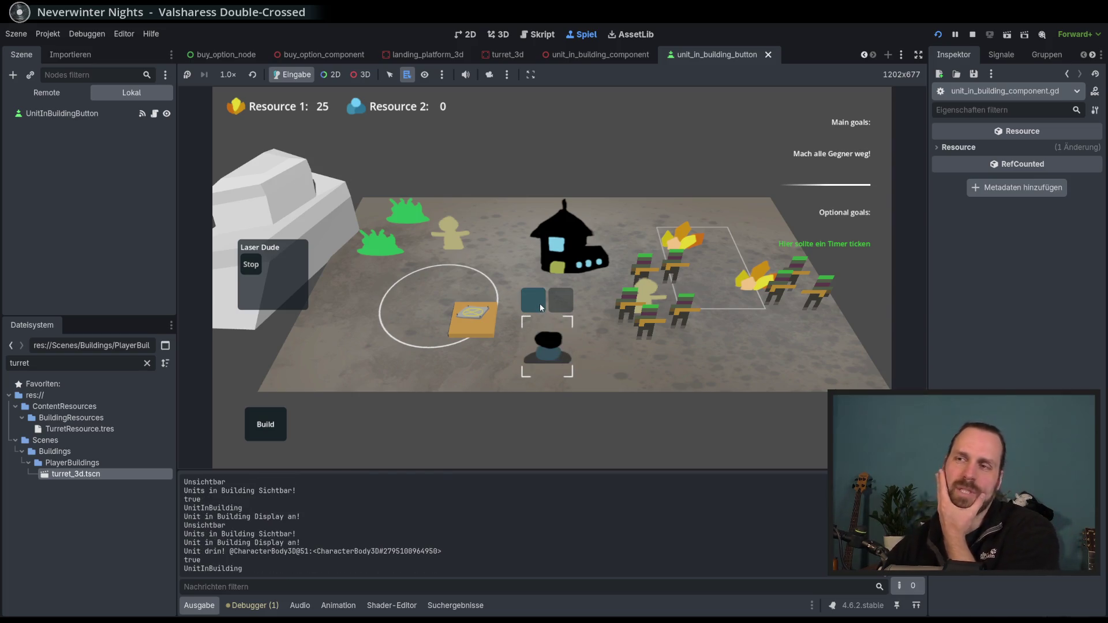
{"action": "left_click", "coordinate": [539, 303]}
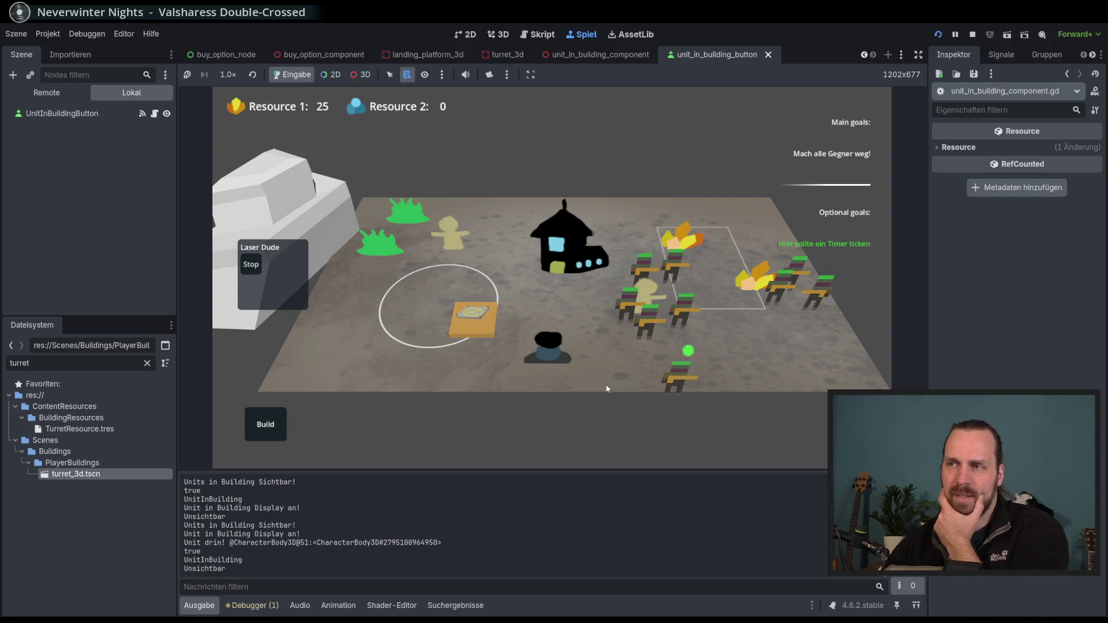
Unload the remaining garrisoned unit from the bunker and stop the game with F8
{"action": "left_click", "coordinate": [573, 362]}
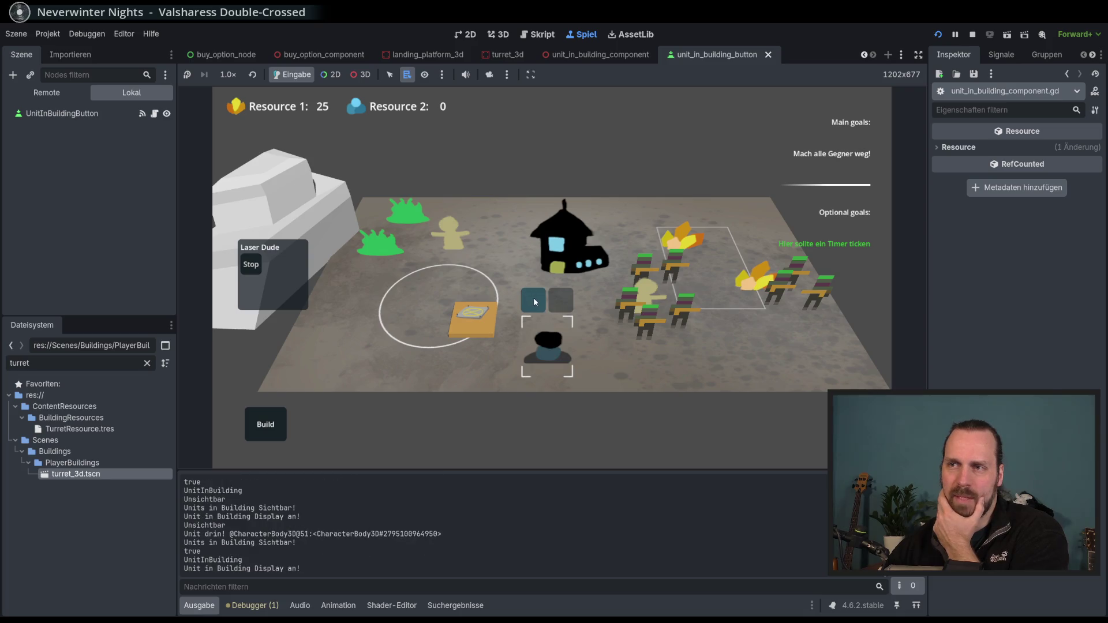
{"action": "left_click", "coordinate": [571, 339]}
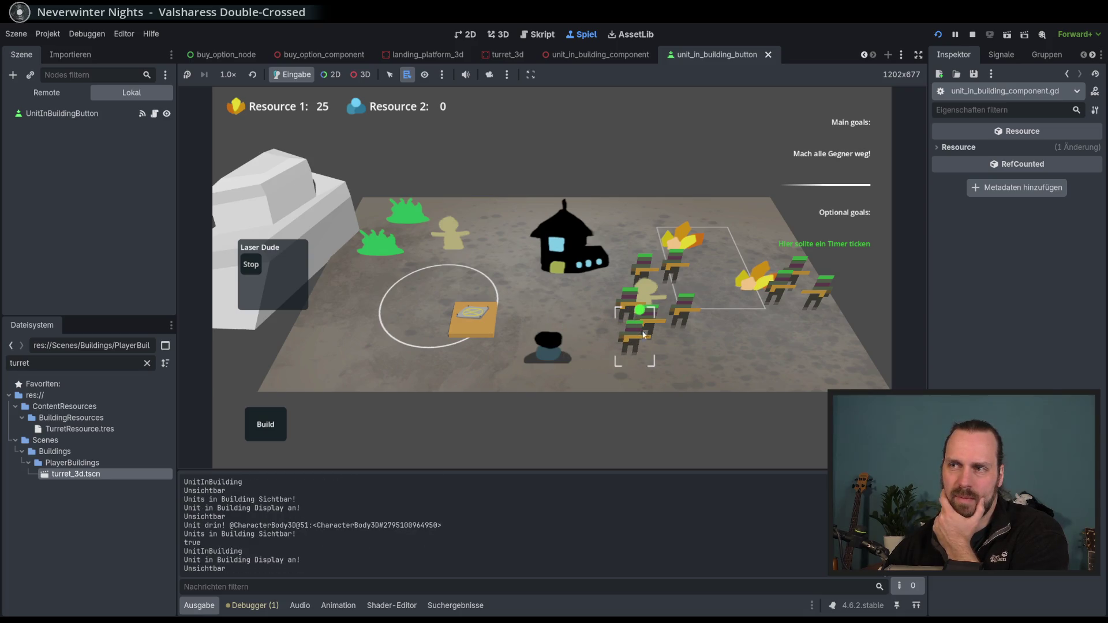
{"action": "left_click", "coordinate": [549, 362]}
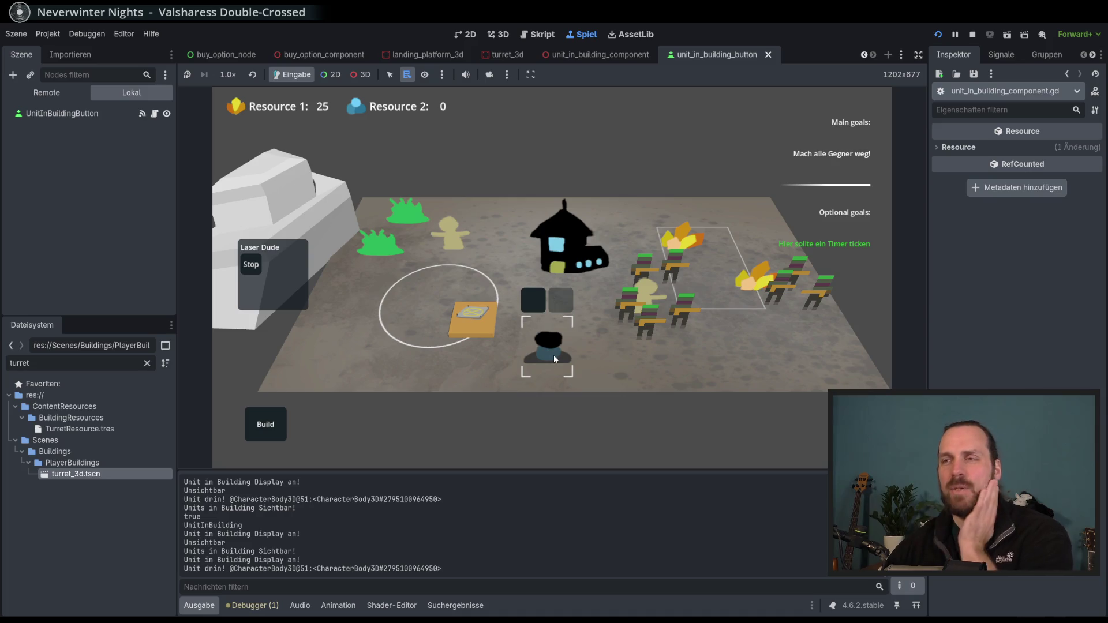
{"action": "left_click", "coordinate": [553, 355]}
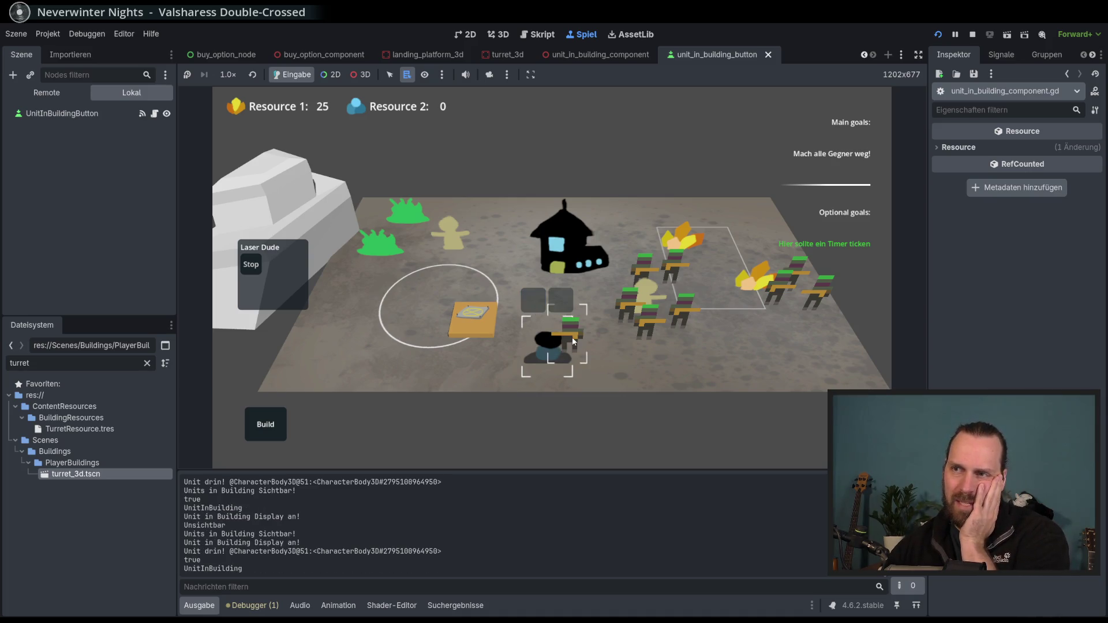
{"action": "key", "text": "F8"}
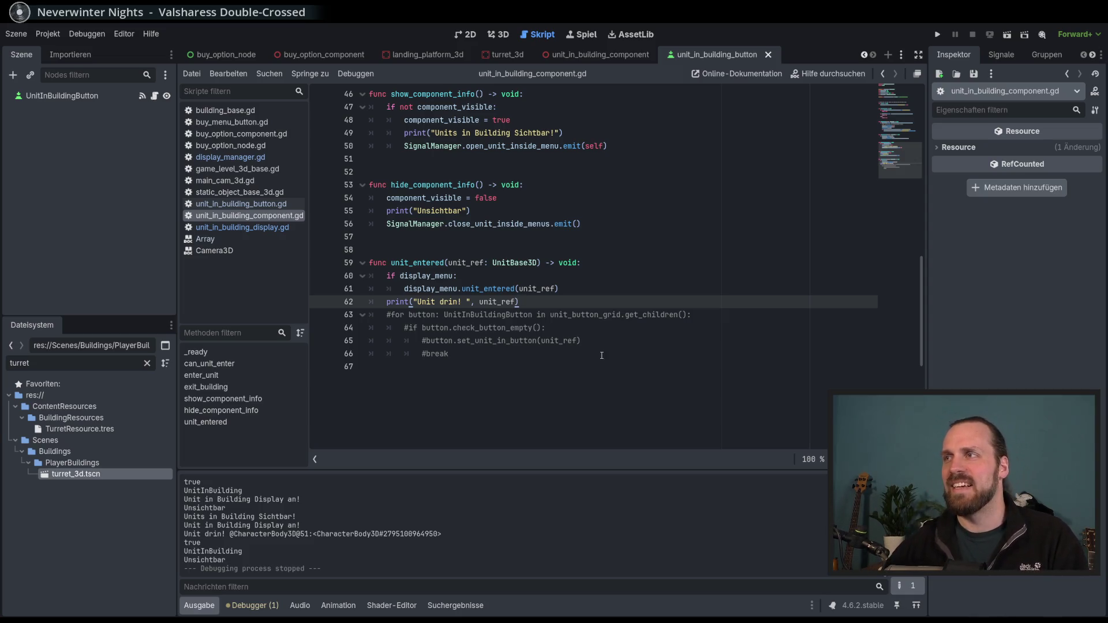
Relaunch the project with F5 and open the Test Mission 01 briefing
{"action": "key", "text": "F5"}
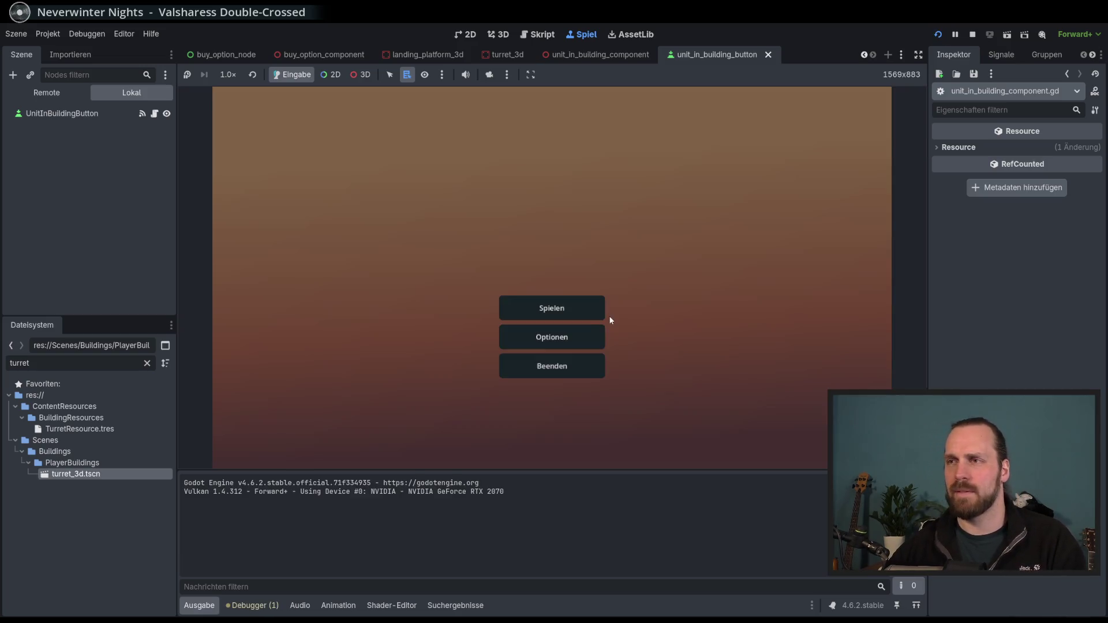
{"action": "left_click", "coordinate": [567, 305]}
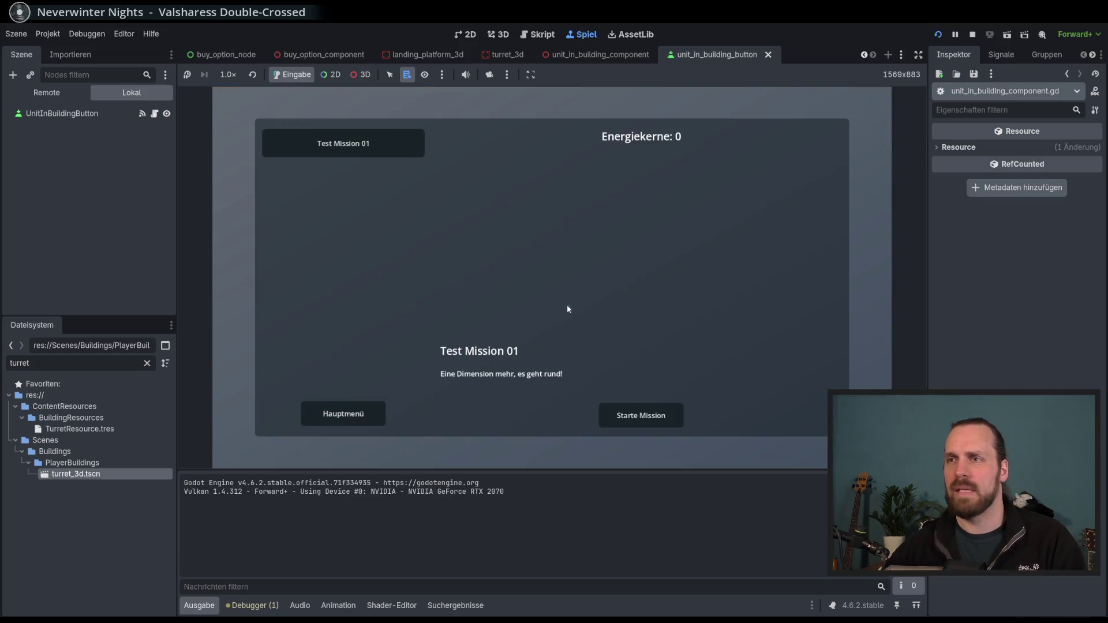
Start the mission, place a Laser Turret, and order the Laser Dude toward the dark bunker
{"action": "left_click", "coordinate": [636, 416]}
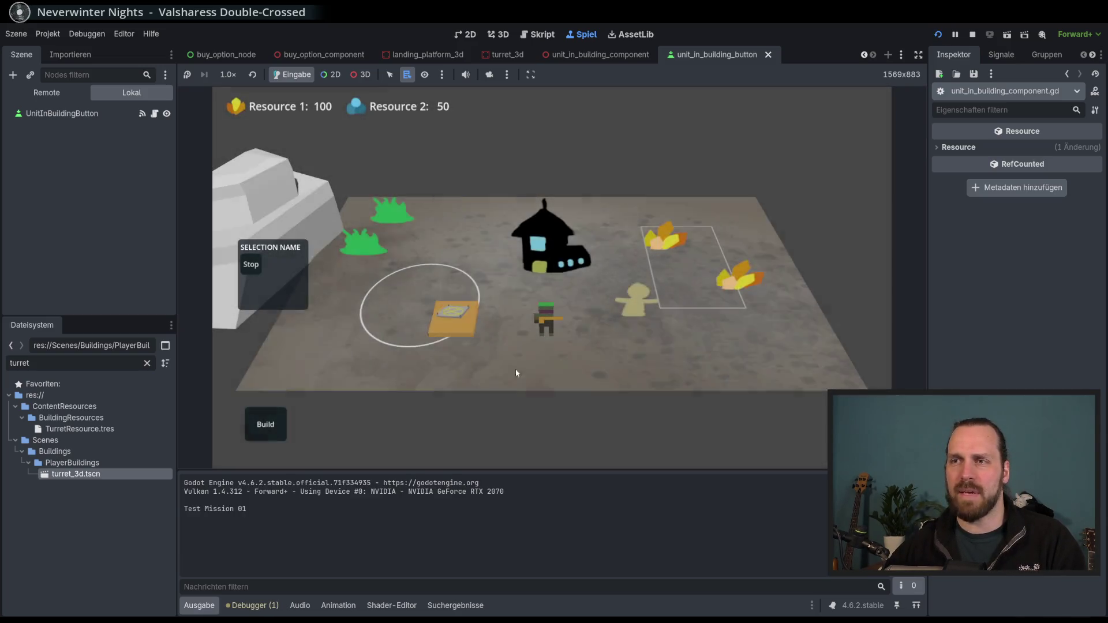
{"action": "left_click", "coordinate": [266, 424]}
{"action": "left_click", "coordinate": [273, 392]}
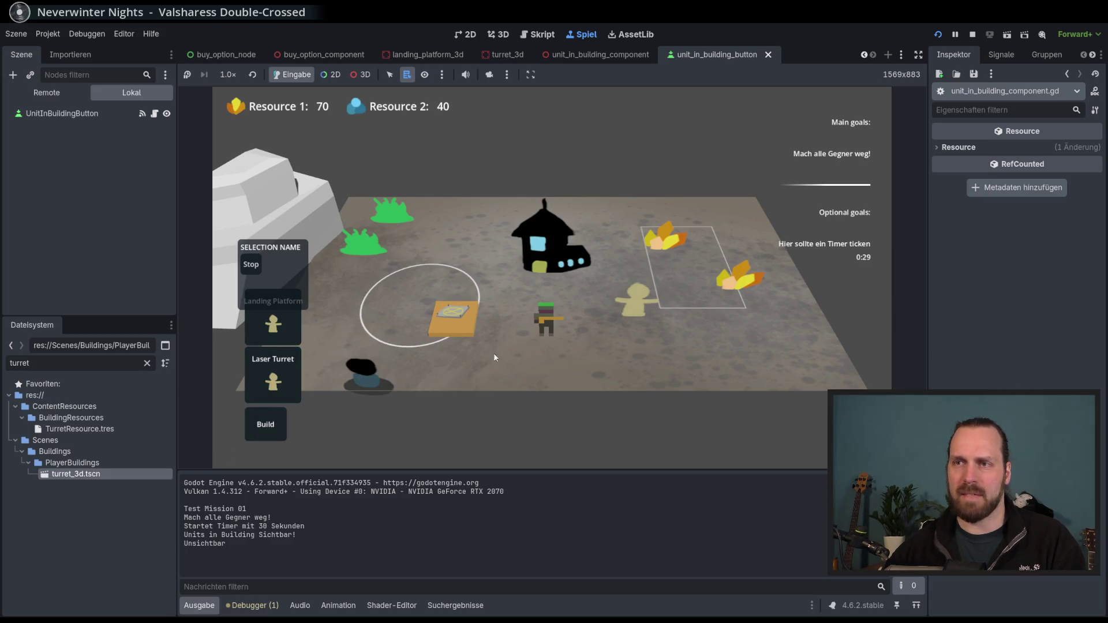
{"action": "left_click", "coordinate": [547, 321]}
{"action": "right_click", "coordinate": [453, 317]}
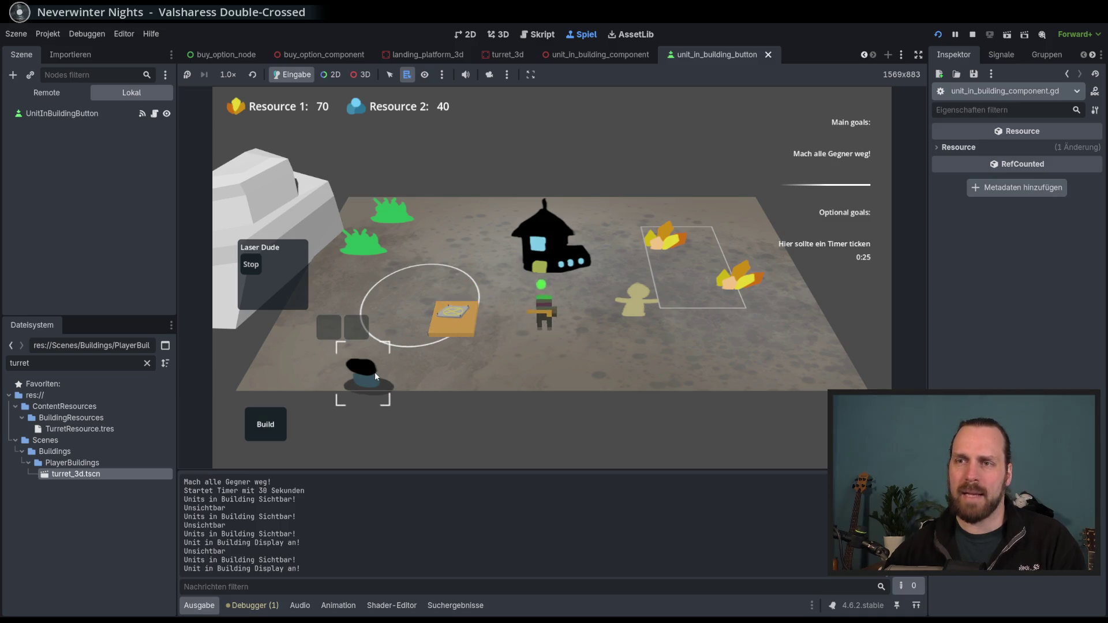
{"action": "right_click", "coordinate": [375, 372]}
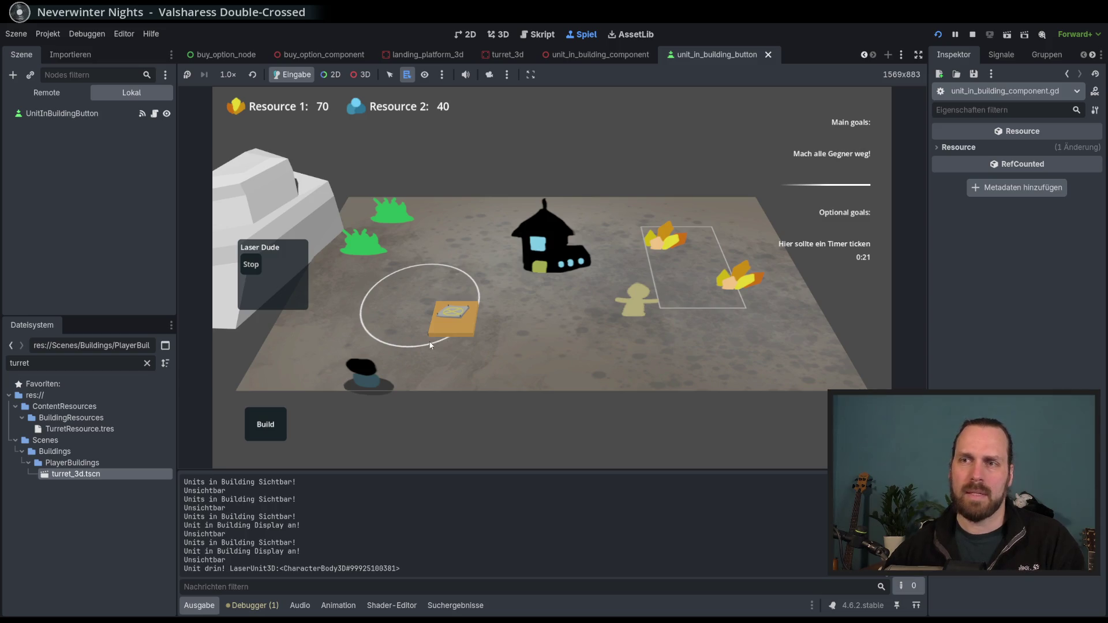
Send Laser Dude into the bunker and release it from the first slot
{"action": "left_click", "coordinate": [332, 330]}
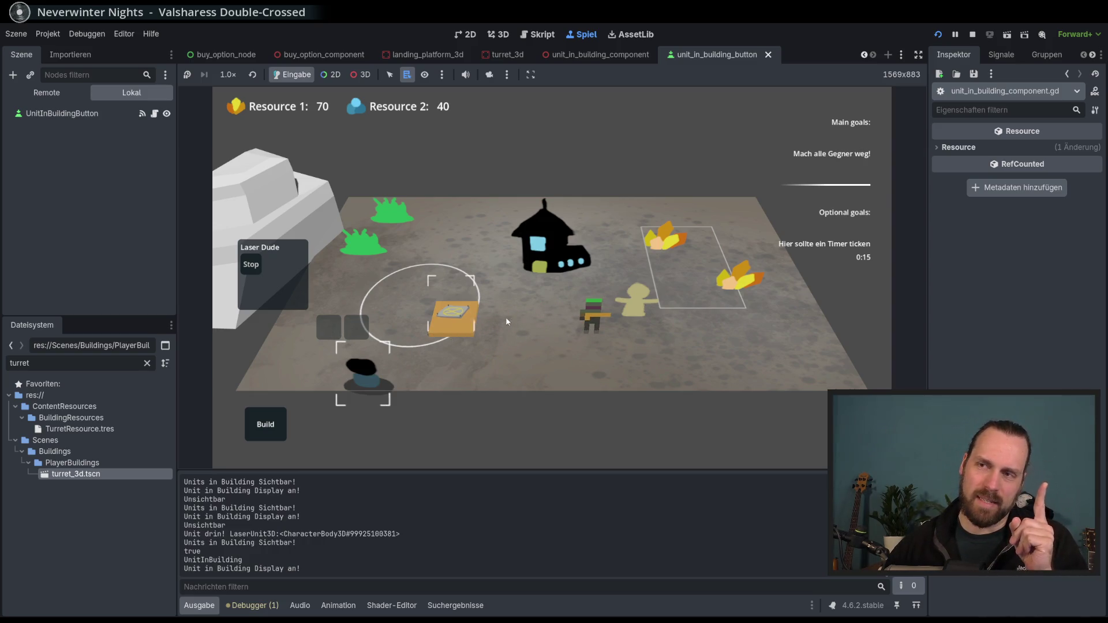
{"action": "left_click", "coordinate": [592, 316]}
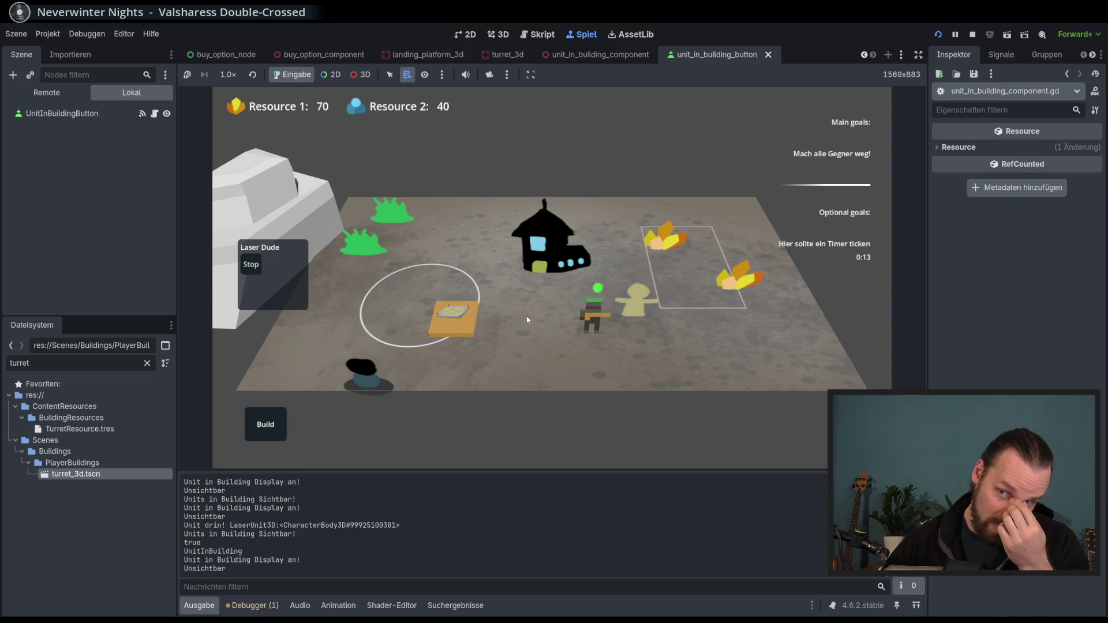
{"action": "left_click", "coordinate": [379, 375]}
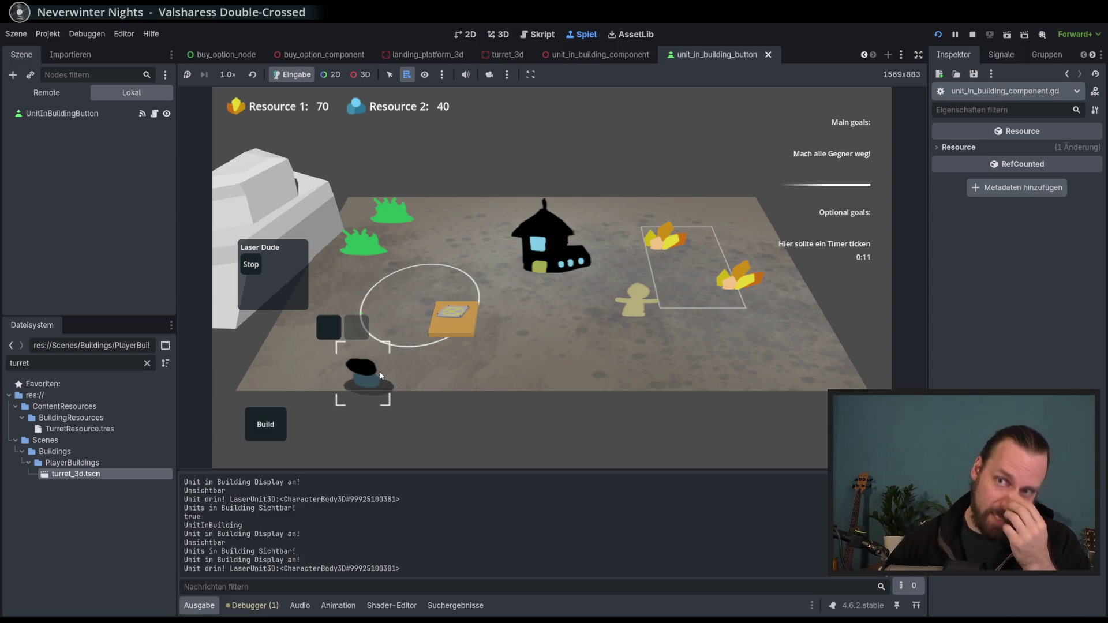
{"action": "left_click", "coordinate": [397, 370]}
{"action": "left_click", "coordinate": [367, 374]}
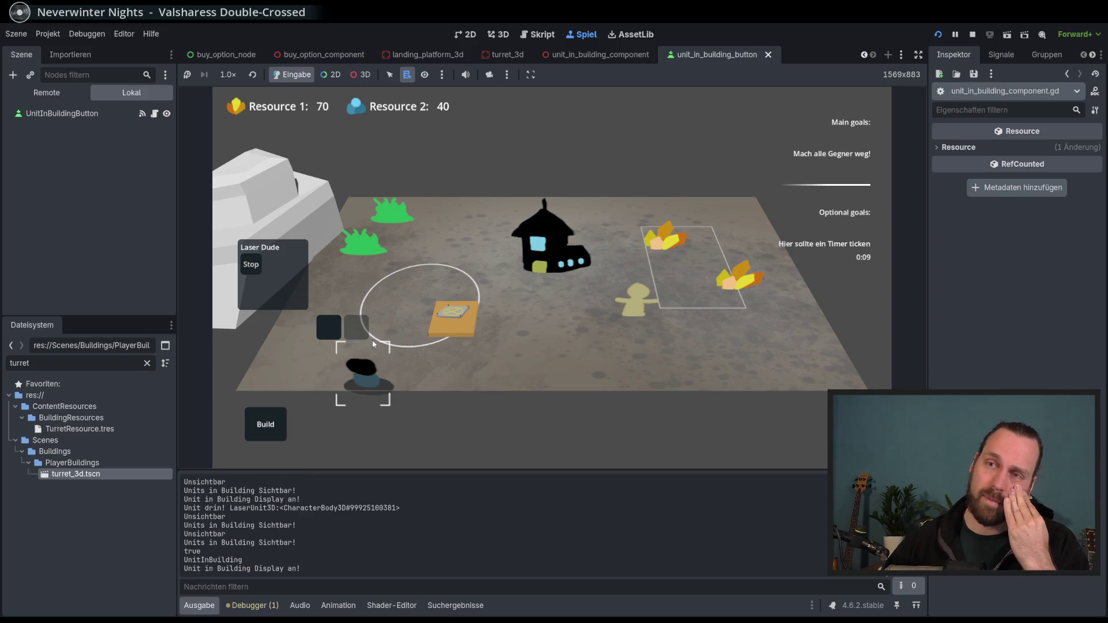
{"action": "left_click", "coordinate": [330, 335]}
{"action": "left_click", "coordinate": [370, 372]}
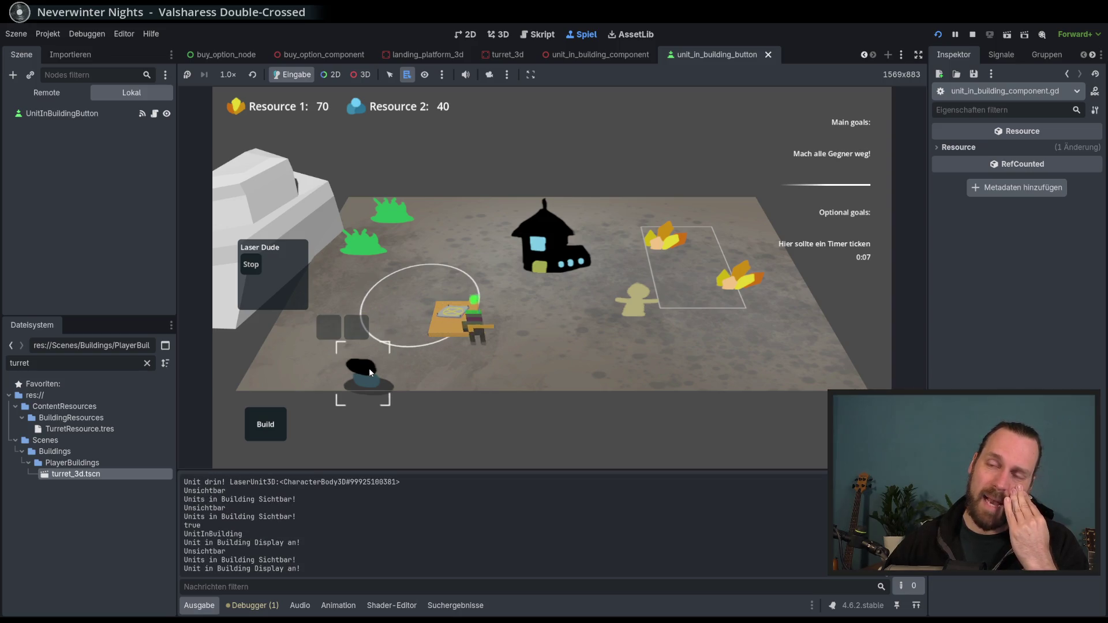
Send Laser Dude back into the bunker, release it again, and stop the game with F8
{"action": "left_click", "coordinate": [369, 369]}
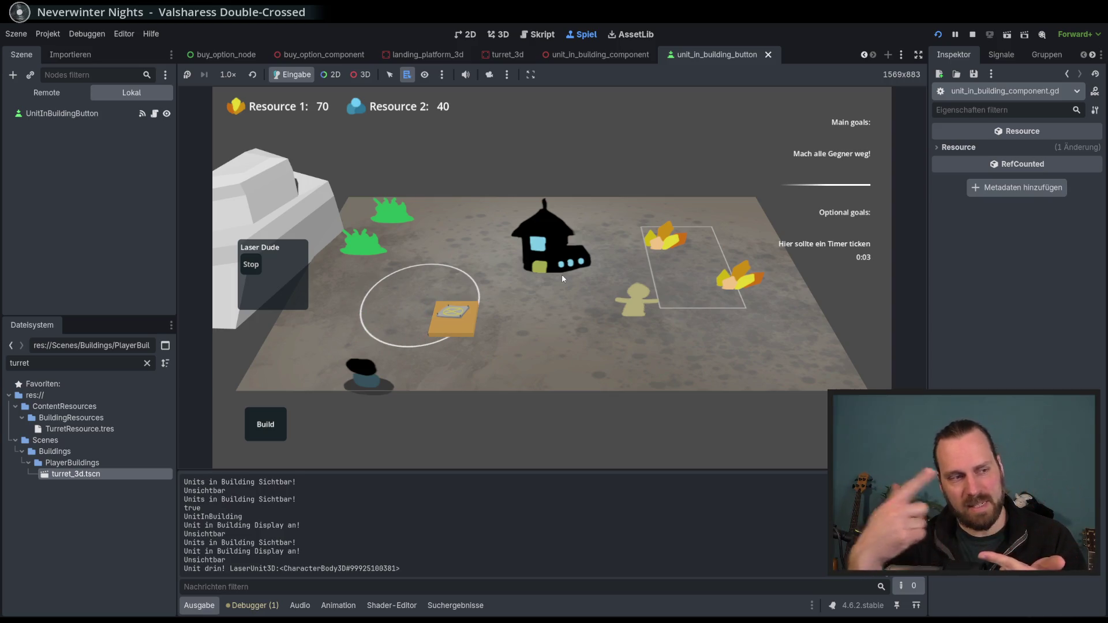
{"action": "left_click", "coordinate": [355, 368]}
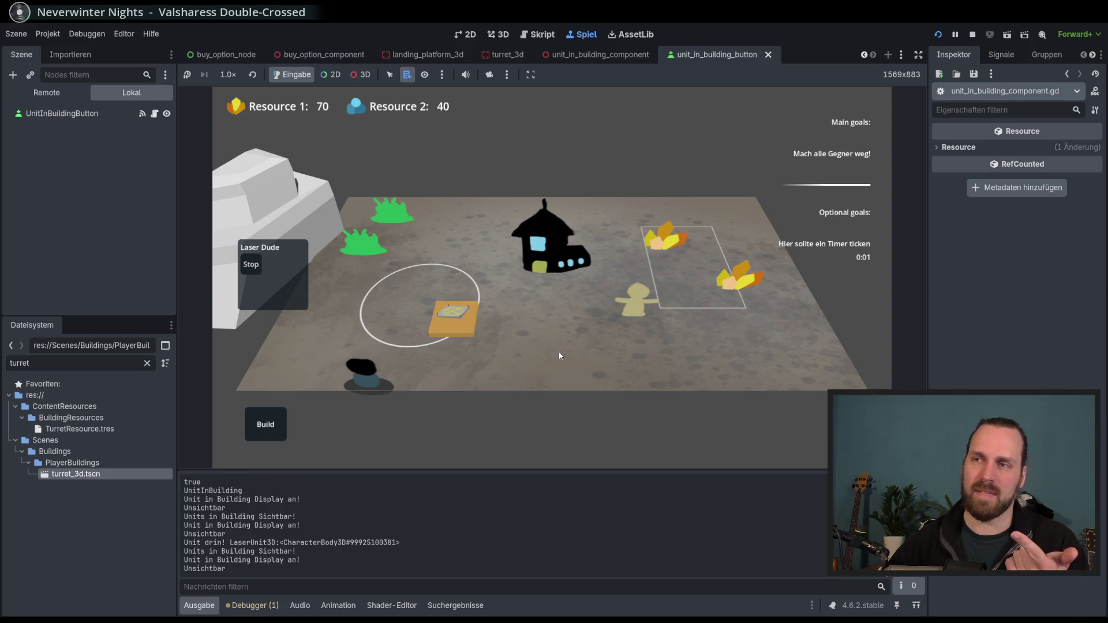
{"action": "left_click", "coordinate": [361, 372]}
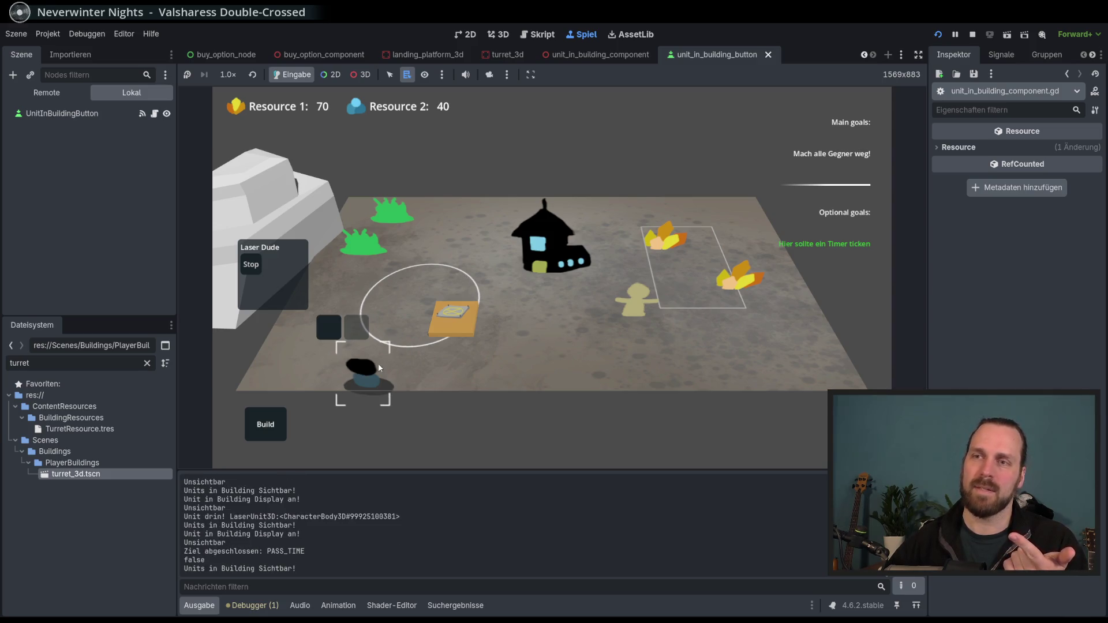
{"action": "left_click", "coordinate": [326, 330]}
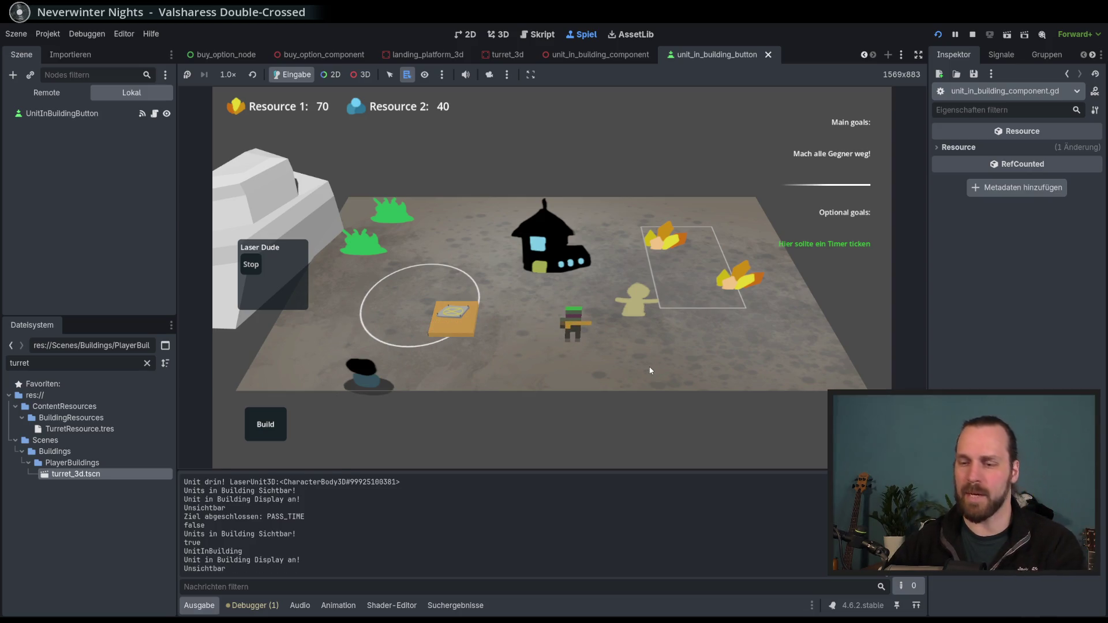
{"action": "key", "text": "F8"}
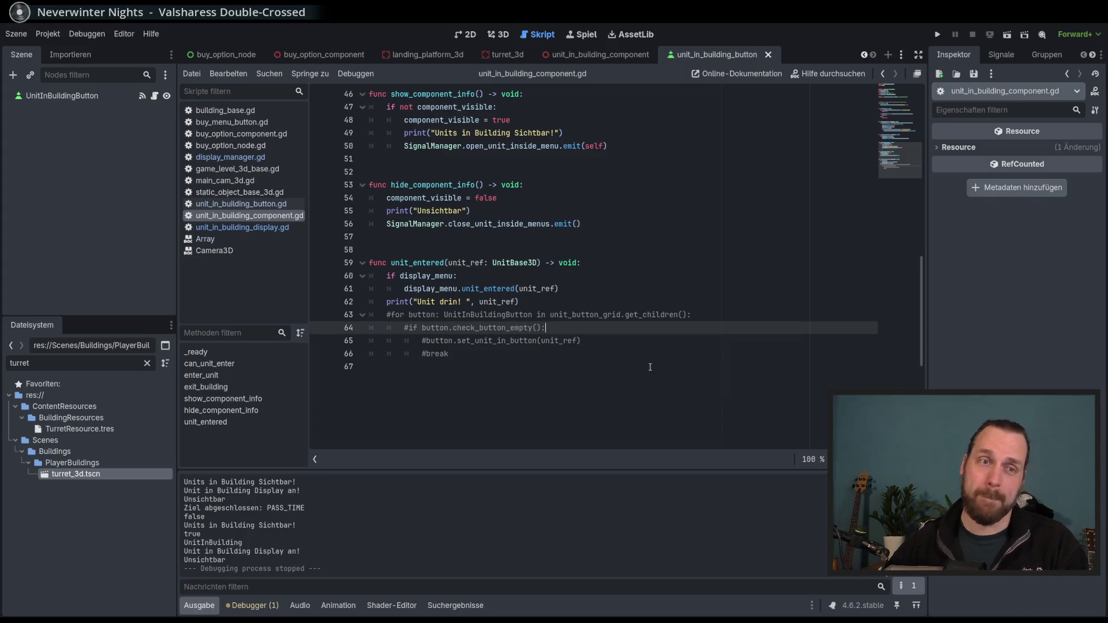
Delete the commented-out button loop and the 'Unit drin!' print line, then save
{"action": "scroll", "coordinate": [635, 372], "scroll_direction": "up", "scroll_amount": 1}
{"action": "left_click", "coordinate": [616, 380]}
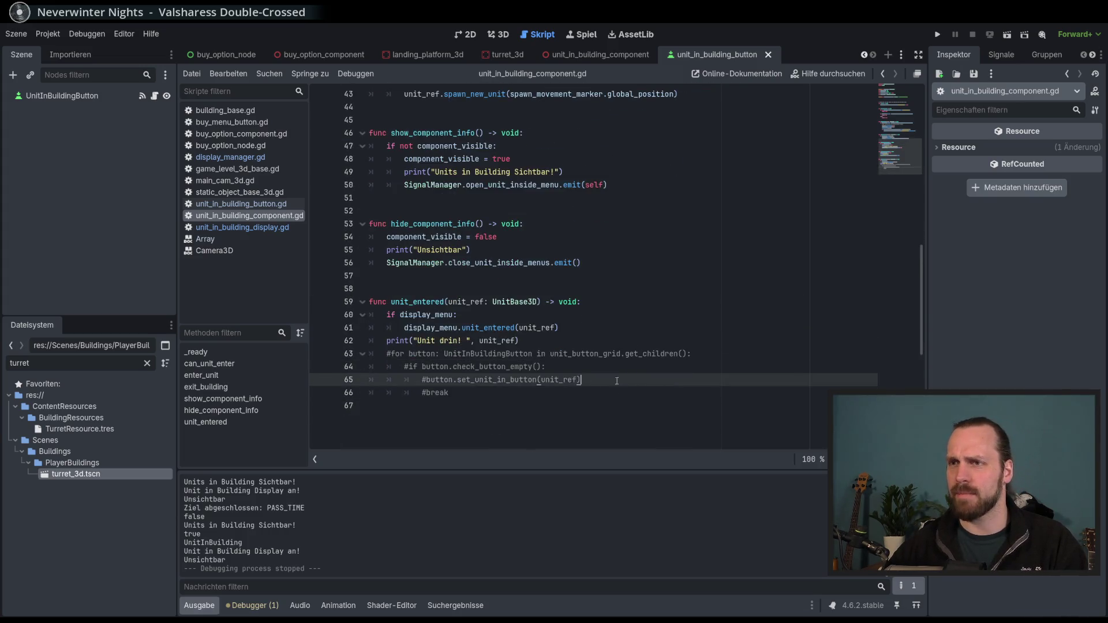
{"action": "left_click", "coordinate": [452, 392]}
{"action": "mouse_move", "coordinate": [540, 396]}
{"action": "left_mouse_down"}
{"action": "mouse_move", "coordinate": [554, 382]}
{"action": "mouse_move", "coordinate": [552, 354]}
{"action": "mouse_move", "coordinate": [580, 343]}
{"action": "left_mouse_up"}
{"action": "key", "text": "BackSpace"}
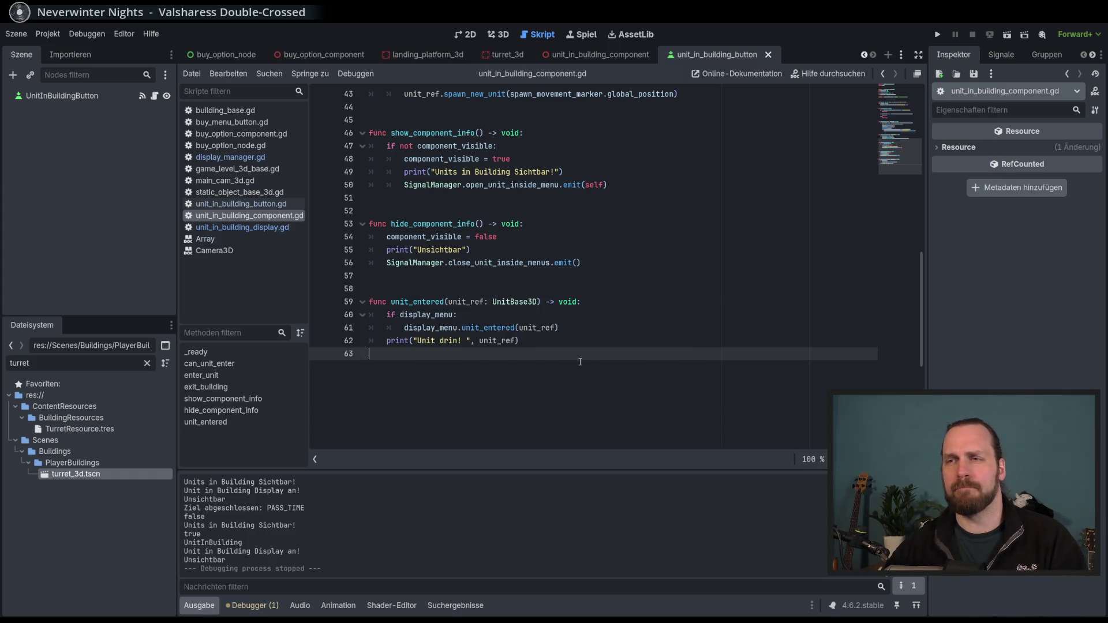
{"action": "key", "text": "BackSpace"}
{"action": "key", "text": "shift+Home"}
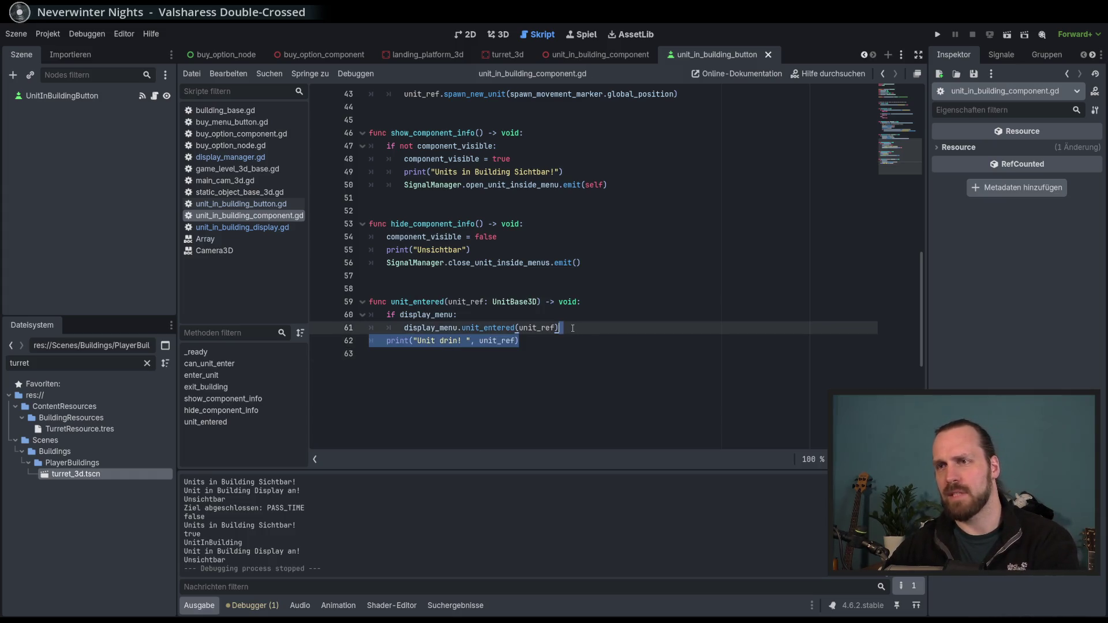
{"action": "key", "text": "BackSpace"}
{"action": "left_click", "coordinate": [595, 301]}
{"action": "key", "text": "ctrl+s"}
Remove the 'Unsichtbar' and 'Sichtbar' debug print lines and save the script
{"action": "scroll", "coordinate": [583, 335], "scroll_direction": "up", "scroll_amount": 1}
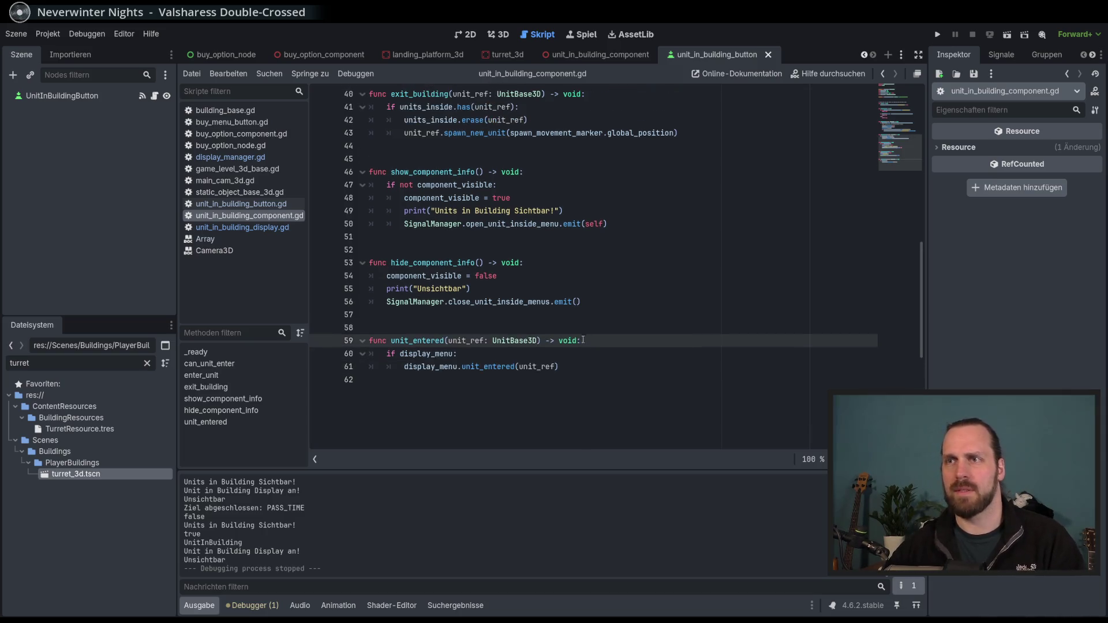
{"action": "left_click", "coordinate": [510, 289]}
{"action": "key", "text": "shift+Home"}
{"action": "key", "text": "BackSpace"}
{"action": "key", "text": "BackSpace"}
{"action": "scroll", "coordinate": [561, 296], "scroll_direction": "up", "scroll_amount": 2}
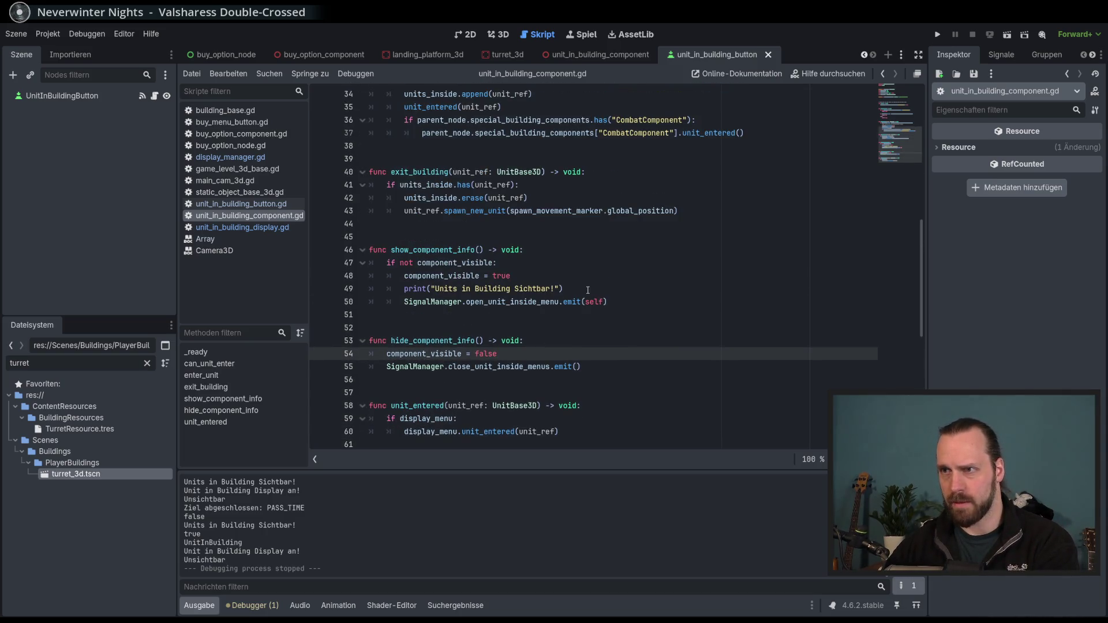
{"action": "left_click_drag", "start_coordinate": [588, 289], "coordinate": [404, 276]}
{"action": "key", "text": "ctrl+k"}
{"action": "key", "text": "ctrl+s"}
Review hide_component_info and highlight the uses of unit_entered and its unit_ref parameter
{"action": "scroll", "coordinate": [619, 296], "scroll_direction": "up", "scroll_amount": 5}
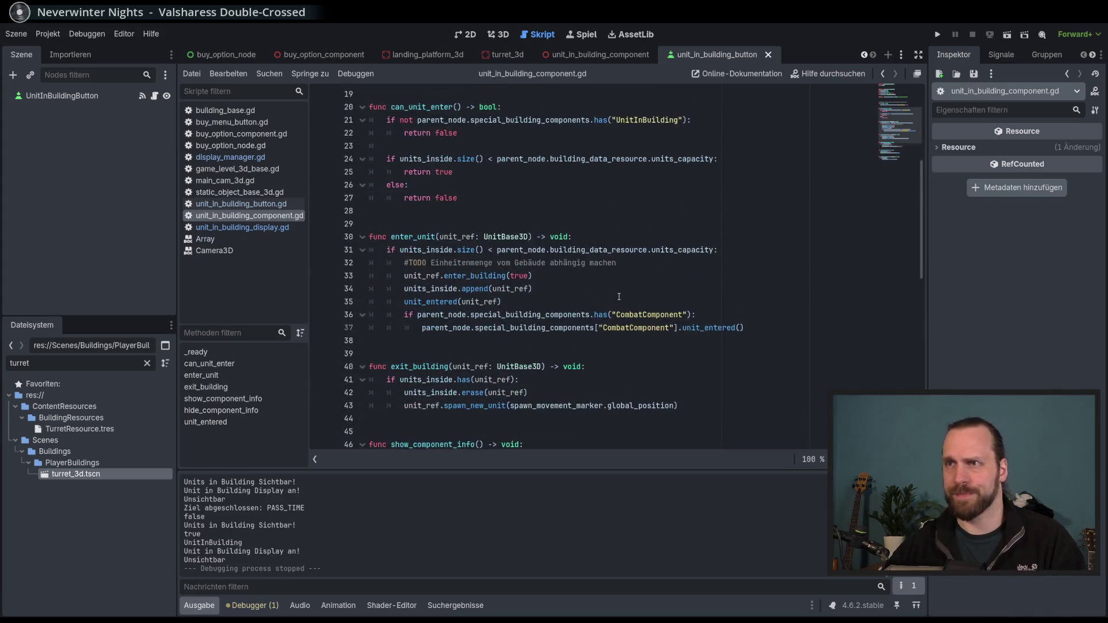
{"action": "scroll", "coordinate": [619, 296], "scroll_direction": "up", "scroll_amount": 3}
{"action": "scroll", "coordinate": [526, 373], "scroll_direction": "up", "scroll_amount": 3}
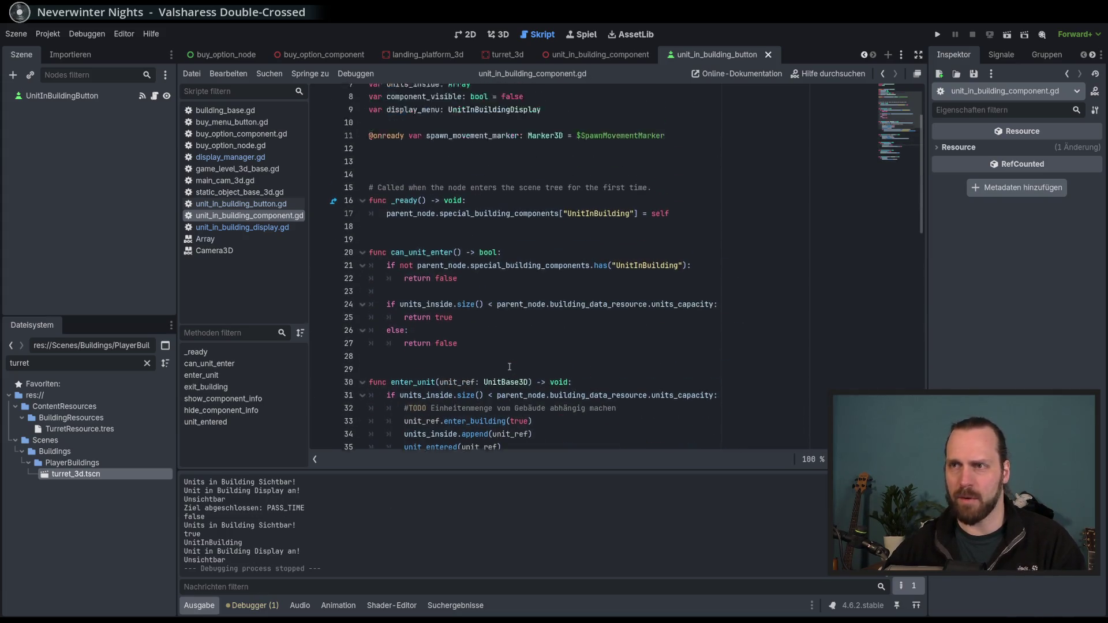
{"action": "scroll", "coordinate": [612, 355], "scroll_direction": "down", "scroll_amount": 11}
{"action": "left_click", "coordinate": [624, 347]}
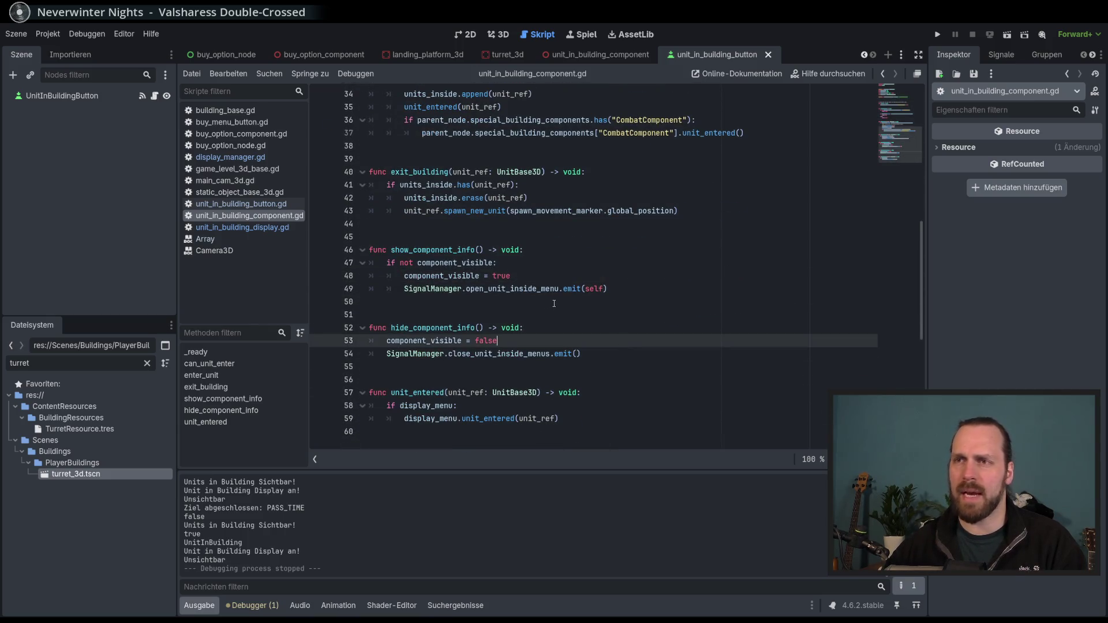
{"action": "double_click", "coordinate": [417, 393]}
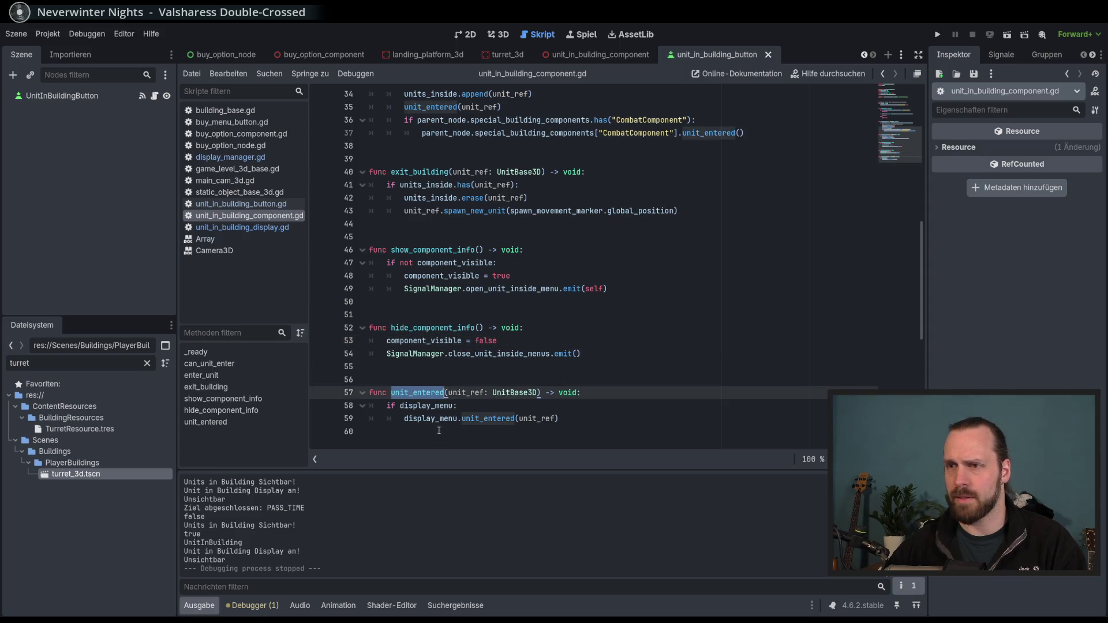
{"action": "double_click", "coordinate": [482, 419]}
{"action": "double_click", "coordinate": [457, 391]}
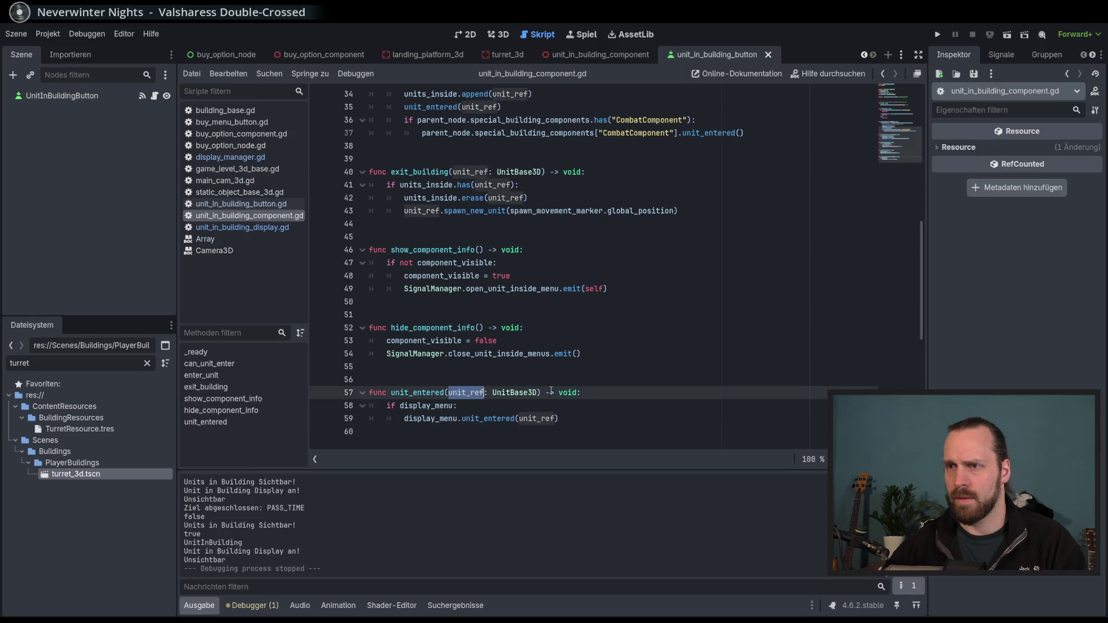
Select the enter_building call on line 33 and open Find in Files for it
{"action": "scroll", "coordinate": [611, 345], "scroll_direction": "up", "scroll_amount": 2}
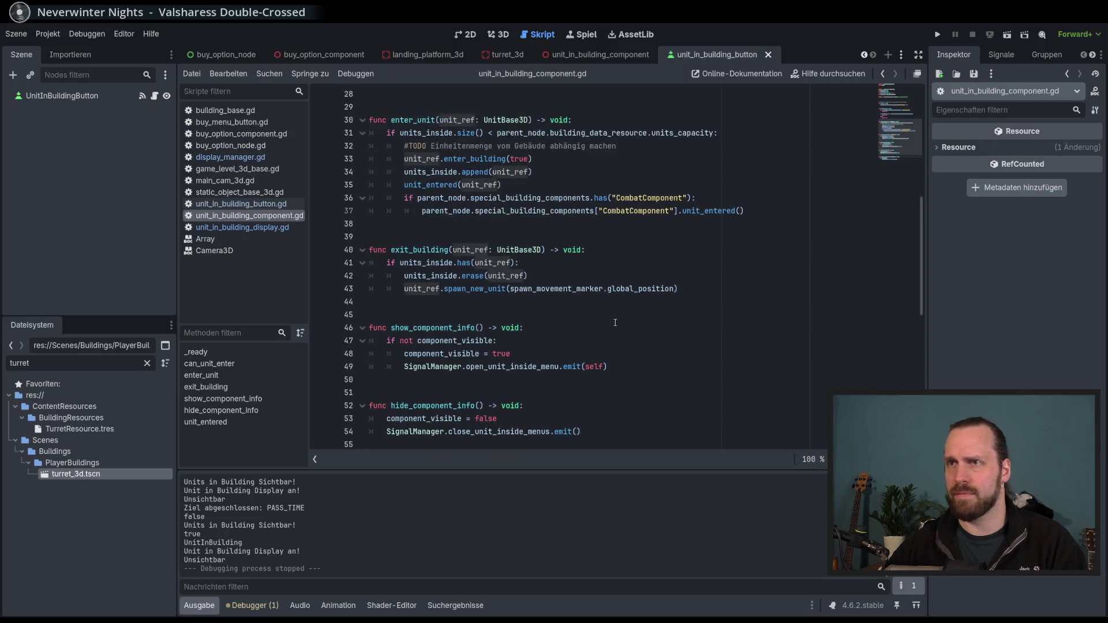
{"action": "scroll", "coordinate": [464, 205], "scroll_direction": "up", "scroll_amount": 3}
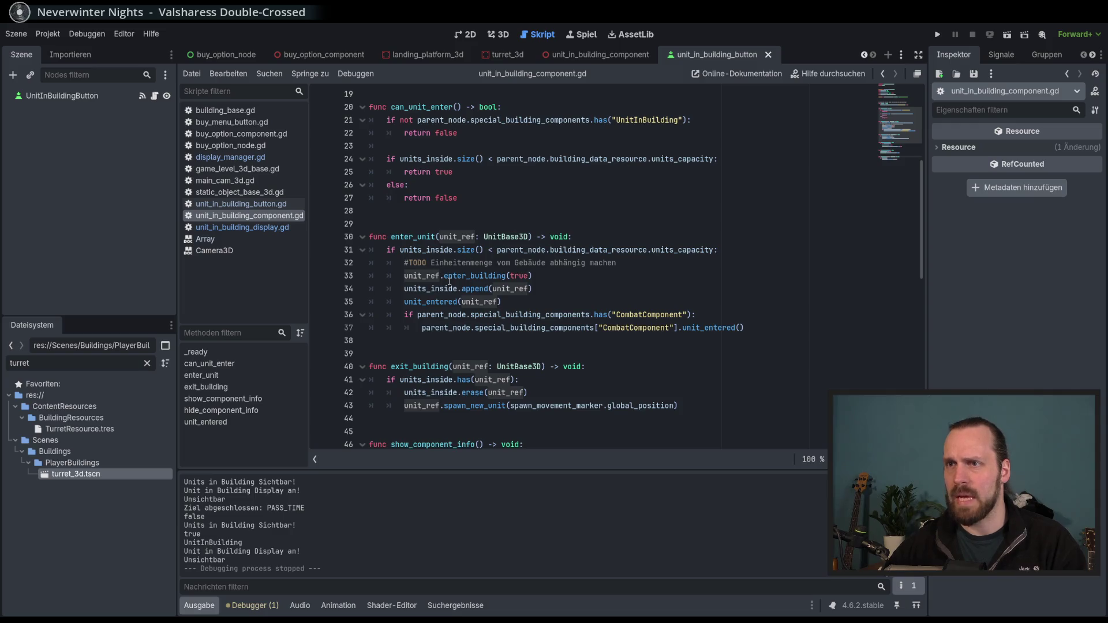
{"action": "double_click", "coordinate": [468, 276]}
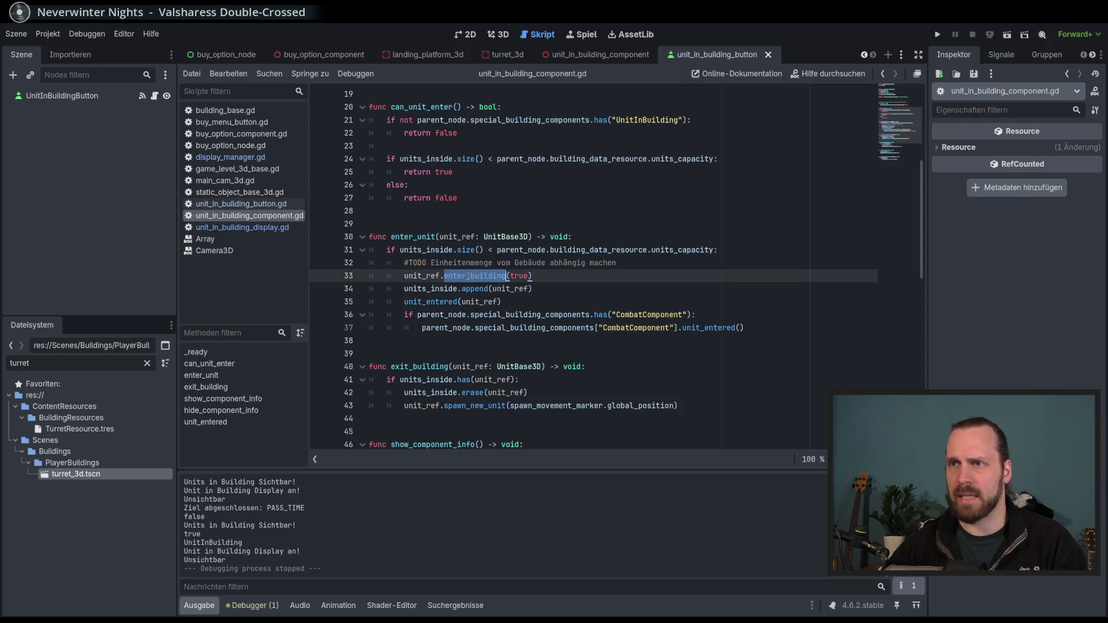
{"action": "key", "text": "ctrl+shift+f"}
Run the project-wide enter_building search, enlarge the results, and open the UnitBase3D script
{"action": "key", "text": "Return"}
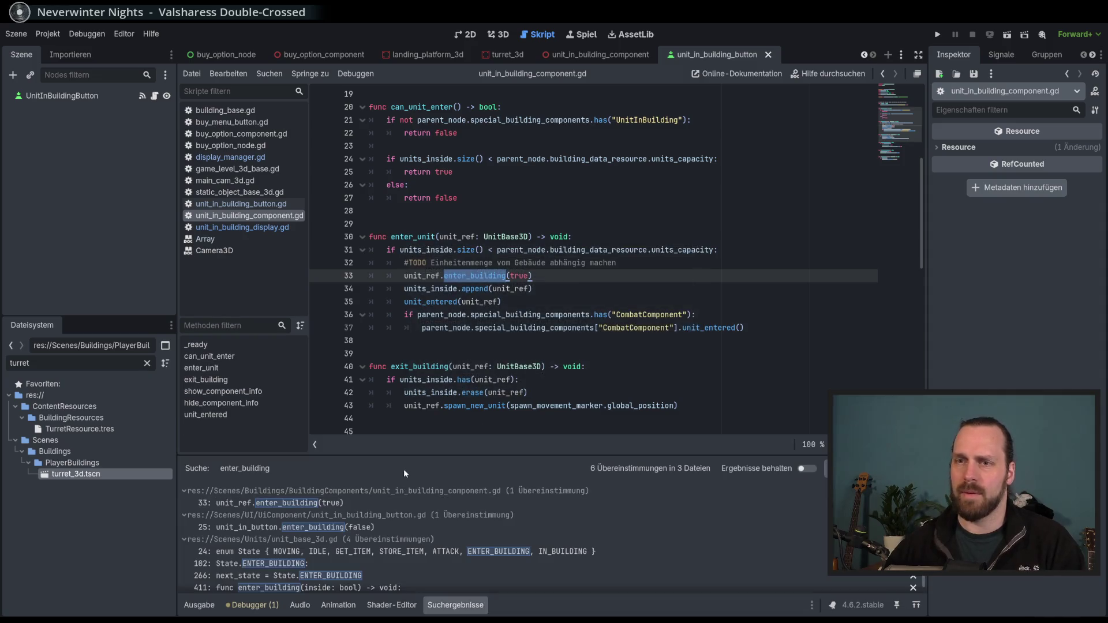
{"action": "mouse_move", "coordinate": [409, 456]}
{"action": "left_mouse_down"}
{"action": "mouse_move", "coordinate": [409, 436]}
{"action": "mouse_move", "coordinate": [446, 477]}
{"action": "left_mouse_up"}
{"action": "left_click", "coordinate": [495, 237], "text": "ctrl"}
Search unit_base_3d.gd for 'unit_ente' and 'enter' to reach the building-entry state logic
{"action": "scroll", "coordinate": [898, 177], "scroll_direction": "down", "scroll_amount": 20}
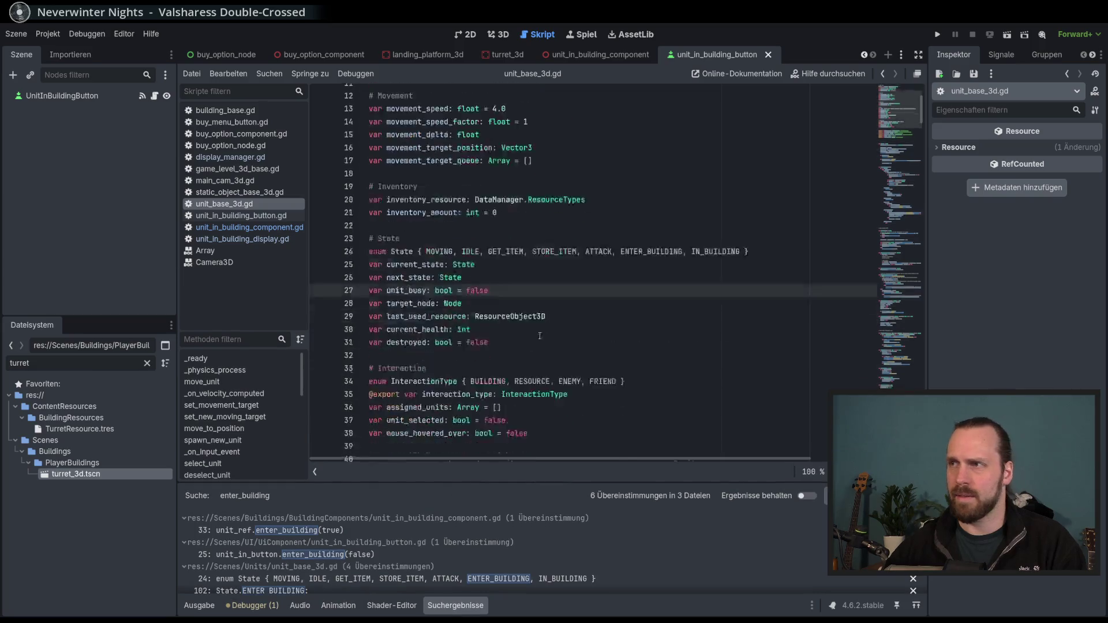
{"action": "scroll", "coordinate": [898, 177], "scroll_direction": "up", "scroll_amount": 10}
{"action": "left_click", "coordinate": [670, 252]}
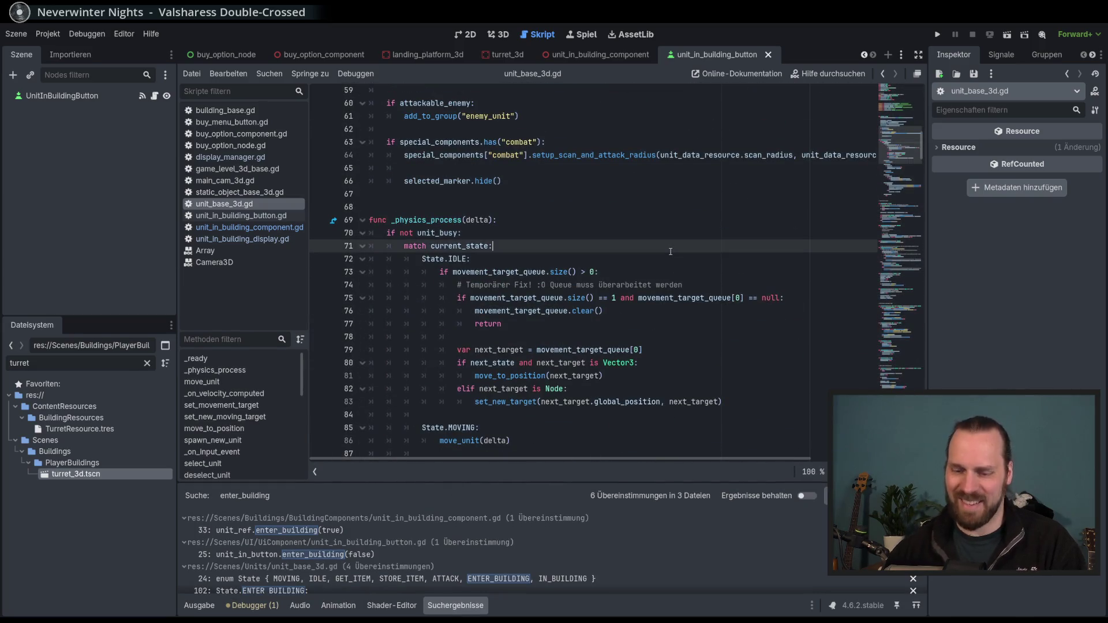
{"action": "key", "text": "ctrl+f"}
{"action": "type", "text": "unit"}
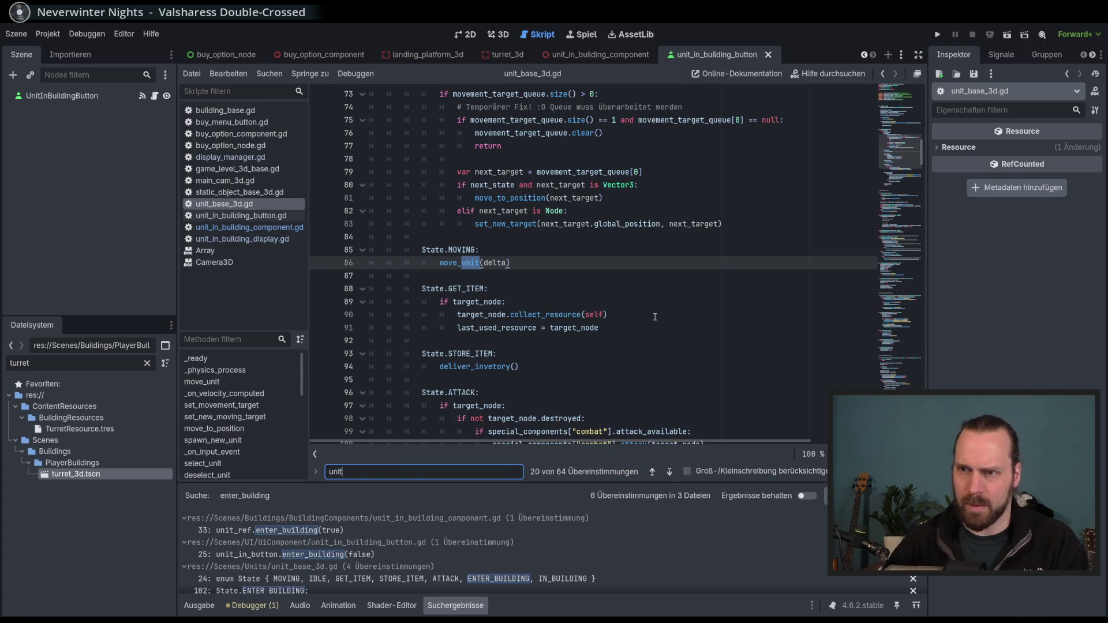
{"action": "type", "text": "_enter"}
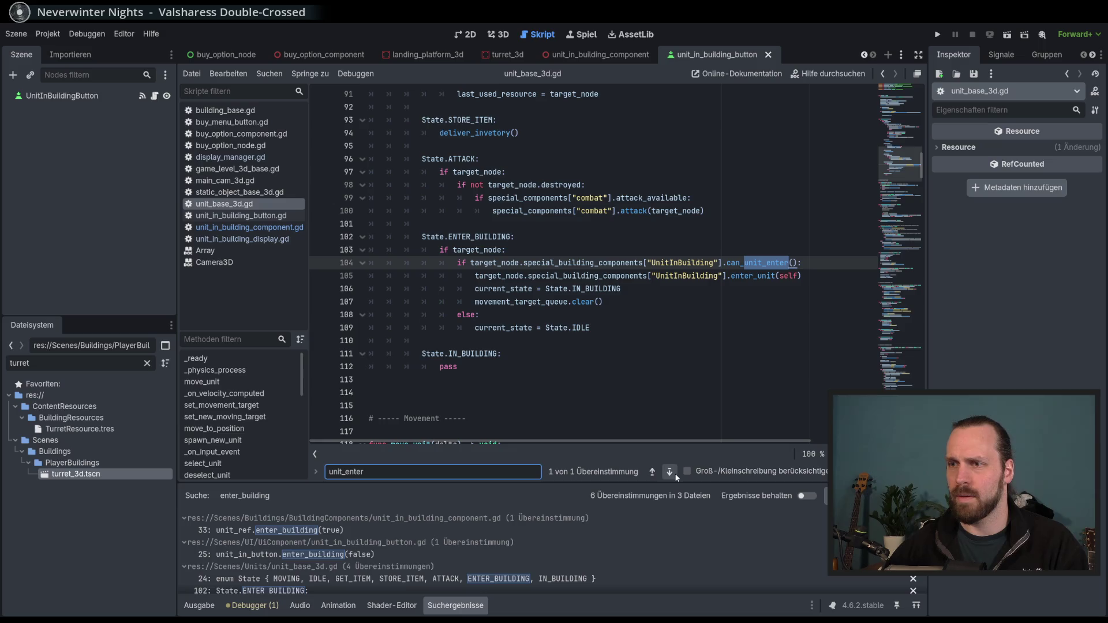
{"action": "key", "text": "Escape"}
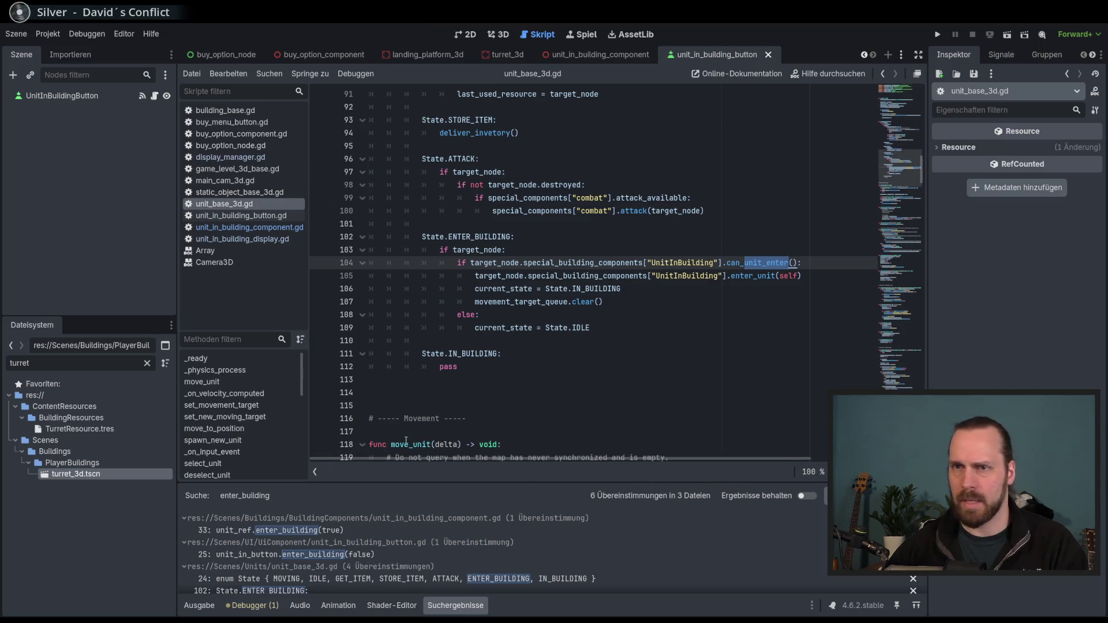
{"action": "scroll", "coordinate": [226, 393], "scroll_direction": "down", "scroll_amount": 3}
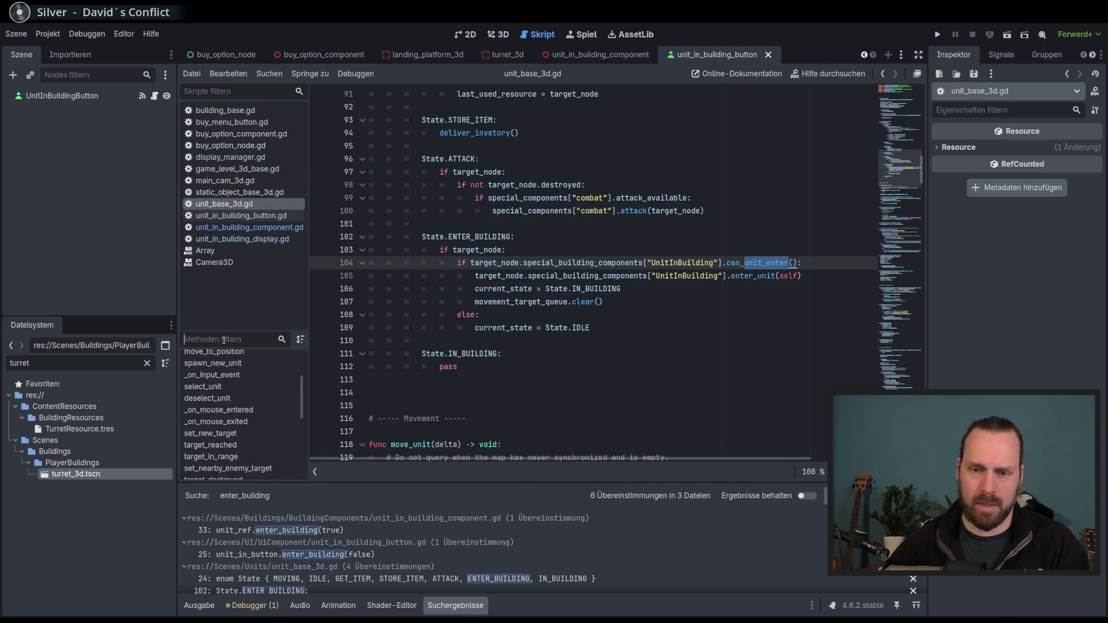
{"action": "type", "text": "enter"}
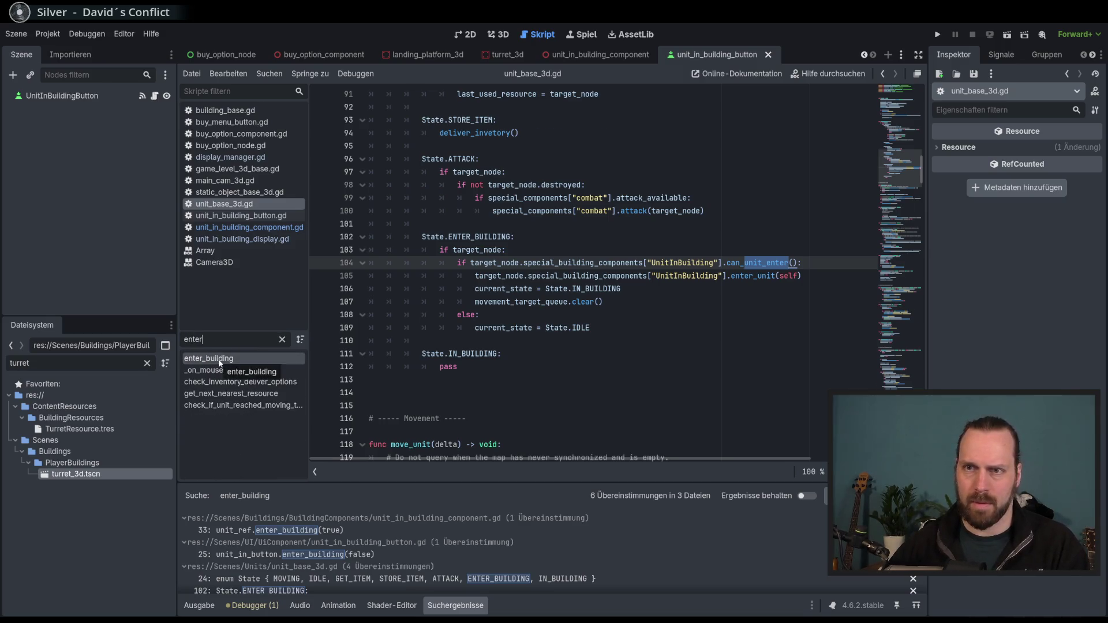
{"action": "left_click", "coordinate": [220, 359]}
{"action": "scroll", "coordinate": [557, 318], "scroll_direction": "up", "scroll_amount": 1}
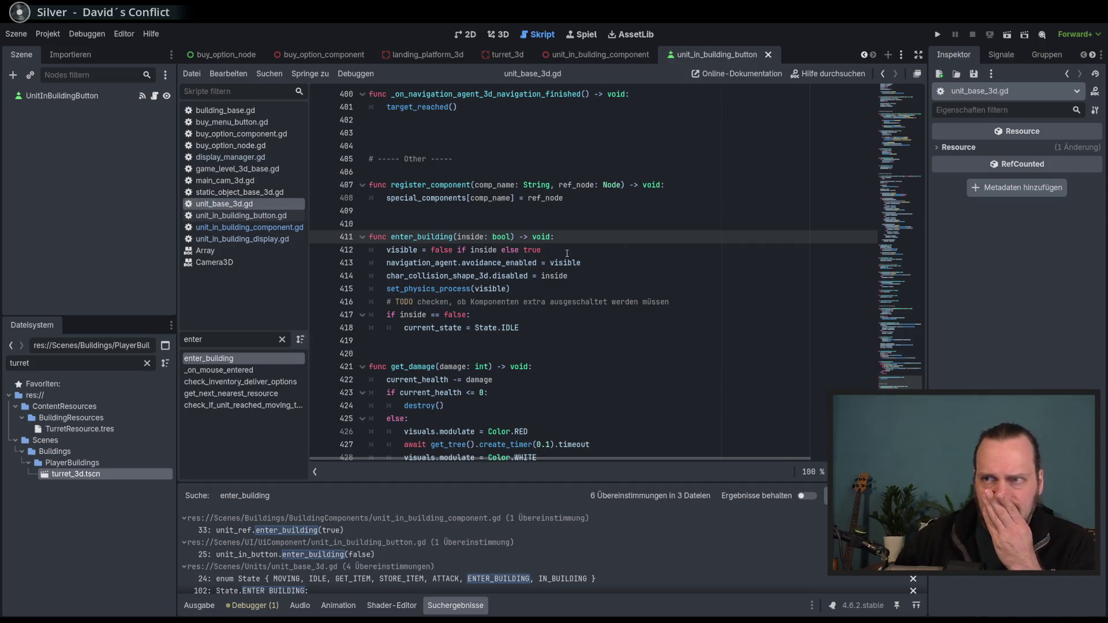
{"action": "left_click", "coordinate": [403, 161]}
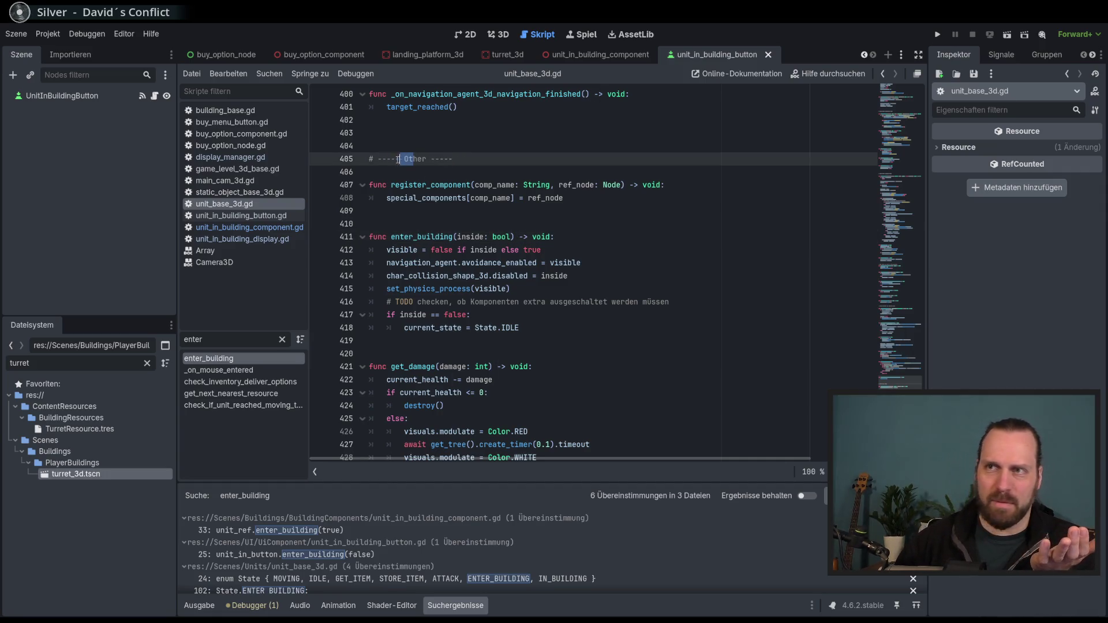
{"action": "left_click_drag", "start_coordinate": [453, 160], "coordinate": [374, 160]}
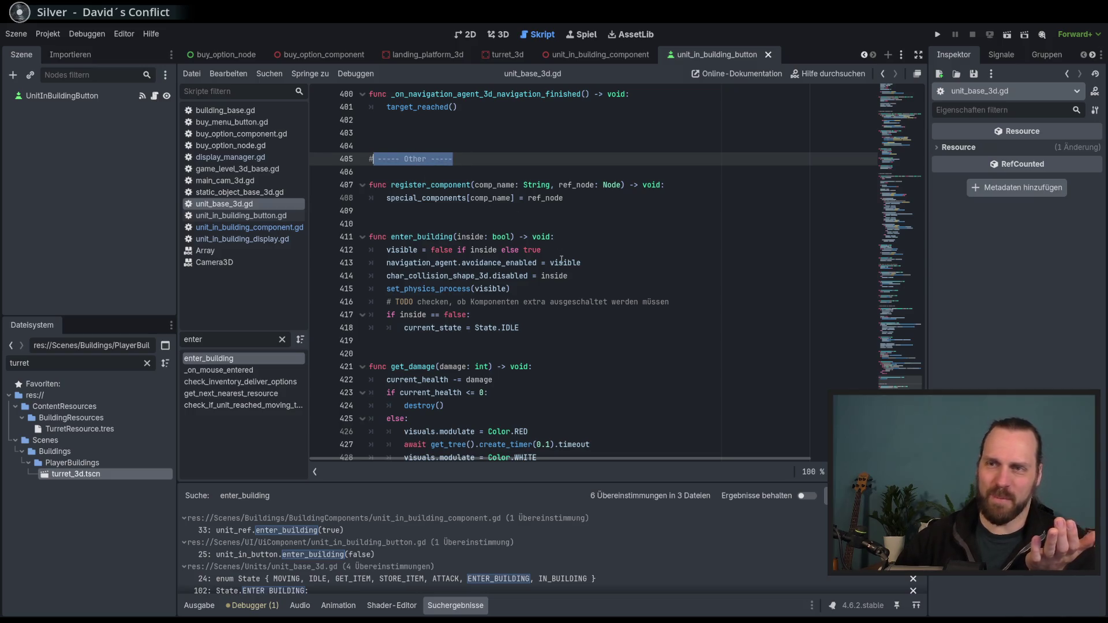
{"action": "mouse_move", "coordinate": [573, 264]}
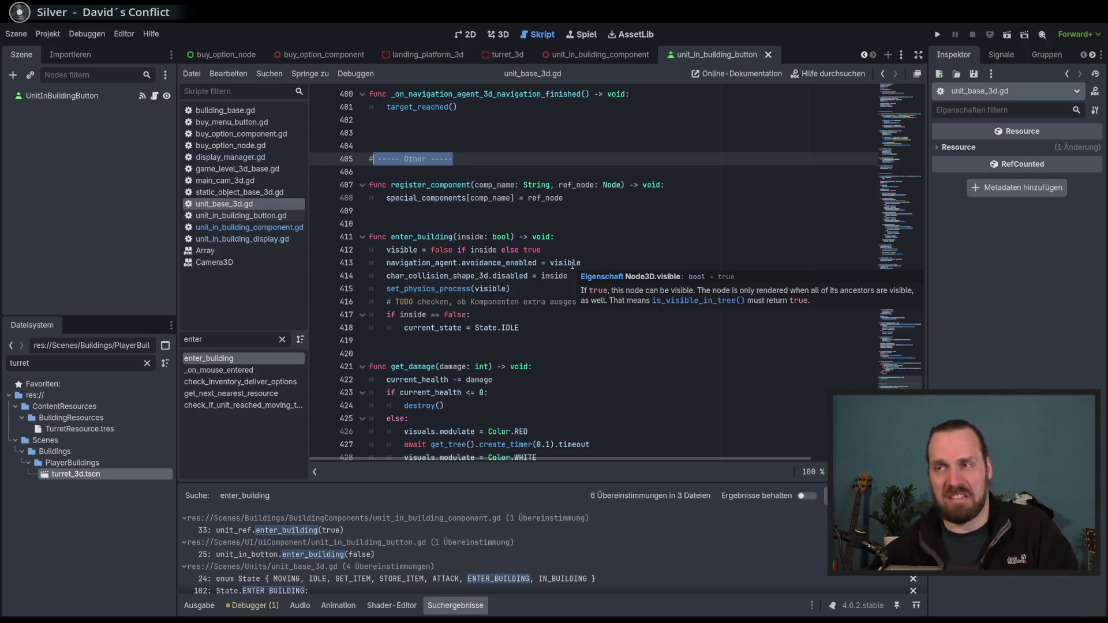
{"action": "scroll", "coordinate": [566, 260], "scroll_direction": "up", "scroll_amount": 10}
{"action": "scroll", "coordinate": [562, 255], "scroll_direction": "up", "scroll_amount": 10}
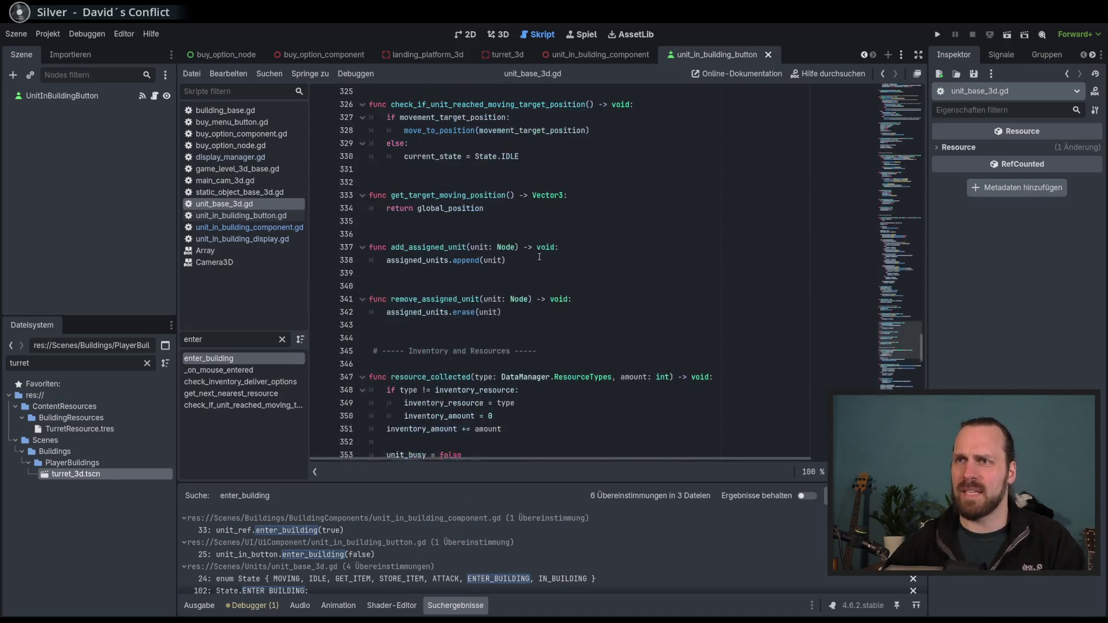
{"action": "left_click_drag", "start_coordinate": [406, 353], "coordinate": [530, 353]}
{"action": "scroll", "coordinate": [519, 350], "scroll_direction": "up", "scroll_amount": 10}
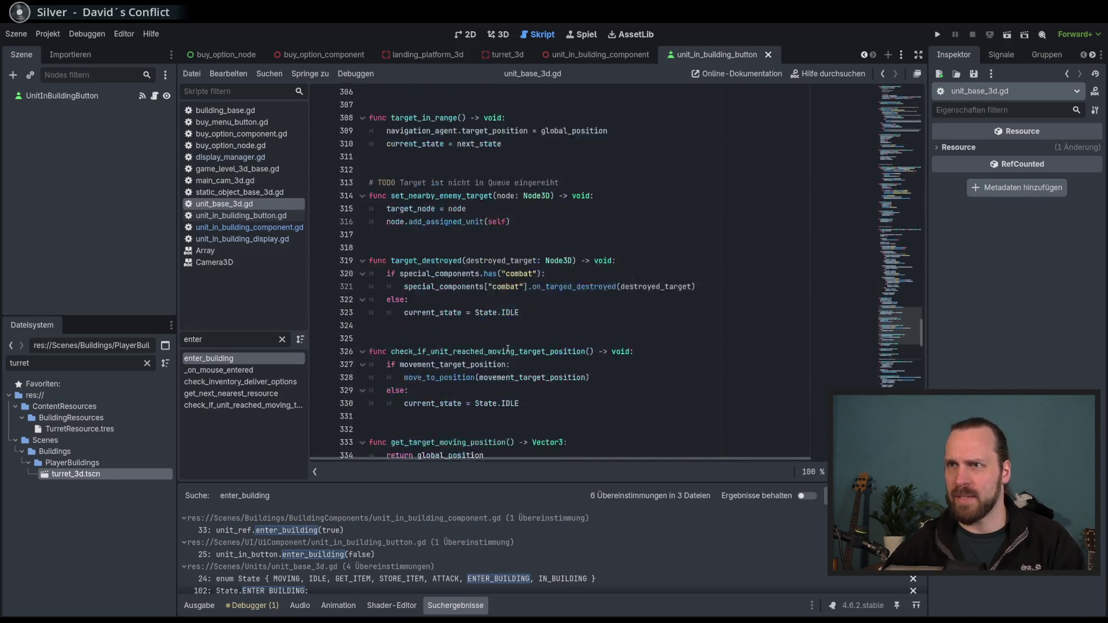
{"action": "scroll", "coordinate": [505, 347], "scroll_direction": "up", "scroll_amount": 14}
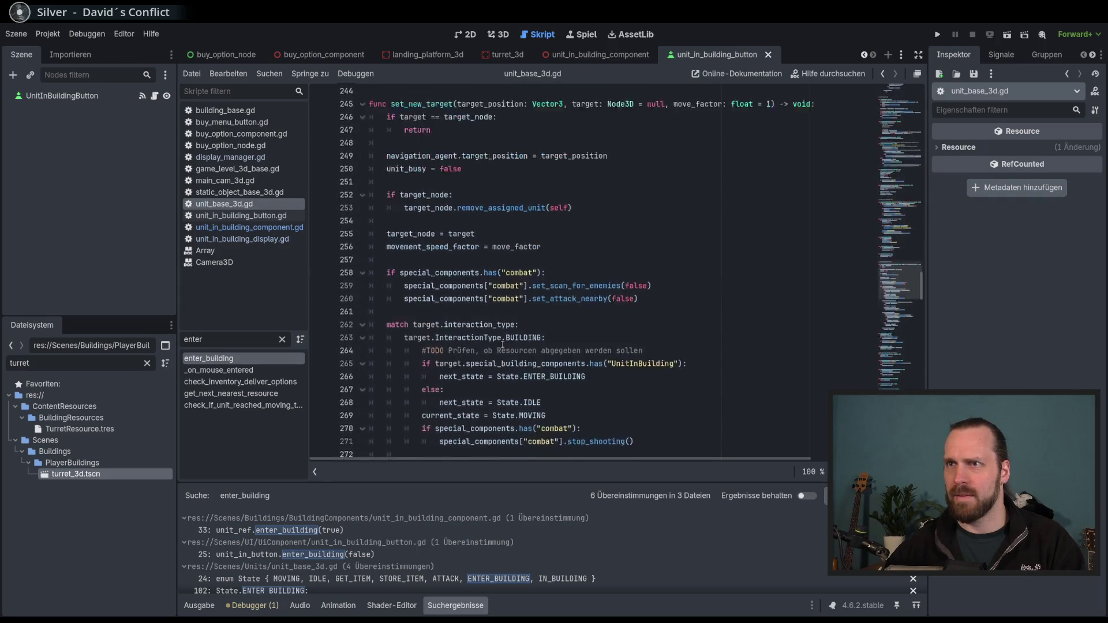
{"action": "left_click", "coordinate": [393, 273]}
{"action": "scroll", "coordinate": [438, 289], "scroll_direction": "up", "scroll_amount": 15}
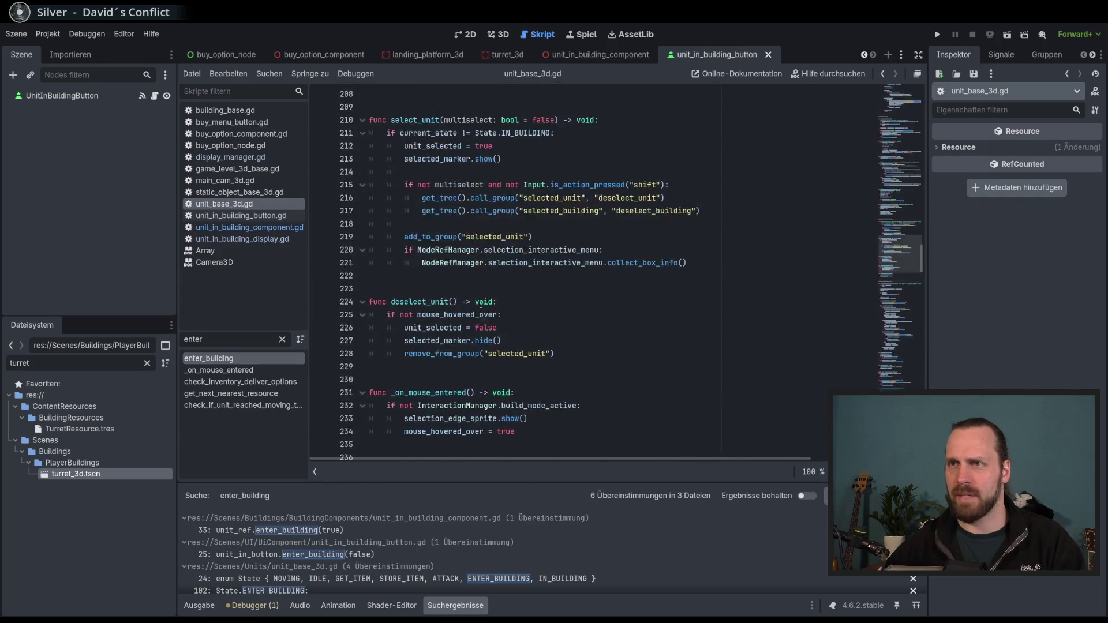
{"action": "left_click", "coordinate": [508, 237]}
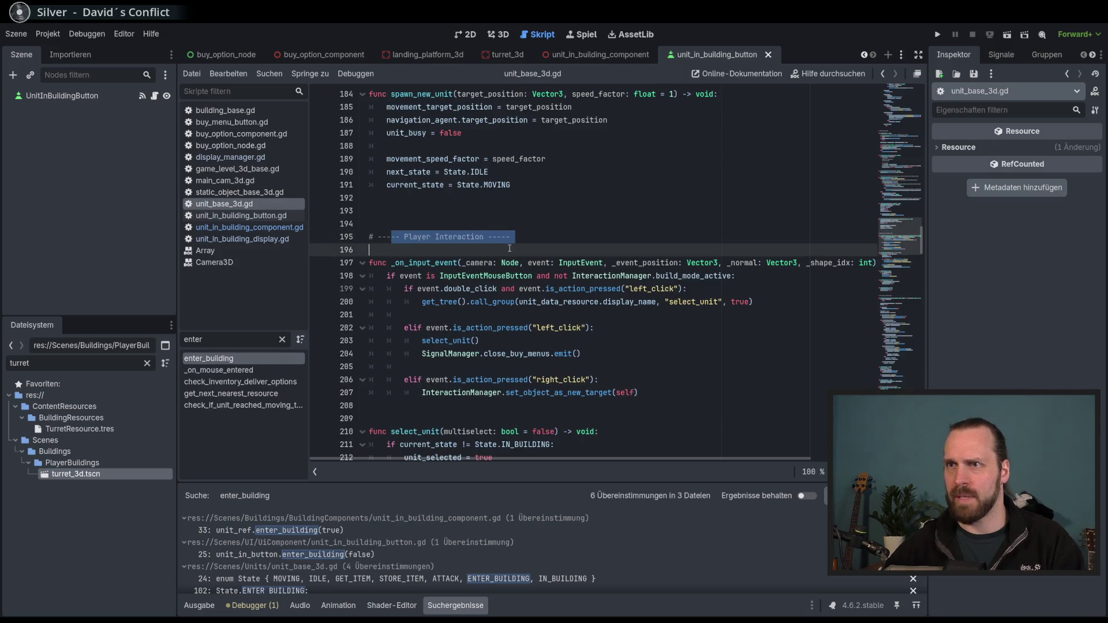
{"action": "scroll", "coordinate": [508, 279], "scroll_direction": "up", "scroll_amount": 12}
{"action": "scroll", "coordinate": [508, 280], "scroll_direction": "up", "scroll_amount": 13}
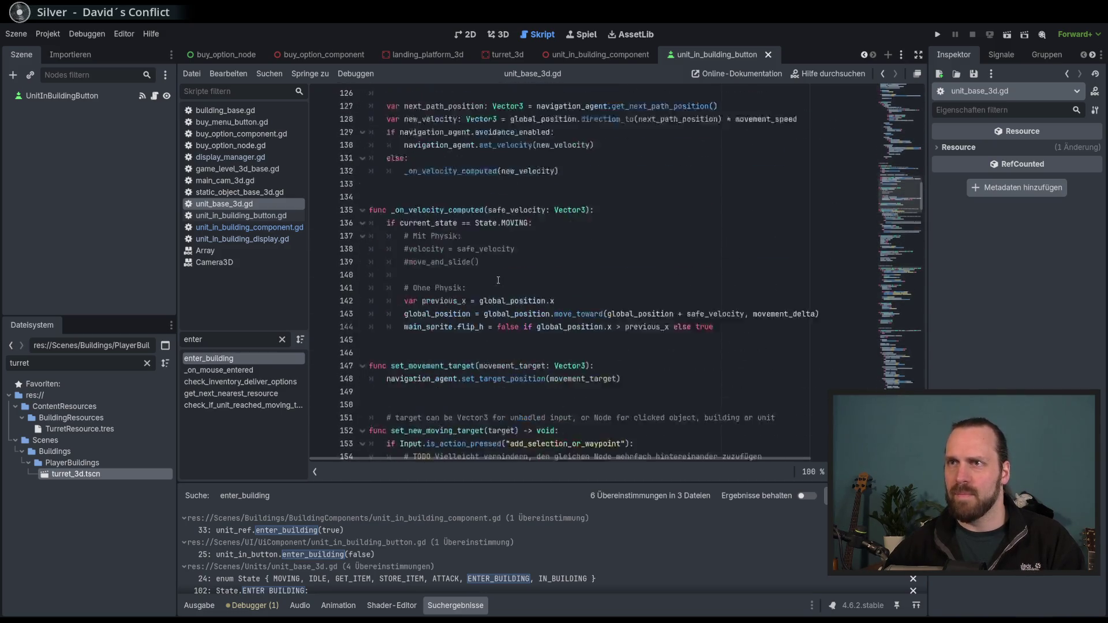
{"action": "left_click", "coordinate": [496, 185]}
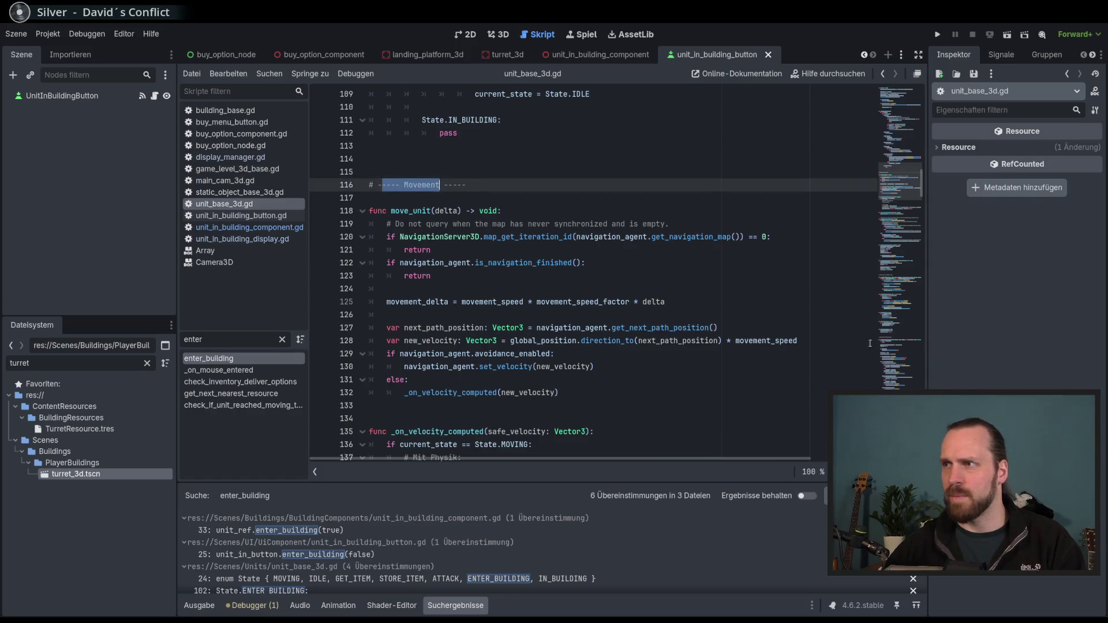
{"action": "scroll", "coordinate": [637, 312], "scroll_direction": "down", "scroll_amount": 20}
{"action": "scroll", "coordinate": [637, 313], "scroll_direction": "up", "scroll_amount": 12}
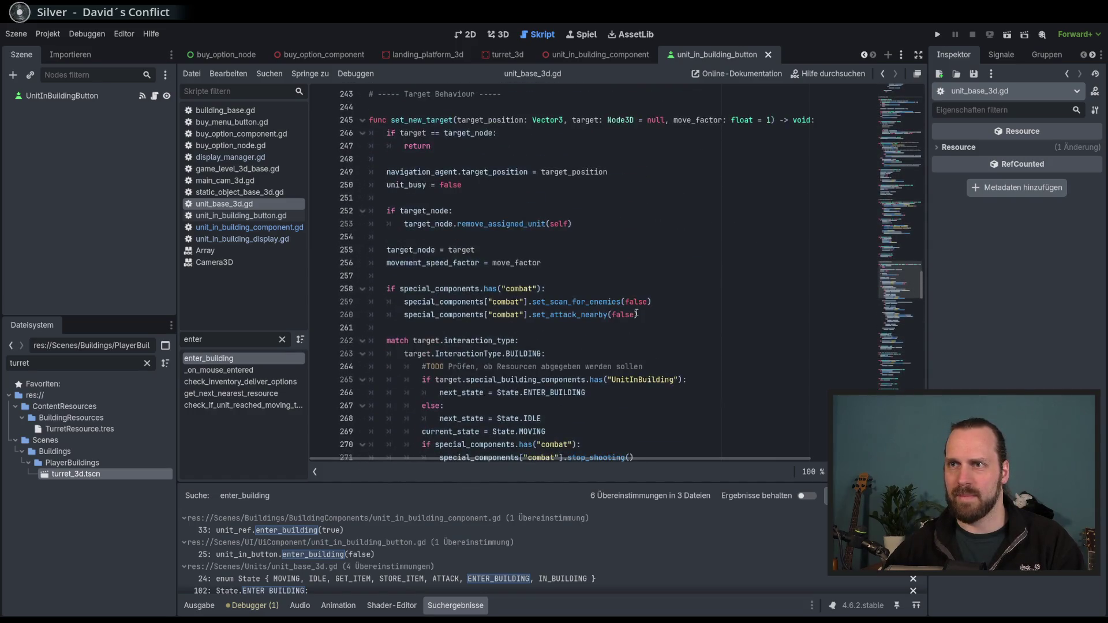
{"action": "scroll", "coordinate": [459, 282], "scroll_direction": "down", "scroll_amount": 6}
{"action": "scroll", "coordinate": [459, 284], "scroll_direction": "down", "scroll_amount": 20}
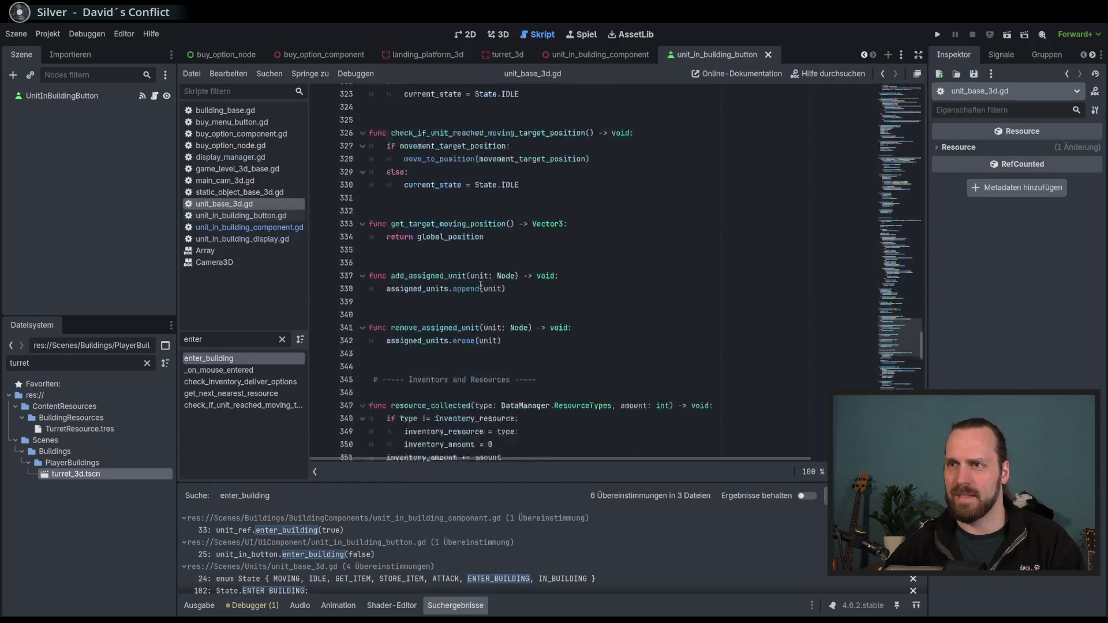
{"action": "scroll", "coordinate": [440, 230], "scroll_direction": "down", "scroll_amount": 18}
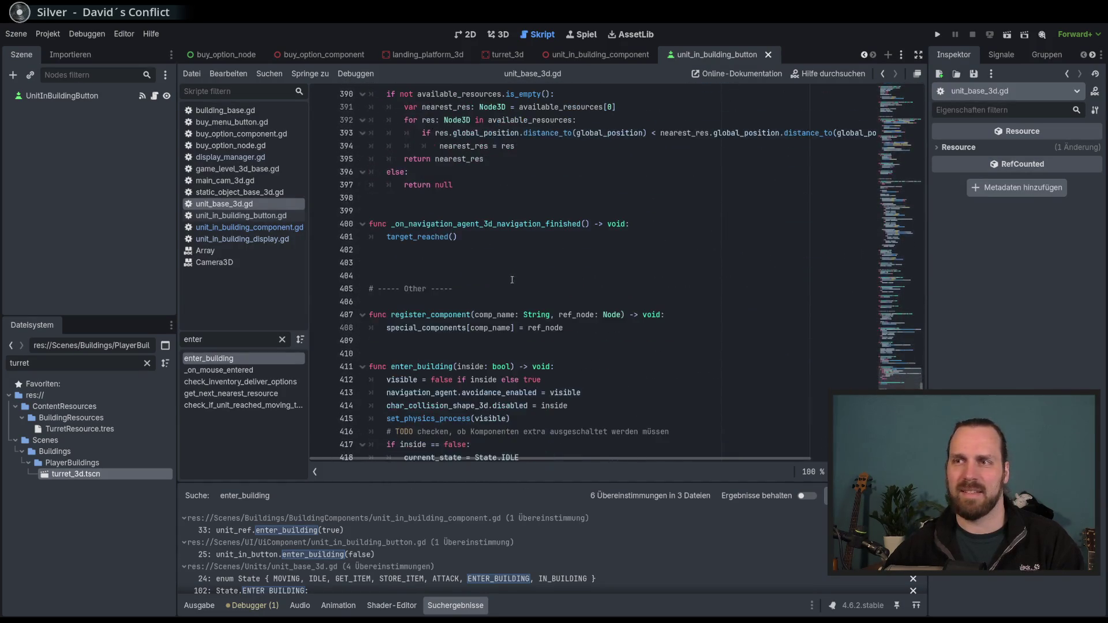
{"action": "left_click_drag", "start_coordinate": [454, 289], "coordinate": [387, 289]}
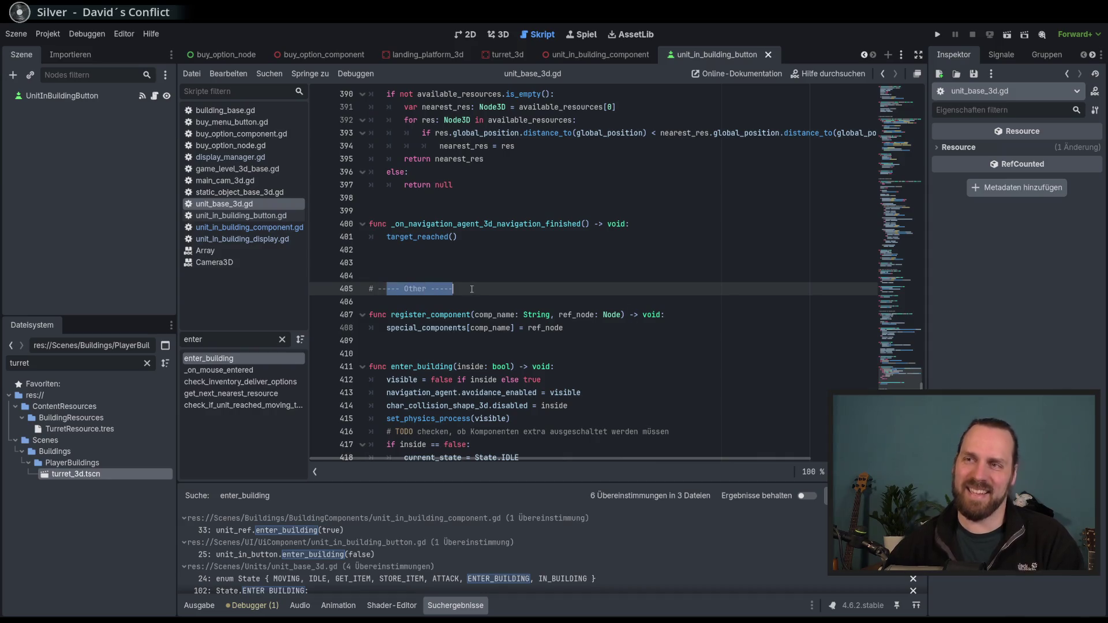
{"action": "scroll", "coordinate": [470, 299], "scroll_direction": "down", "scroll_amount": 3}
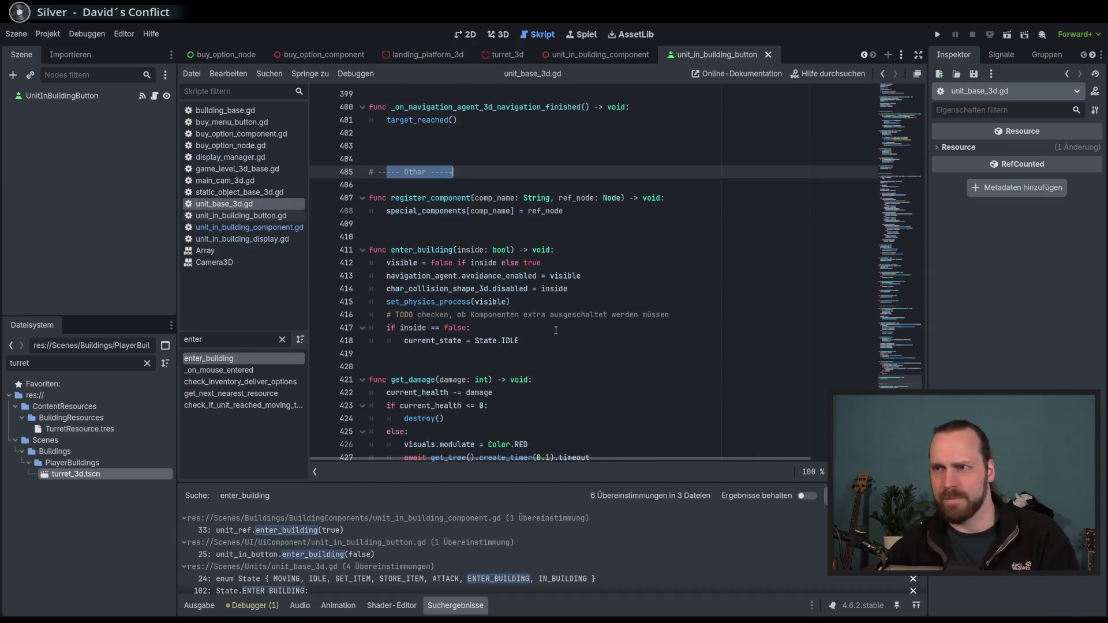
{"action": "left_click", "coordinate": [577, 303]}
{"action": "left_click", "coordinate": [581, 314]}
{"action": "key", "text": "Up"}
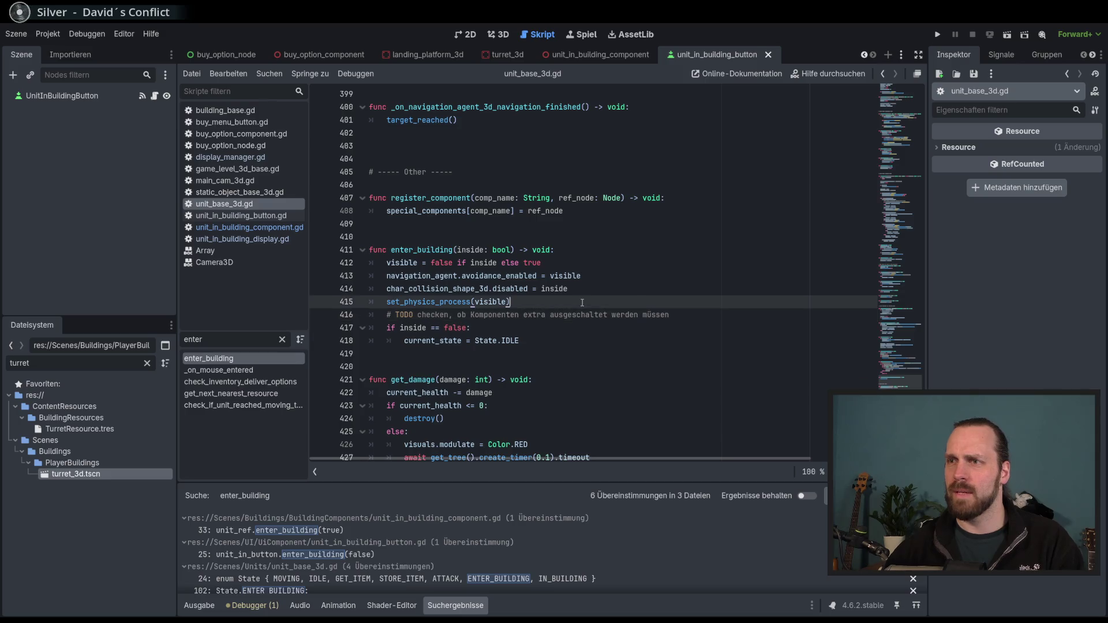
{"action": "key", "text": "Down"}
{"action": "double_click", "coordinate": [565, 314]}
{"action": "key", "text": "Up"}
{"action": "key", "text": "Up"}
{"action": "key", "text": "Up"}
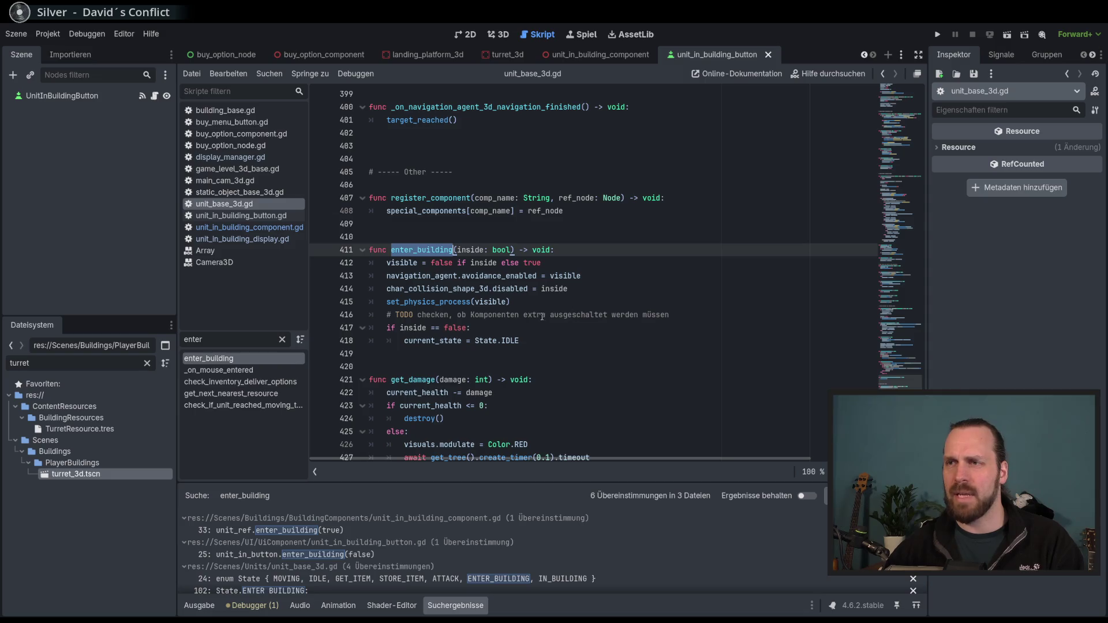
{"action": "double_click", "coordinate": [480, 315]}
{"action": "left_click", "coordinate": [481, 315]}
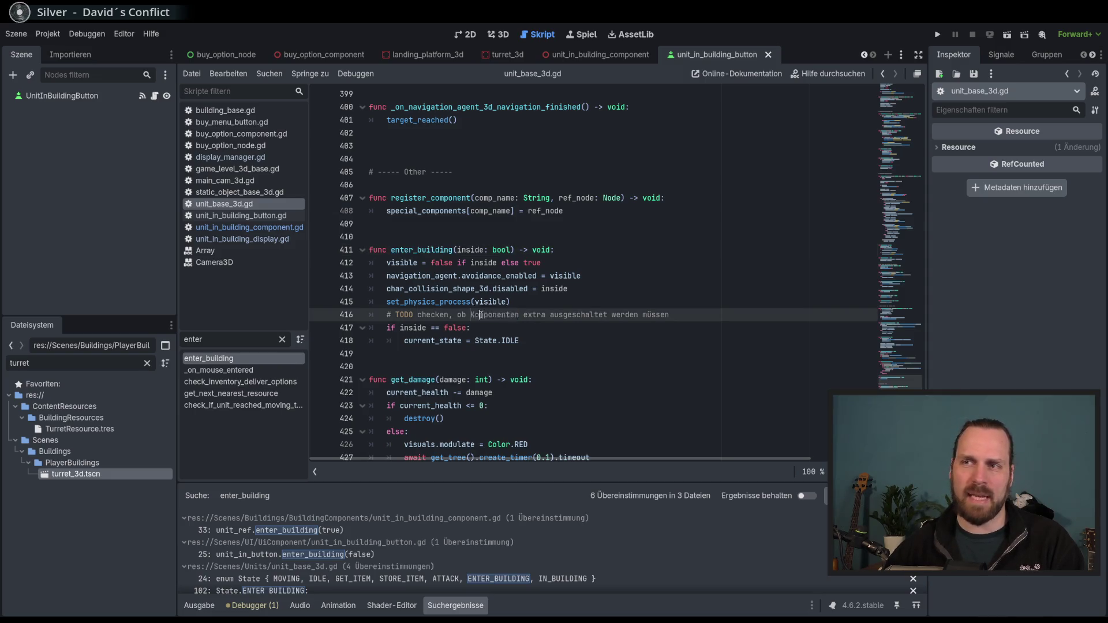
{"action": "double_click", "coordinate": [480, 315]}
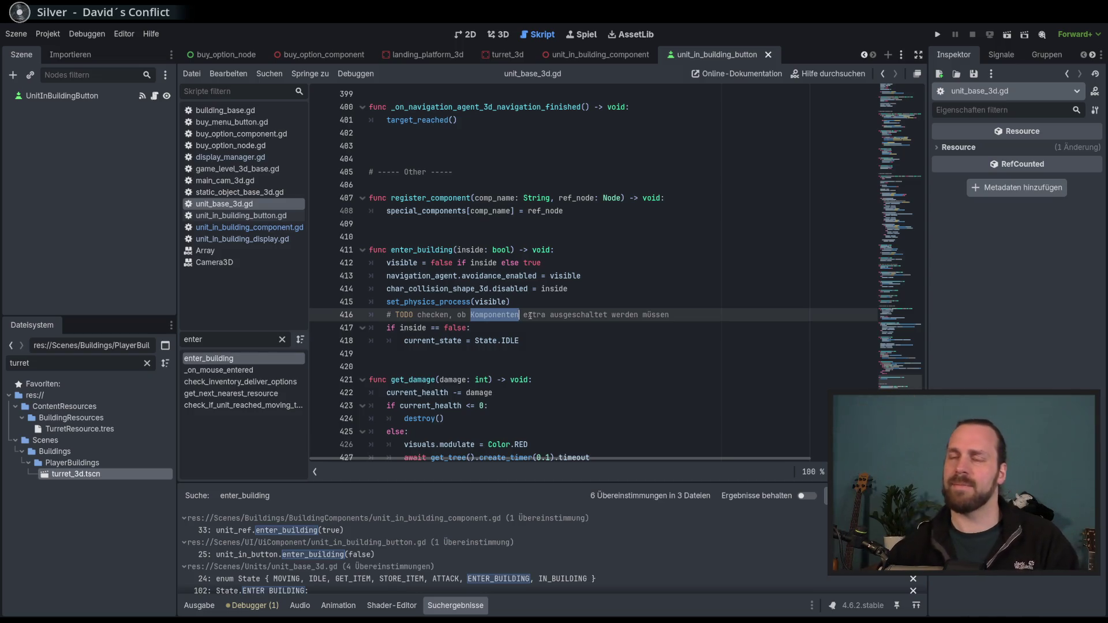
{"action": "left_click", "coordinate": [533, 303]}
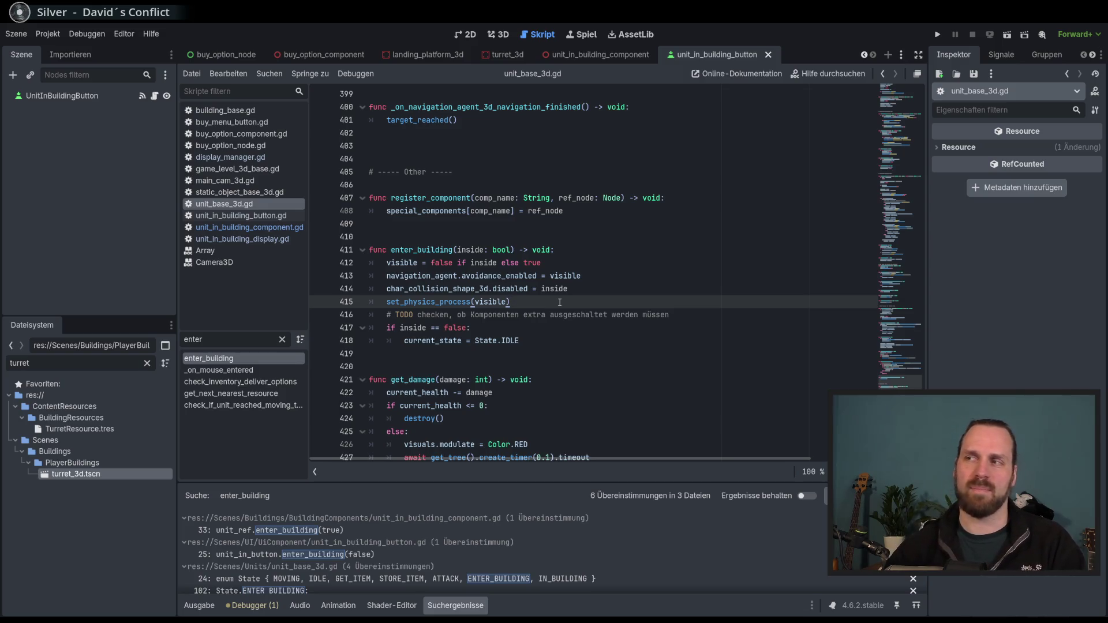
{"action": "left_click", "coordinate": [587, 346]}
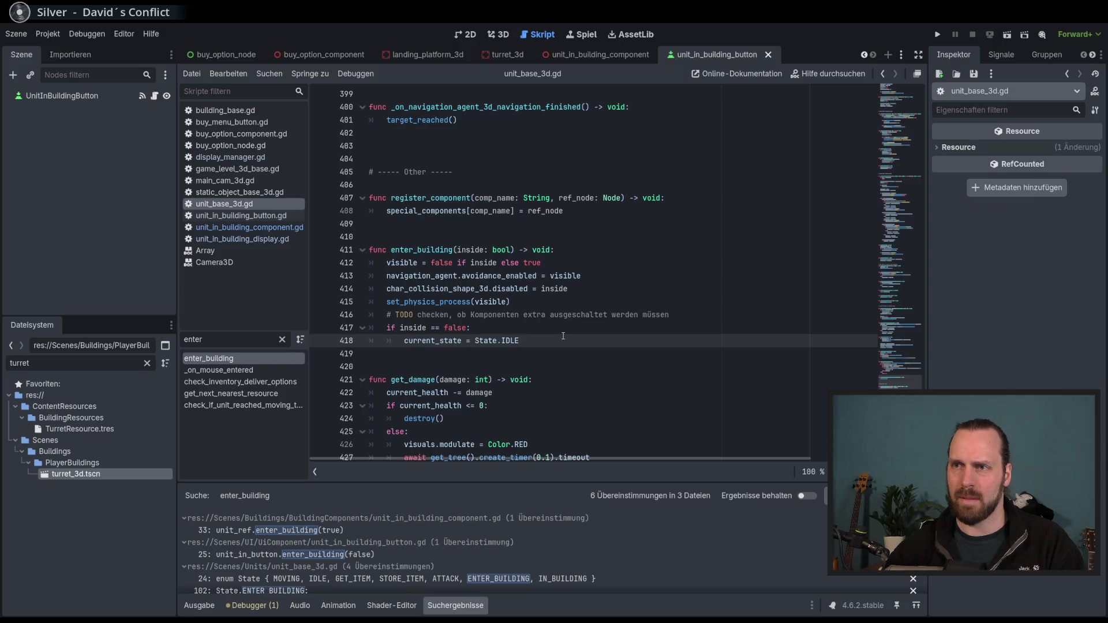
{"action": "double_click", "coordinate": [418, 328]}
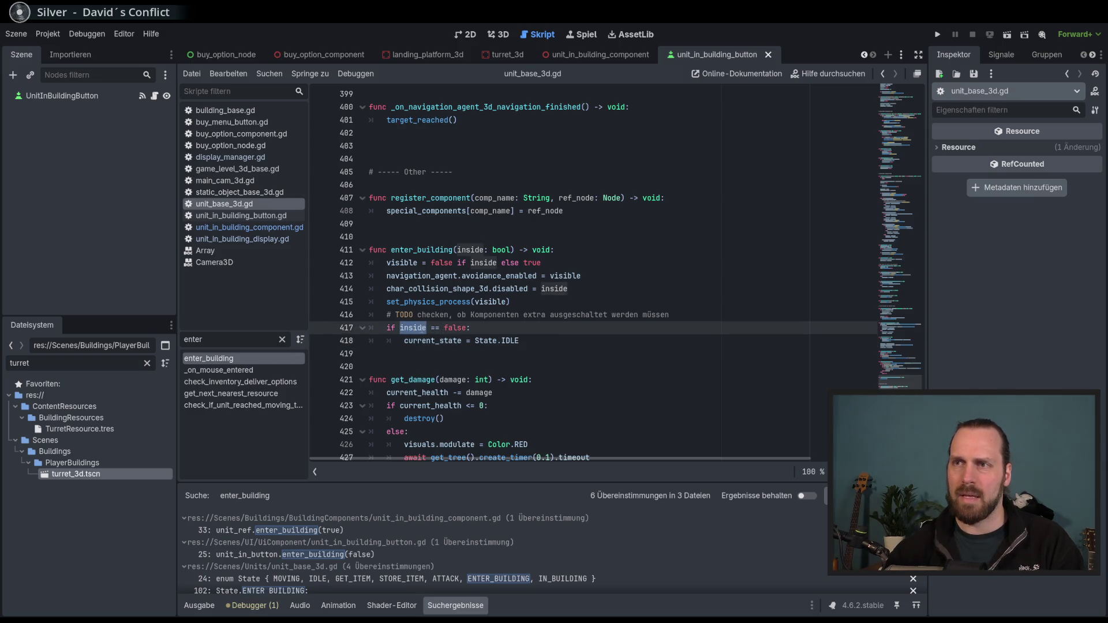
{"action": "double_click", "coordinate": [440, 302]}
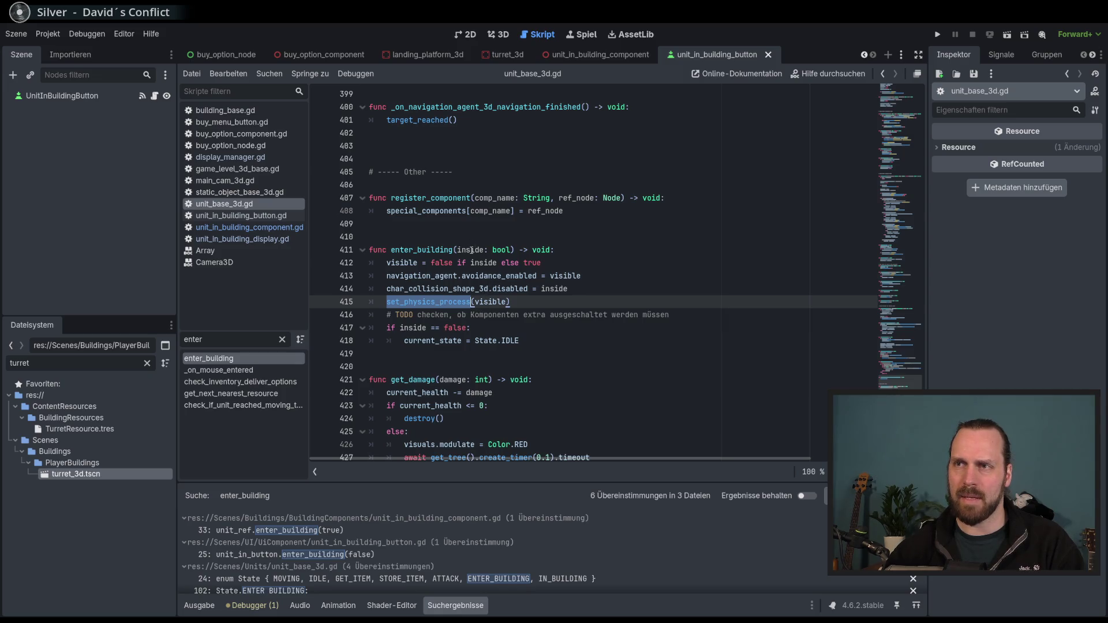
{"action": "double_click", "coordinate": [470, 250]}
{"action": "double_click", "coordinate": [403, 263]}
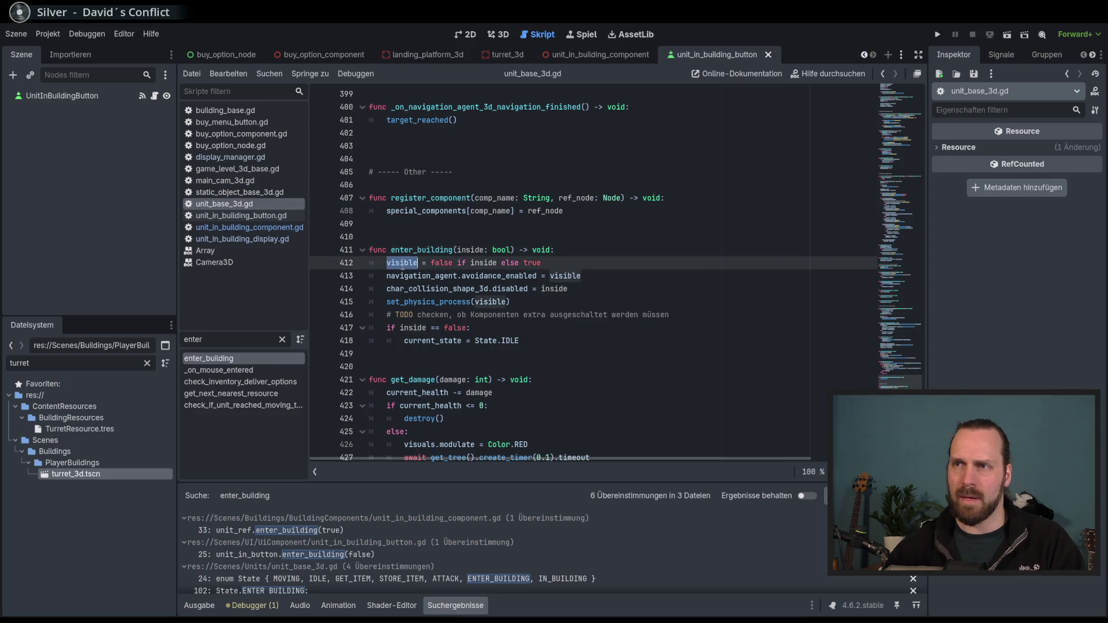
{"action": "double_click", "coordinate": [470, 250]}
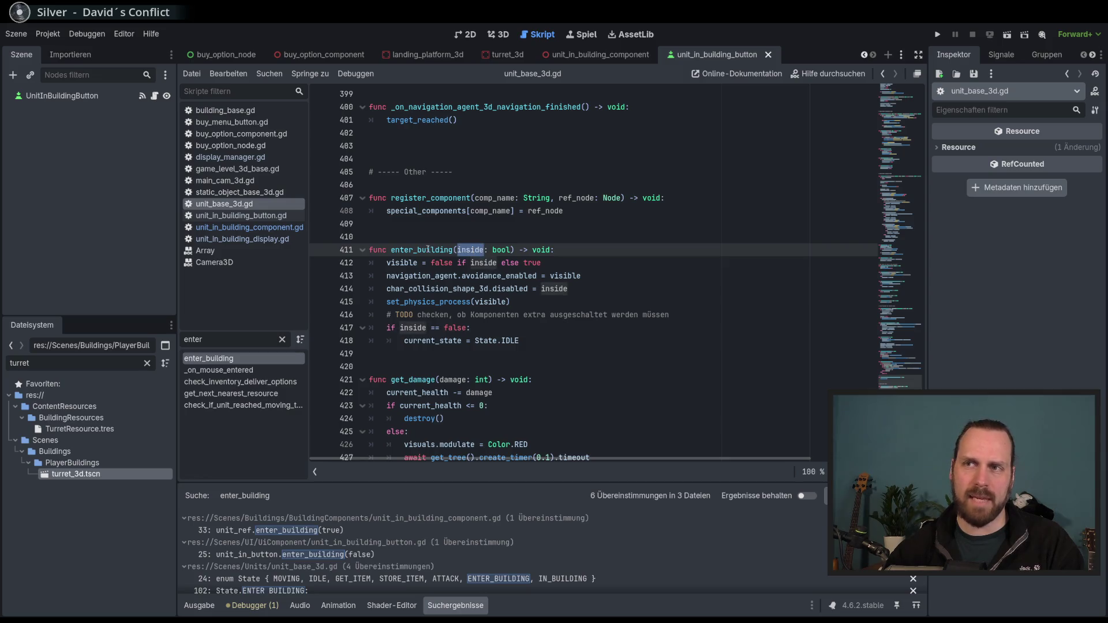
{"action": "double_click", "coordinate": [500, 250]}
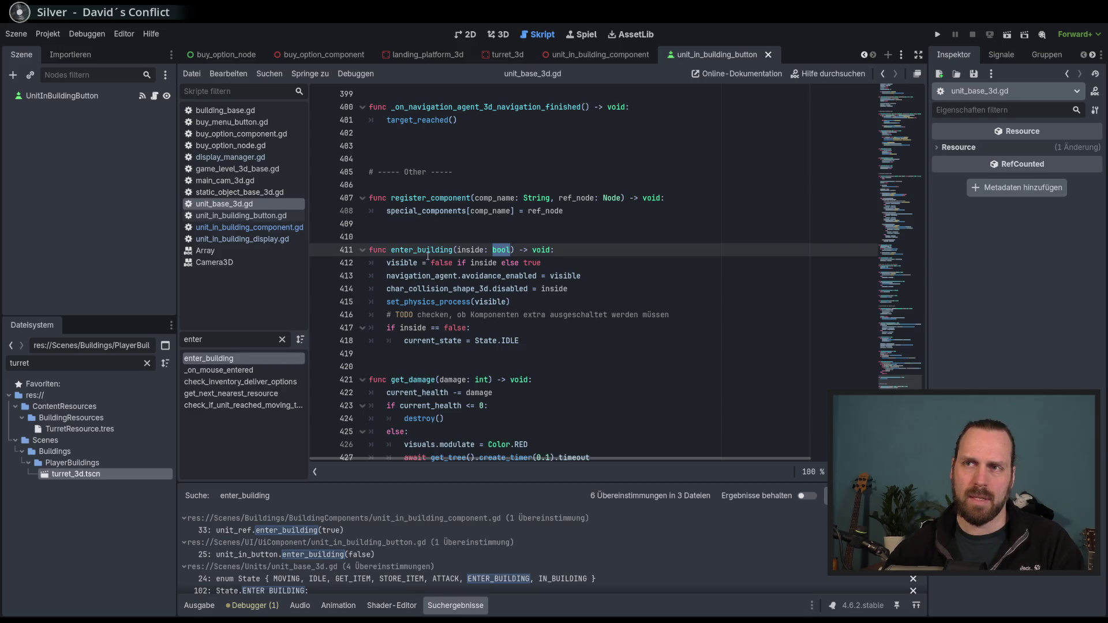
{"action": "double_click", "coordinate": [405, 262]}
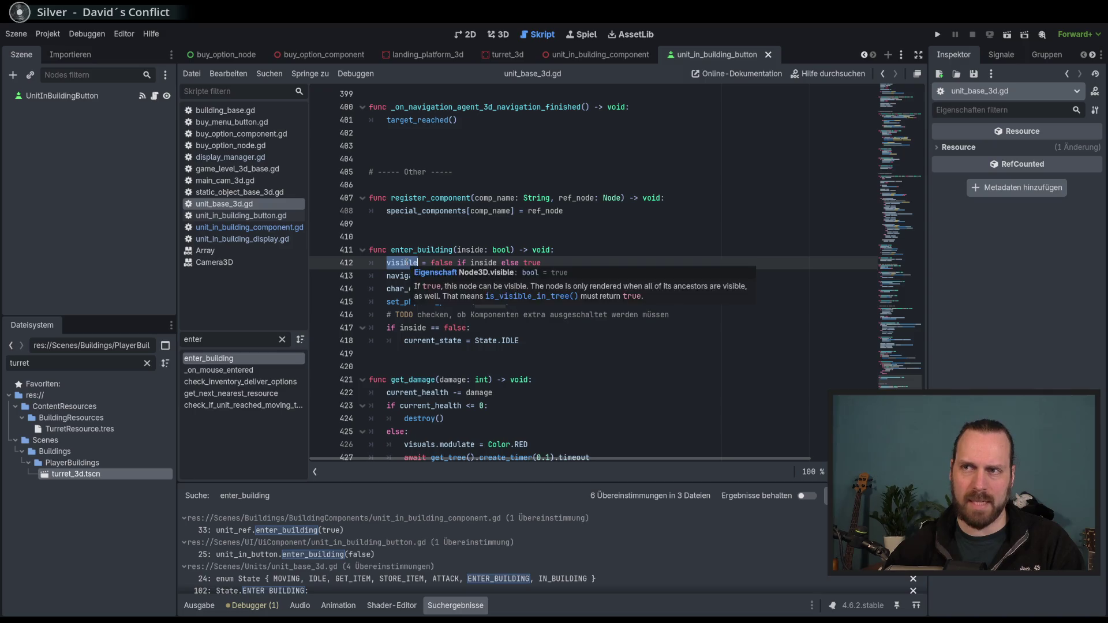
{"action": "left_click", "coordinate": [509, 302]}
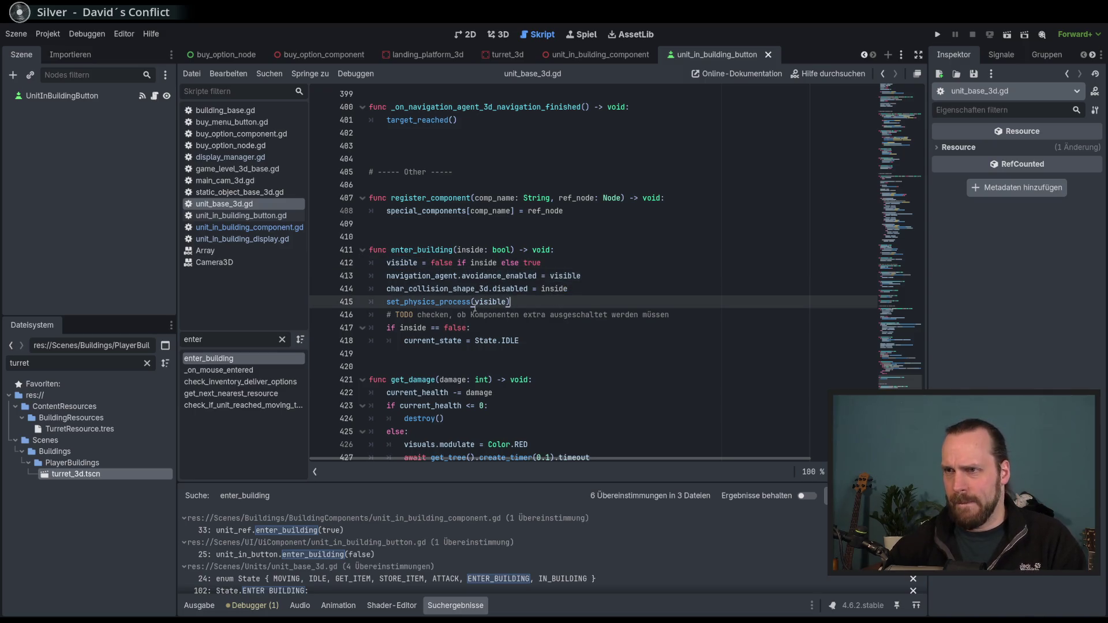
{"action": "key", "text": "Home"}
{"action": "key", "text": "ctrl+shift+Right"}
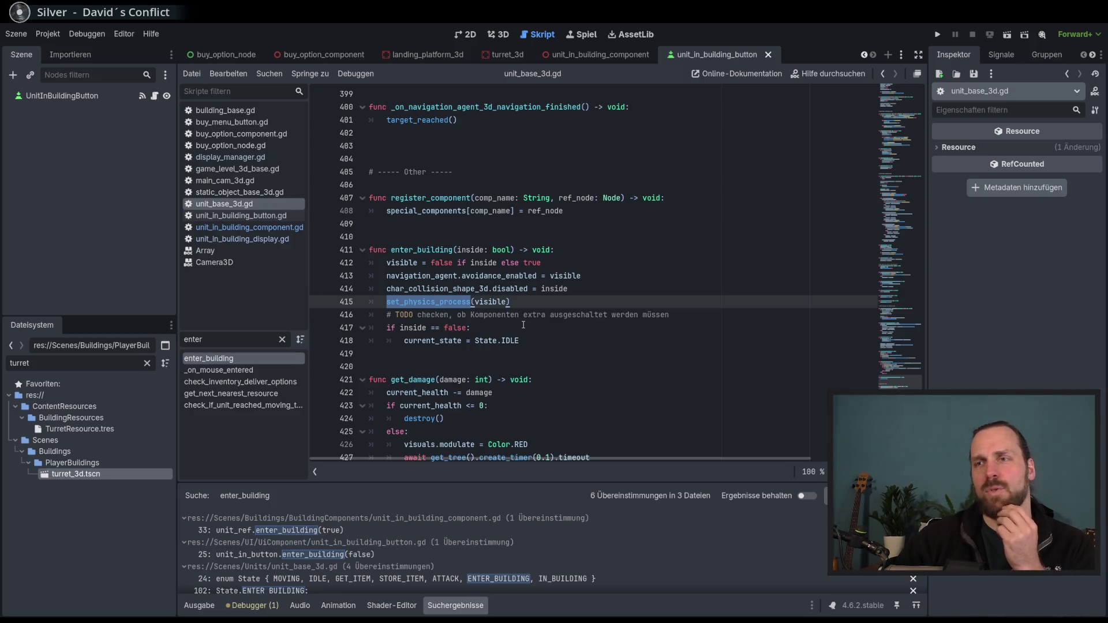
{"action": "scroll", "coordinate": [523, 325], "scroll_direction": "down", "scroll_amount": 3}
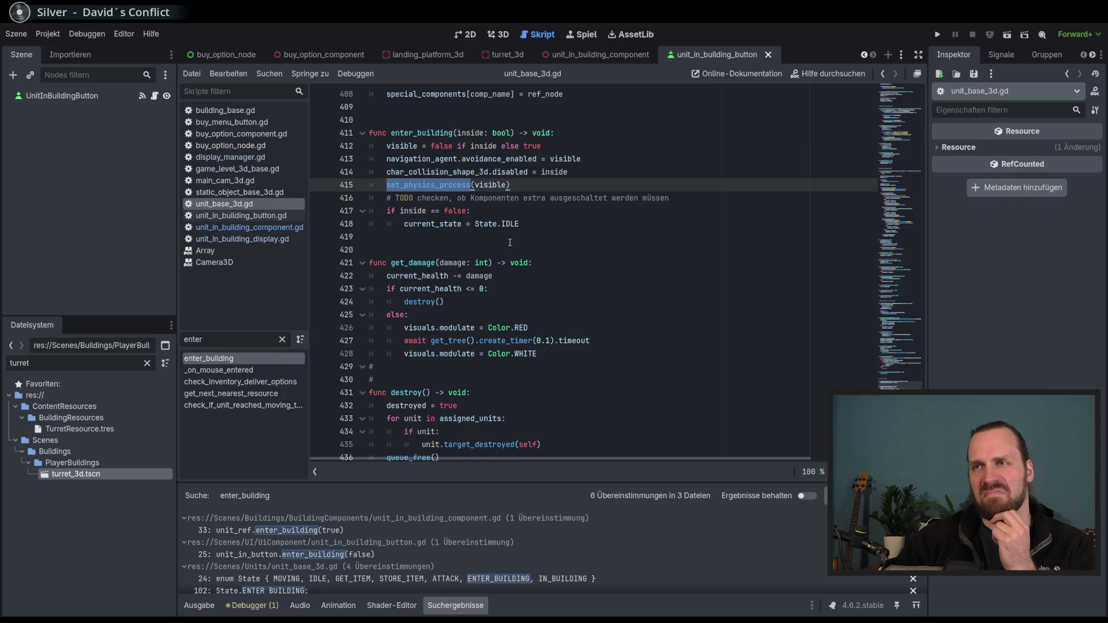
{"action": "double_click", "coordinate": [413, 212]}
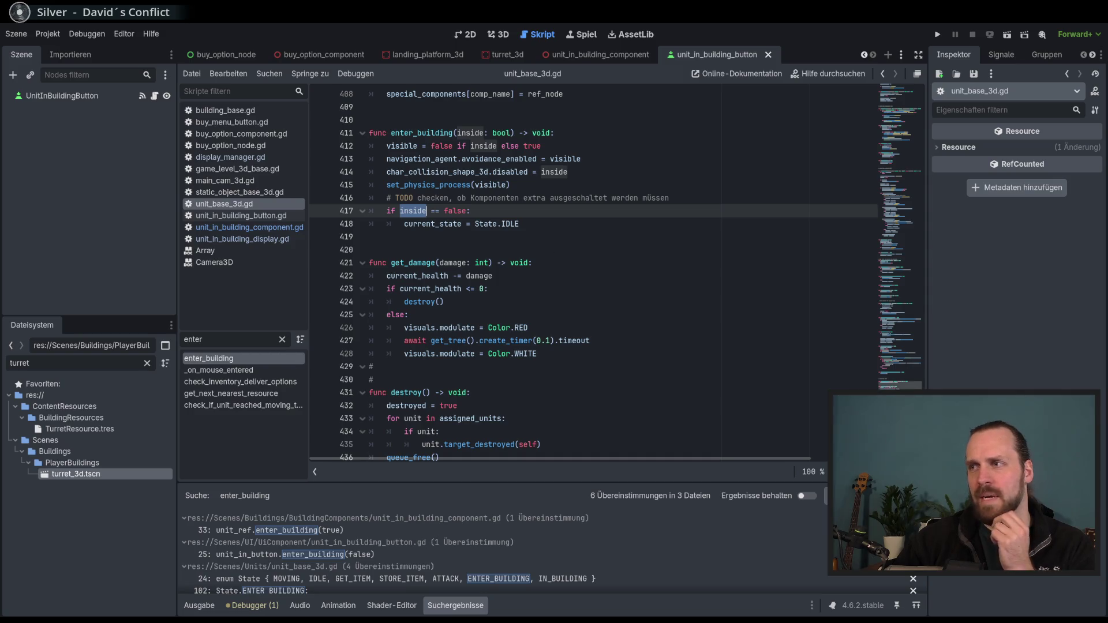
Scroll unit_base_3d.gd to func enter_building and highlight every use of its inside parameter
{"action": "scroll", "coordinate": [508, 257], "scroll_direction": "up", "scroll_amount": 20}
{"action": "scroll", "coordinate": [508, 257], "scroll_direction": "up", "scroll_amount": 2}
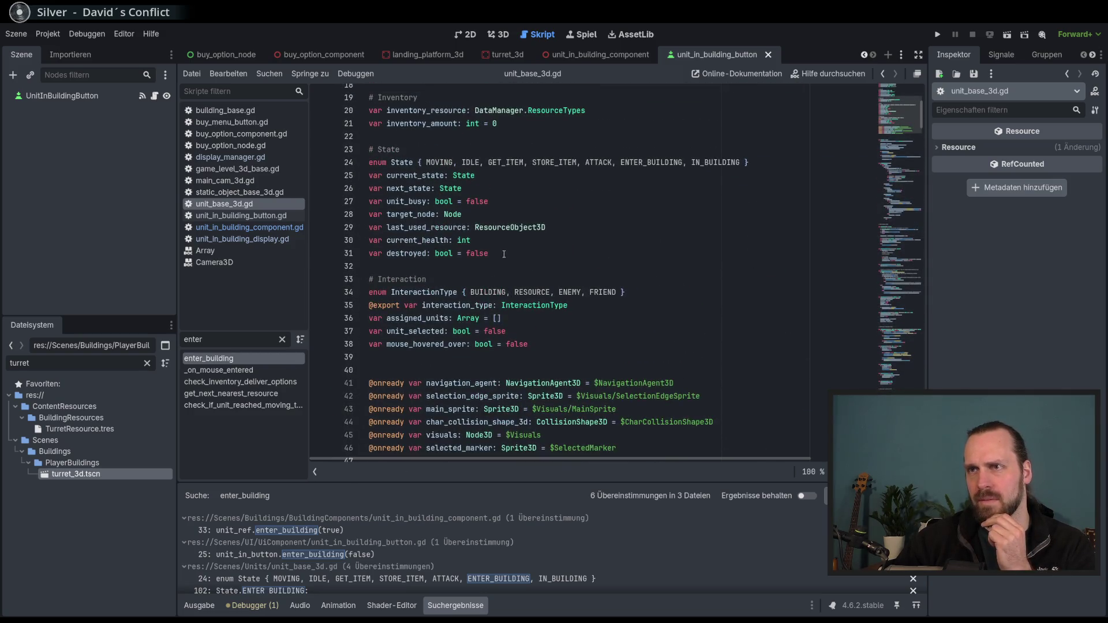
{"action": "scroll", "coordinate": [485, 245], "scroll_direction": "up", "scroll_amount": 6}
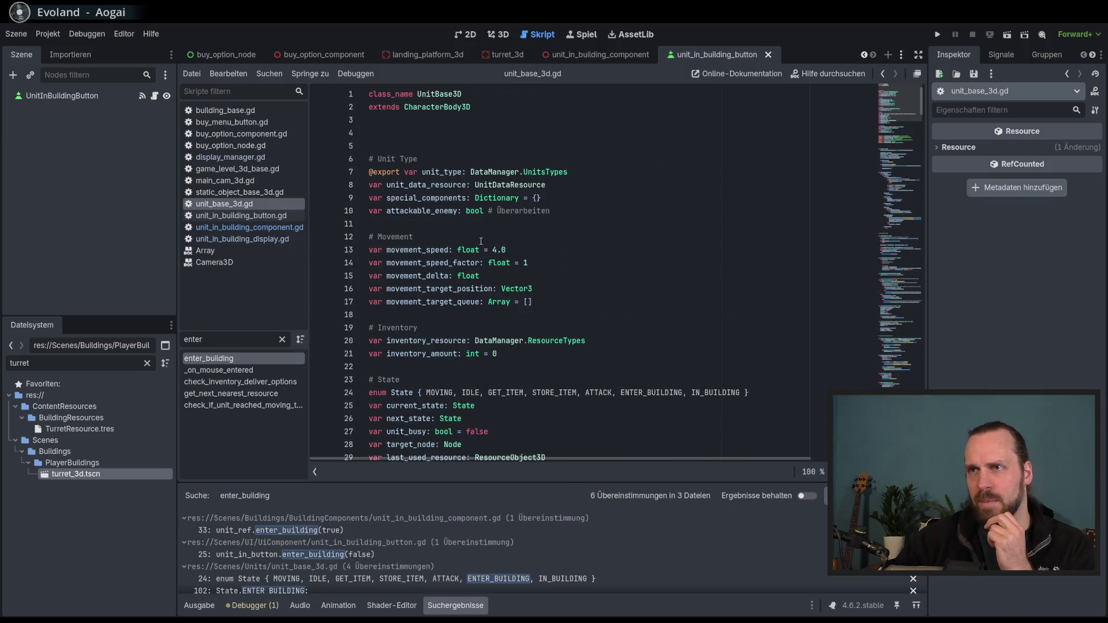
{"action": "scroll", "coordinate": [481, 242], "scroll_direction": "down", "scroll_amount": 4}
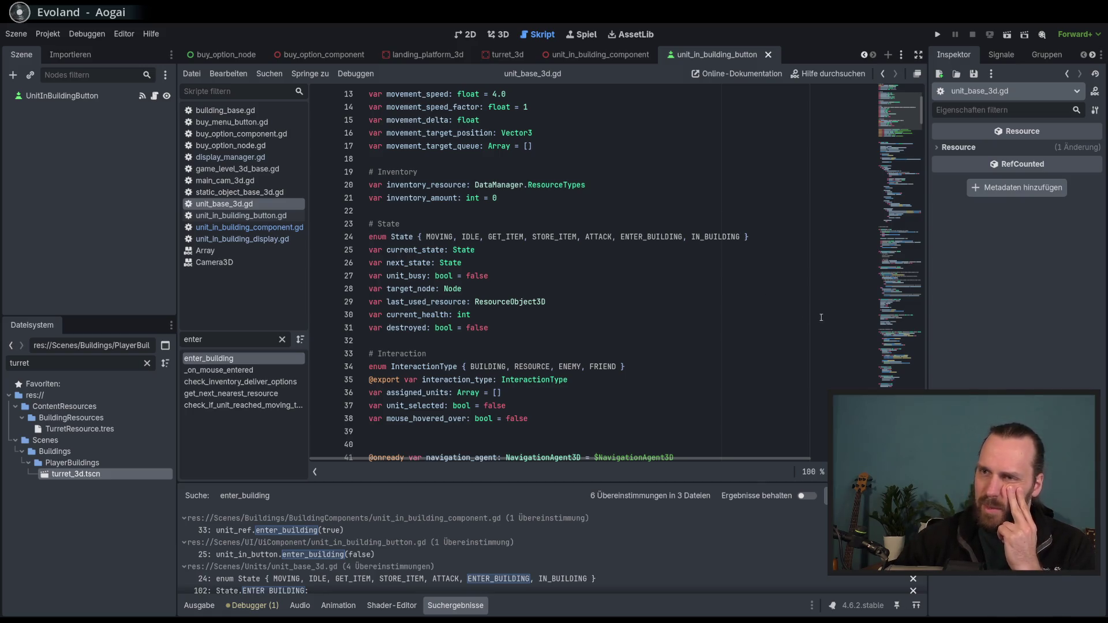
{"action": "scroll", "coordinate": [907, 389], "scroll_direction": "down", "scroll_amount": 20}
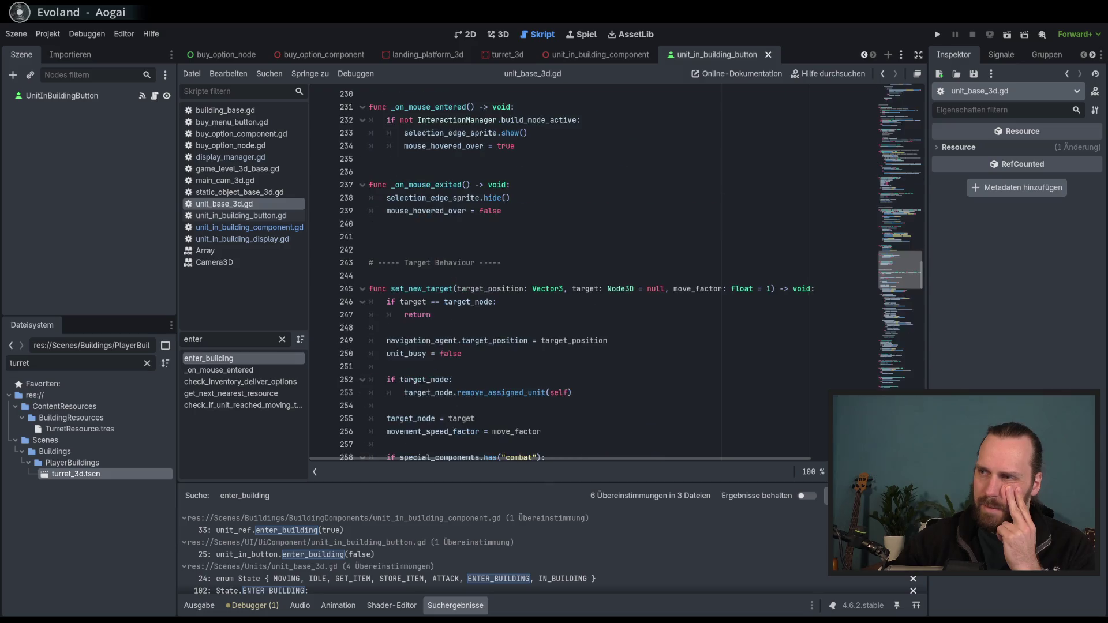
{"action": "scroll", "coordinate": [907, 389], "scroll_direction": "down", "scroll_amount": 5}
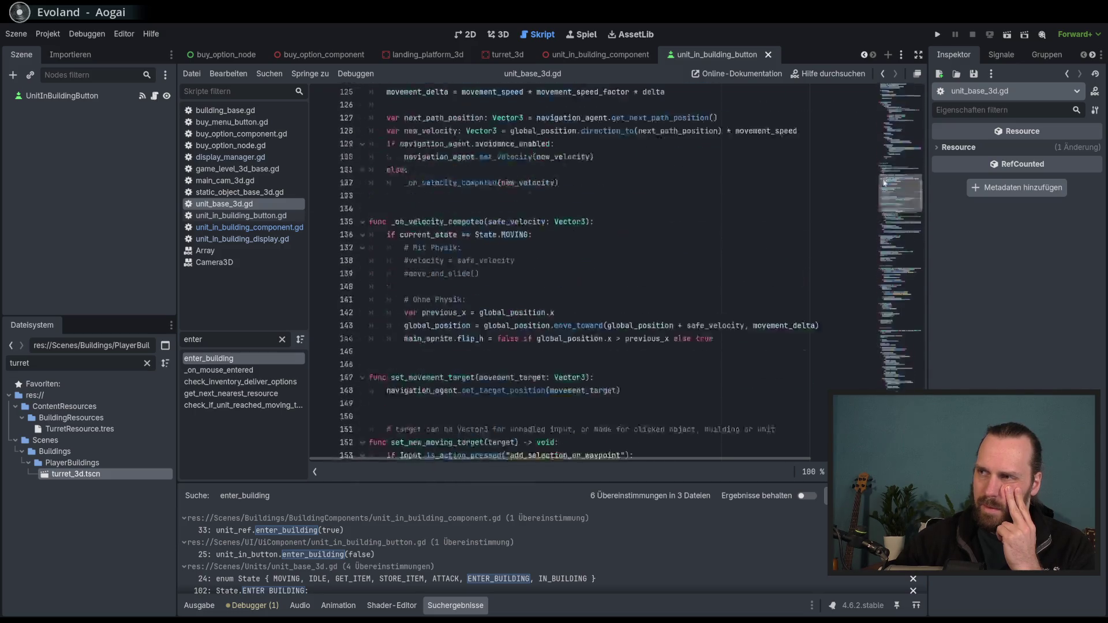
{"action": "scroll", "coordinate": [906, 389], "scroll_direction": "up", "scroll_amount": 5}
{"action": "scroll", "coordinate": [609, 338], "scroll_direction": "up", "scroll_amount": 8}
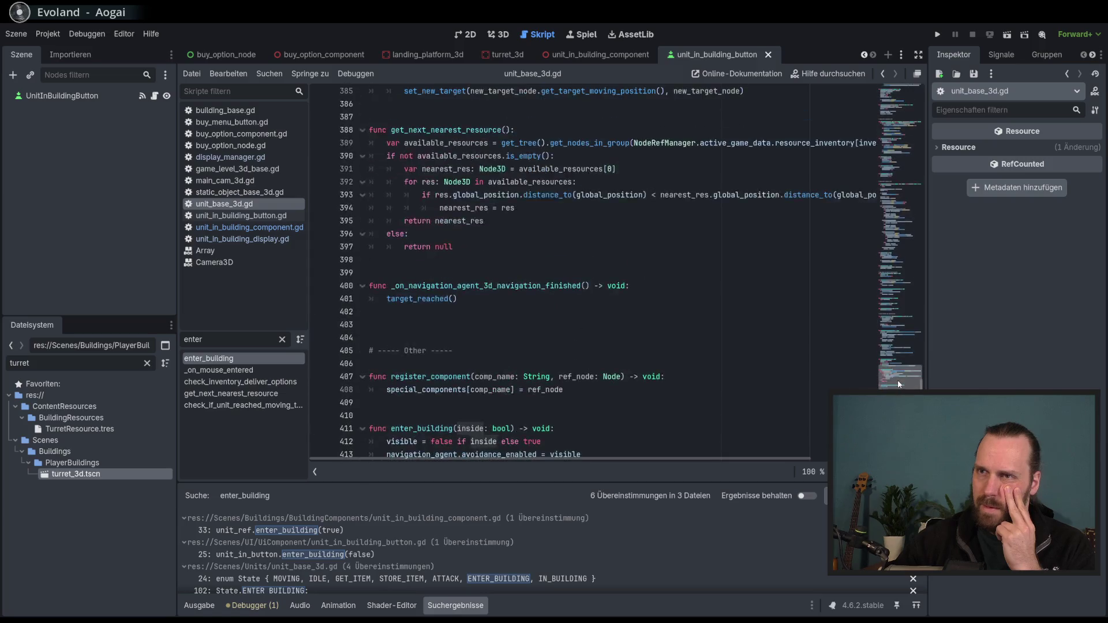
{"action": "double_click", "coordinate": [413, 379]}
{"action": "scroll", "coordinate": [608, 338], "scroll_direction": "down", "scroll_amount": 2}
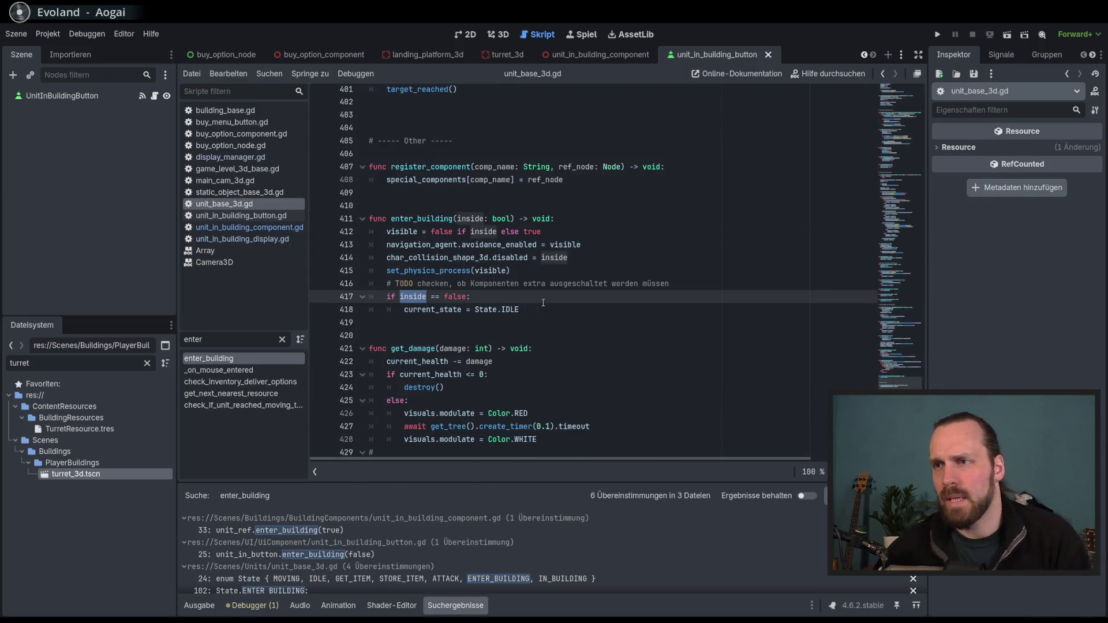
{"action": "left_click", "coordinate": [519, 296]}
{"action": "scroll", "coordinate": [528, 312], "scroll_direction": "down", "scroll_amount": 3}
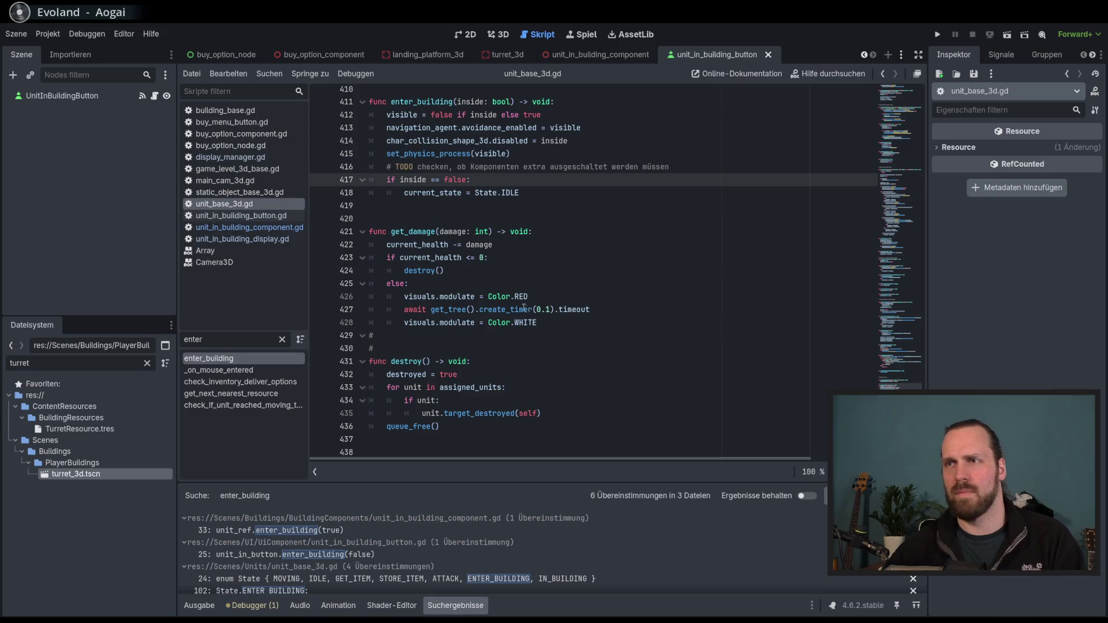
{"action": "mouse_move", "coordinate": [369, 231]}
{"action": "left_mouse_down"}
{"action": "mouse_move", "coordinate": [529, 312]}
{"action": "mouse_move", "coordinate": [523, 321]}
{"action": "left_mouse_up"}
{"action": "left_click", "coordinate": [523, 321]}
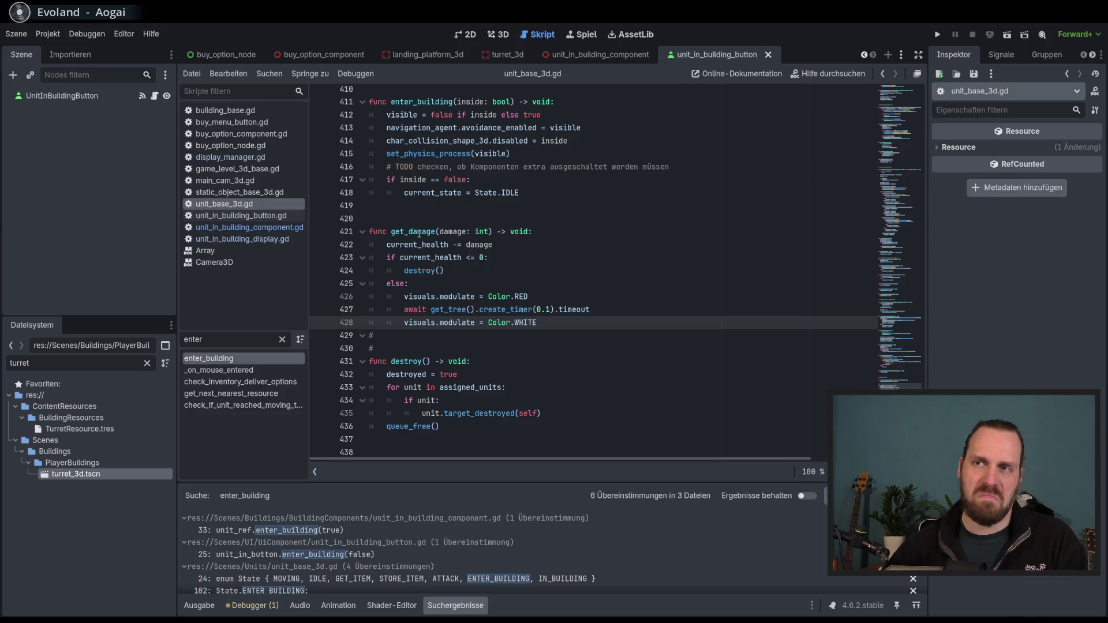
{"action": "mouse_move", "coordinate": [419, 231]}
{"action": "left_mouse_down"}
{"action": "mouse_move", "coordinate": [407, 297]}
{"action": "mouse_move", "coordinate": [476, 323]}
{"action": "left_mouse_up"}
{"action": "left_click", "coordinate": [476, 322]}
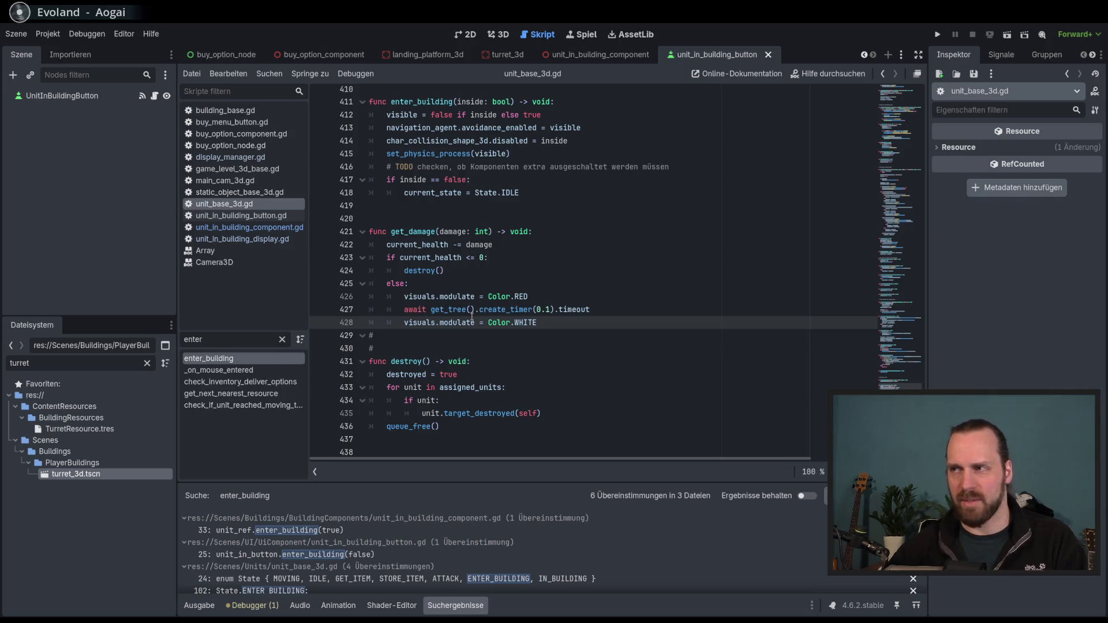
{"action": "mouse_move", "coordinate": [404, 243]}
{"action": "left_mouse_down"}
{"action": "mouse_move", "coordinate": [416, 258]}
{"action": "mouse_move", "coordinate": [577, 311]}
{"action": "left_mouse_up"}
{"action": "left_click", "coordinate": [554, 322]}
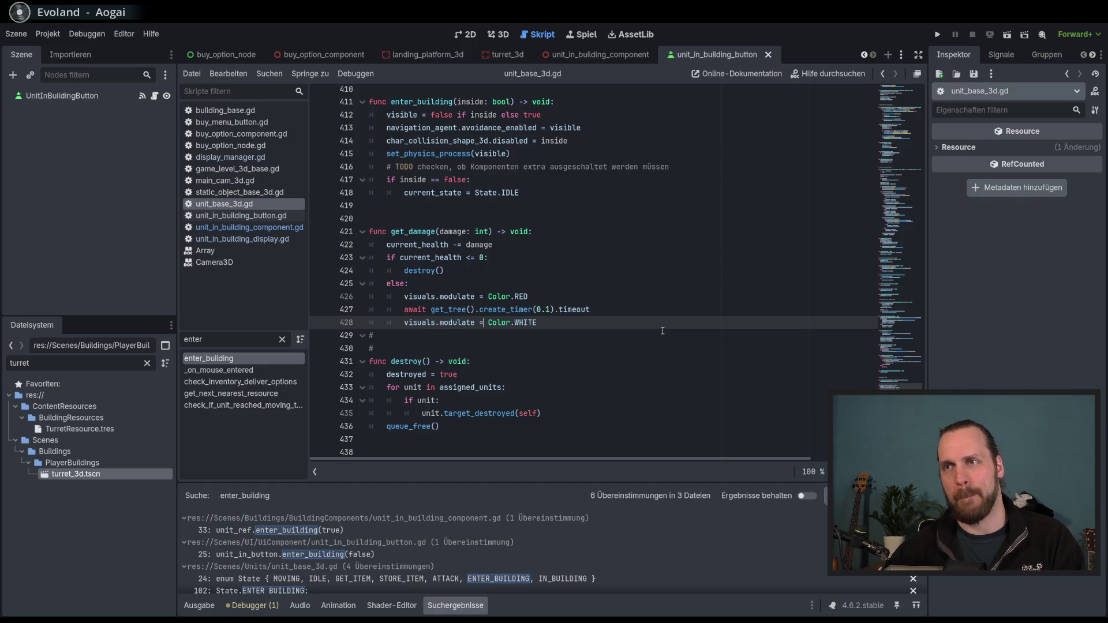
{"action": "mouse_move", "coordinate": [901, 320]}
{"action": "left_mouse_down"}
{"action": "mouse_move", "coordinate": [905, 133]}
{"action": "mouse_move", "coordinate": [892, 309]}
{"action": "mouse_move", "coordinate": [908, 381]}
{"action": "left_mouse_up"}
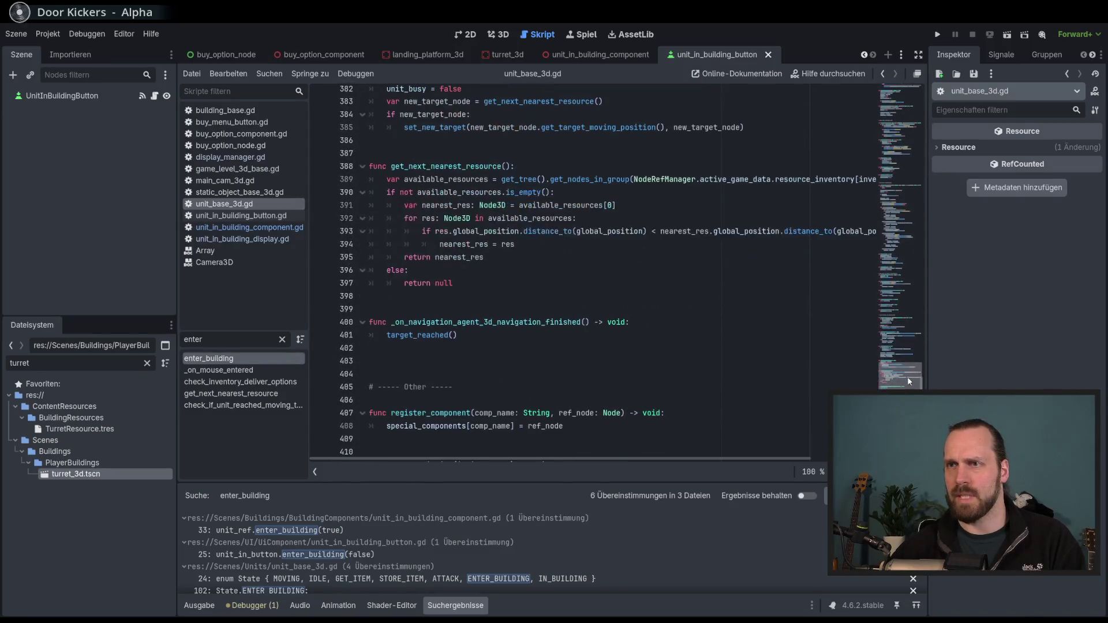
{"action": "scroll", "coordinate": [561, 301], "scroll_direction": "up", "scroll_amount": 3}
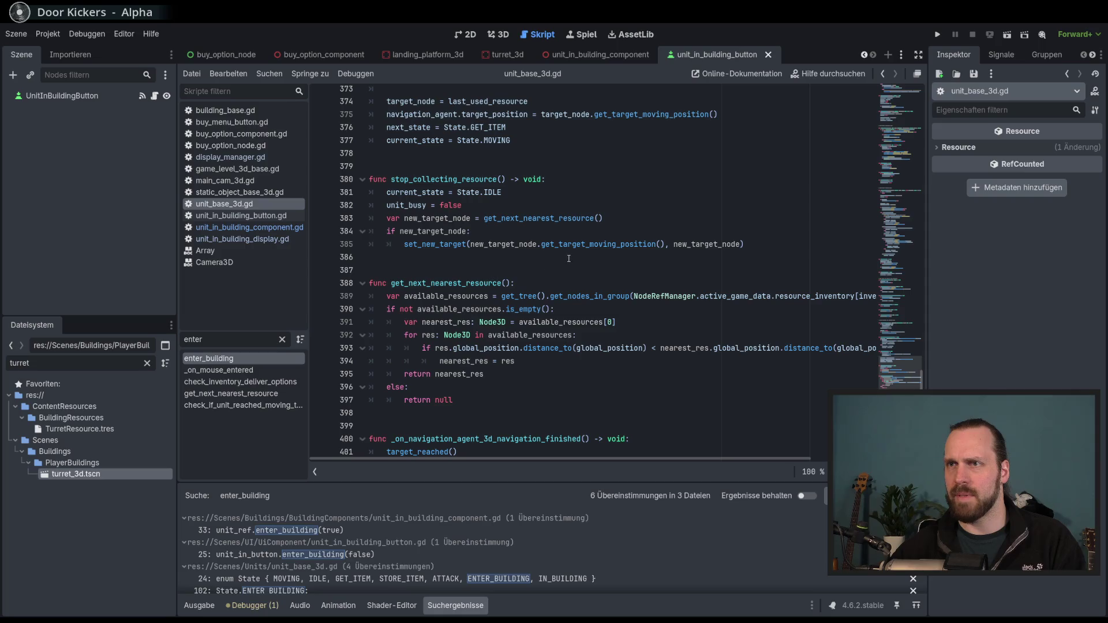
{"action": "scroll", "coordinate": [568, 258], "scroll_direction": "down", "scroll_amount": 9}
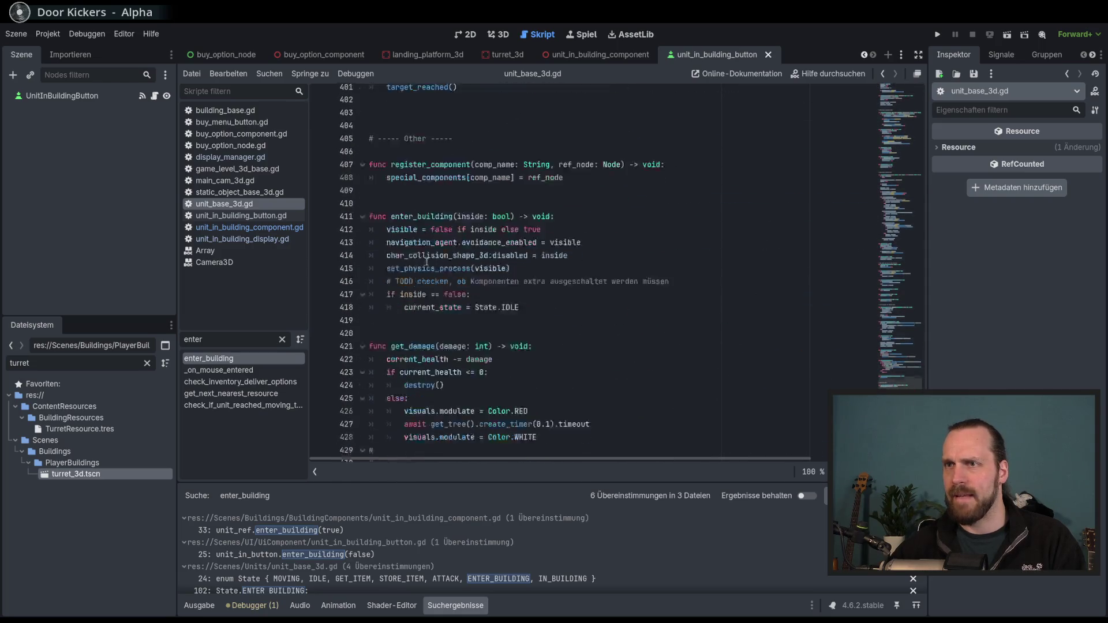
{"action": "scroll", "coordinate": [426, 262], "scroll_direction": "down", "scroll_amount": 3}
{"action": "scroll", "coordinate": [427, 262], "scroll_direction": "up", "scroll_amount": 3}
{"action": "double_click", "coordinate": [421, 193]}
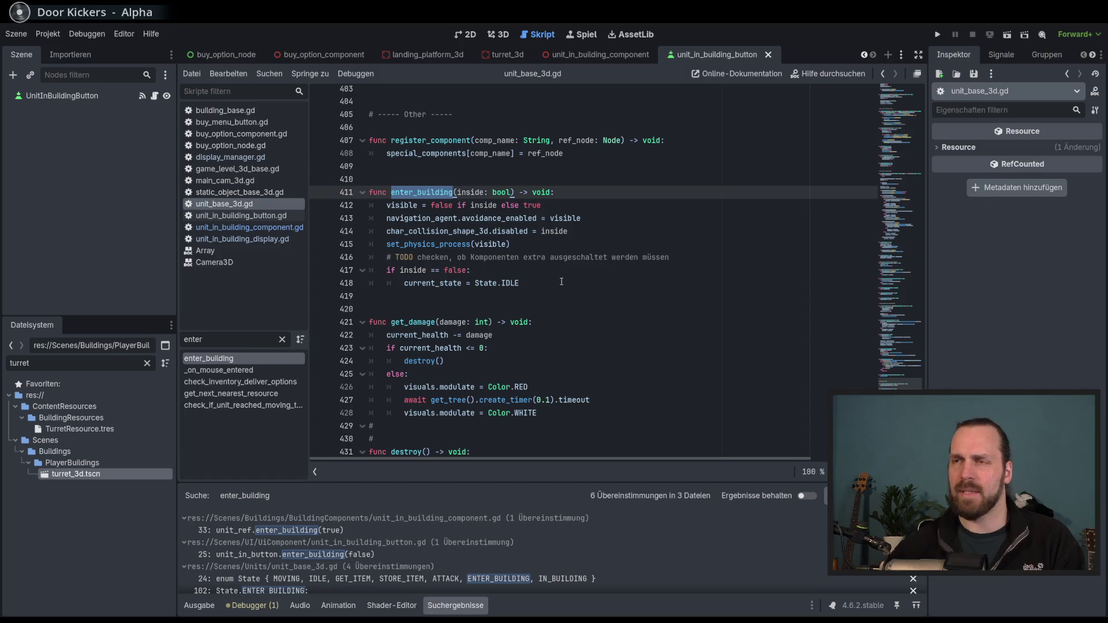
{"action": "left_click", "coordinate": [534, 264]}
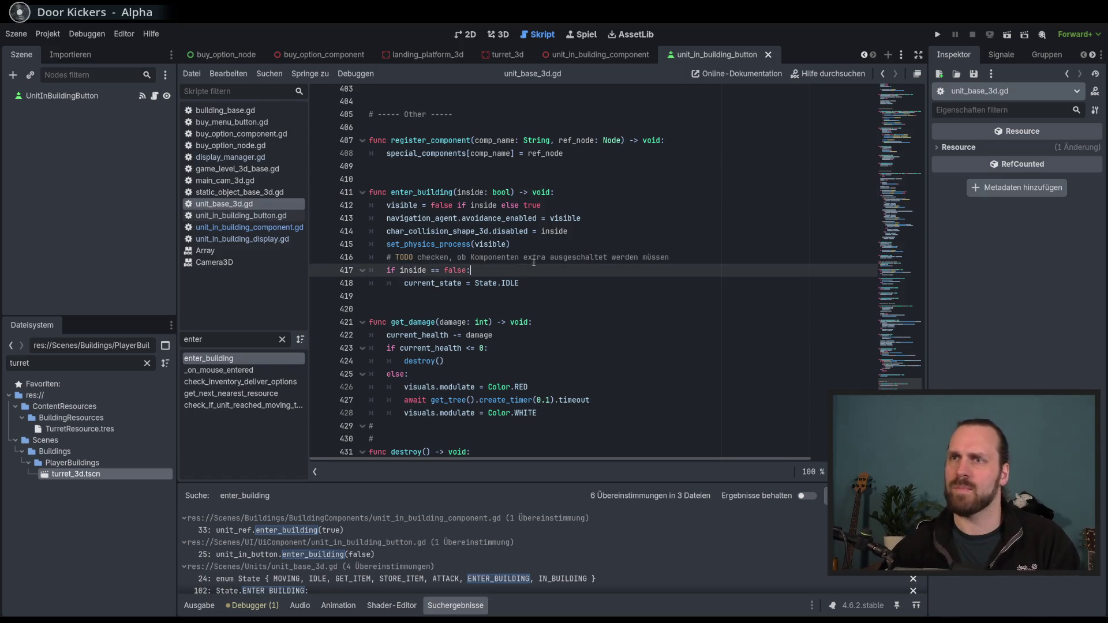
{"action": "double_click", "coordinate": [426, 192]}
{"action": "left_click", "coordinate": [561, 289]}
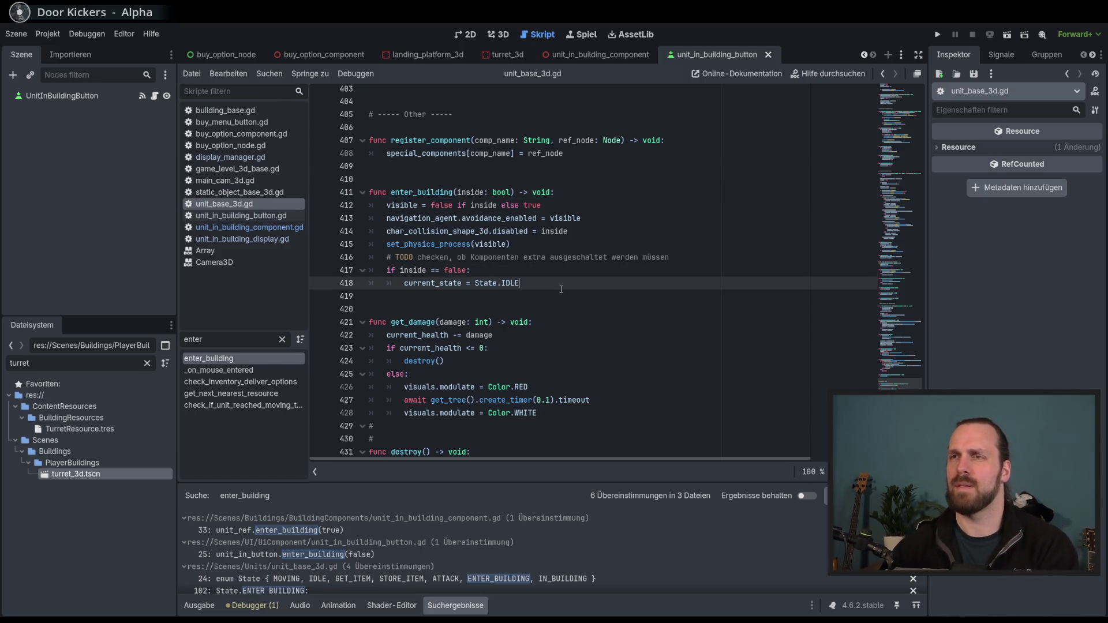
{"action": "left_click", "coordinate": [491, 231]}
{"action": "left_click", "coordinate": [441, 193]}
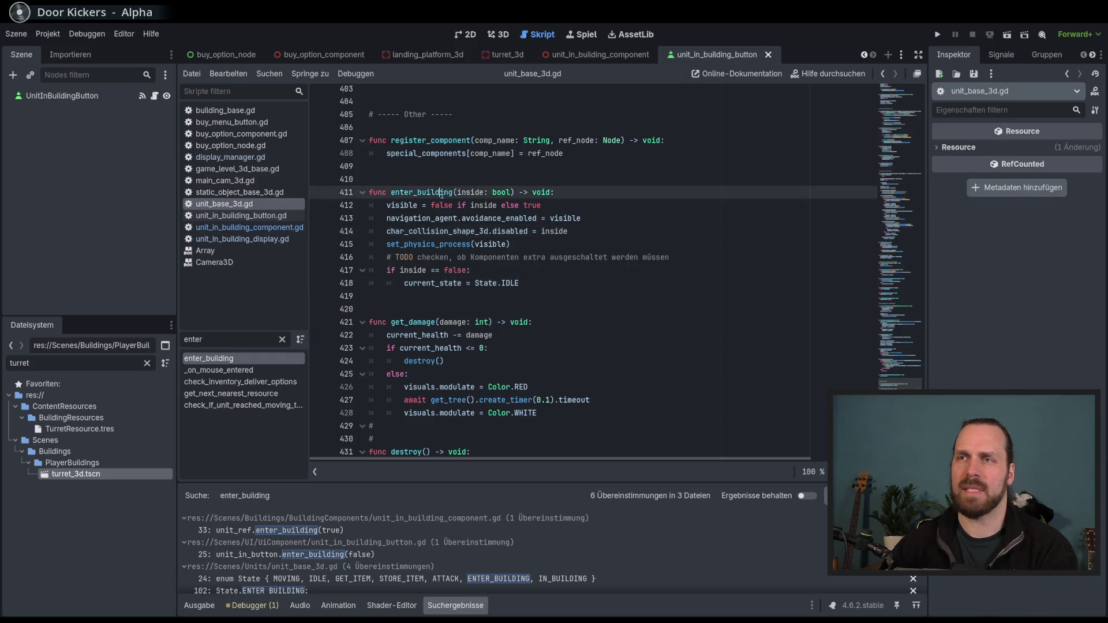
{"action": "mouse_move", "coordinate": [442, 194]}
{"action": "left_mouse_down"}
{"action": "mouse_move", "coordinate": [404, 270]}
{"action": "mouse_move", "coordinate": [455, 284]}
{"action": "left_mouse_up"}
{"action": "left_click", "coordinate": [477, 282]}
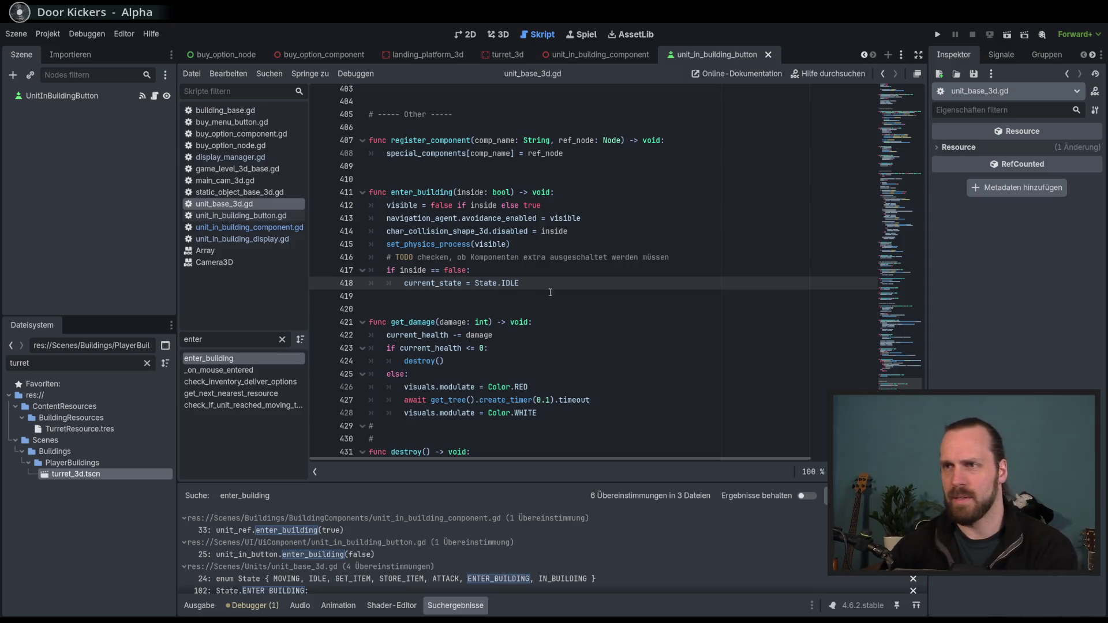
{"action": "key", "text": "End"}
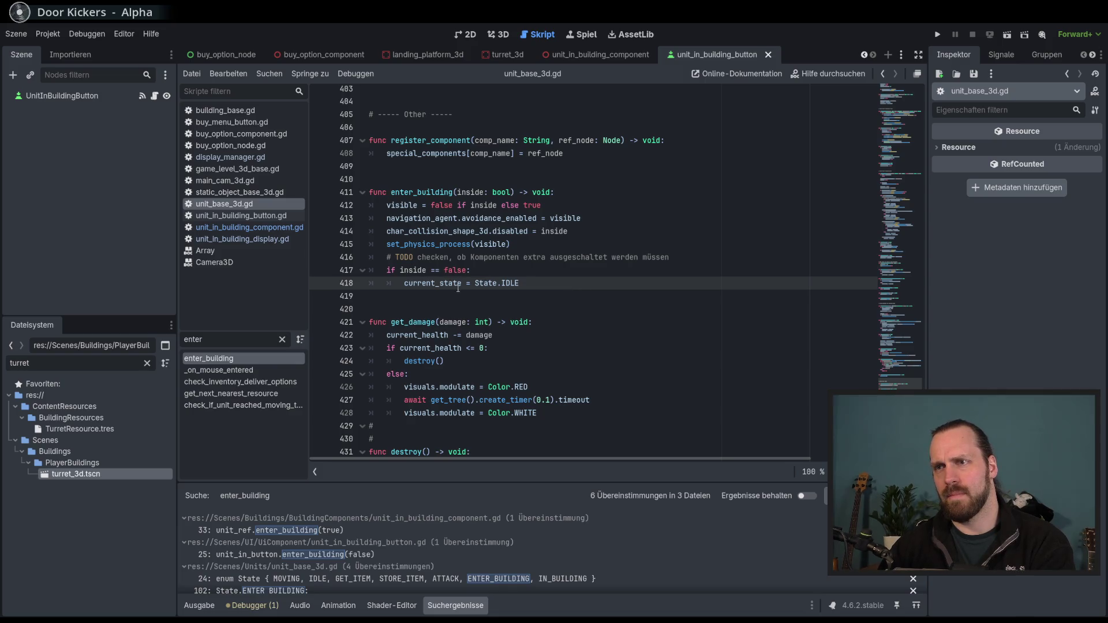
{"action": "double_click", "coordinate": [456, 270]}
{"action": "double_click", "coordinate": [433, 283]}
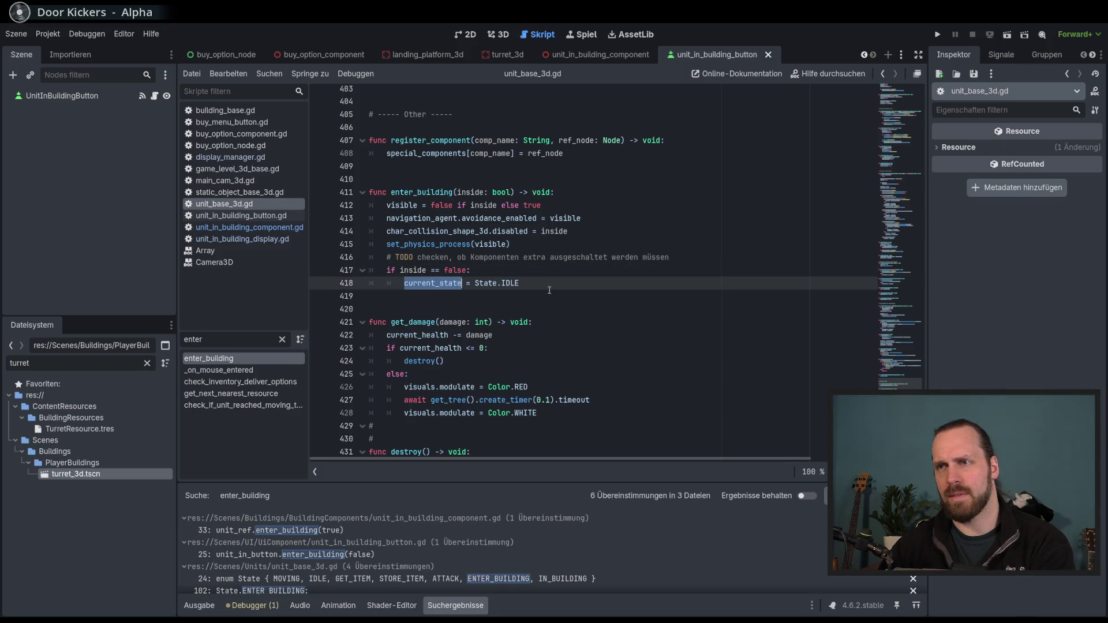
{"action": "left_click", "coordinate": [561, 285]}
Add an 'else:' branch calling deselect_unit() below the IDLE assignment in enter_building
{"action": "key", "text": "Return"}
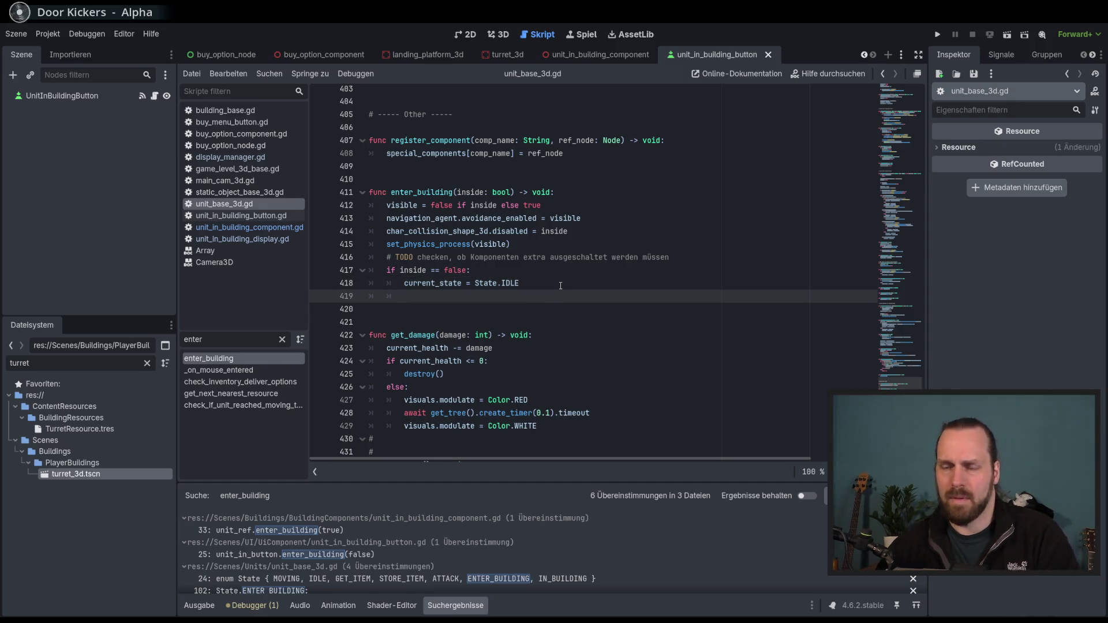
{"action": "type", "text": "e"}
{"action": "key", "text": "BackSpace"}
{"action": "type", "text": "else:"}
{"action": "key", "text": "Return"}
{"action": "type", "text": "deseke"}
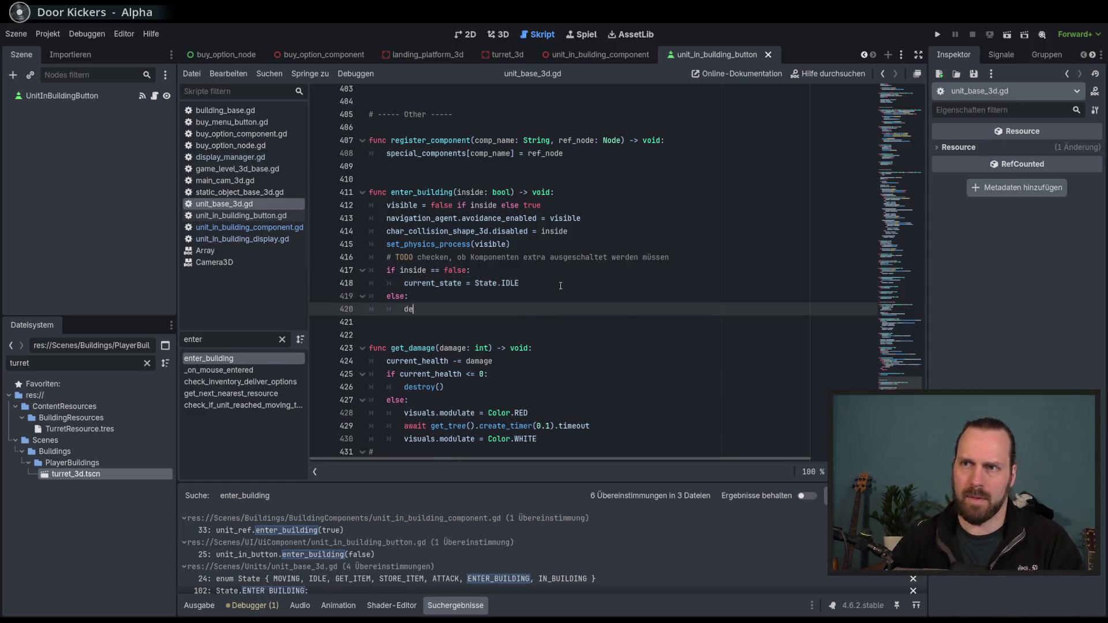
{"action": "key", "text": "BackSpace"}
{"action": "key", "text": "BackSpace"}
{"action": "type", "text": "l"}
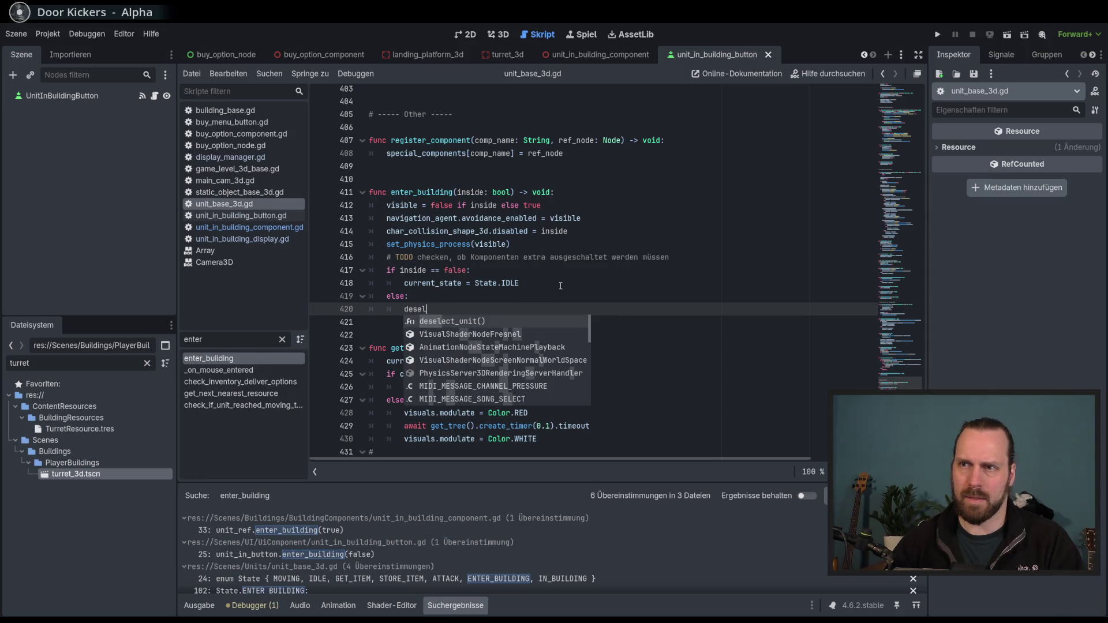
{"action": "key", "text": "Return"}
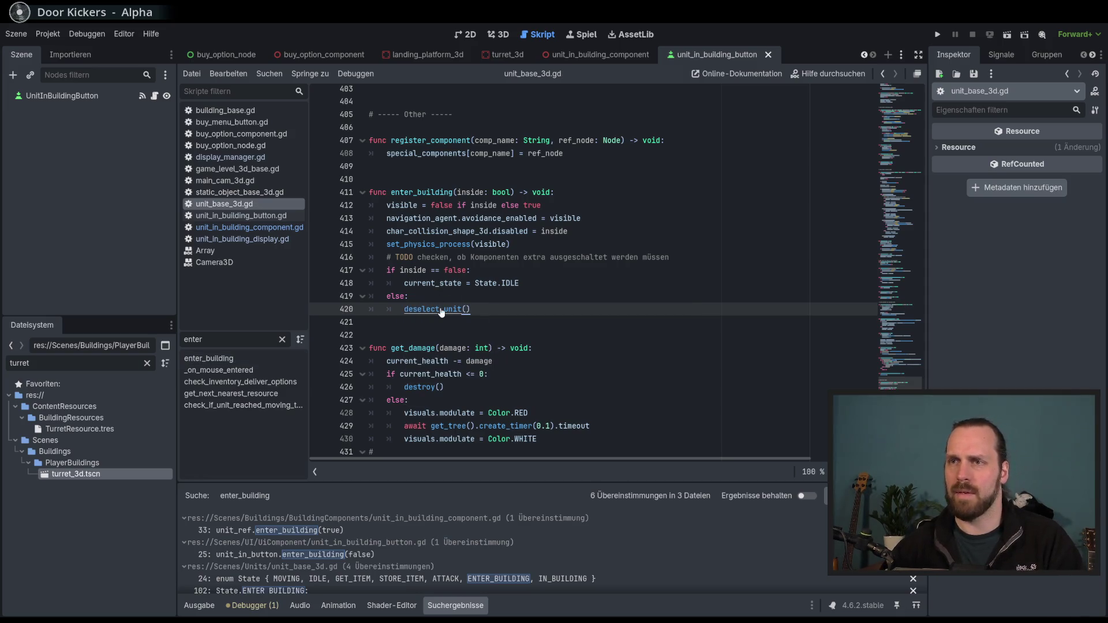
Check the deselect_unit definition and its remove_from_group call, then run the project with F5
{"action": "left_click", "coordinate": [434, 309], "text": "ctrl"}
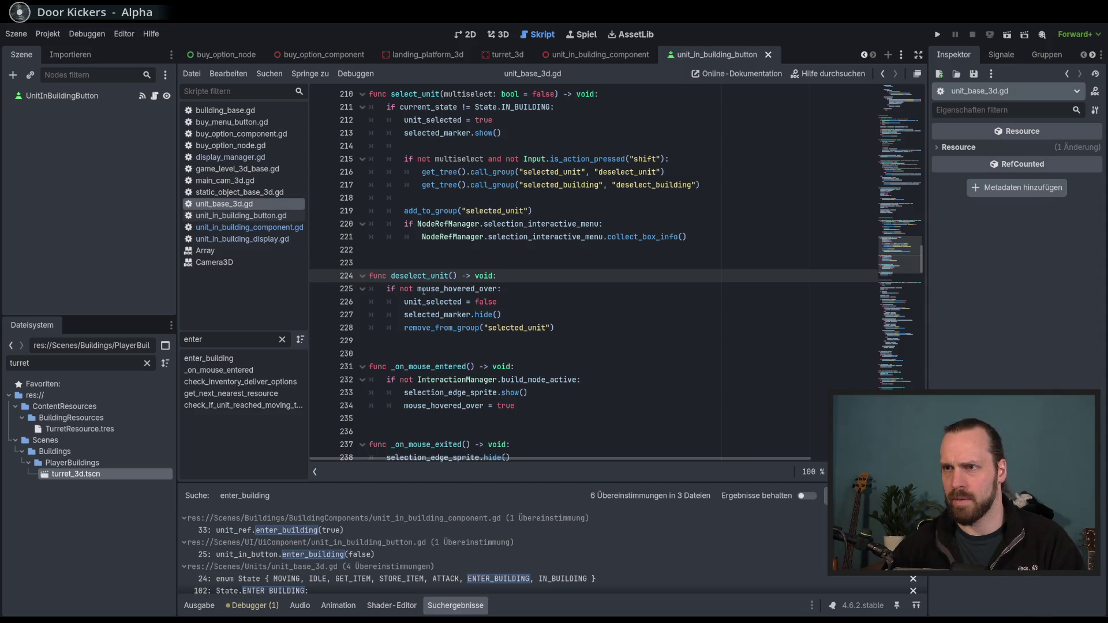
{"action": "mouse_move", "coordinate": [425, 291]}
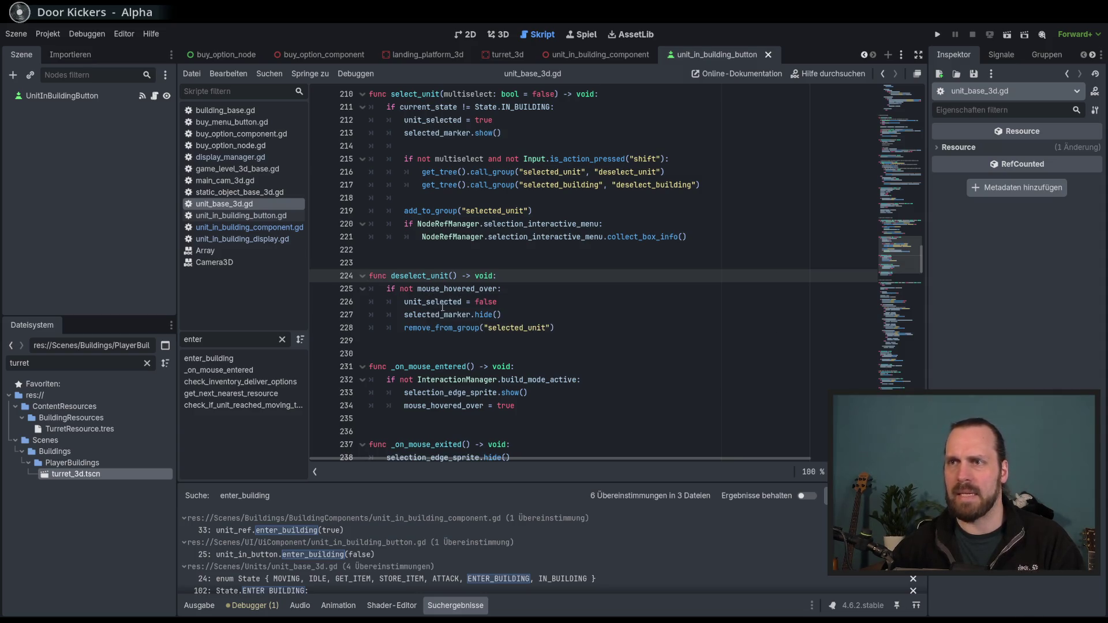
{"action": "left_click", "coordinate": [459, 329]}
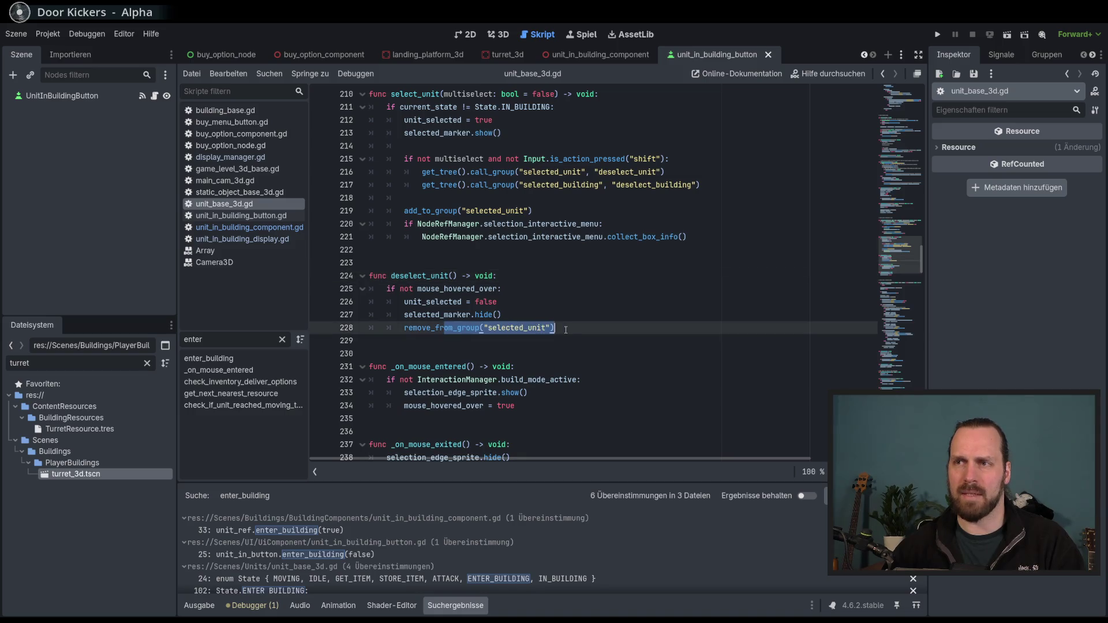
{"action": "scroll", "coordinate": [581, 322], "scroll_direction": "up", "scroll_amount": 4}
{"action": "key", "text": "F5"}
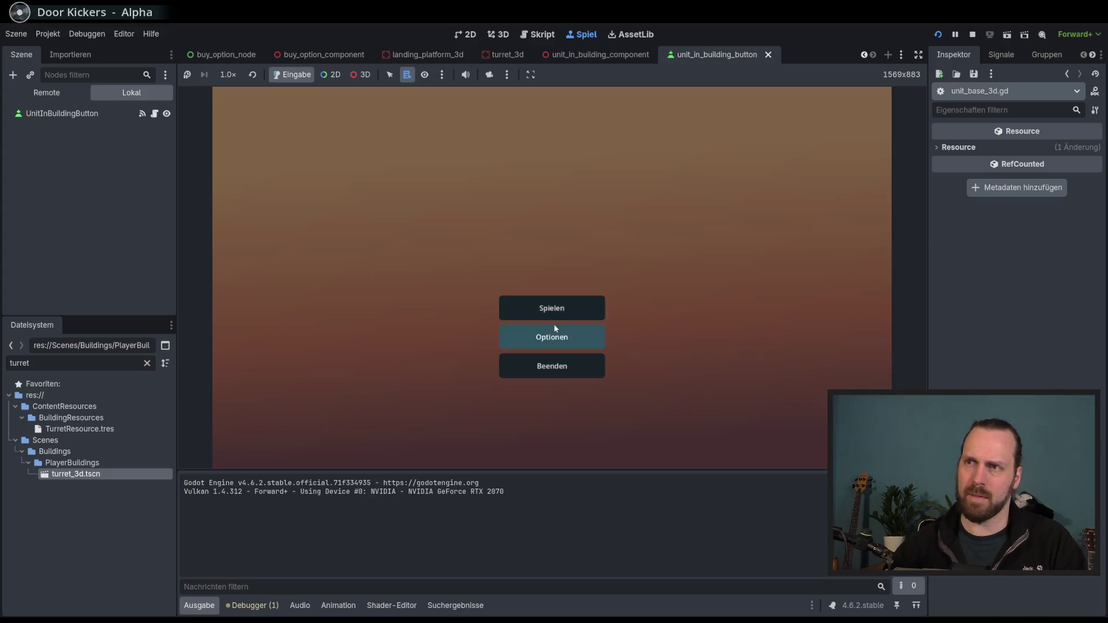
Start Test Mission 01, place and select a turret, then stop the game with F8
{"action": "left_click", "coordinate": [553, 310]}
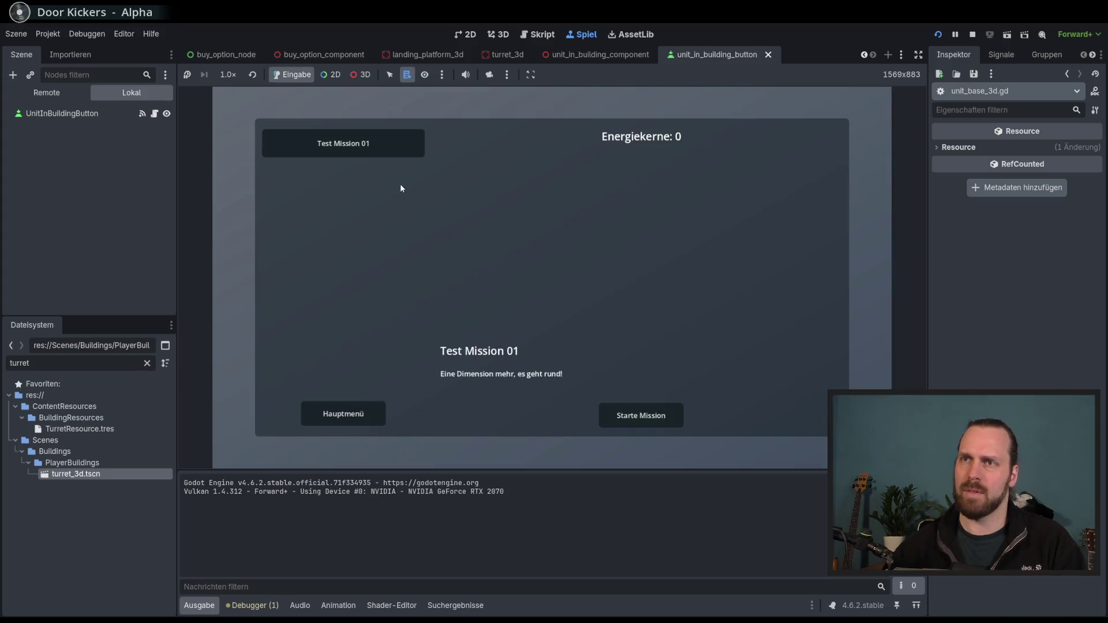
{"action": "left_click", "coordinate": [637, 413]}
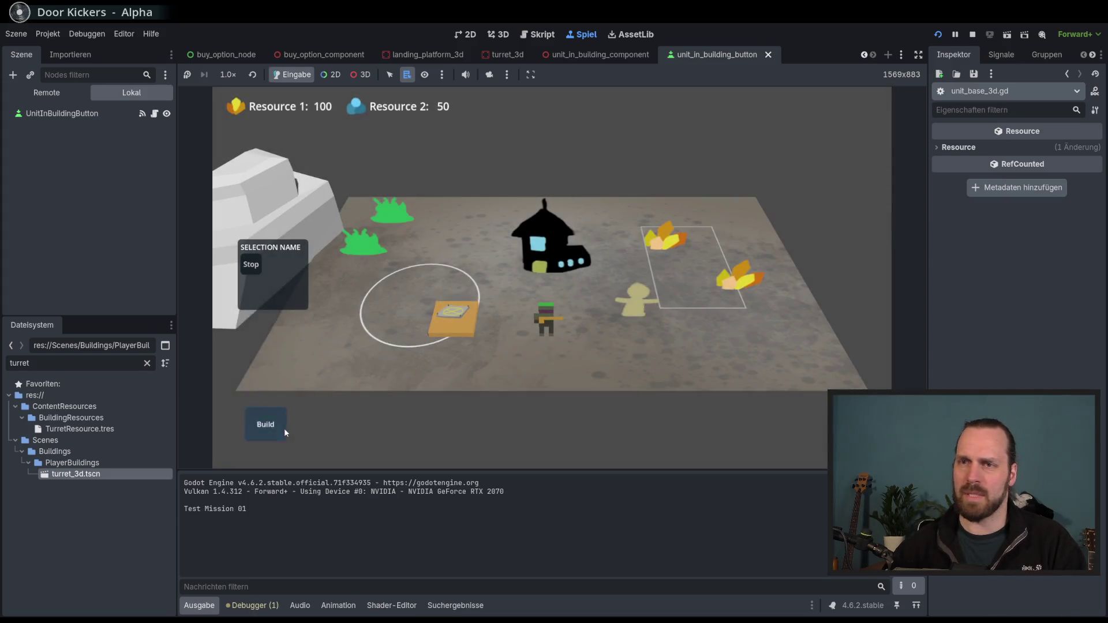
{"action": "left_click", "coordinate": [282, 427]}
{"action": "left_click", "coordinate": [485, 366]}
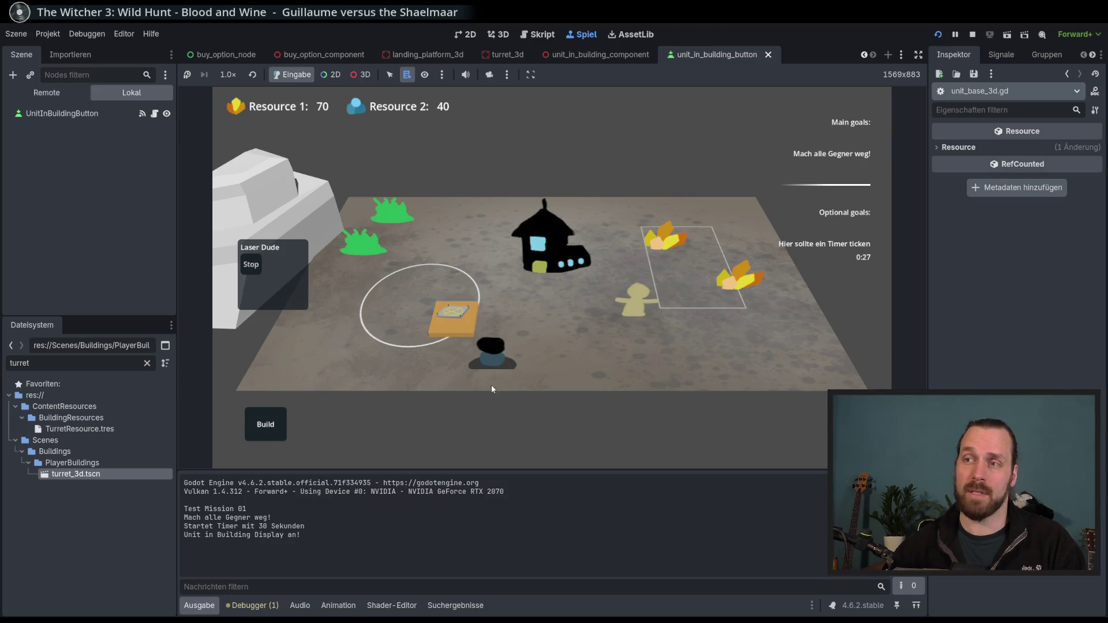
{"action": "left_click", "coordinate": [456, 376]}
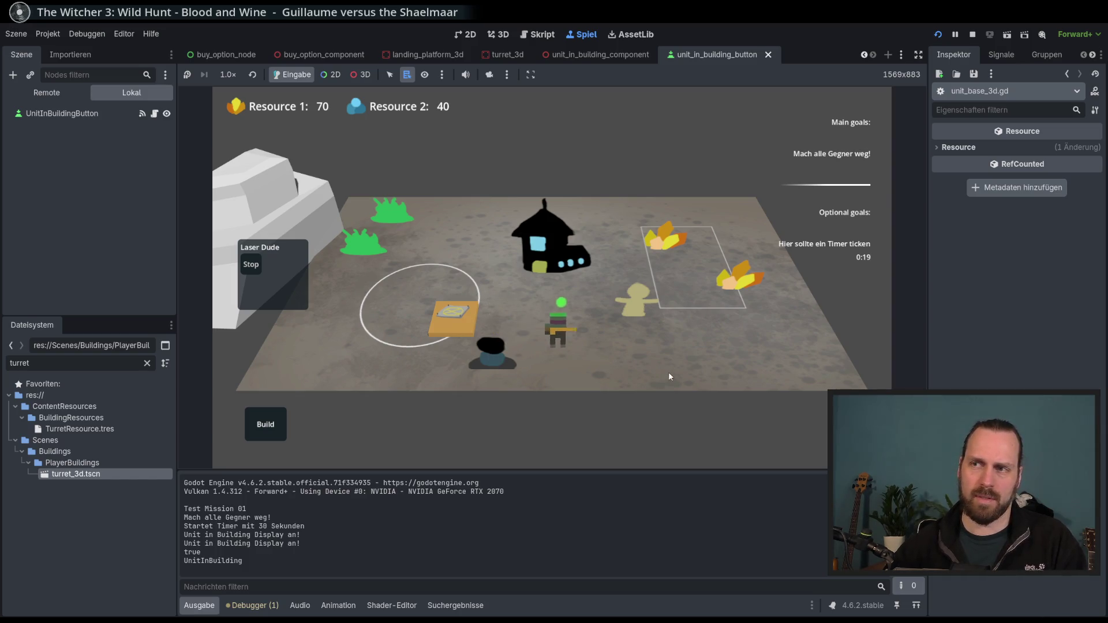
{"action": "key", "text": "F8"}
{"action": "scroll", "coordinate": [607, 301], "scroll_direction": "down", "scroll_amount": 3}
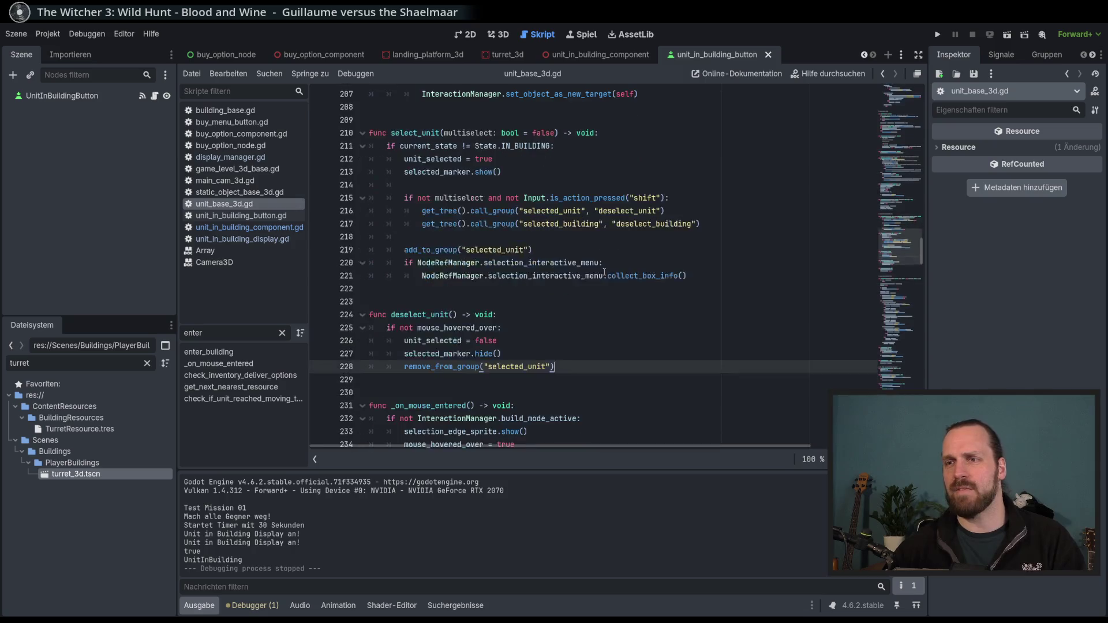
{"action": "scroll", "coordinate": [609, 276], "scroll_direction": "up", "scroll_amount": 5}
{"action": "scroll", "coordinate": [608, 276], "scroll_direction": "down", "scroll_amount": 6}
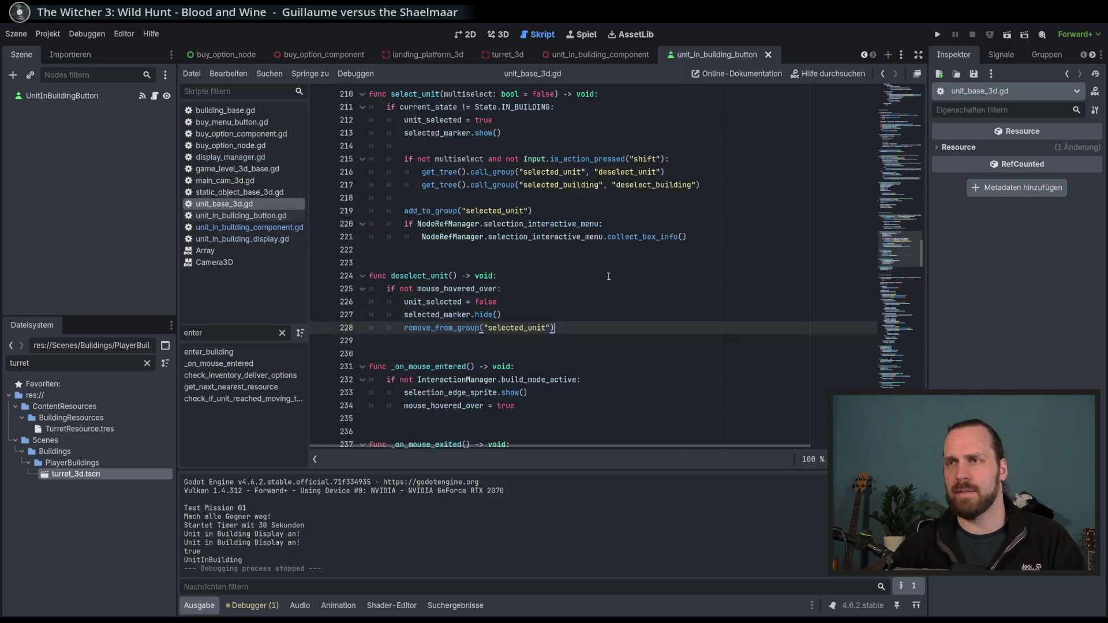
{"action": "scroll", "coordinate": [609, 275], "scroll_direction": "down", "scroll_amount": 9}
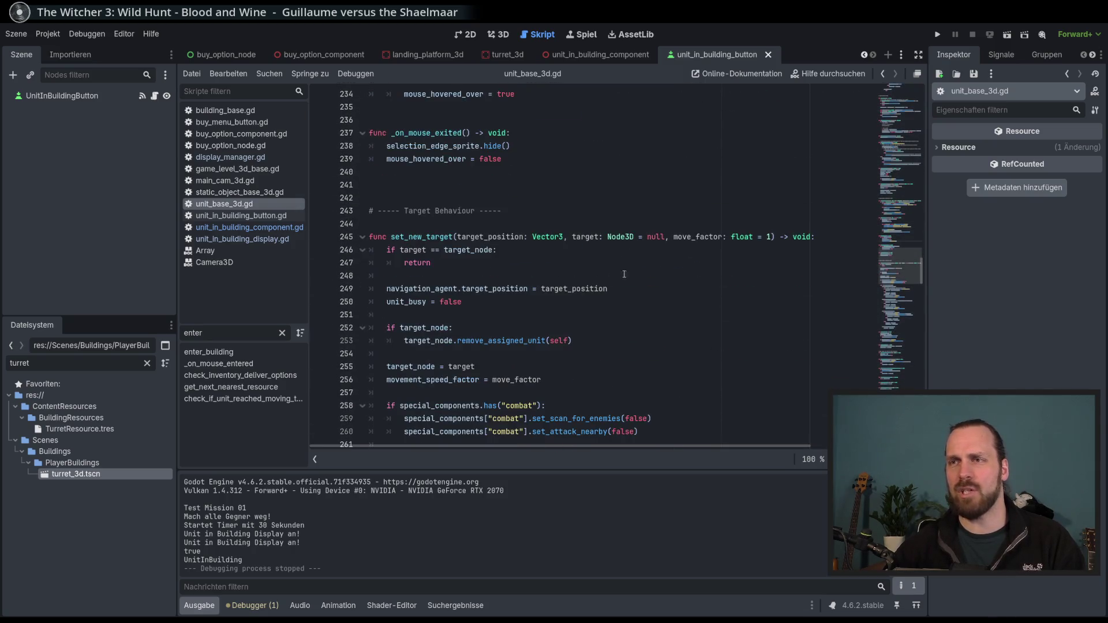
{"action": "mouse_move", "coordinate": [898, 281]}
{"action": "left_mouse_down"}
{"action": "mouse_move", "coordinate": [900, 390]}
{"action": "mouse_move", "coordinate": [899, 381]}
{"action": "left_mouse_up"}
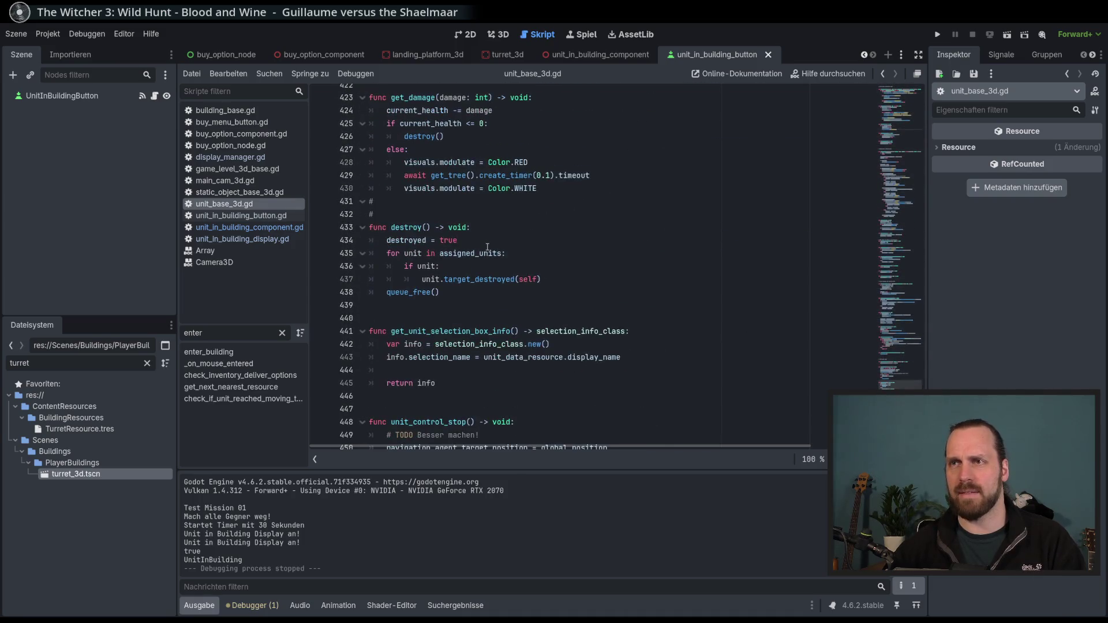
{"action": "scroll", "coordinate": [435, 239], "scroll_direction": "down", "scroll_amount": 6}
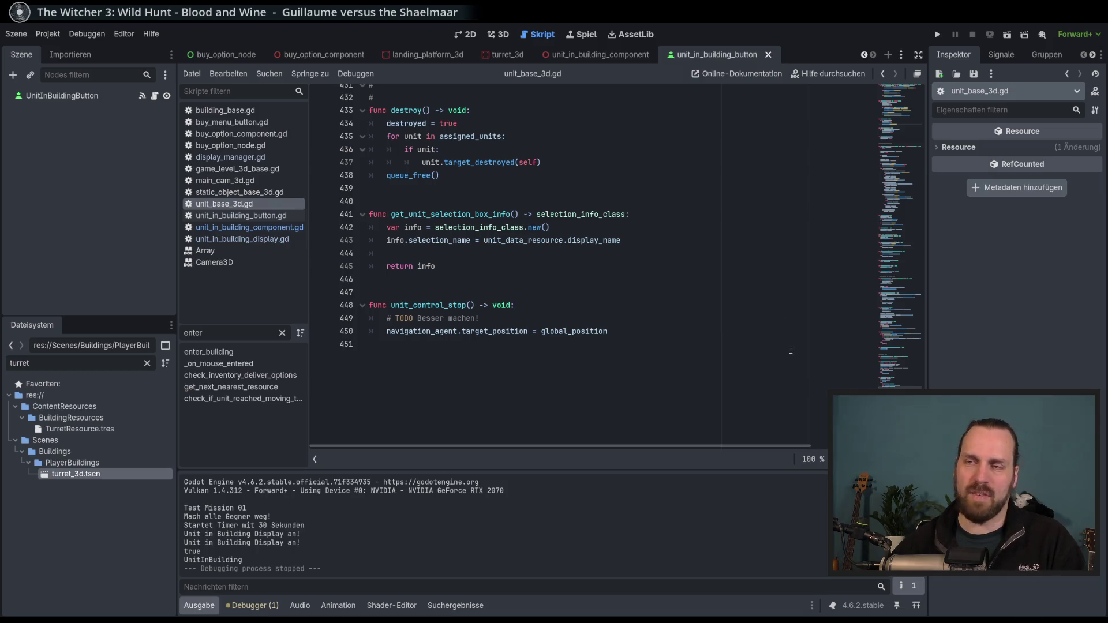
{"action": "left_click", "coordinate": [739, 326]}
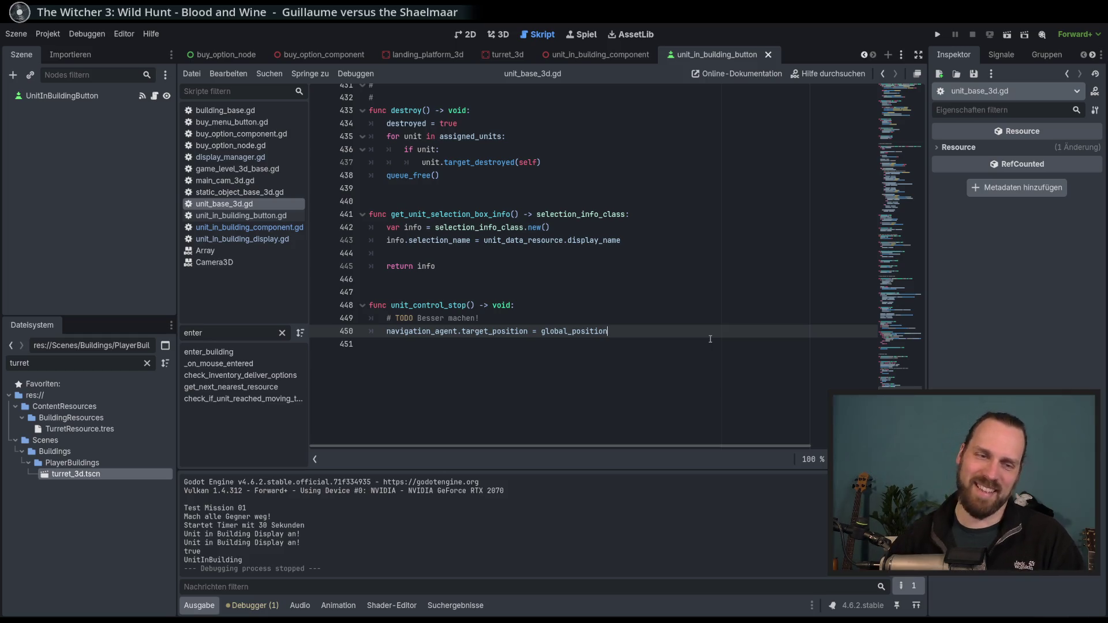
{"action": "left_click", "coordinate": [897, 206]}
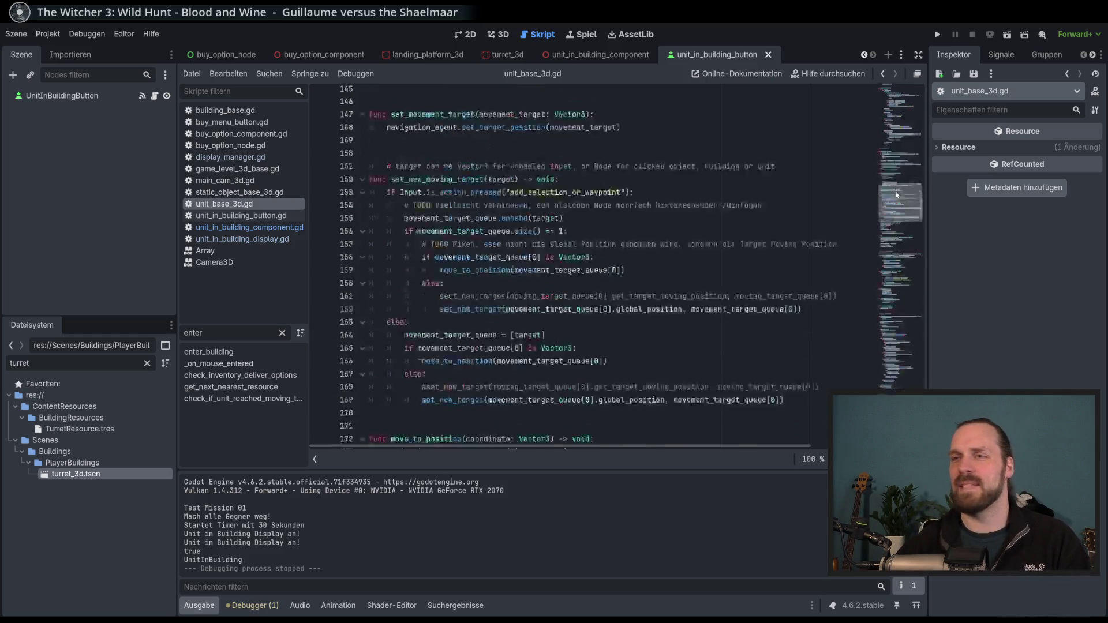
Find the enter_building function and search the script for movement_target_queue
{"action": "left_click_drag", "start_coordinate": [897, 206], "coordinate": [903, 401]}
{"action": "scroll", "coordinate": [553, 324], "scroll_direction": "up", "scroll_amount": 7}
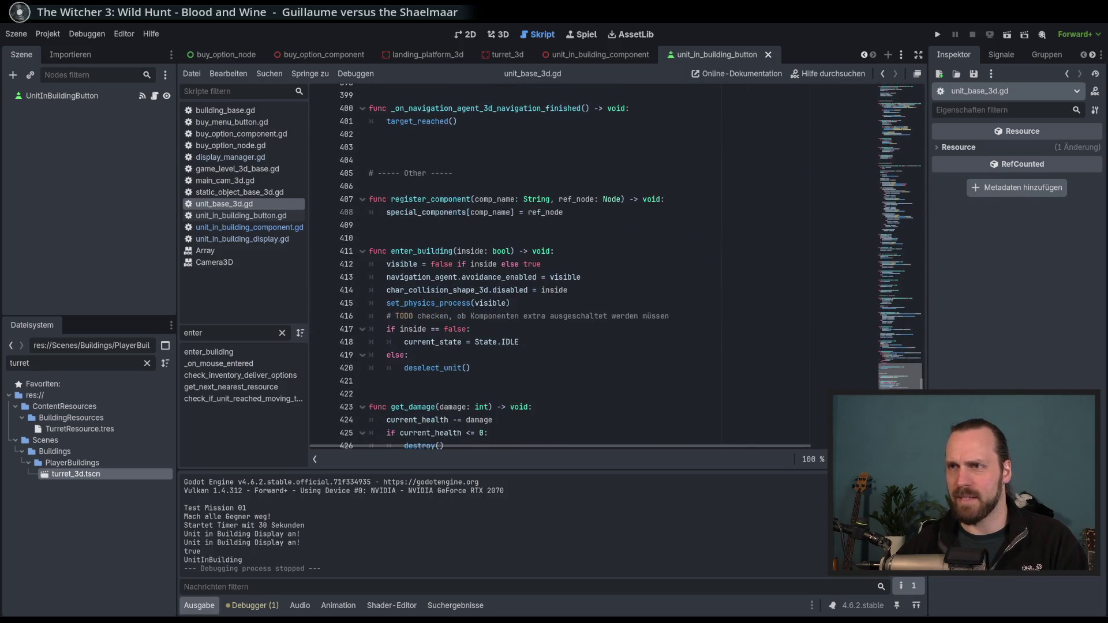
{"action": "scroll", "coordinate": [552, 324], "scroll_direction": "down", "scroll_amount": 2}
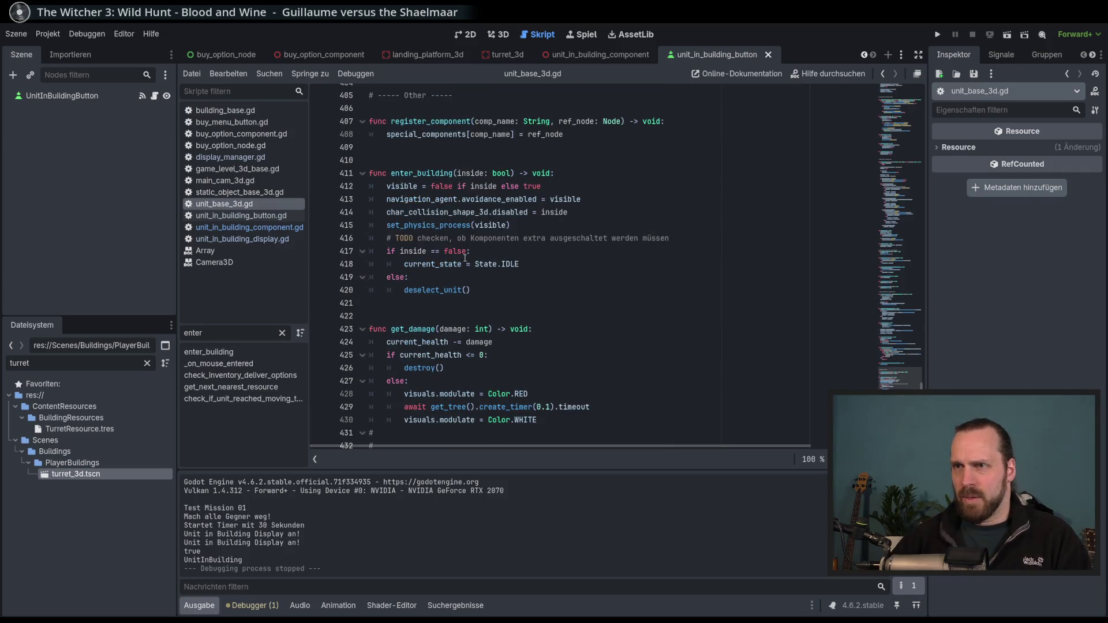
{"action": "left_click", "coordinate": [512, 237]}
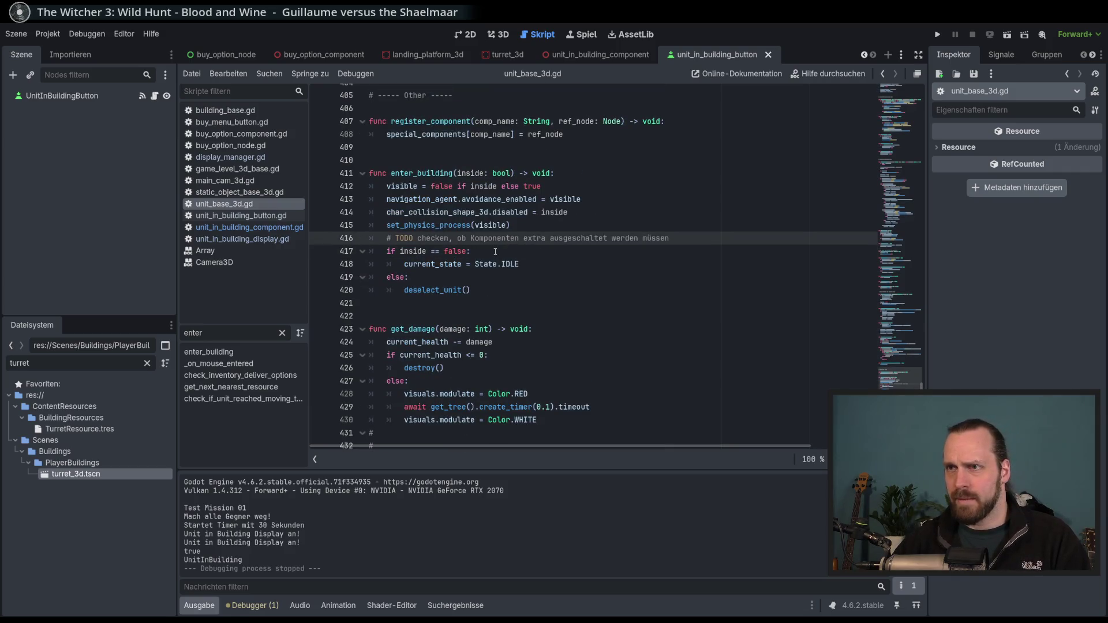
{"action": "double_click", "coordinate": [422, 173]}
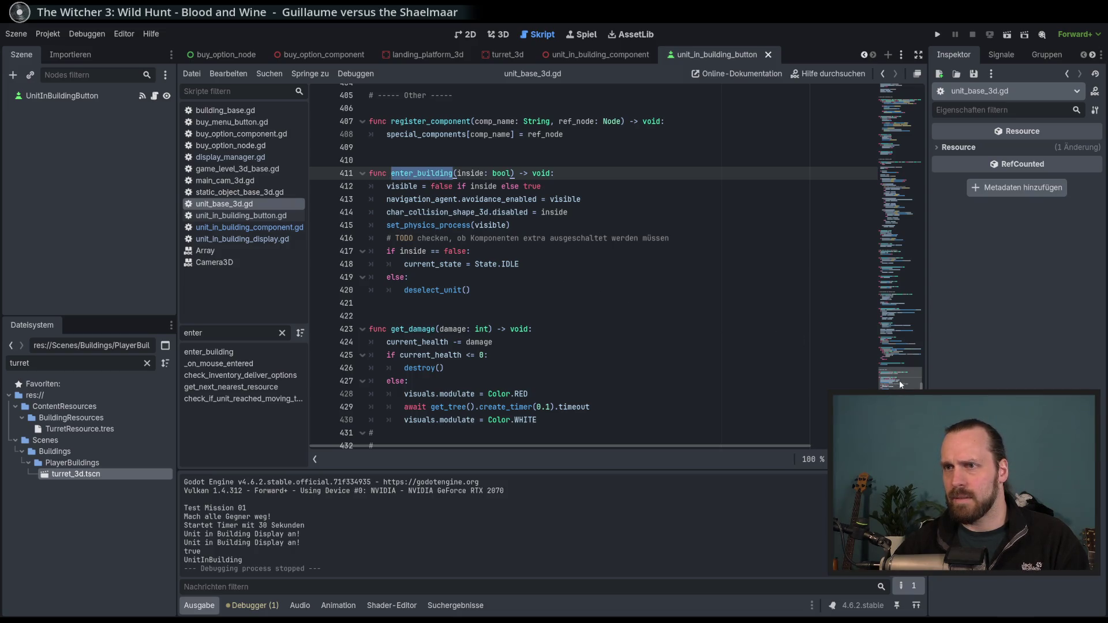
{"action": "left_click_drag", "start_coordinate": [900, 385], "coordinate": [906, 88]}
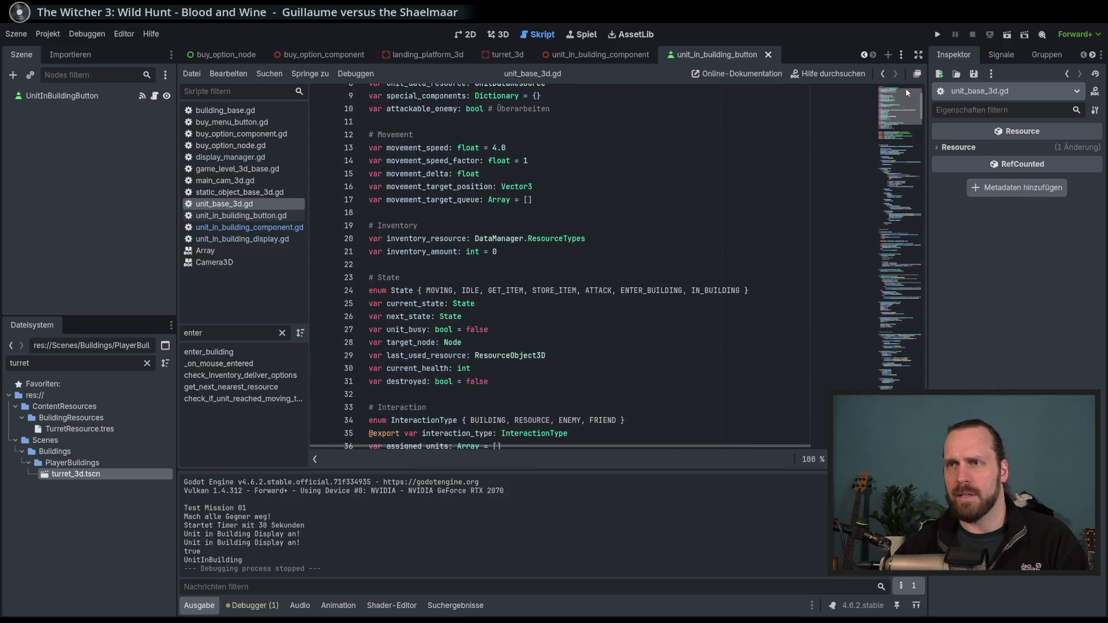
{"action": "double_click", "coordinate": [479, 199]}
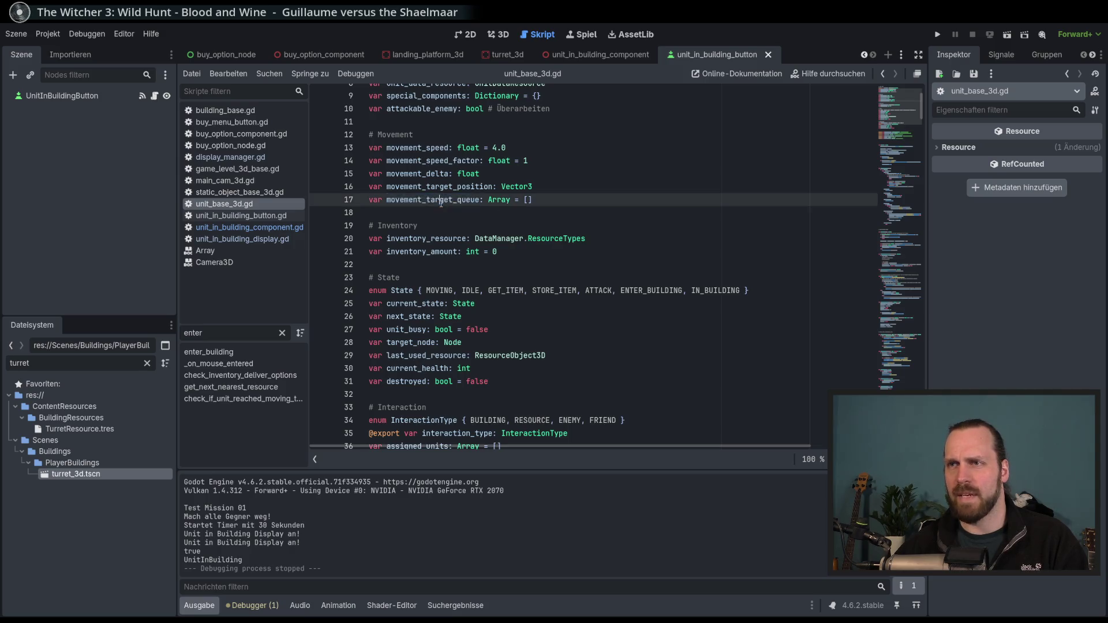
{"action": "key", "text": "ctrl+f"}
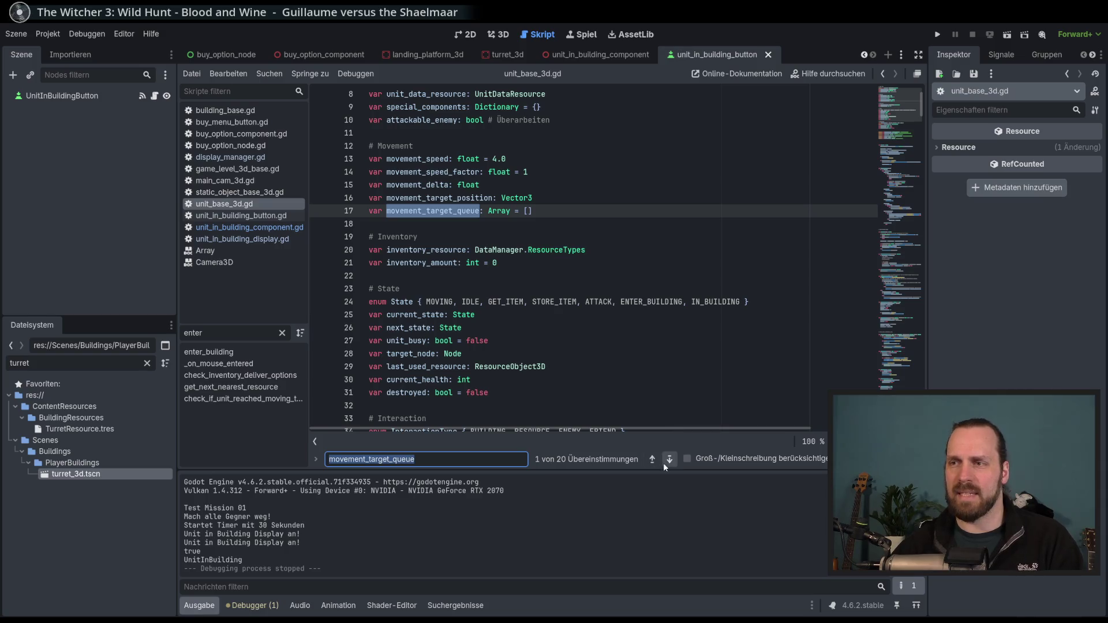
{"action": "left_click", "coordinate": [669, 460]}
{"action": "left_click", "coordinate": [648, 460]}
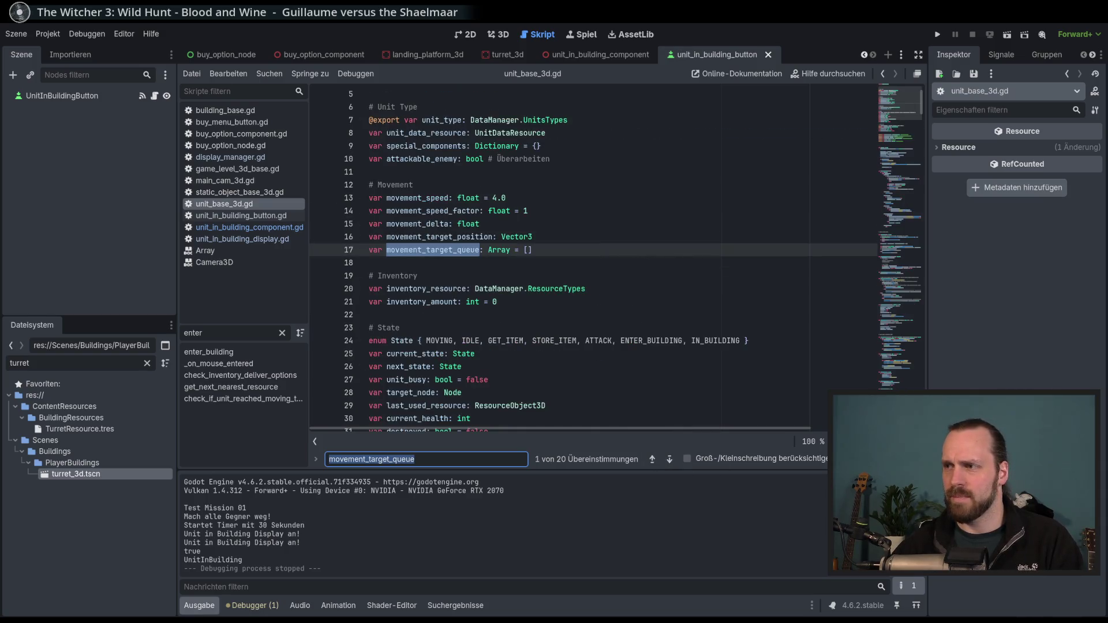
{"action": "key", "text": "Escape"}
Add '# TODO Movement Queue löschen?' after deselect_unit() in enter_building and save the script
{"action": "left_click_drag", "start_coordinate": [901, 108], "coordinate": [900, 323]}
{"action": "scroll", "coordinate": [678, 318], "scroll_direction": "down", "scroll_amount": 4}
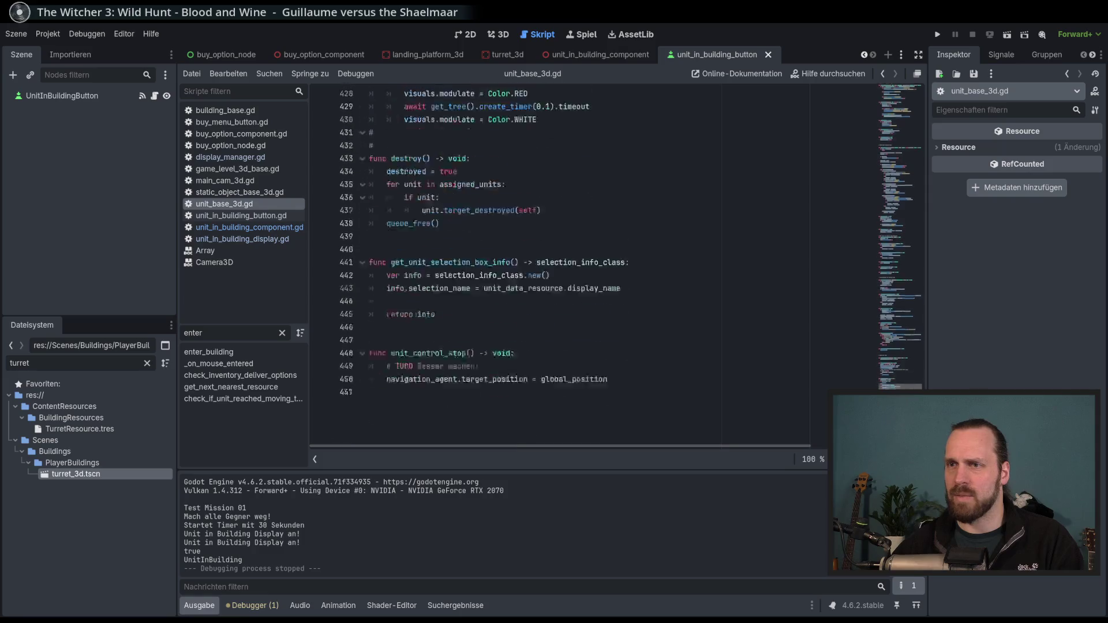
{"action": "scroll", "coordinate": [678, 318], "scroll_direction": "up", "scroll_amount": 4}
{"action": "scroll", "coordinate": [675, 320], "scroll_direction": "up", "scroll_amount": 2}
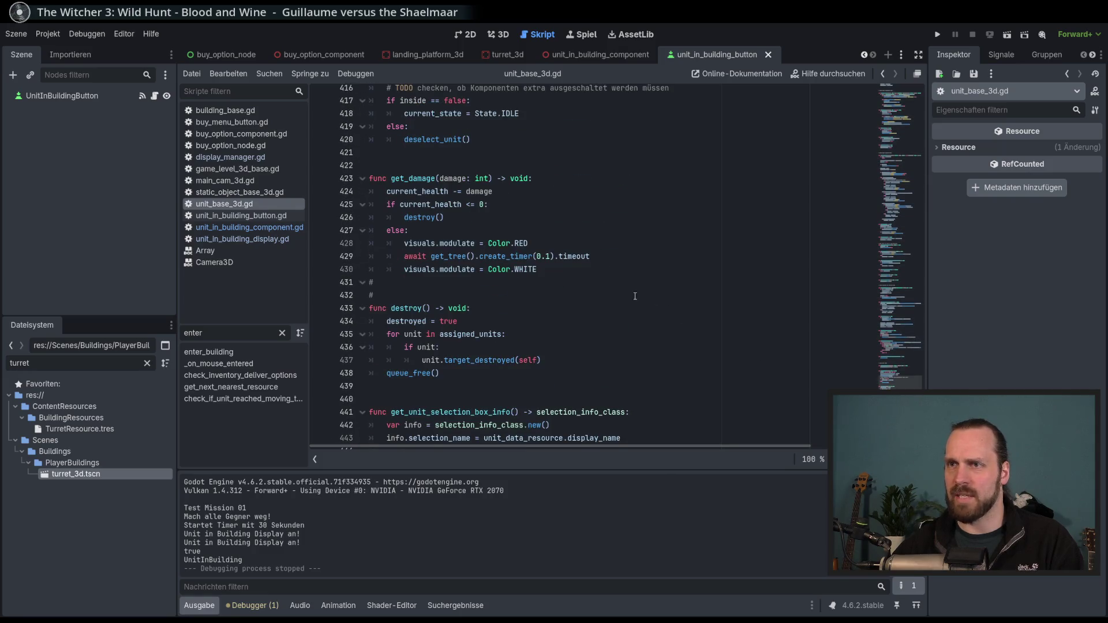
{"action": "scroll", "coordinate": [635, 296], "scroll_direction": "up", "scroll_amount": 4}
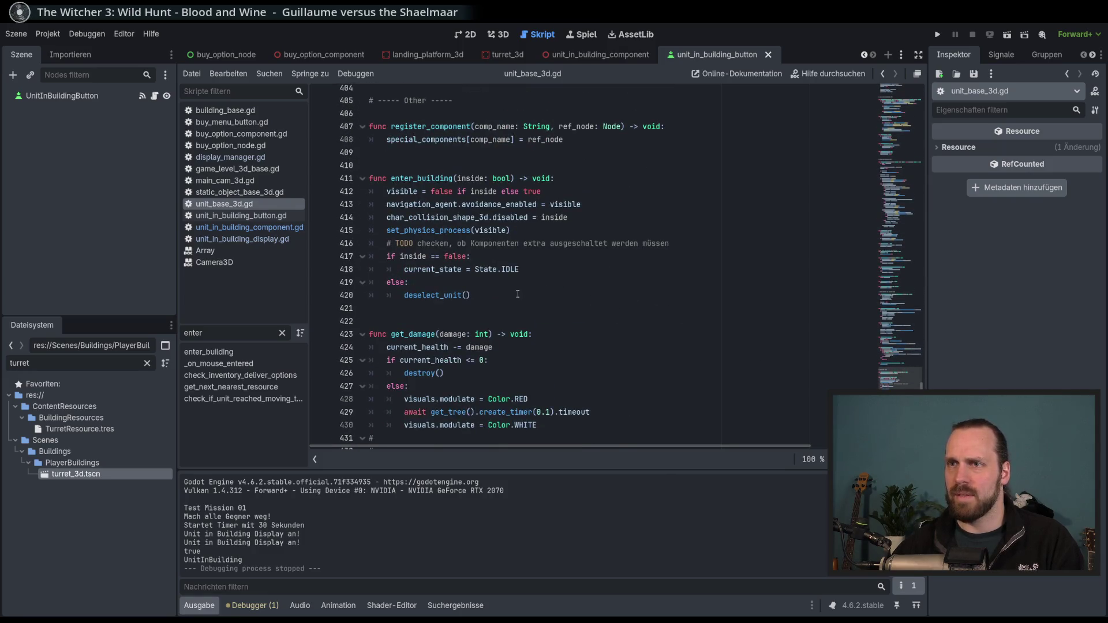
{"action": "left_click", "coordinate": [517, 294]}
{"action": "key", "text": "Return"}
{"action": "type", "text": "# TODO"}
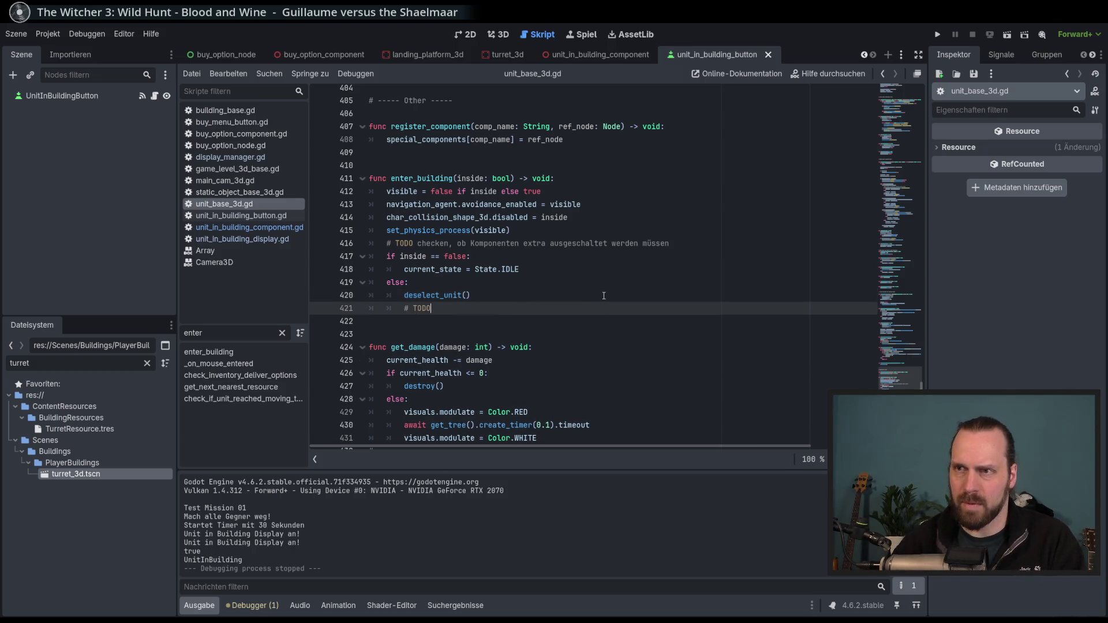
{"action": "type", "text": " Movement "}
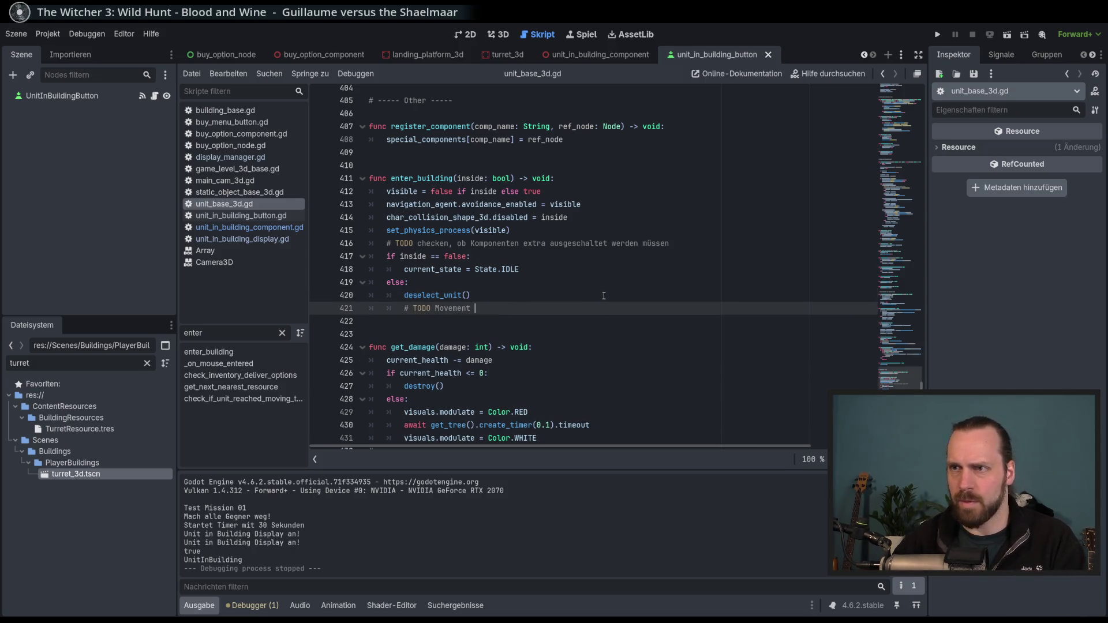
{"action": "type", "text": "Queue"}
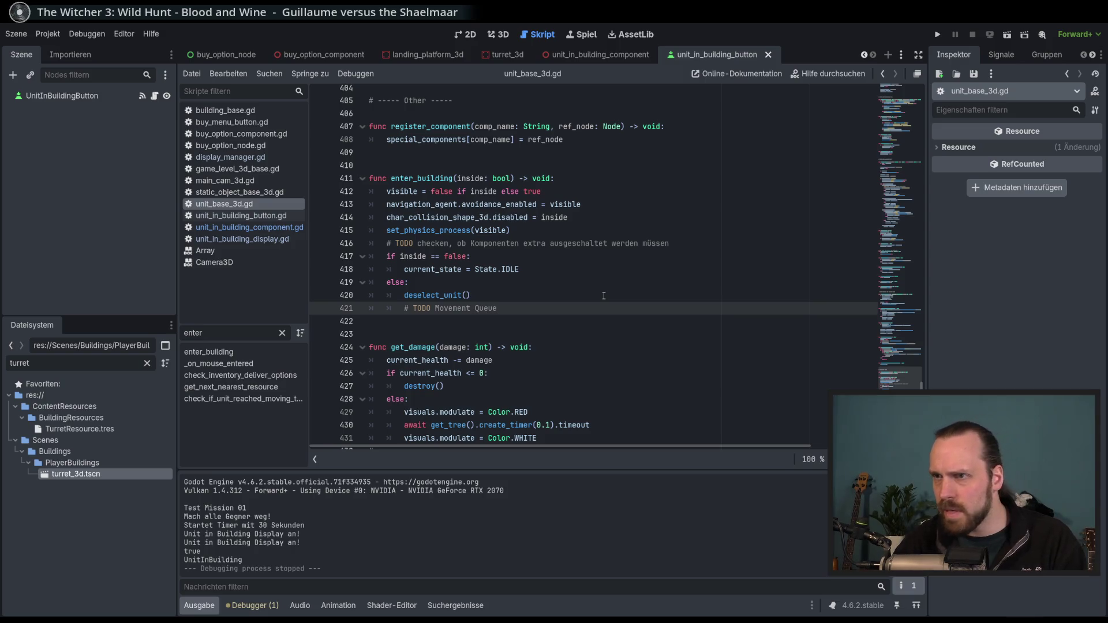
{"action": "type", "text": "beachten"}
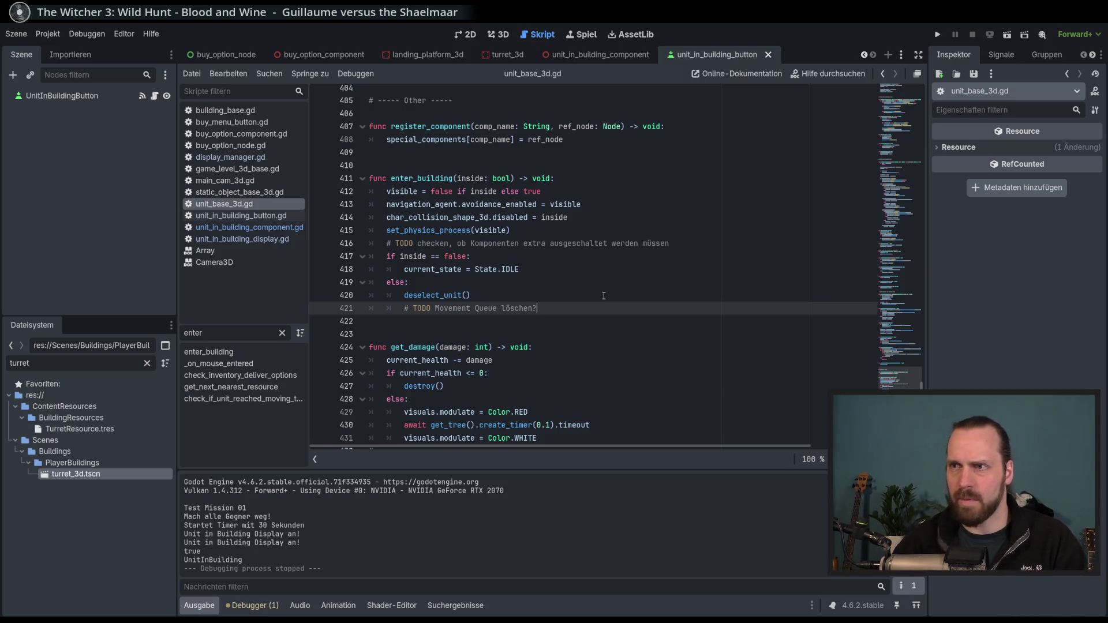
{"action": "key", "text": "ctrl+s"}
Run the project with F5 to test the changes
{"action": "scroll", "coordinate": [635, 311], "scroll_direction": "down", "scroll_amount": 4}
{"action": "left_click", "coordinate": [650, 319]}
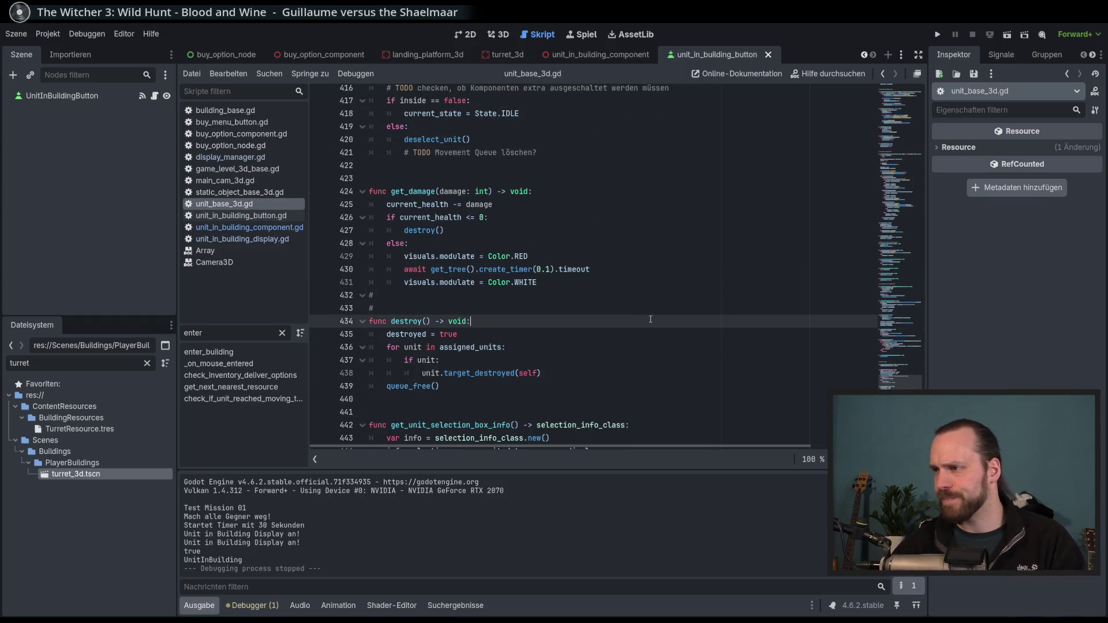
{"action": "key", "text": "F5"}
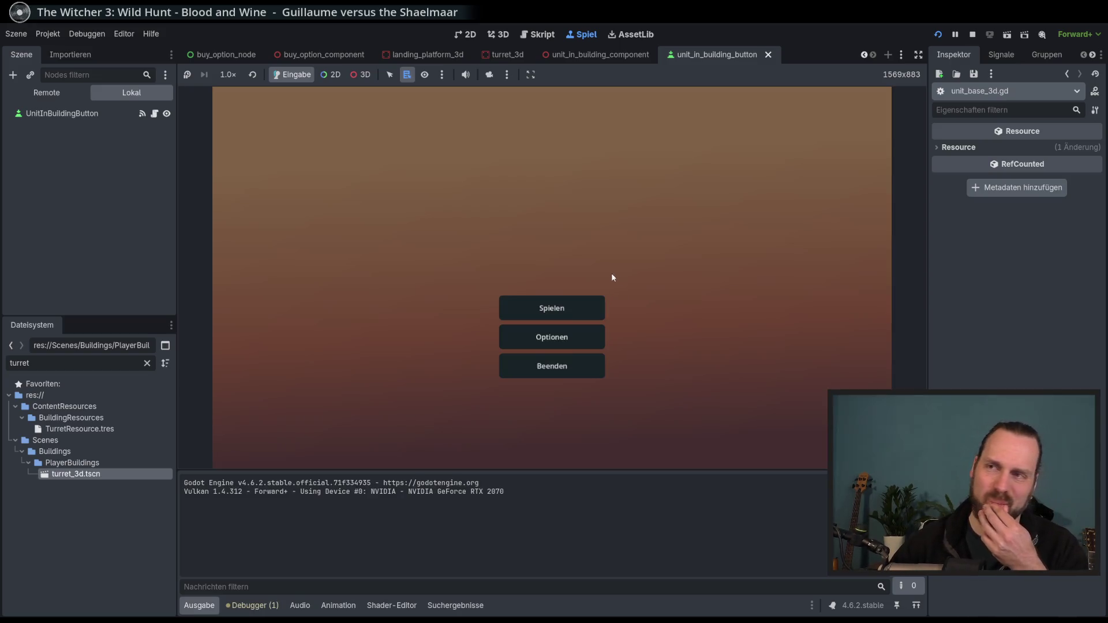
Start Test Mission 01, select the Laser Dude unit and pan and zoom the game view
{"action": "left_click", "coordinate": [539, 307]}
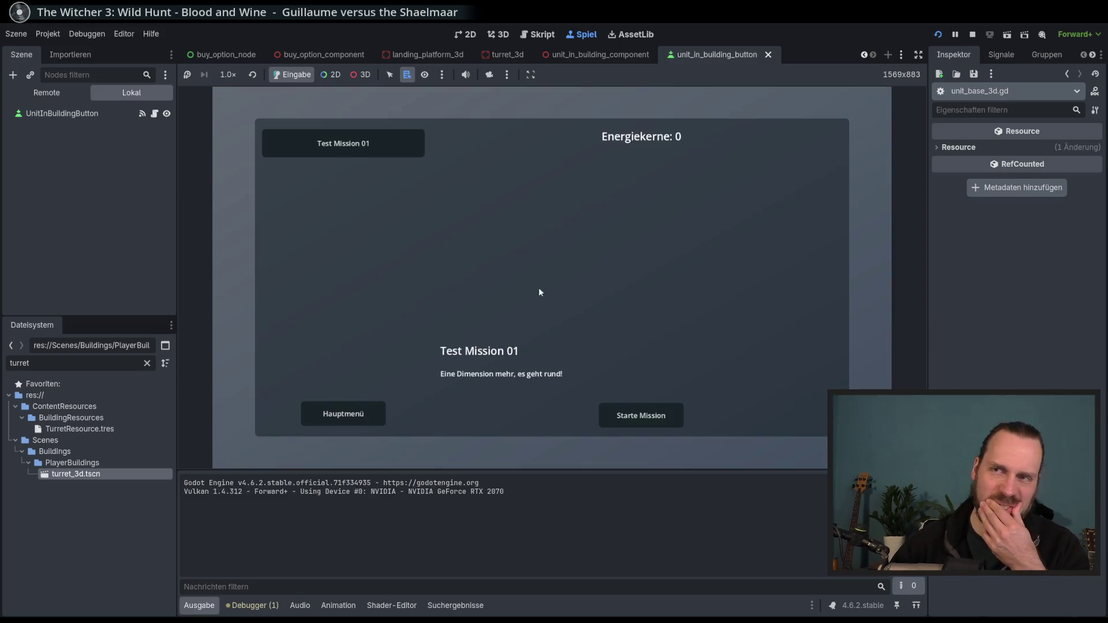
{"action": "left_click", "coordinate": [629, 417]}
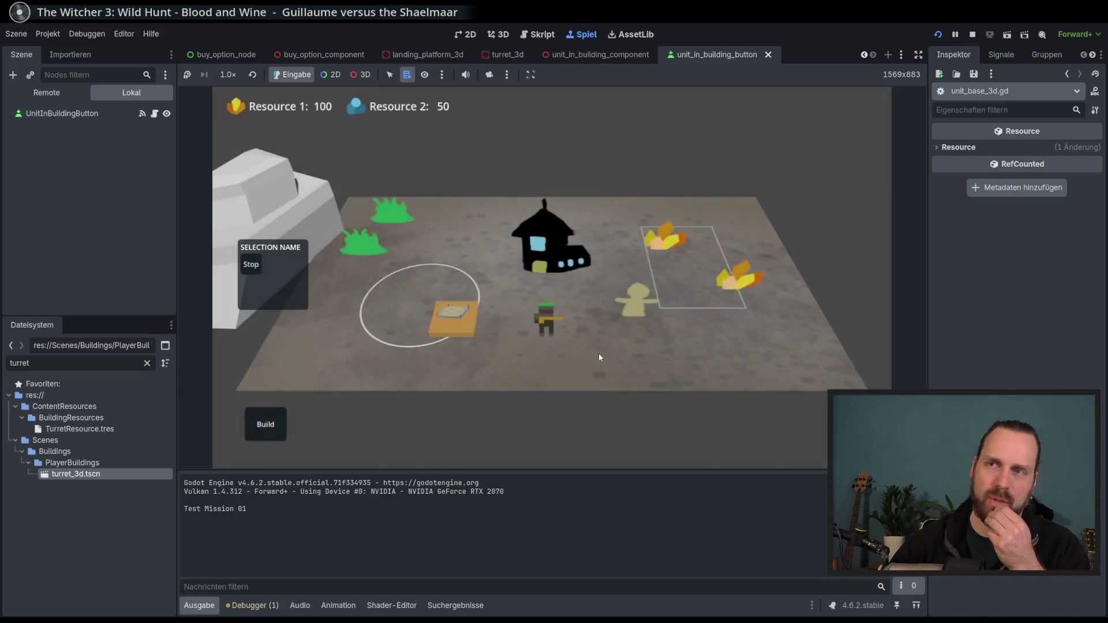
{"action": "left_click", "coordinate": [523, 329]}
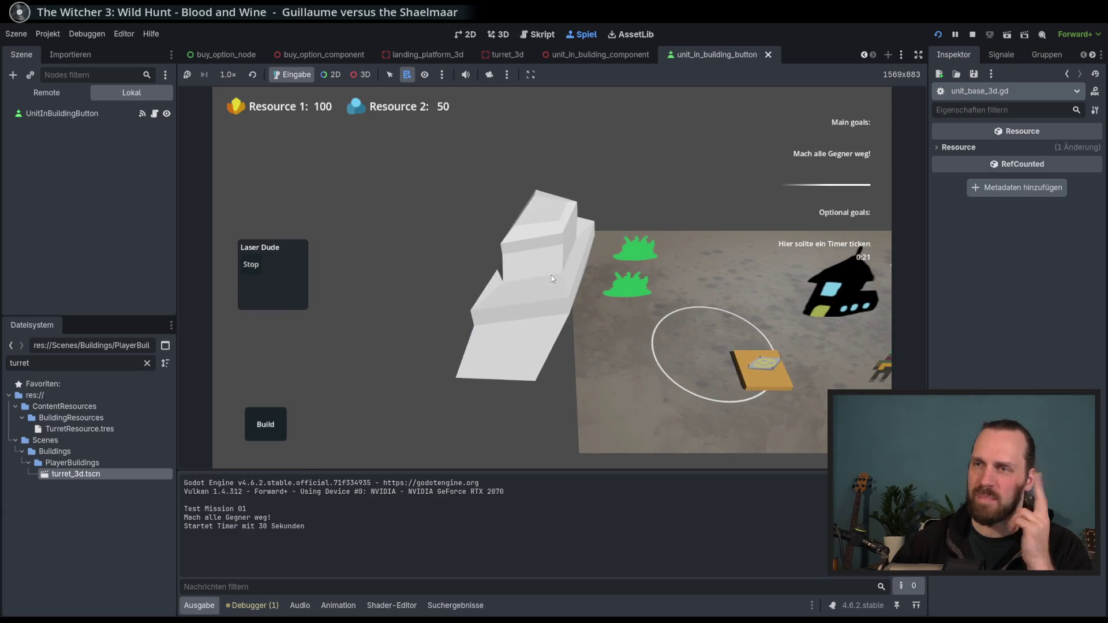
{"action": "mouse_move", "coordinate": [552, 279]}
{"action": "left_mouse_down"}
{"action": "mouse_move", "coordinate": [424, 281]}
{"action": "mouse_move", "coordinate": [500, 278]}
{"action": "mouse_move", "coordinate": [385, 200]}
{"action": "left_mouse_up"}
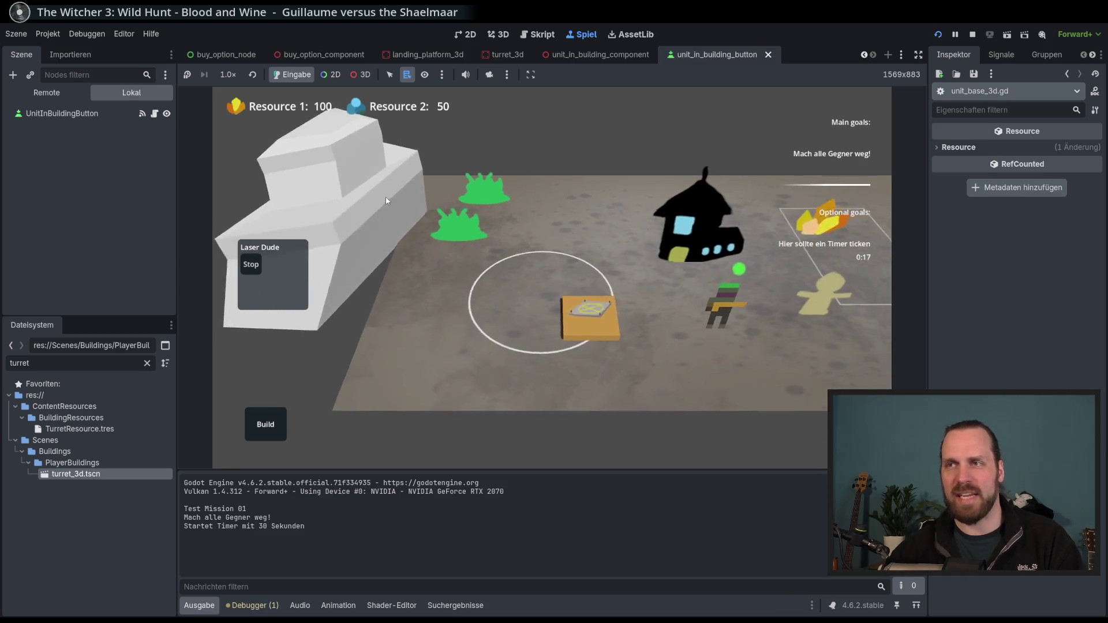
{"action": "scroll", "coordinate": [386, 201], "scroll_direction": "down", "scroll_amount": 3}
{"action": "mouse_move", "coordinate": [556, 304]}
{"action": "left_mouse_down"}
{"action": "mouse_move", "coordinate": [479, 299]}
{"action": "mouse_move", "coordinate": [530, 332]}
{"action": "mouse_move", "coordinate": [554, 330]}
{"action": "left_mouse_up"}
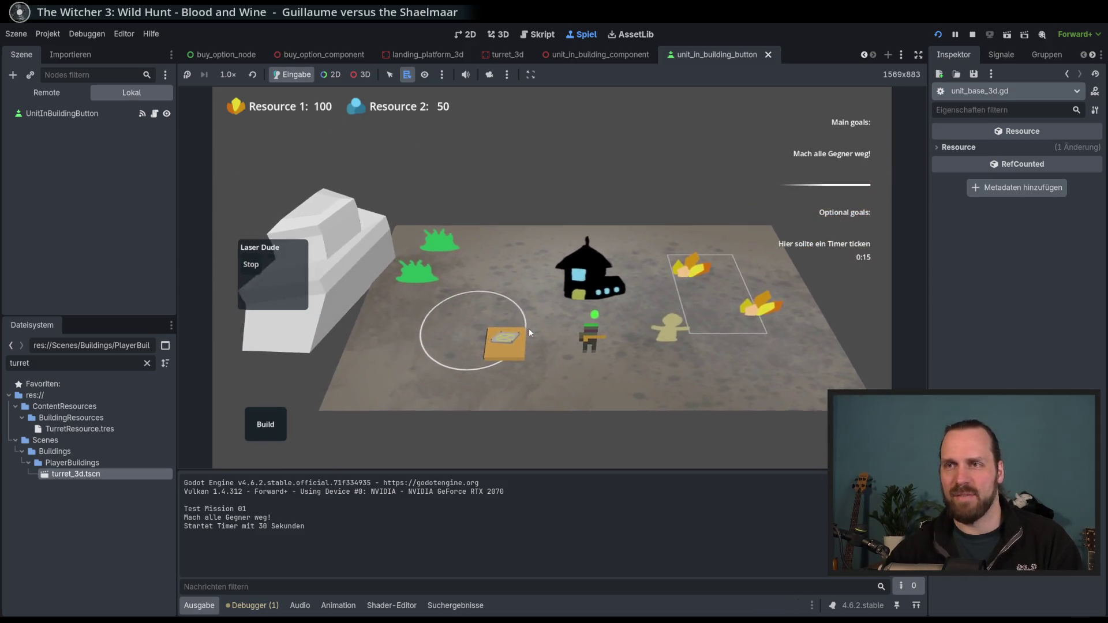
{"action": "scroll", "coordinate": [519, 329], "scroll_direction": "down", "scroll_amount": 2}
{"action": "scroll", "coordinate": [505, 331], "scroll_direction": "up", "scroll_amount": 3}
{"action": "scroll", "coordinate": [553, 319], "scroll_direction": "down", "scroll_amount": 3}
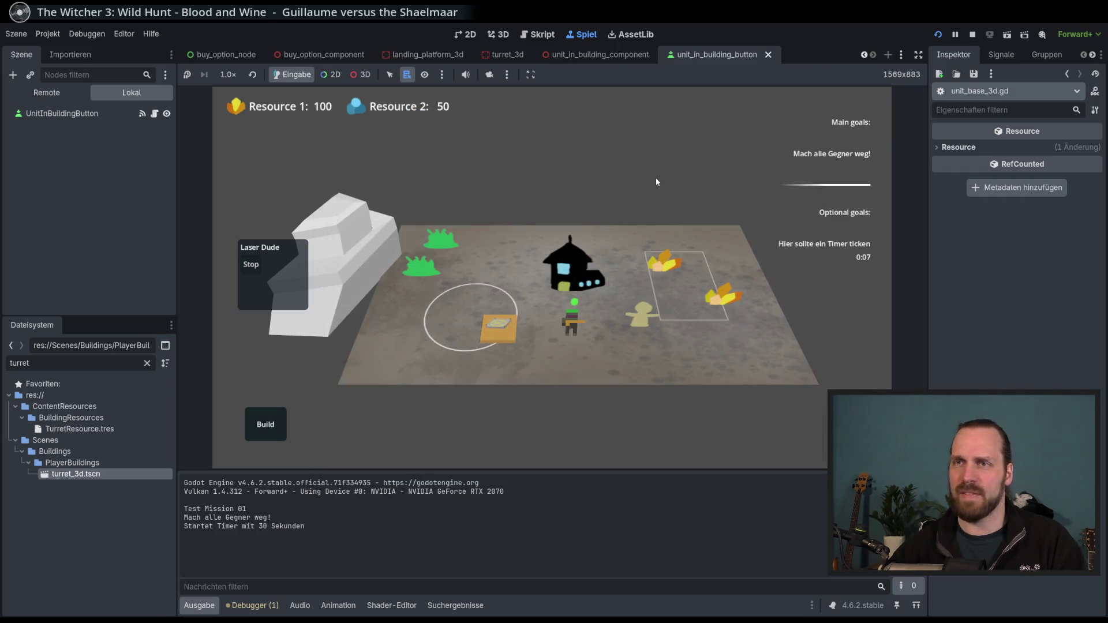
{"action": "left_click_drag", "start_coordinate": [656, 178], "coordinate": [696, 198]}
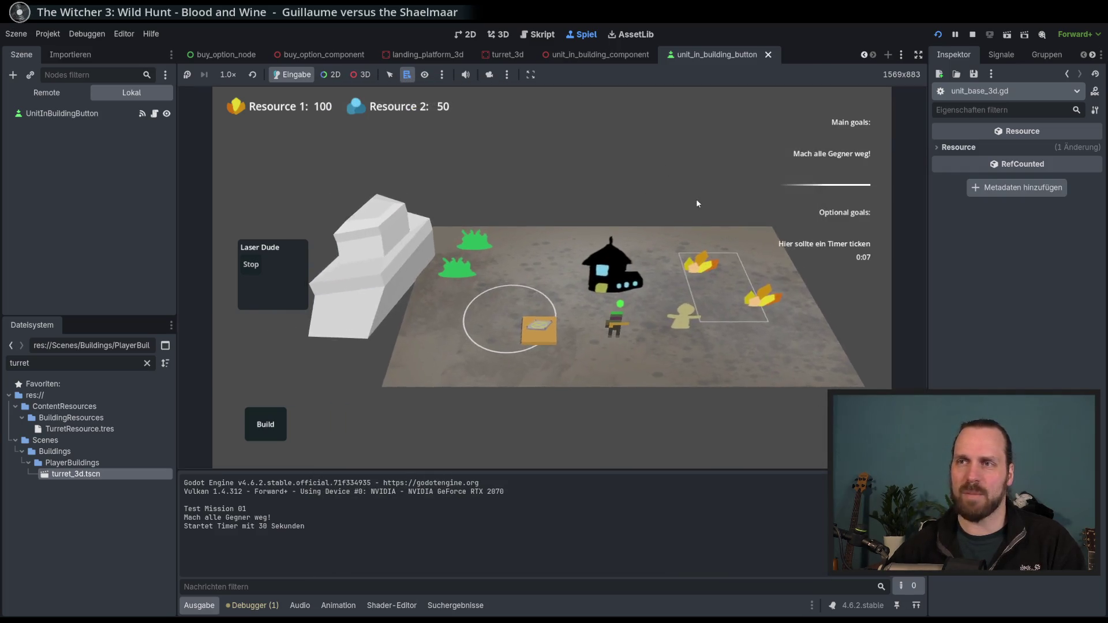
Select the house, then the soldier unit, then the landing pad in the game
{"action": "scroll", "coordinate": [696, 203], "scroll_direction": "up", "scroll_amount": 2}
{"action": "scroll", "coordinate": [635, 242], "scroll_direction": "down", "scroll_amount": 2}
{"action": "scroll", "coordinate": [564, 270], "scroll_direction": "up", "scroll_amount": 3}
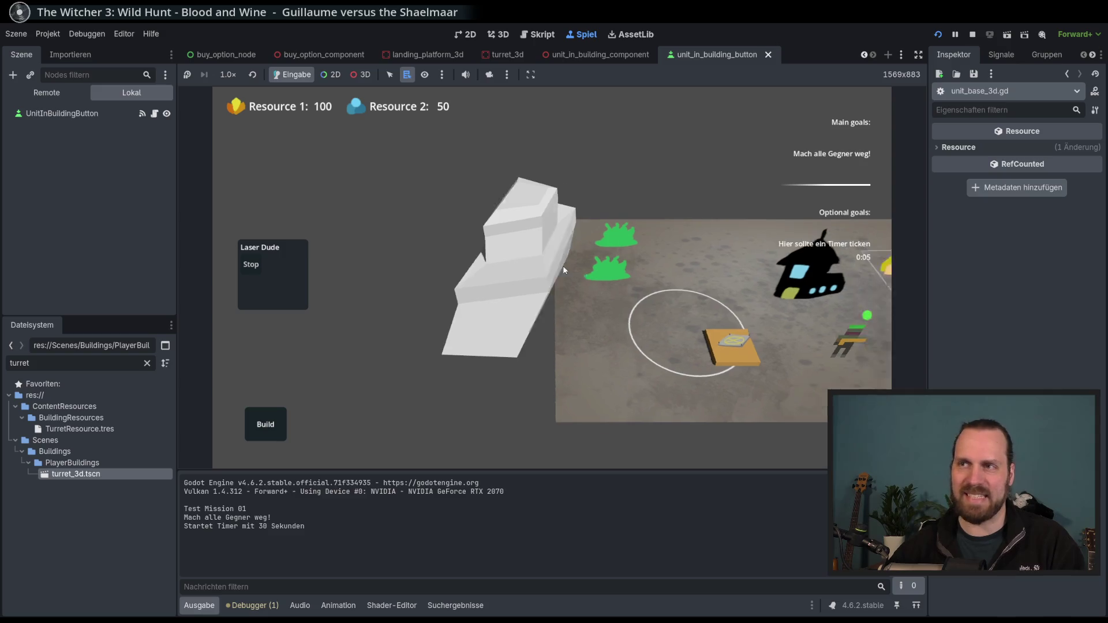
{"action": "scroll", "coordinate": [564, 270], "scroll_direction": "down", "scroll_amount": 2}
{"action": "scroll", "coordinate": [569, 308], "scroll_direction": "up", "scroll_amount": 2}
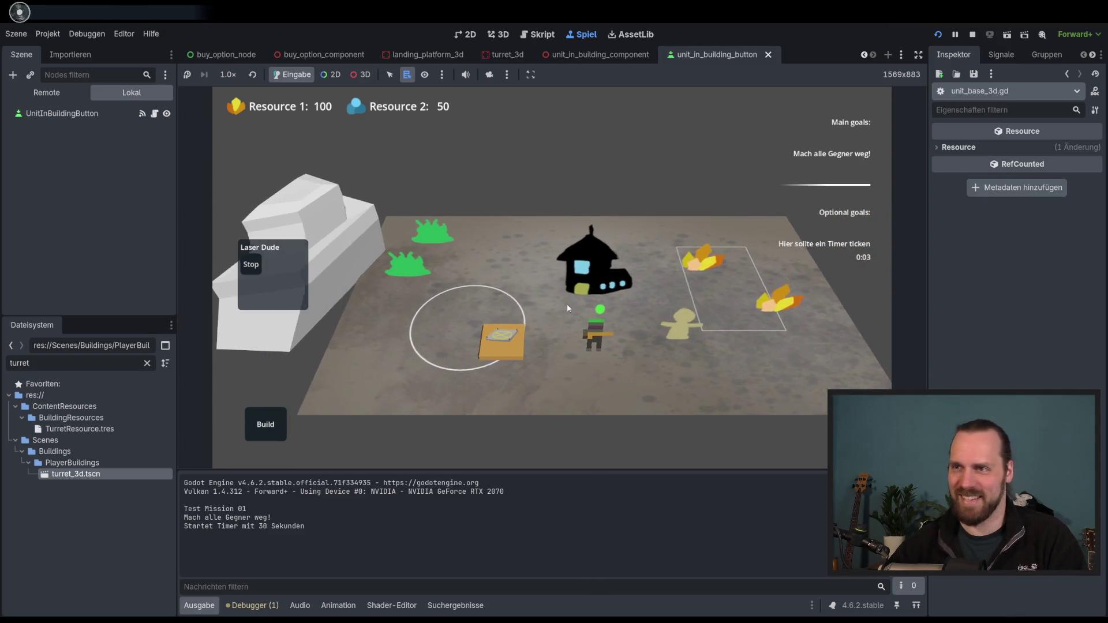
{"action": "left_click", "coordinate": [614, 250]}
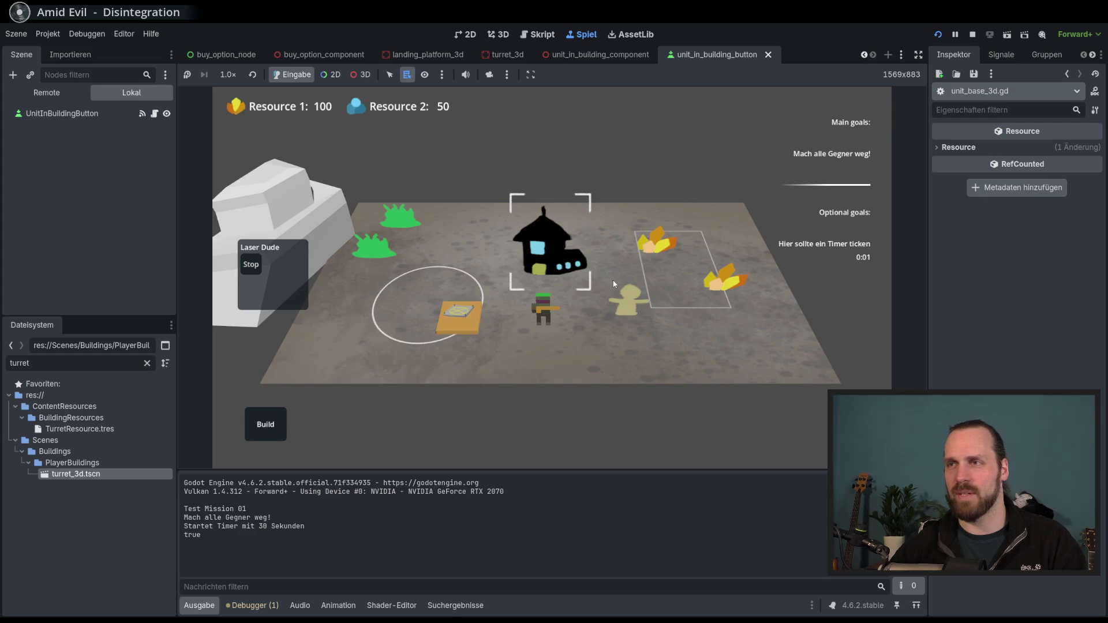
{"action": "scroll", "coordinate": [577, 349], "scroll_direction": "up", "scroll_amount": 2}
{"action": "left_click", "coordinate": [593, 346]}
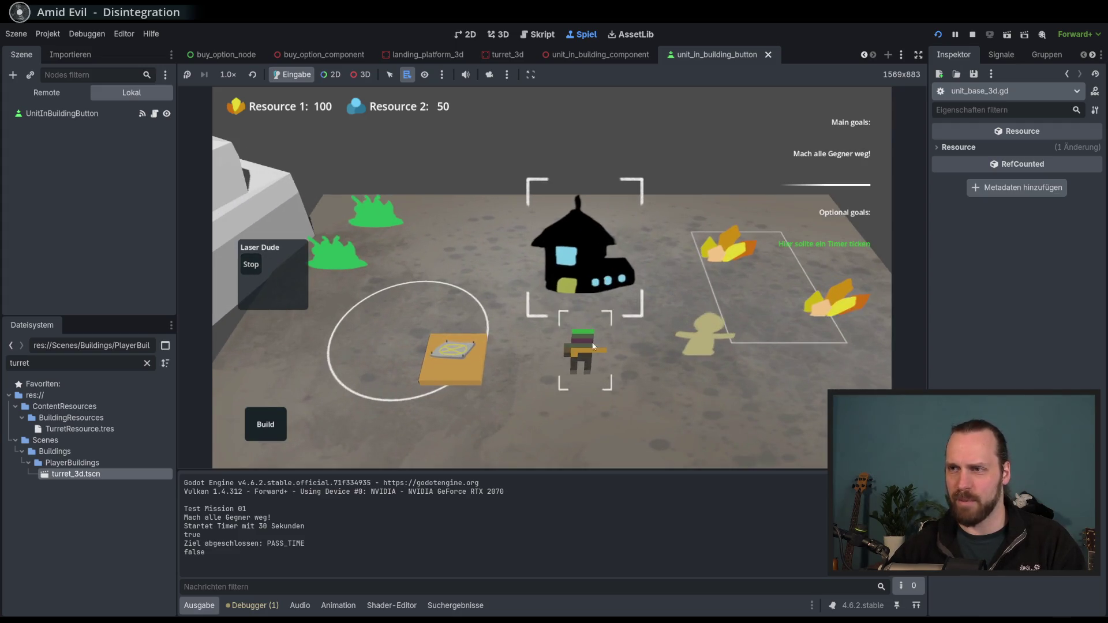
{"action": "scroll", "coordinate": [593, 346], "scroll_direction": "down", "scroll_amount": 2}
{"action": "scroll", "coordinate": [532, 359], "scroll_direction": "down", "scroll_amount": 2}
{"action": "left_click", "coordinate": [486, 338]}
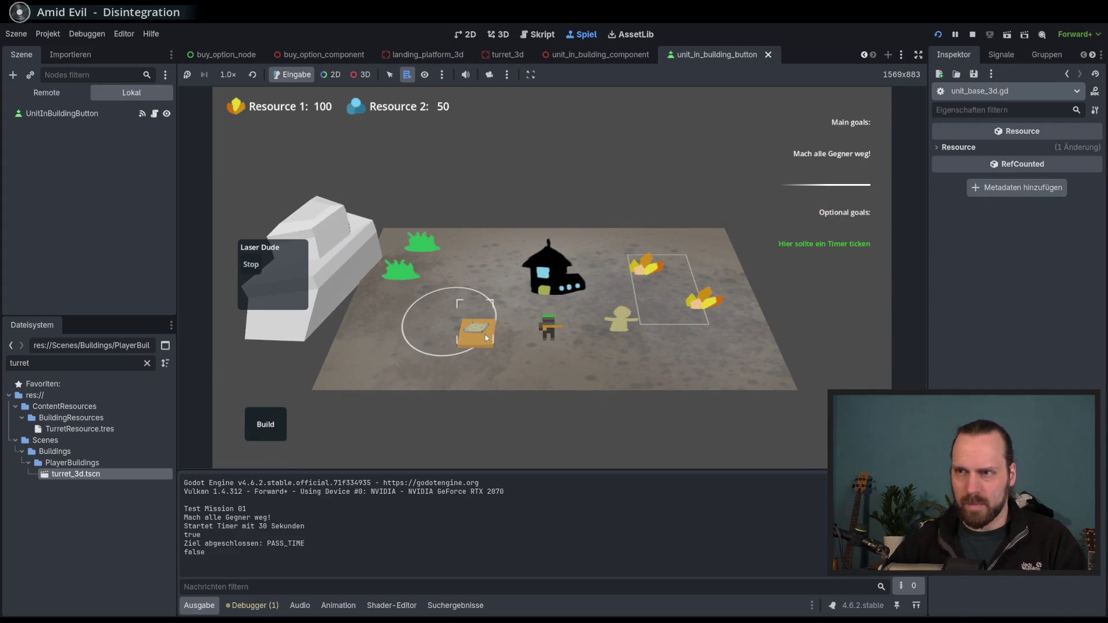
Pan the game camera over the board toward the crystals and back to the house and unit
{"action": "key", "text": "q"}
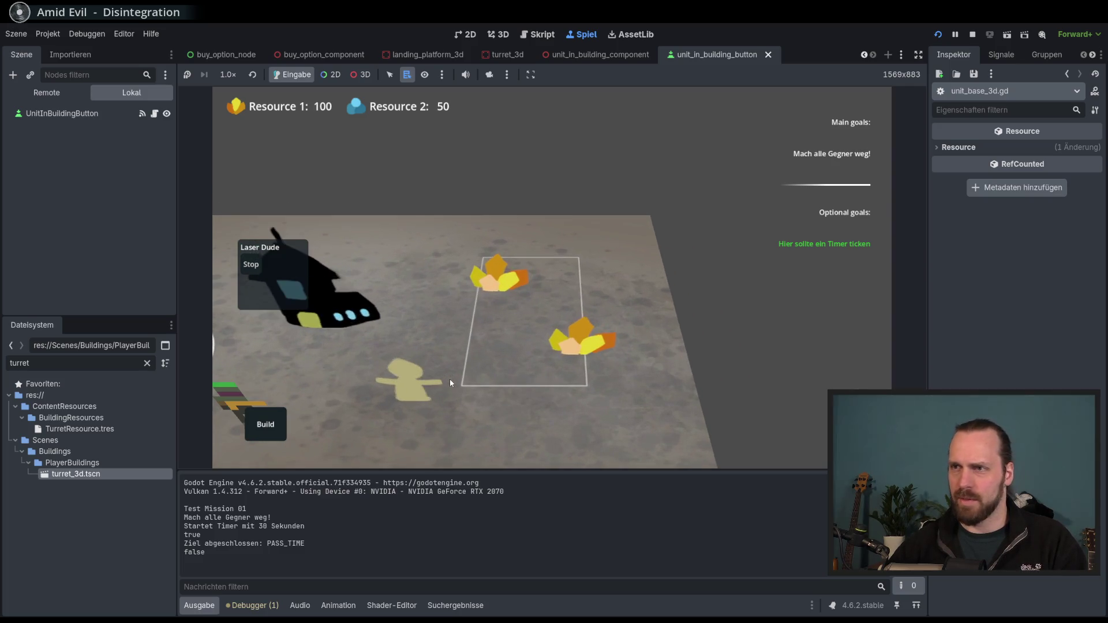
{"action": "scroll", "coordinate": [615, 372], "scroll_direction": "up", "scroll_amount": 1}
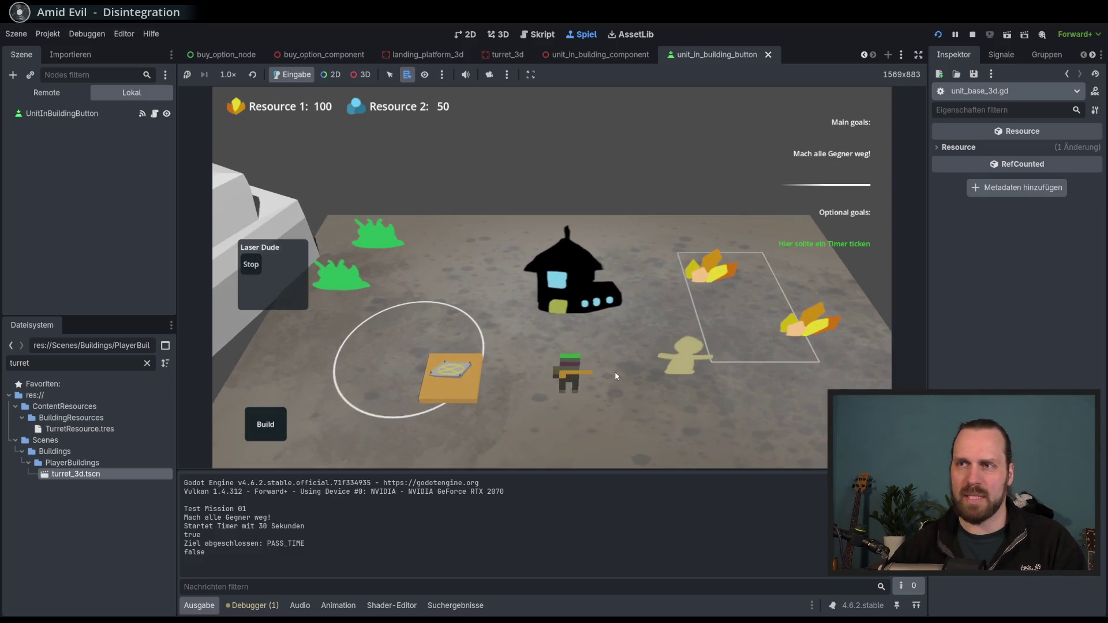
{"action": "scroll", "coordinate": [598, 330], "scroll_direction": "down", "scroll_amount": 1}
{"action": "scroll", "coordinate": [579, 369], "scroll_direction": "up", "scroll_amount": 1}
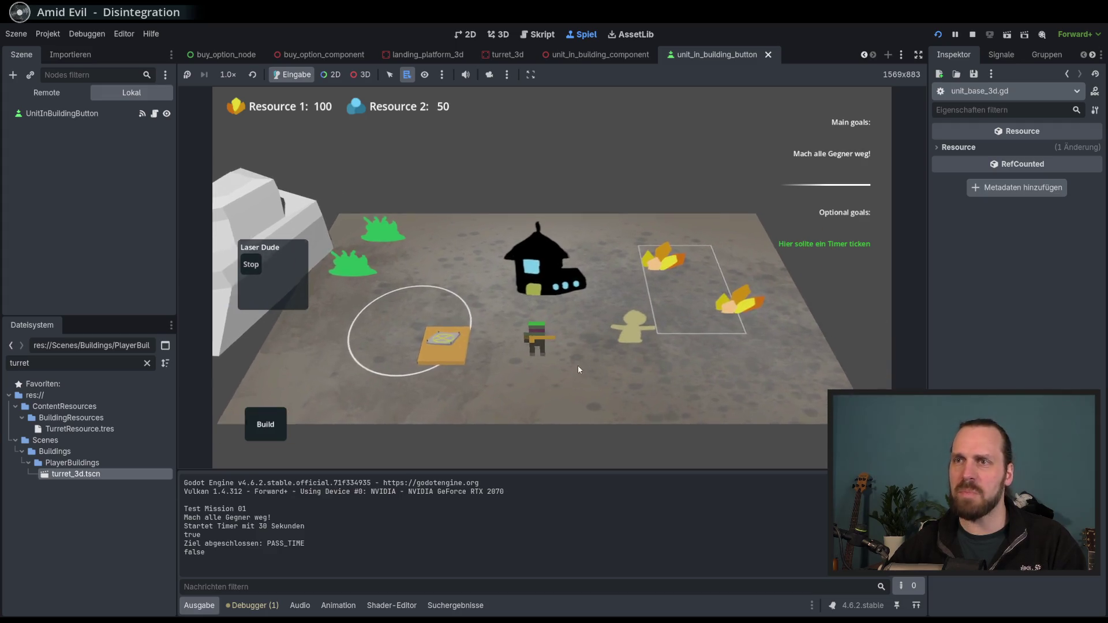
{"action": "scroll", "coordinate": [579, 369], "scroll_direction": "up", "scroll_amount": 1}
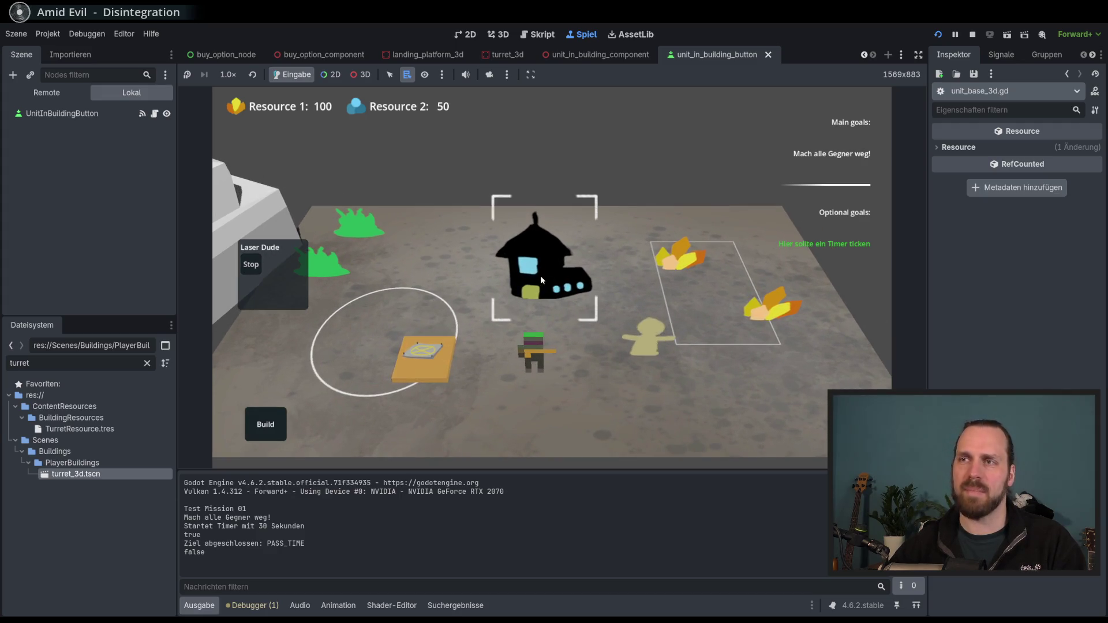
{"action": "key", "text": "a"}
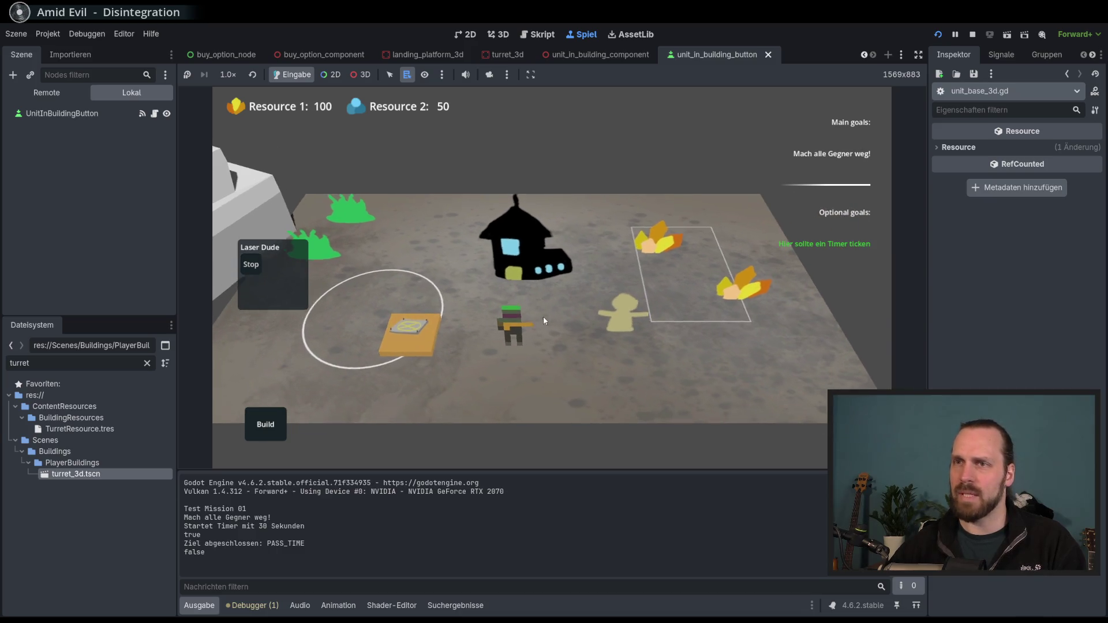
{"action": "key", "text": "d"}
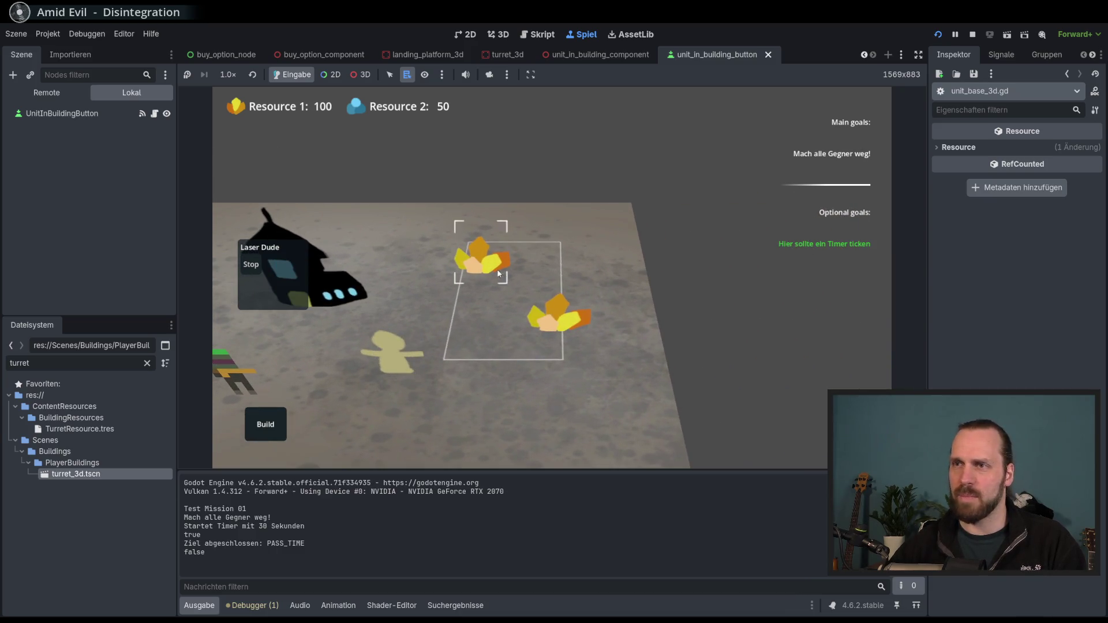
{"action": "key", "text": "a"}
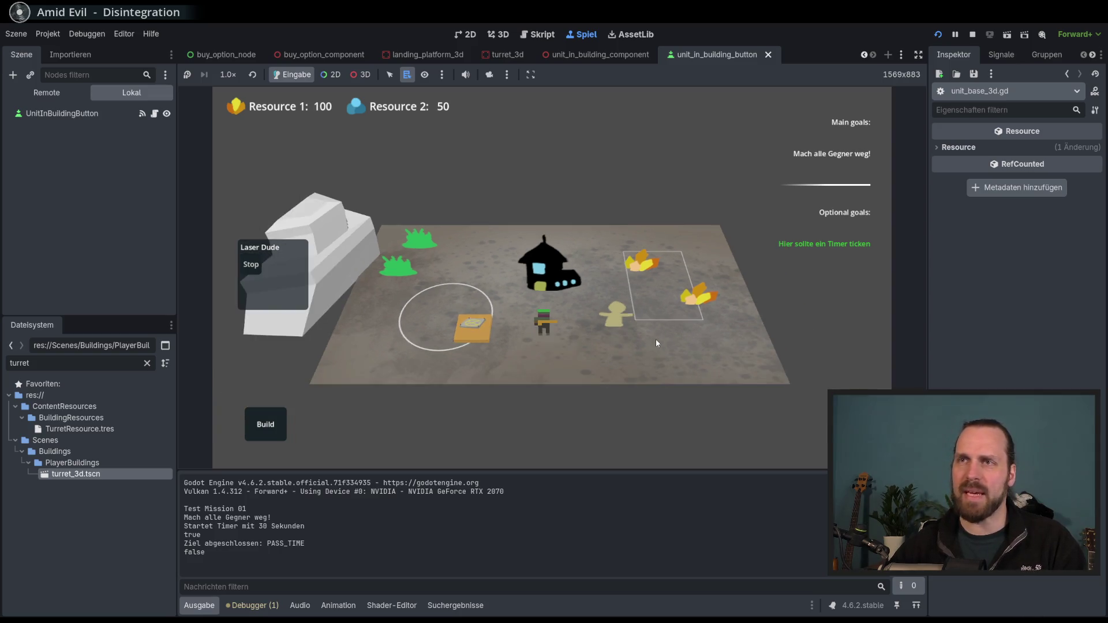
{"action": "scroll", "coordinate": [656, 324], "scroll_direction": "down", "scroll_amount": 2}
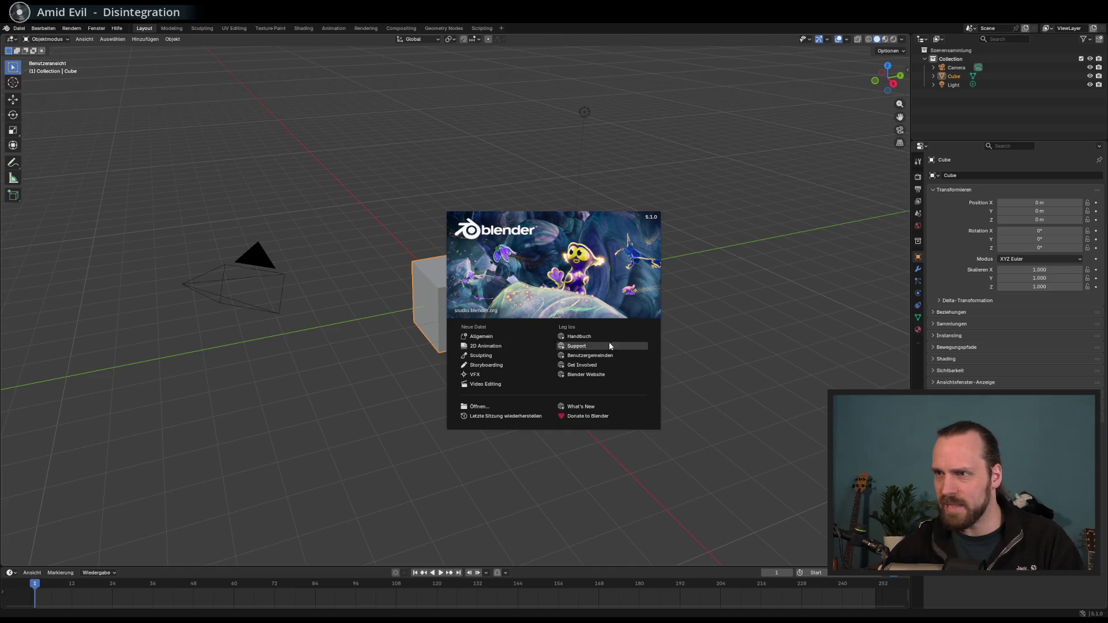
Create a new General file and orbit and zoom around the default cube
{"action": "left_click", "coordinate": [485, 338]}
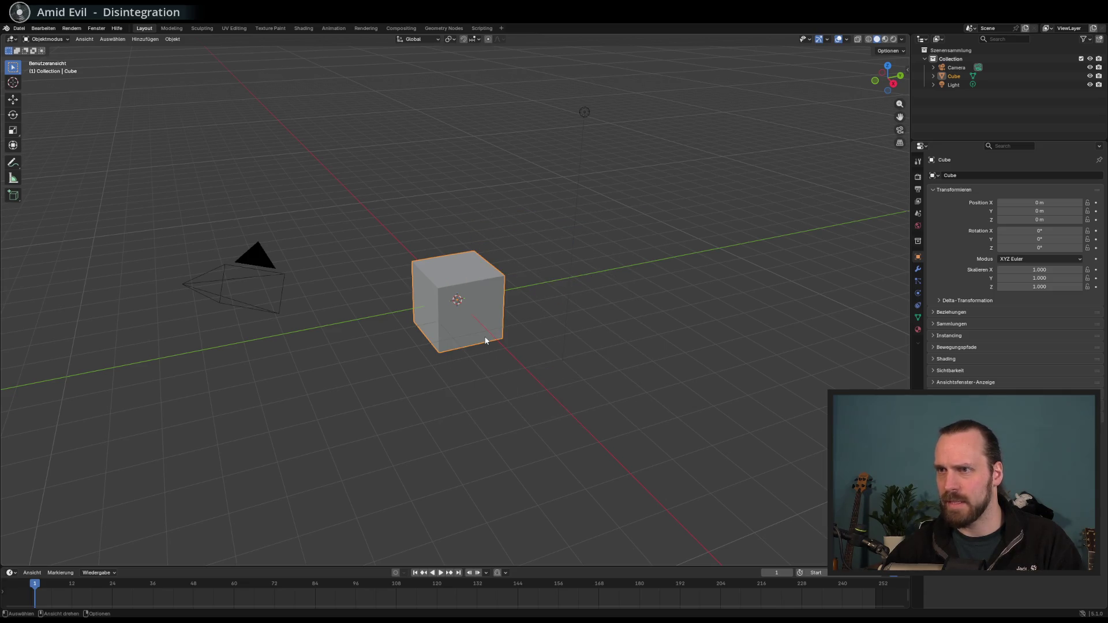
{"action": "right_click", "coordinate": [487, 349]}
{"action": "mouse_move", "coordinate": [492, 293]}
{"action": "left_mouse_down"}
{"action": "mouse_move", "coordinate": [472, 303]}
{"action": "mouse_move", "coordinate": [514, 288]}
{"action": "mouse_move", "coordinate": [466, 310]}
{"action": "mouse_move", "coordinate": [837, 230]}
{"action": "left_mouse_up"}
{"action": "scroll", "coordinate": [470, 314], "scroll_direction": "down", "scroll_amount": 3}
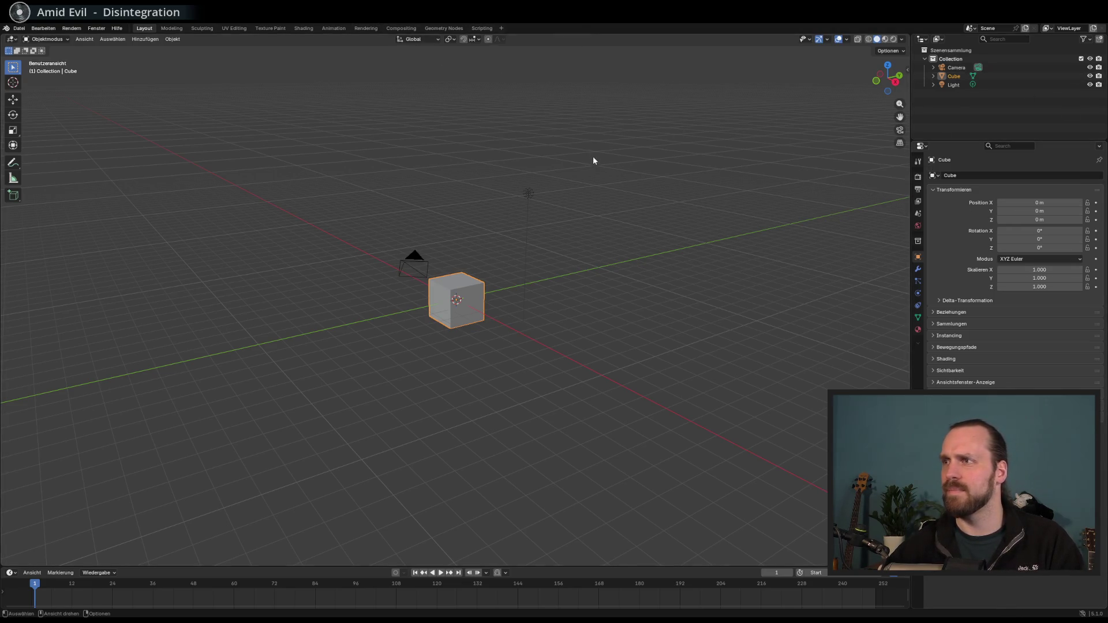
Preview the Shading, Layout and Modeling workspaces
{"action": "mouse_move", "coordinate": [616, 234]}
{"action": "left_mouse_down"}
{"action": "mouse_move", "coordinate": [539, 208]}
{"action": "mouse_move", "coordinate": [552, 215]}
{"action": "left_mouse_up"}
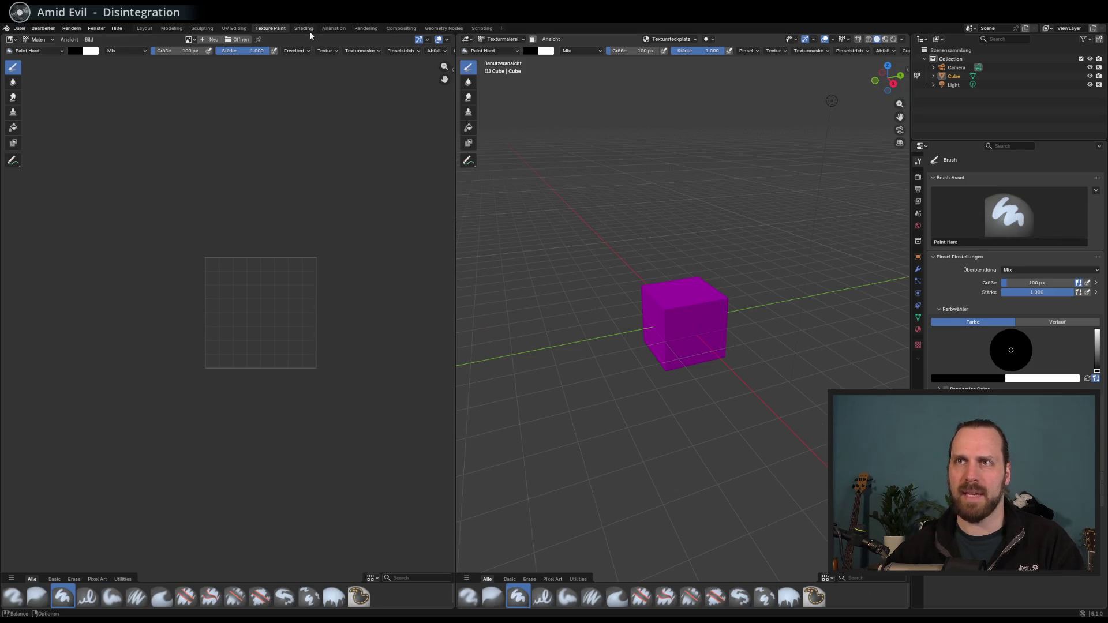
{"action": "left_click", "coordinate": [309, 30]}
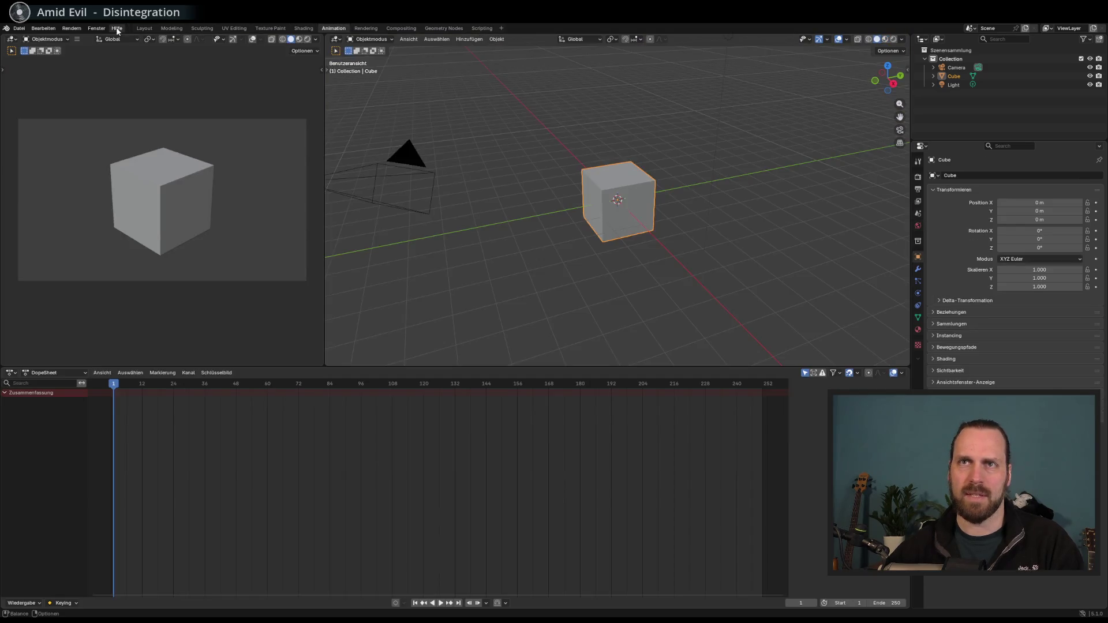
{"action": "left_click", "coordinate": [145, 30]}
{"action": "left_click", "coordinate": [172, 29]}
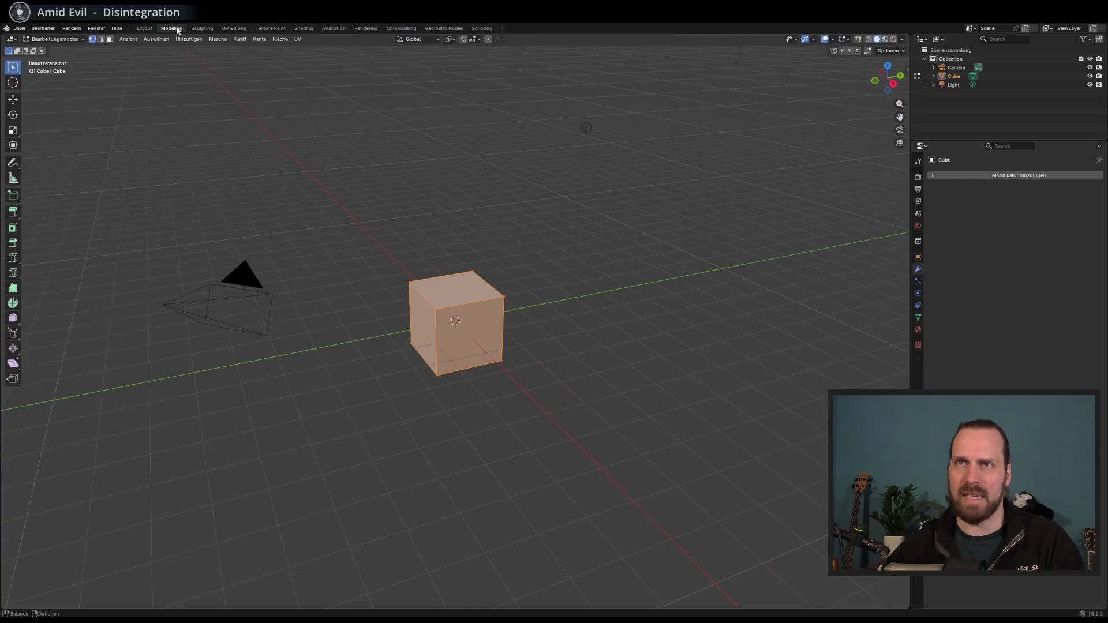
Make a test sculpt stroke on the cube in Sculpting, then return to Modeling
{"action": "left_click", "coordinate": [144, 28]}
{"action": "left_click", "coordinate": [201, 26]}
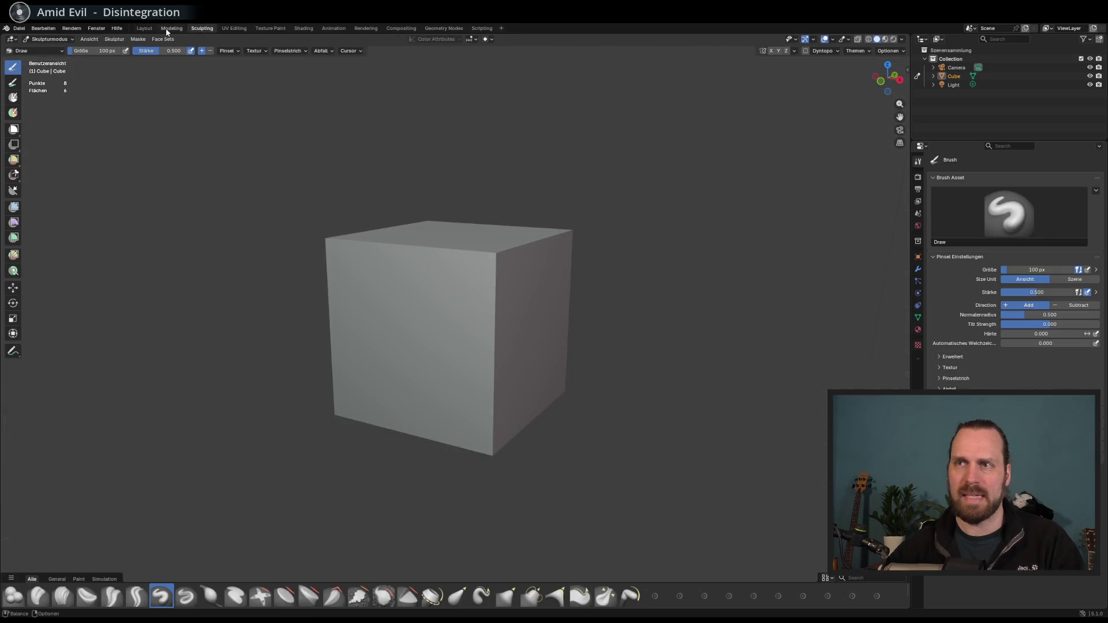
{"action": "mouse_move", "coordinate": [383, 261]}
{"action": "left_mouse_down"}
{"action": "mouse_move", "coordinate": [472, 273]}
{"action": "mouse_move", "coordinate": [485, 252]}
{"action": "left_mouse_up"}
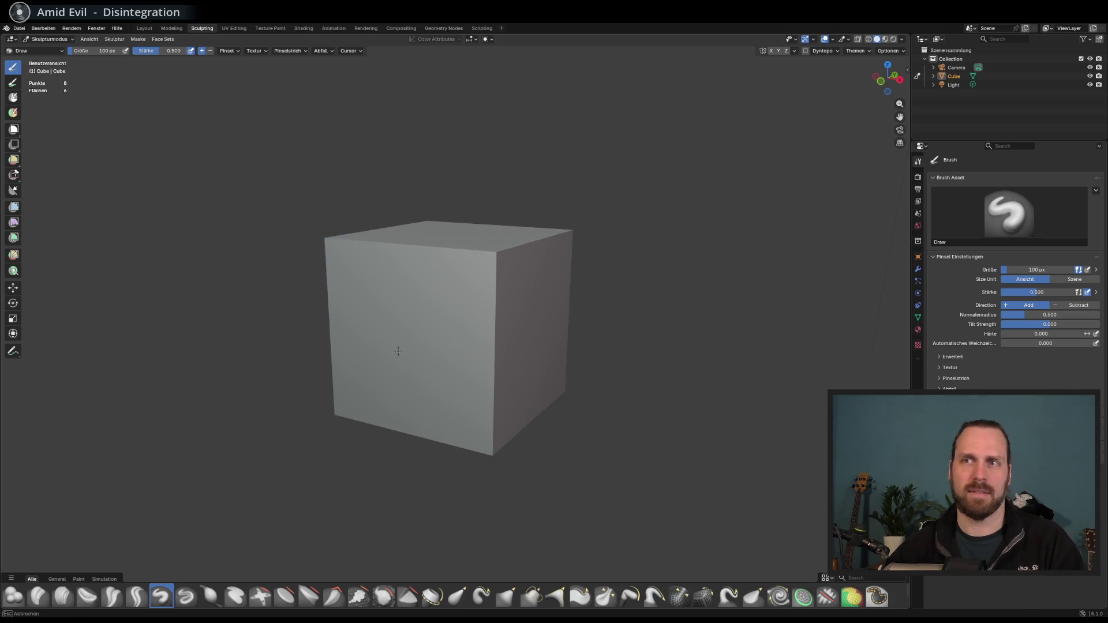
{"action": "left_click", "coordinate": [172, 29]}
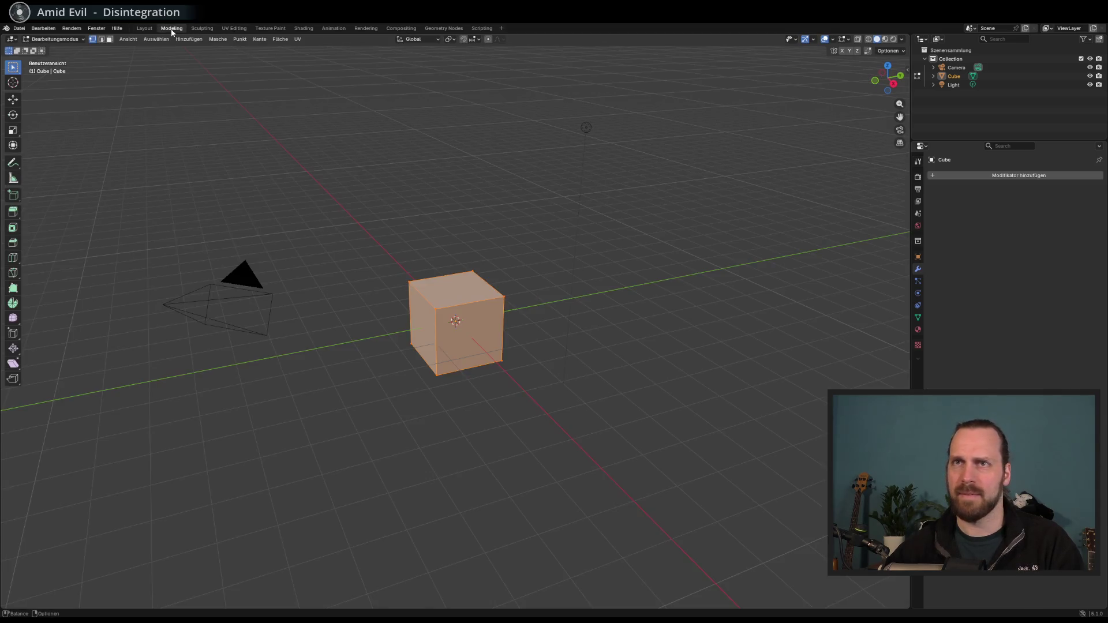
{"action": "scroll", "coordinate": [413, 260], "scroll_direction": "up", "scroll_amount": 4}
{"action": "scroll", "coordinate": [414, 259], "scroll_direction": "down", "scroll_amount": 4}
{"action": "mouse_move", "coordinate": [423, 249]}
{"action": "left_mouse_down"}
{"action": "mouse_move", "coordinate": [445, 250]}
{"action": "mouse_move", "coordinate": [440, 259]}
{"action": "left_mouse_up"}
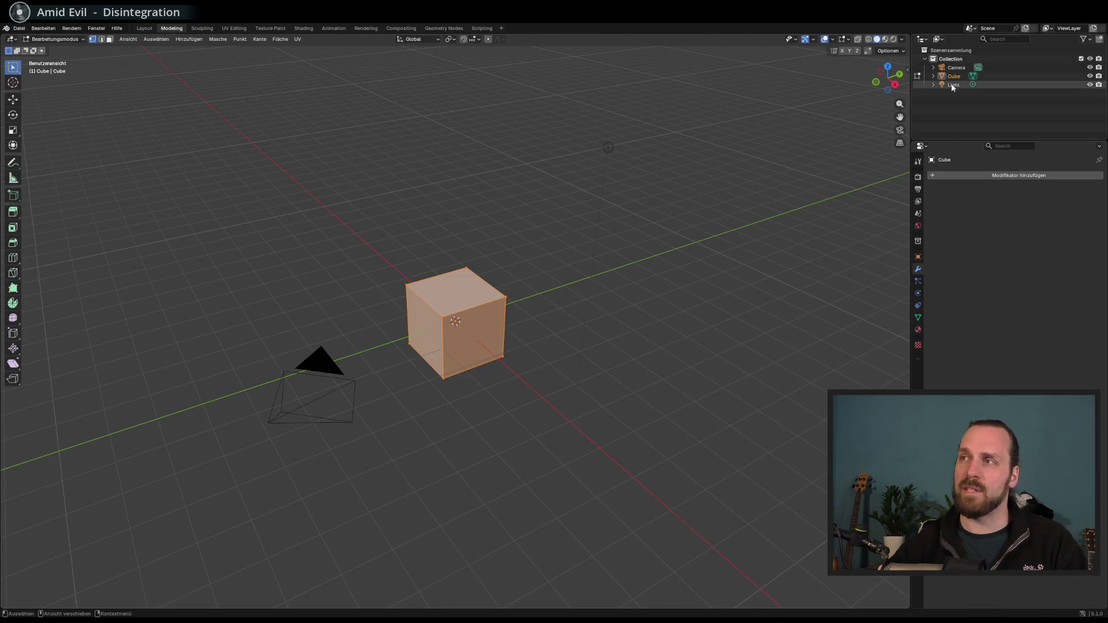
Enlarge the Outliner and try insetting the cube's top face, then undo
{"action": "left_click_drag", "start_coordinate": [972, 141], "coordinate": [896, 259]}
{"action": "mouse_move", "coordinate": [508, 248]}
{"action": "left_mouse_down"}
{"action": "mouse_move", "coordinate": [460, 257]}
{"action": "mouse_move", "coordinate": [462, 247]}
{"action": "mouse_move", "coordinate": [463, 262]}
{"action": "mouse_move", "coordinate": [253, 246]}
{"action": "left_mouse_up"}
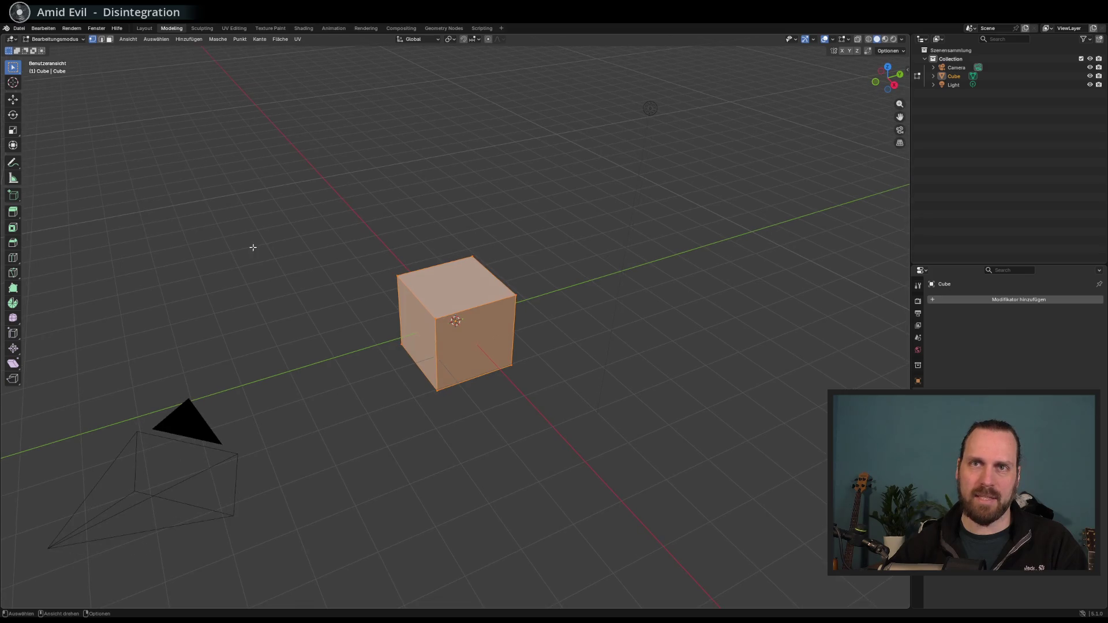
{"action": "left_click", "coordinate": [15, 229]}
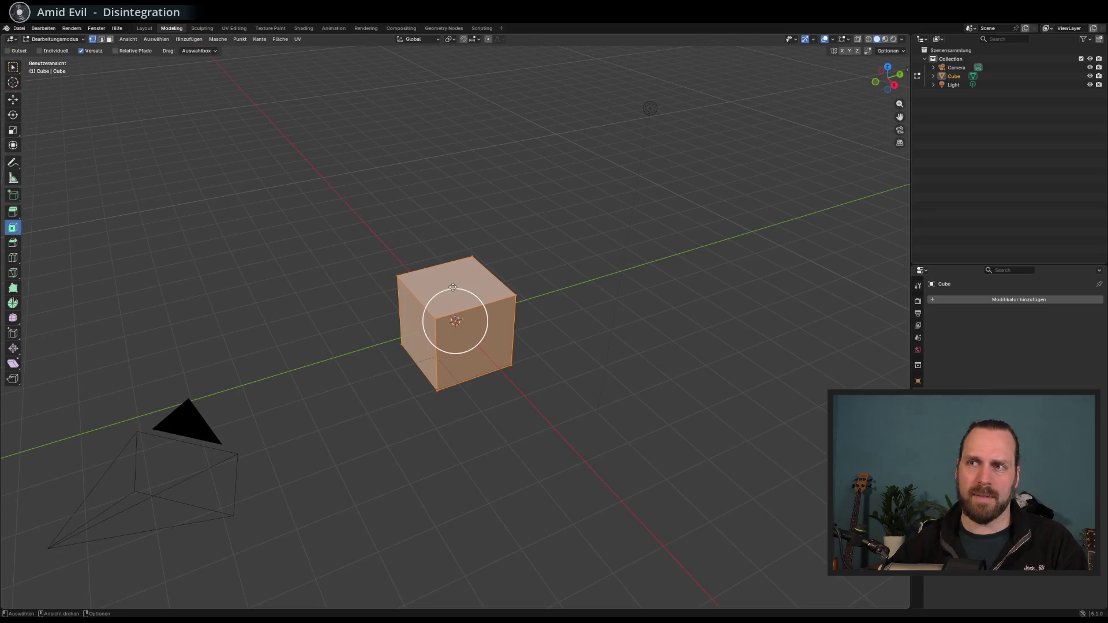
{"action": "key", "text": "alt+a"}
{"action": "scroll", "coordinate": [453, 287], "scroll_direction": "up", "scroll_amount": 3}
{"action": "left_click", "coordinate": [412, 287]}
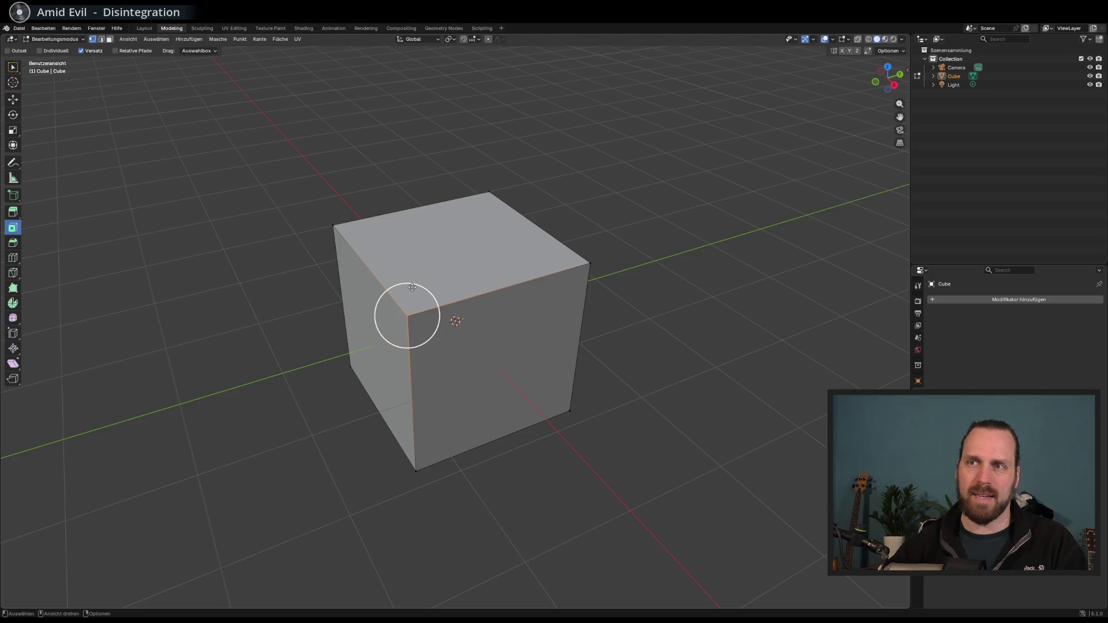
{"action": "left_click", "coordinate": [419, 243]}
{"action": "key", "text": "i"}
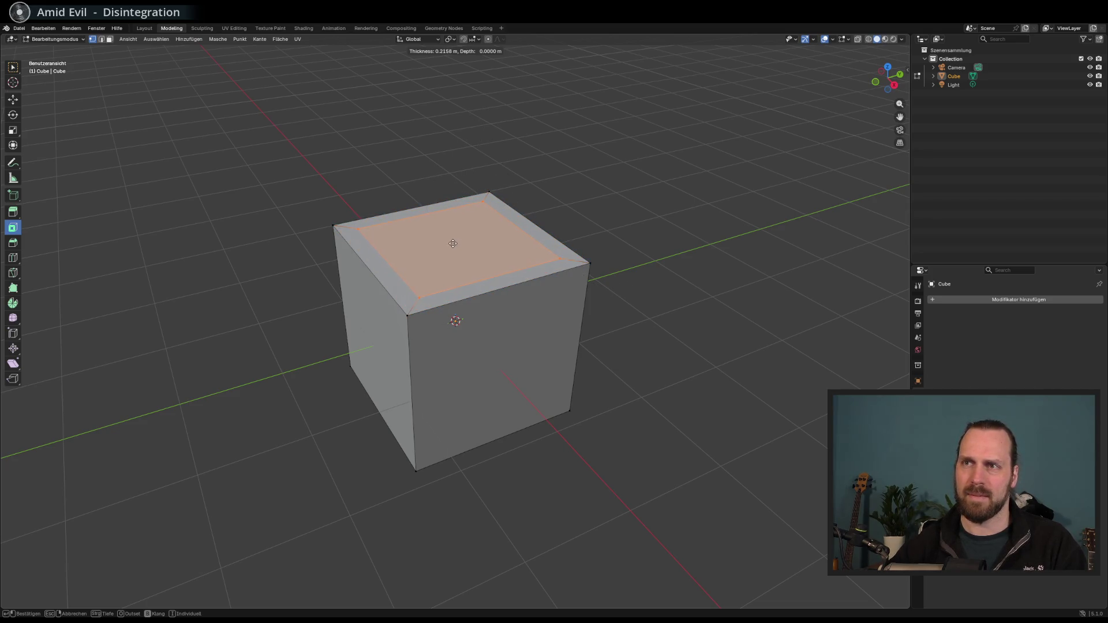
{"action": "left_click", "coordinate": [515, 256]}
{"action": "left_click_drag", "start_coordinate": [459, 247], "coordinate": [459, 247]}
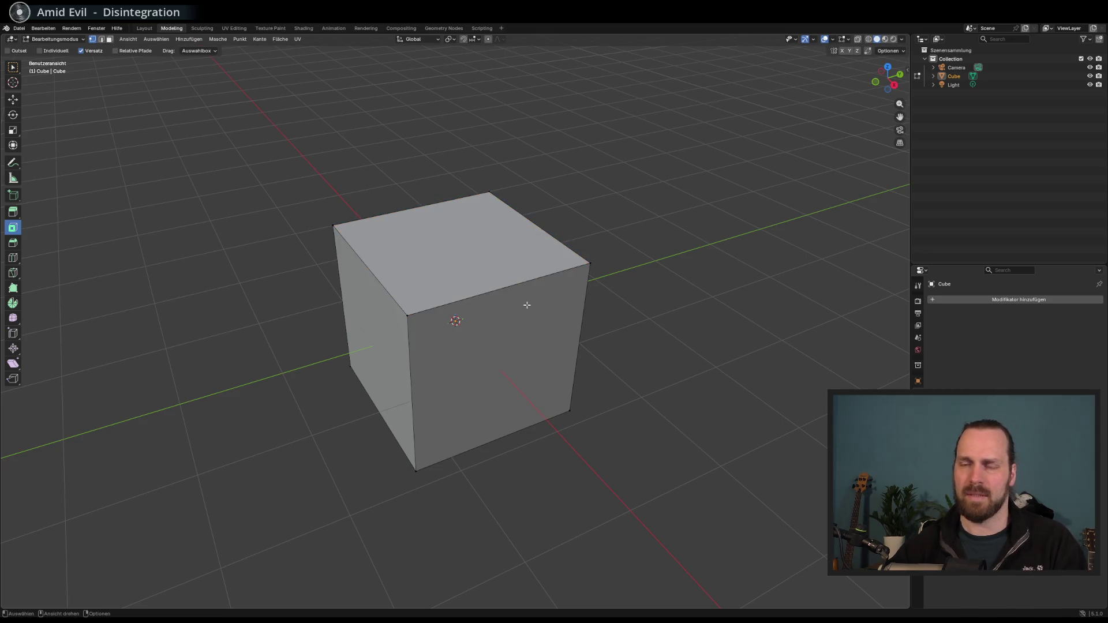
{"action": "key", "text": "ctrl+z"}
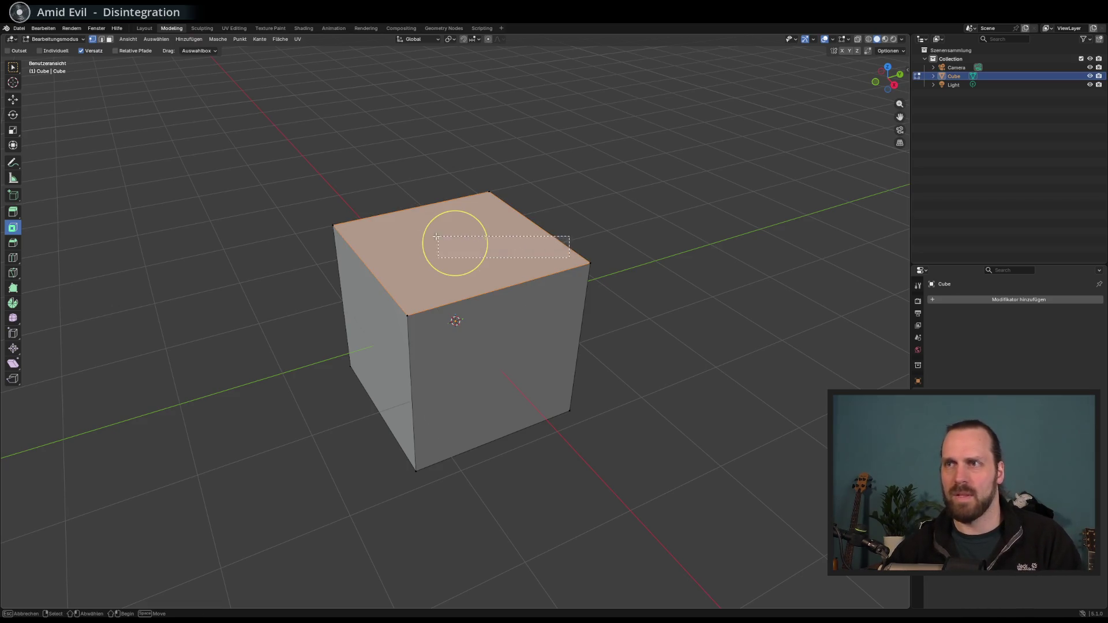
Try extruding the cube's top face upward, then undo the extrusion
{"action": "left_click", "coordinate": [196, 287]}
{"action": "key", "text": "a"}
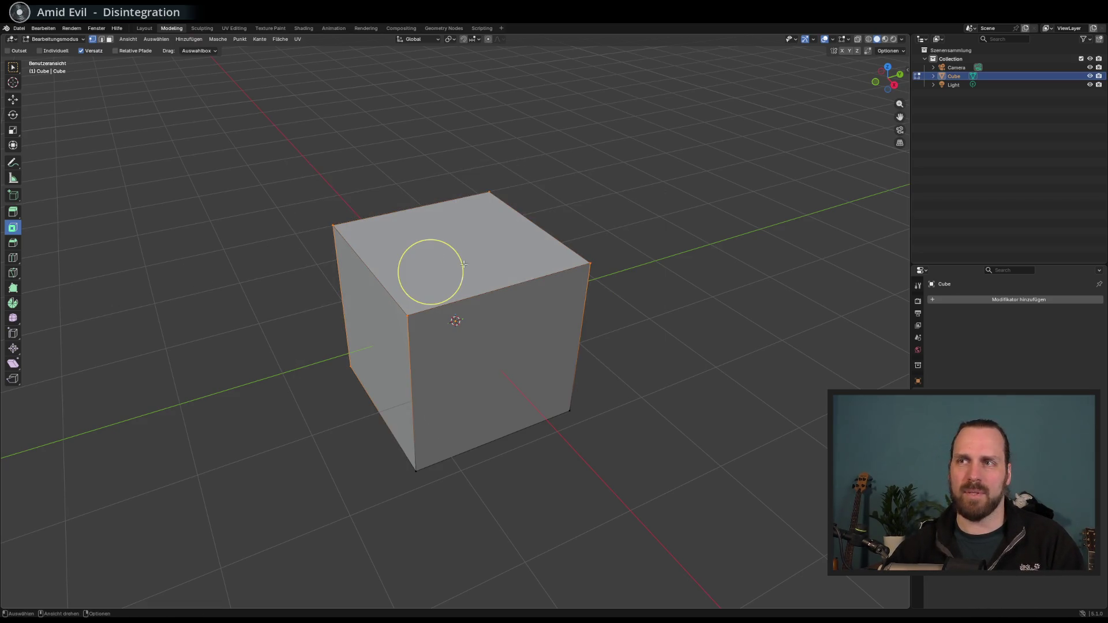
{"action": "left_click", "coordinate": [371, 227]}
{"action": "key", "text": "alt+a"}
{"action": "left_click", "coordinate": [13, 212]}
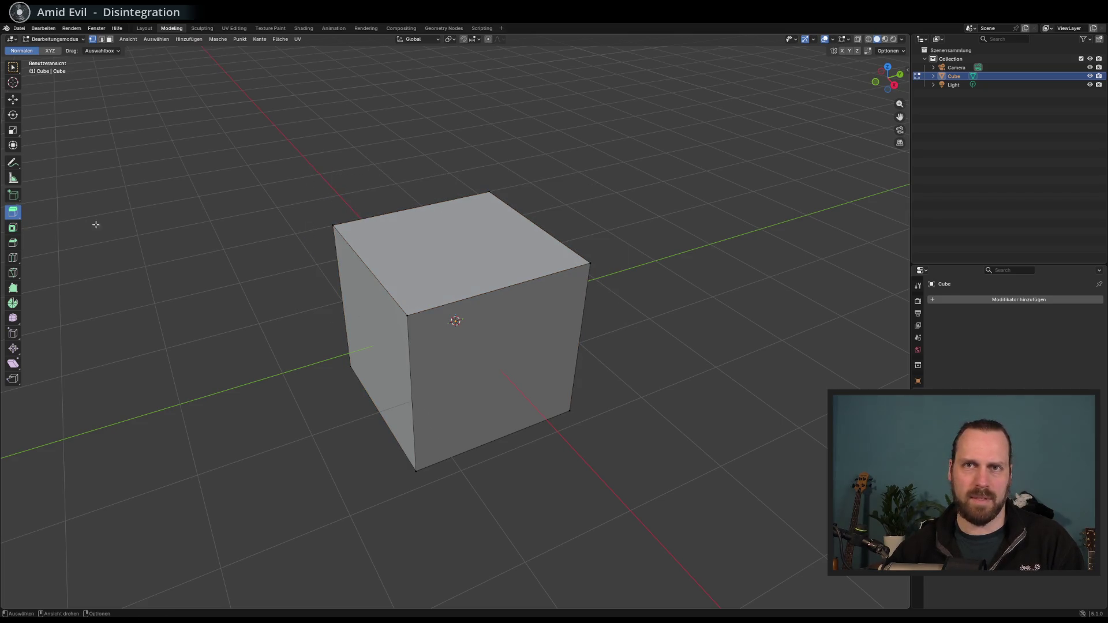
{"action": "mouse_move", "coordinate": [287, 171]}
{"action": "left_mouse_down"}
{"action": "mouse_move", "coordinate": [566, 276]}
{"action": "mouse_move", "coordinate": [622, 324]}
{"action": "left_mouse_up"}
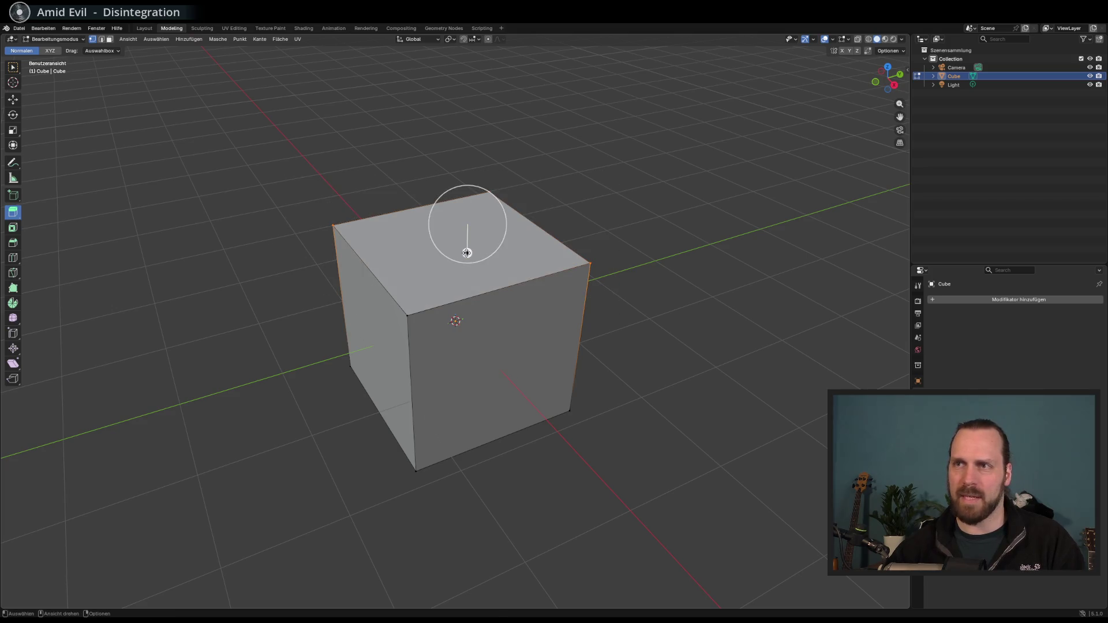
{"action": "left_click_drag", "start_coordinate": [467, 252], "coordinate": [468, 158]}
{"action": "right_click", "coordinate": [513, 231]}
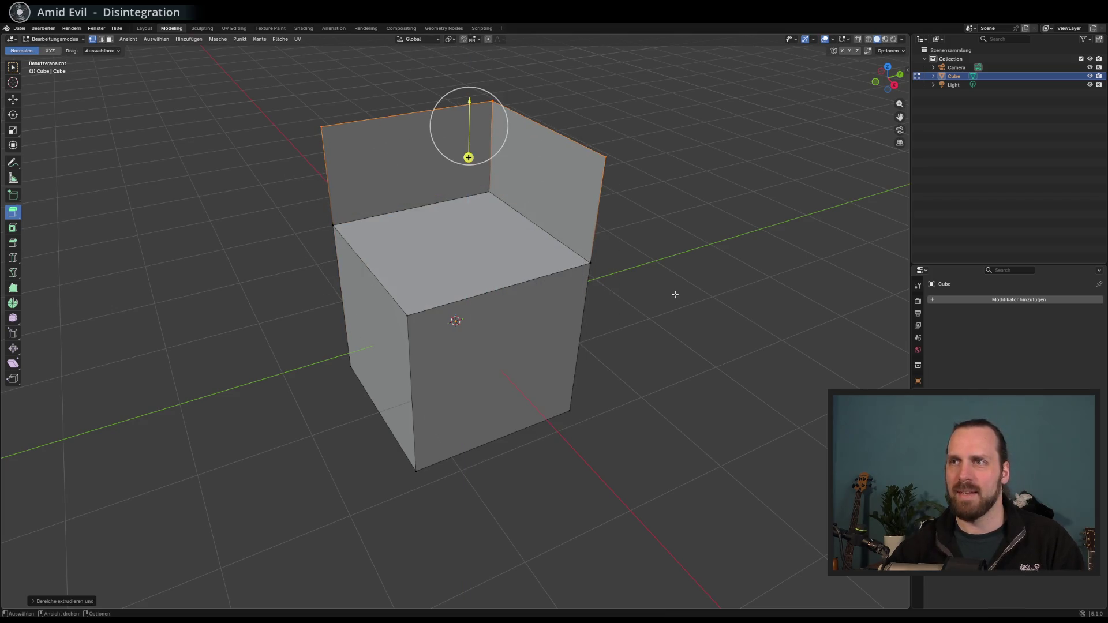
{"action": "key", "text": "ctrl+z"}
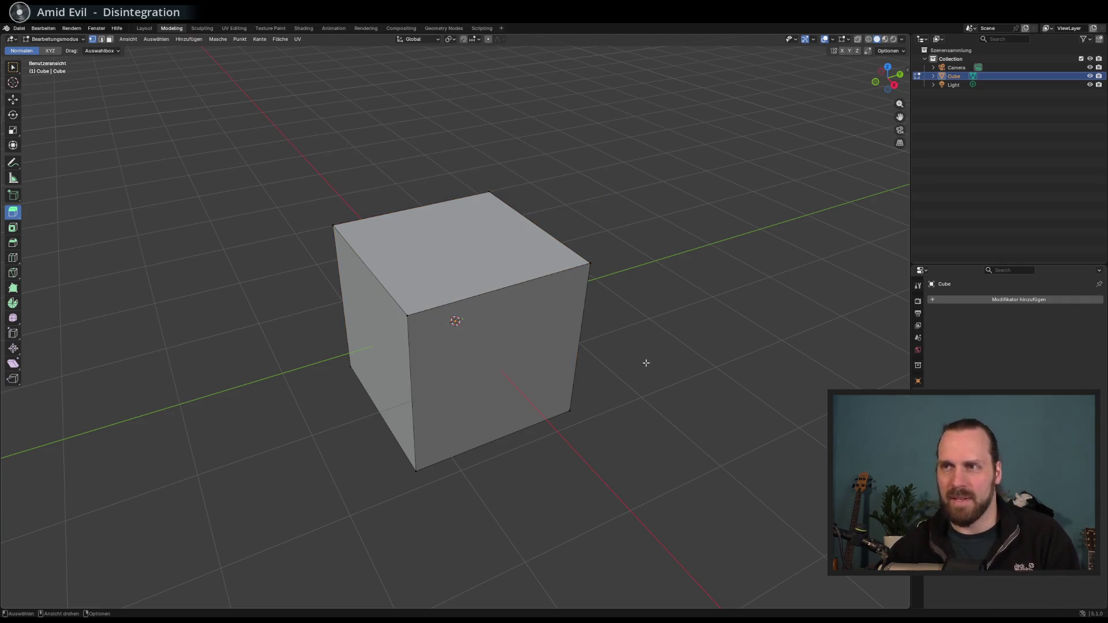
Clear the selection, return to Select Box and expand the Cube row in the Outliner
{"action": "left_click", "coordinate": [12, 244]}
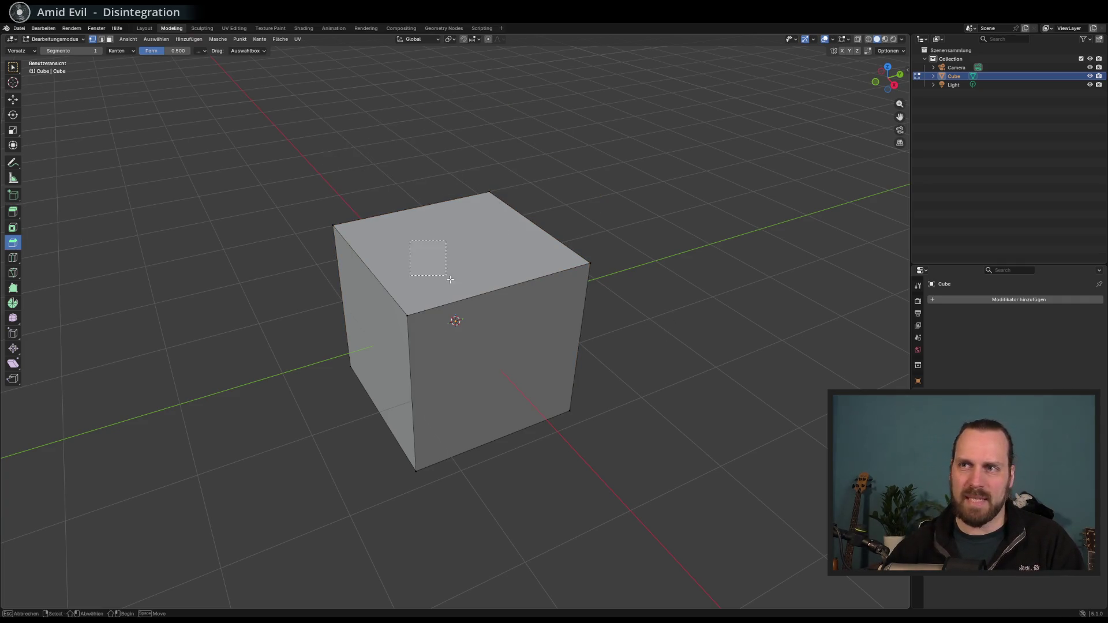
{"action": "key", "text": "a"}
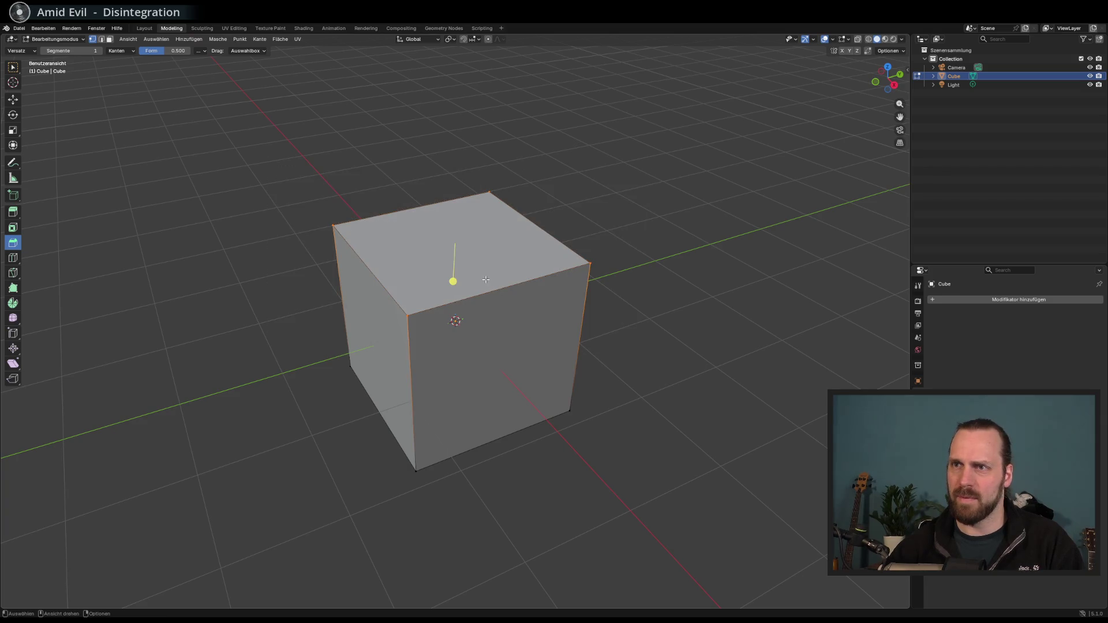
{"action": "key", "text": "alt+a"}
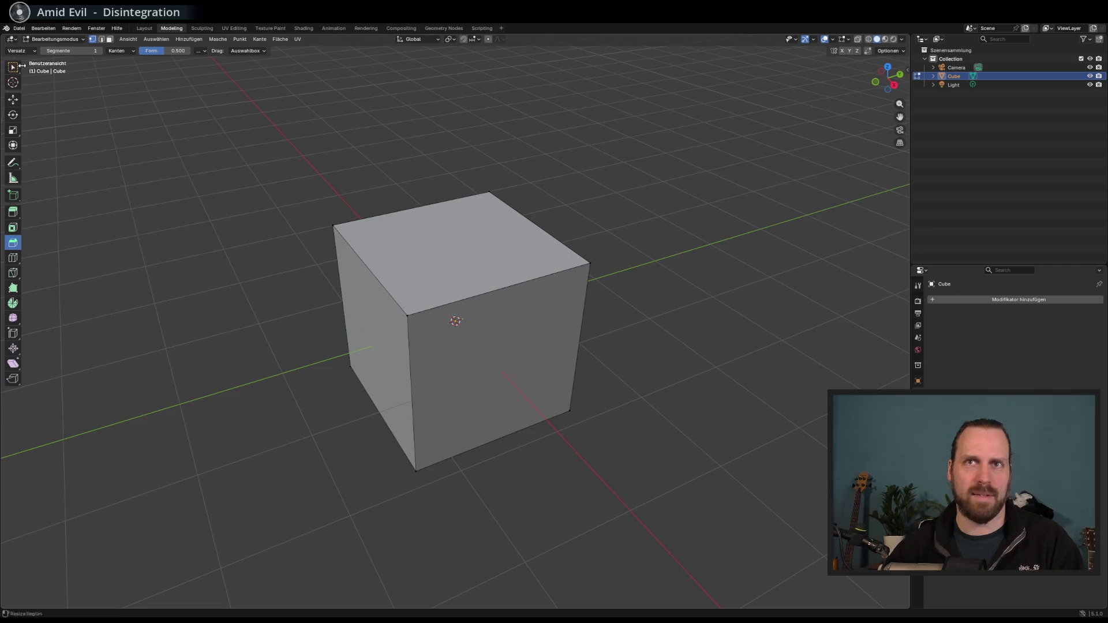
{"action": "left_click", "coordinate": [12, 67]}
{"action": "right_click", "coordinate": [401, 284]}
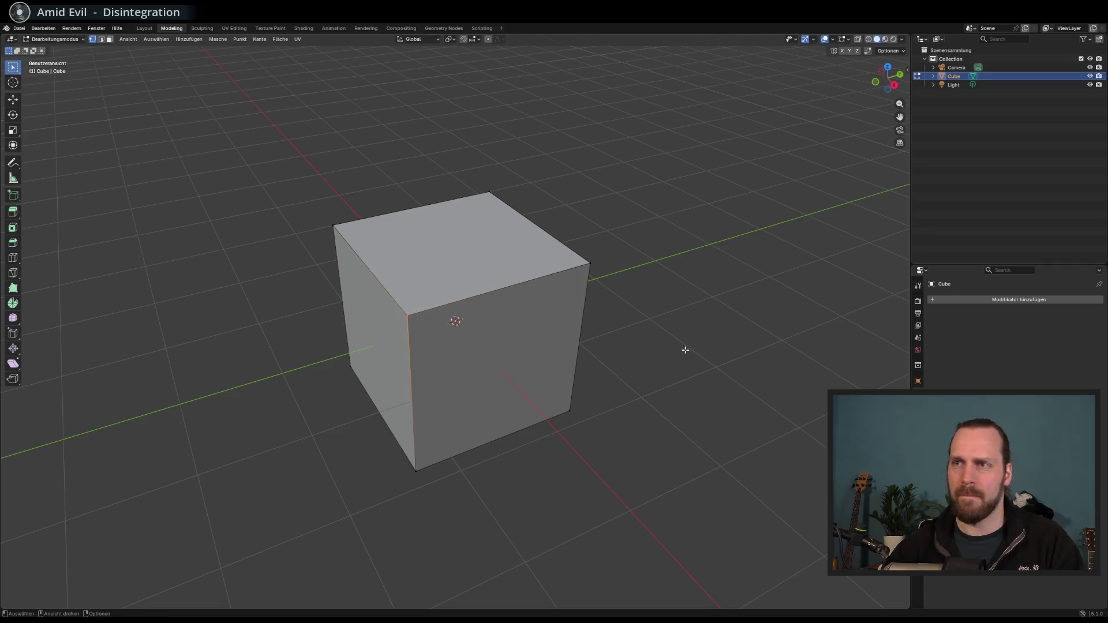
{"action": "right_click", "coordinate": [686, 341]}
{"action": "mouse_move", "coordinate": [657, 268]}
{"action": "left_mouse_down"}
{"action": "mouse_move", "coordinate": [664, 217]}
{"action": "mouse_move", "coordinate": [649, 259]}
{"action": "left_mouse_up"}
{"action": "left_click", "coordinate": [933, 76]}
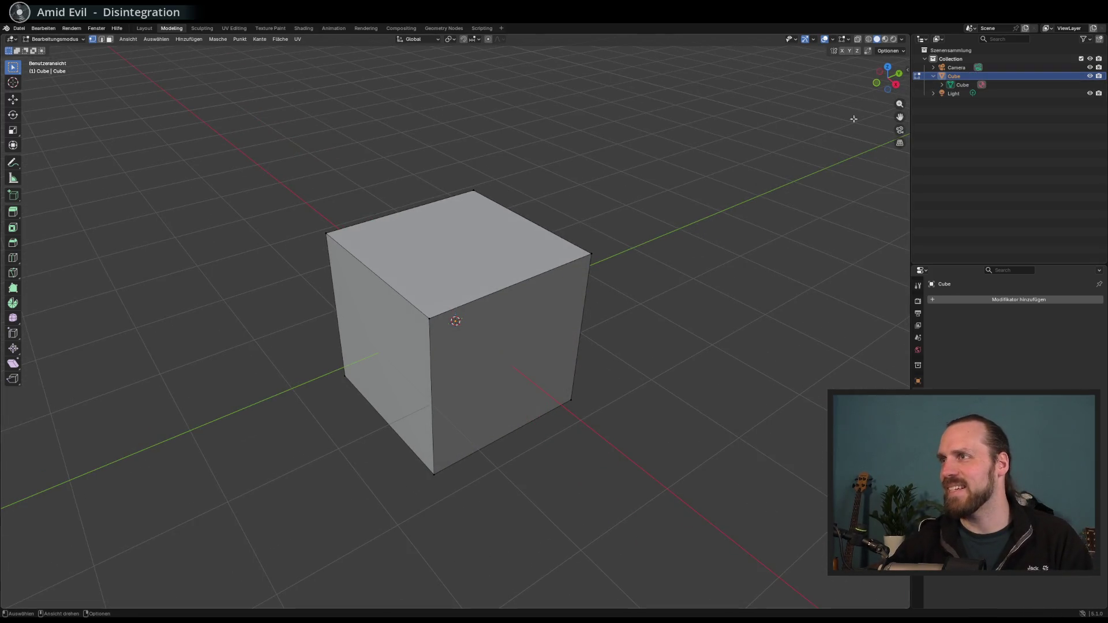
In face select mode, inset the cube's top face with the Bevel tool
{"action": "left_click", "coordinate": [109, 39]}
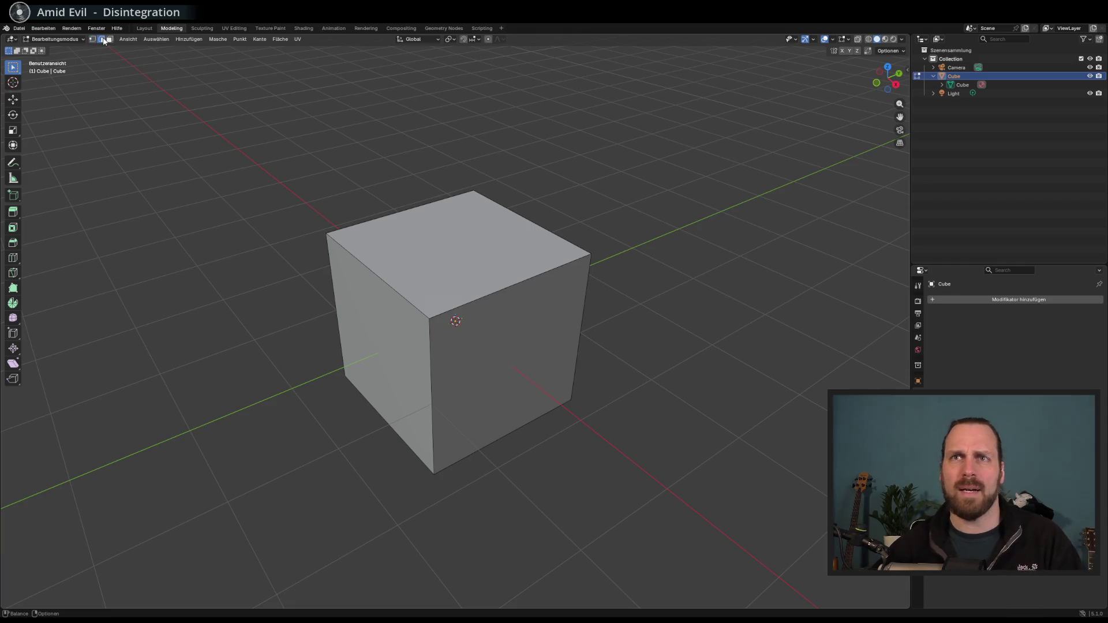
{"action": "key", "text": "a"}
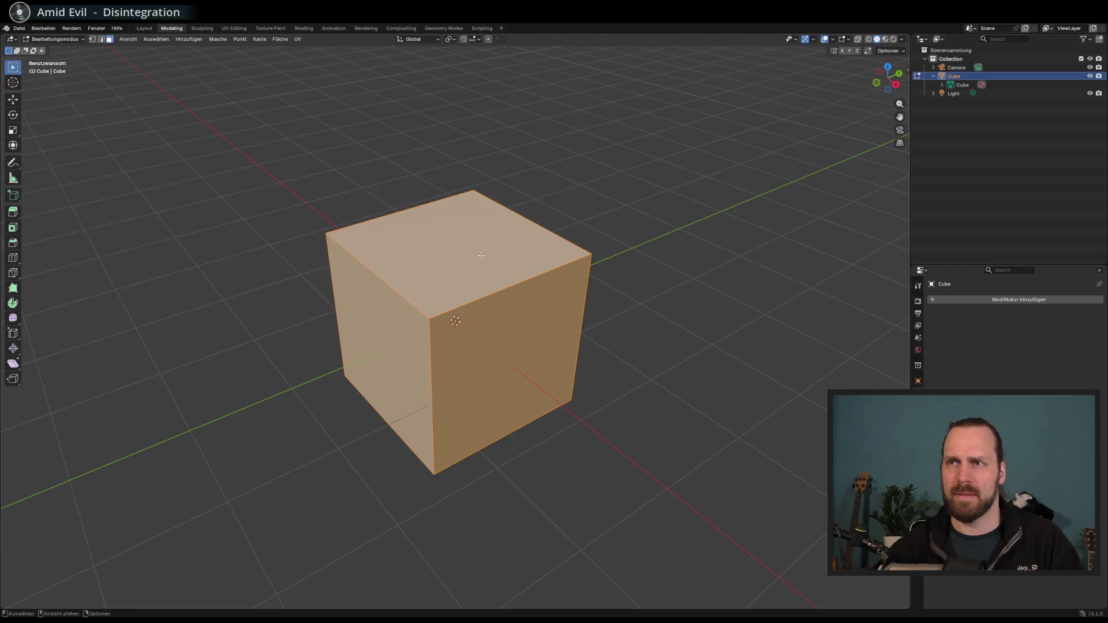
{"action": "left_click", "coordinate": [477, 223]}
{"action": "left_click", "coordinate": [13, 243]}
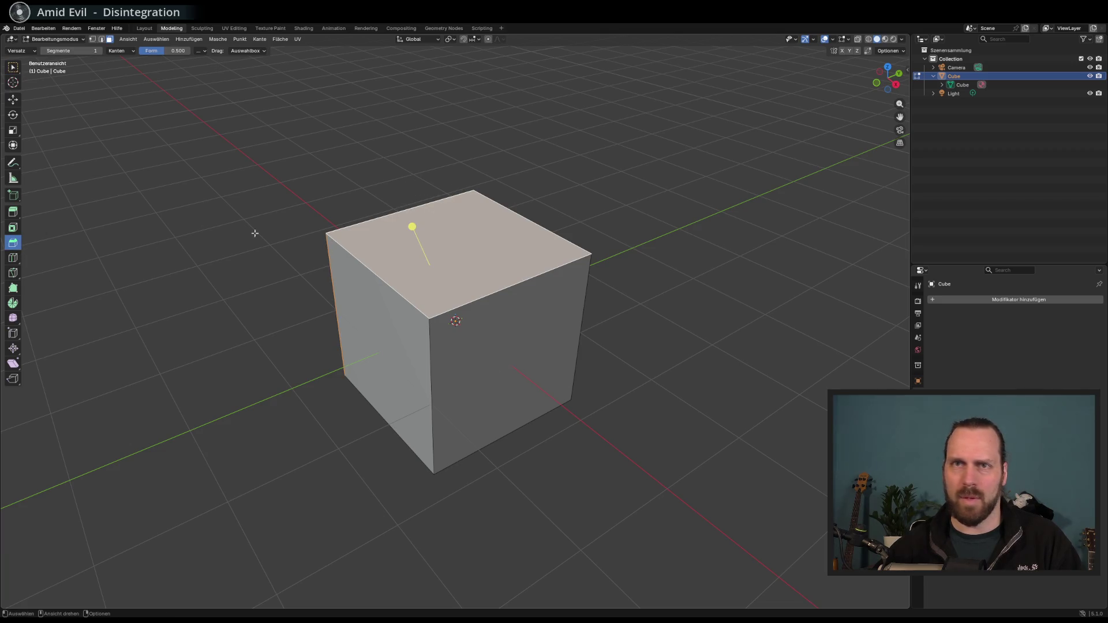
{"action": "left_click", "coordinate": [447, 268]}
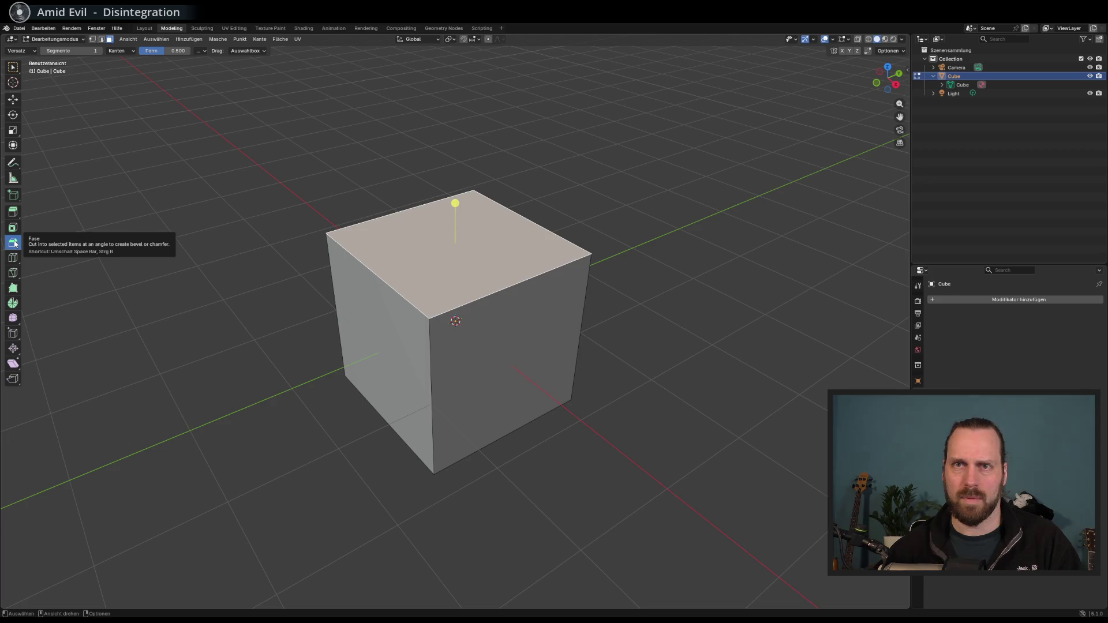
{"action": "left_click_drag", "start_coordinate": [457, 204], "coordinate": [449, 167]}
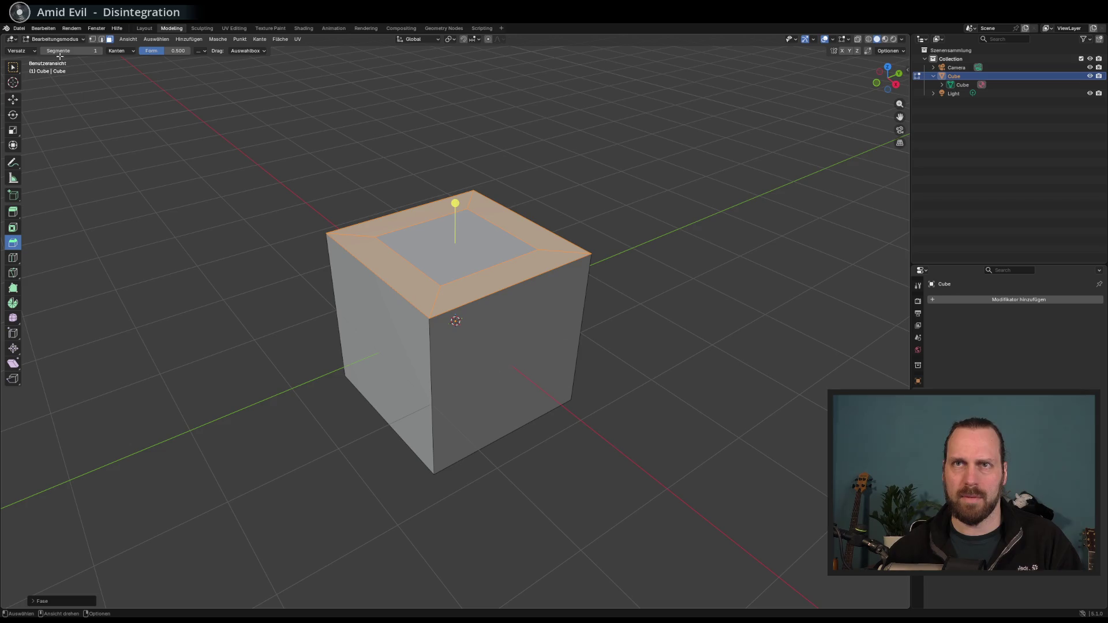
Raise the top face and push the upper front face to slant the cabinet front
{"action": "left_click", "coordinate": [13, 99]}
{"action": "left_click_drag", "start_coordinate": [455, 207], "coordinate": [456, 137]}
{"action": "left_click", "coordinate": [470, 139]}
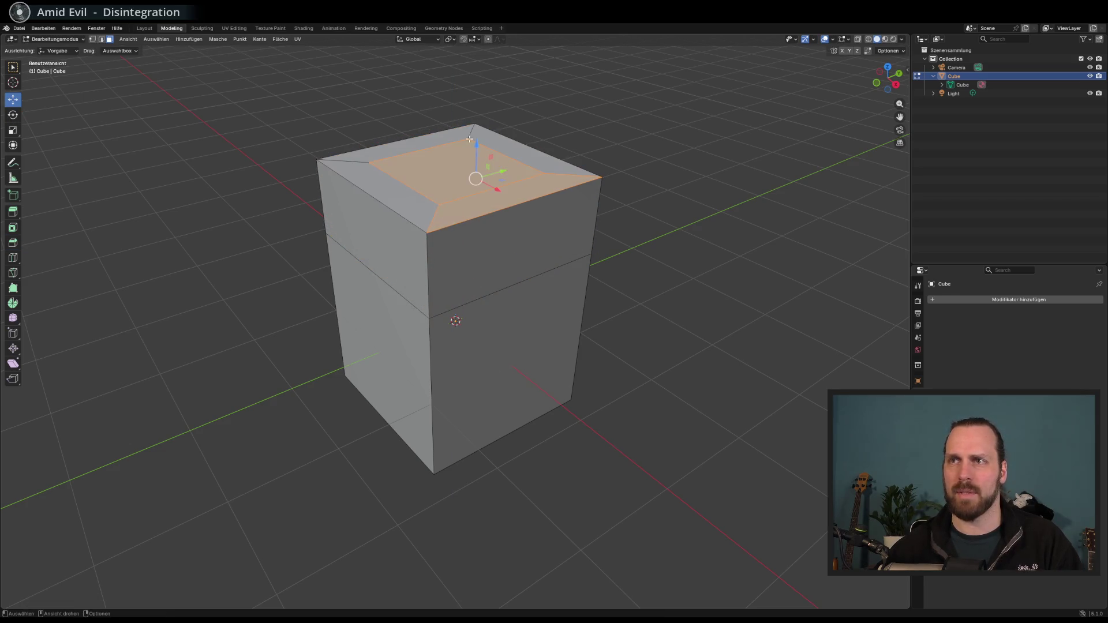
{"action": "left_click", "coordinate": [493, 216]}
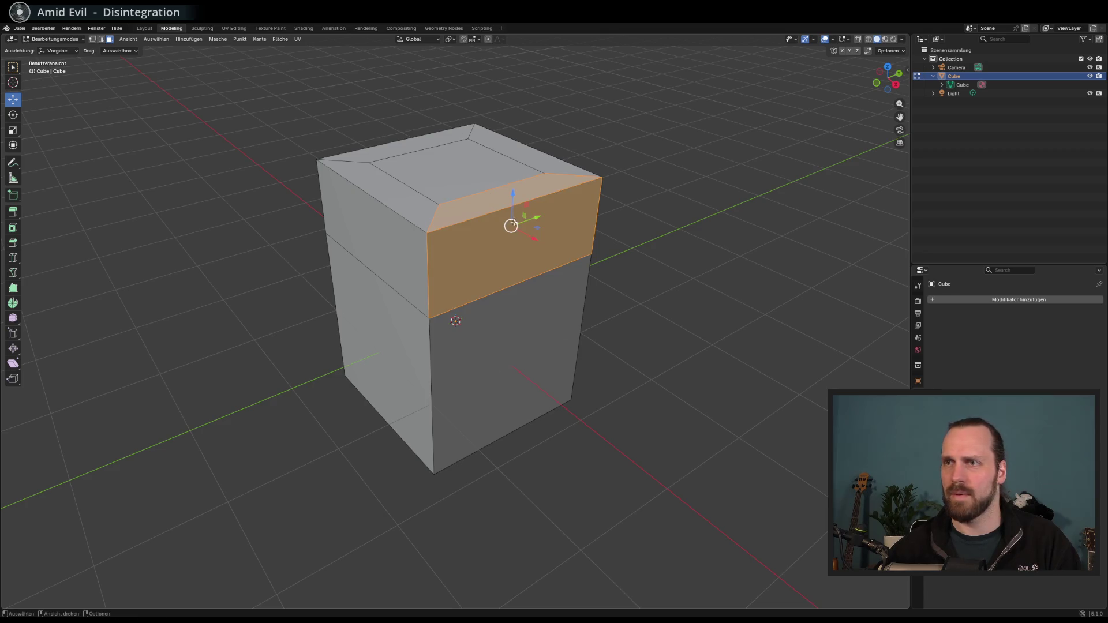
{"action": "mouse_move", "coordinate": [511, 225]}
{"action": "left_mouse_down"}
{"action": "mouse_move", "coordinate": [626, 215]}
{"action": "mouse_move", "coordinate": [492, 250]}
{"action": "mouse_move", "coordinate": [766, 263]}
{"action": "mouse_move", "coordinate": [515, 180]}
{"action": "mouse_move", "coordinate": [441, 230]}
{"action": "mouse_move", "coordinate": [487, 253]}
{"action": "mouse_move", "coordinate": [471, 276]}
{"action": "left_mouse_up"}
{"action": "left_click", "coordinate": [642, 319]}
{"action": "right_click", "coordinate": [653, 323]}
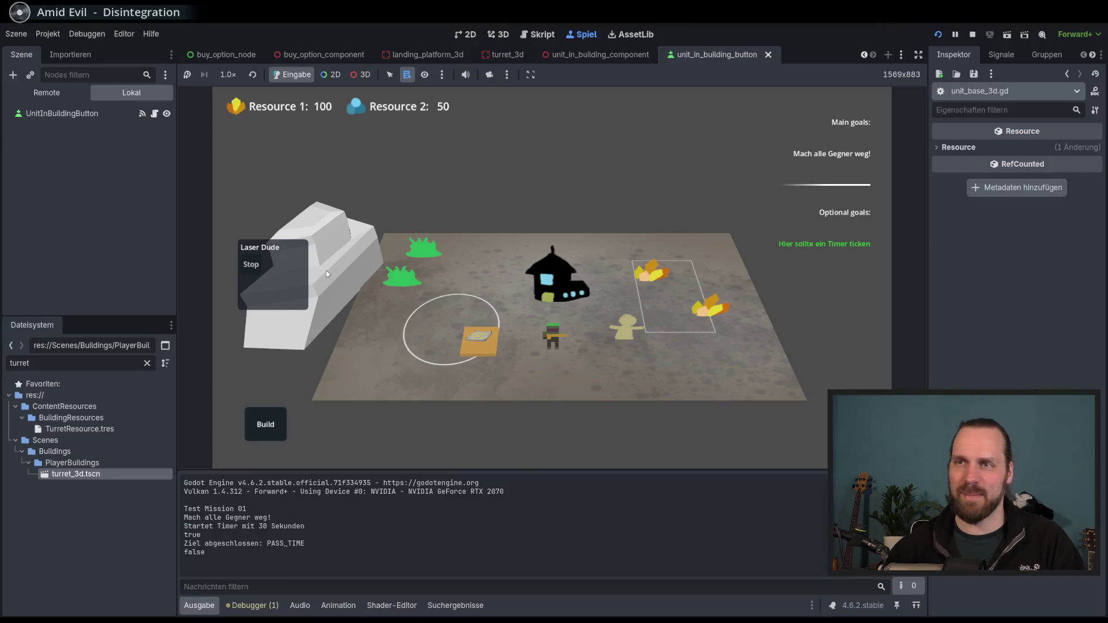
{"action": "scroll", "coordinate": [437, 301], "scroll_direction": "up", "scroll_amount": 5}
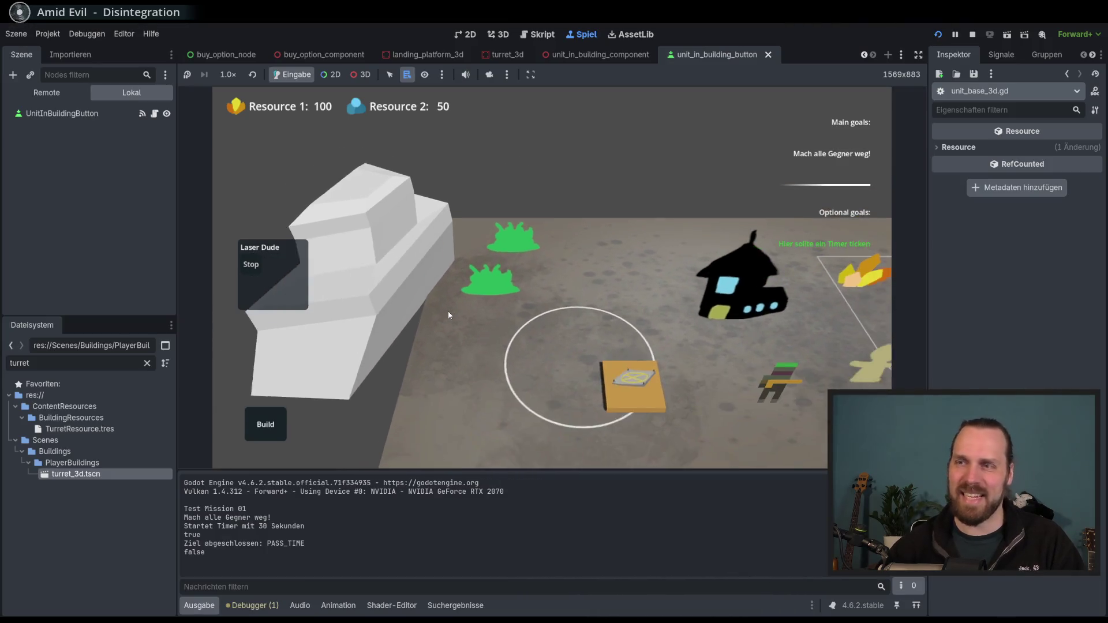
Stop the game with F8 and switch to the 3D view, browsing the open scene tabs
{"action": "key", "text": "F8"}
{"action": "left_click", "coordinate": [498, 34]}
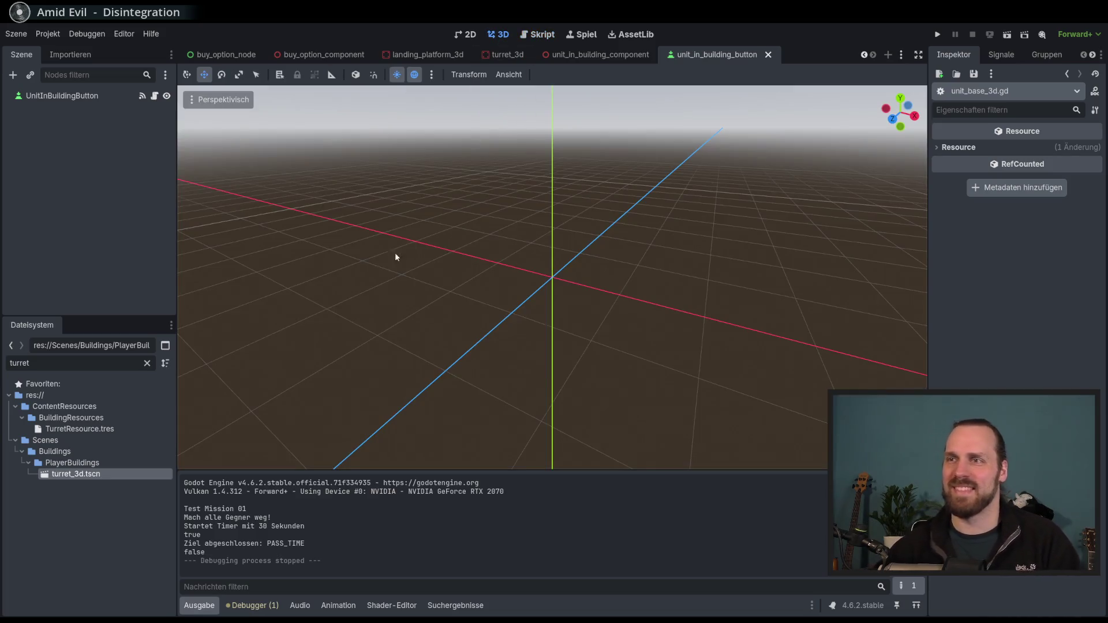
{"action": "left_click", "coordinate": [506, 54]}
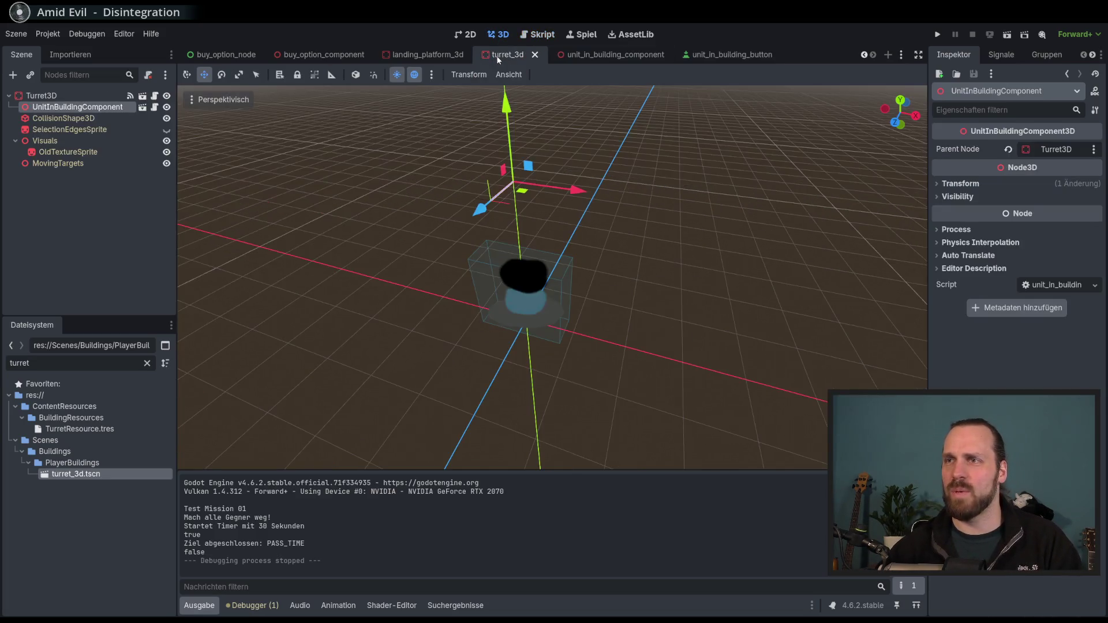
{"action": "left_click", "coordinate": [424, 54]}
{"action": "scroll", "coordinate": [376, 98], "scroll_direction": "down", "scroll_amount": 4}
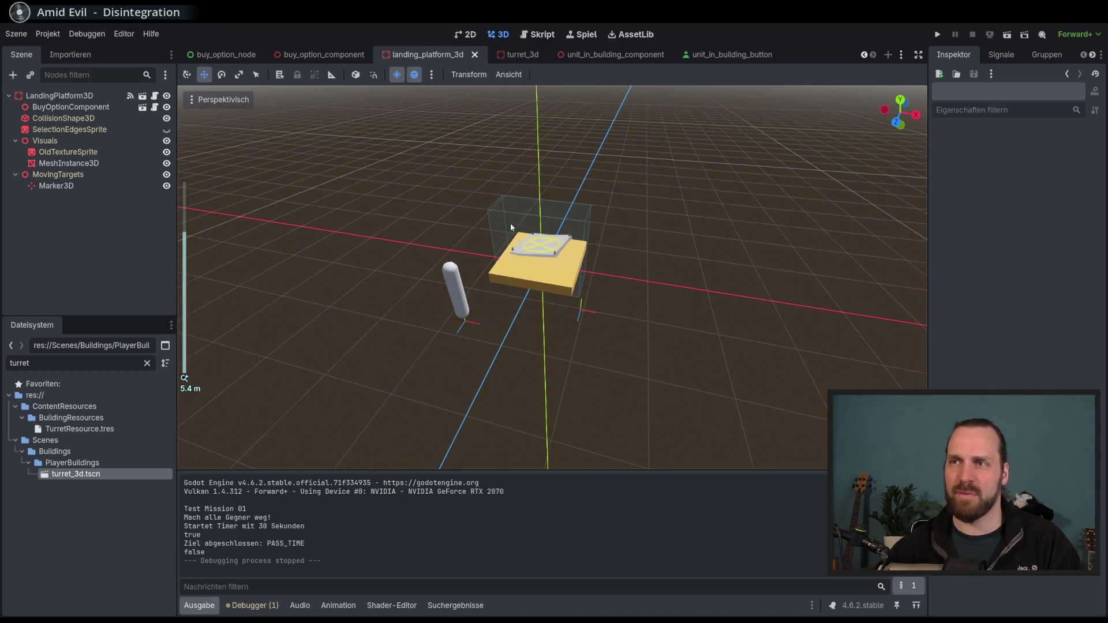
{"action": "left_click", "coordinate": [323, 55]}
{"action": "left_click", "coordinate": [226, 55]}
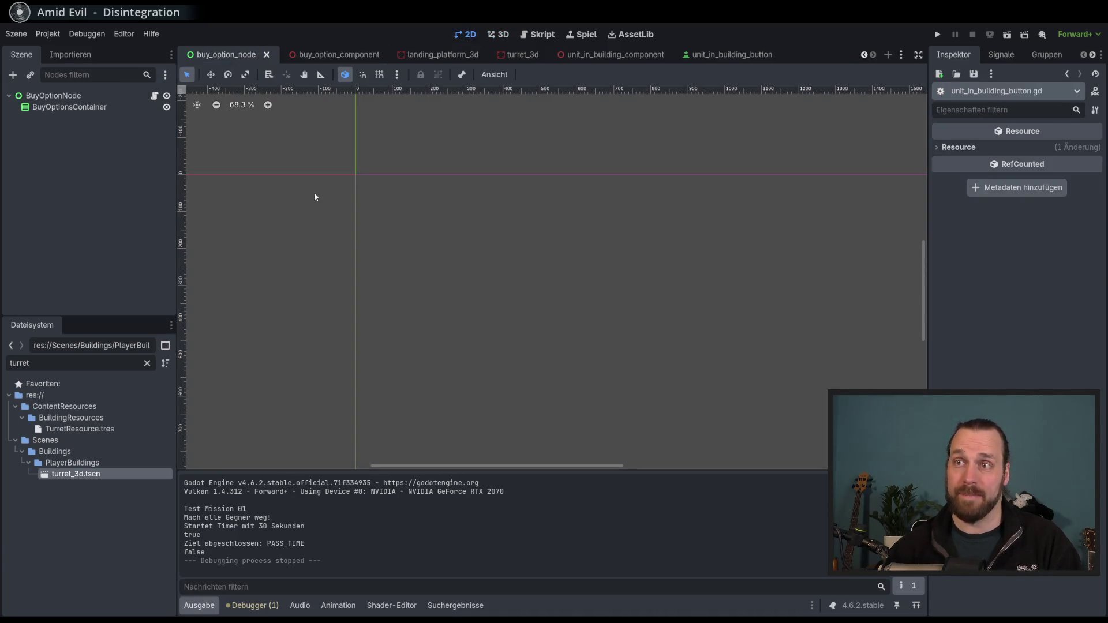
Filter the FileSystem by 'main' and open main_building_3d.tscn, orbiting around the building
{"action": "double_click", "coordinate": [75, 363]}
{"action": "type", "text": "m"}
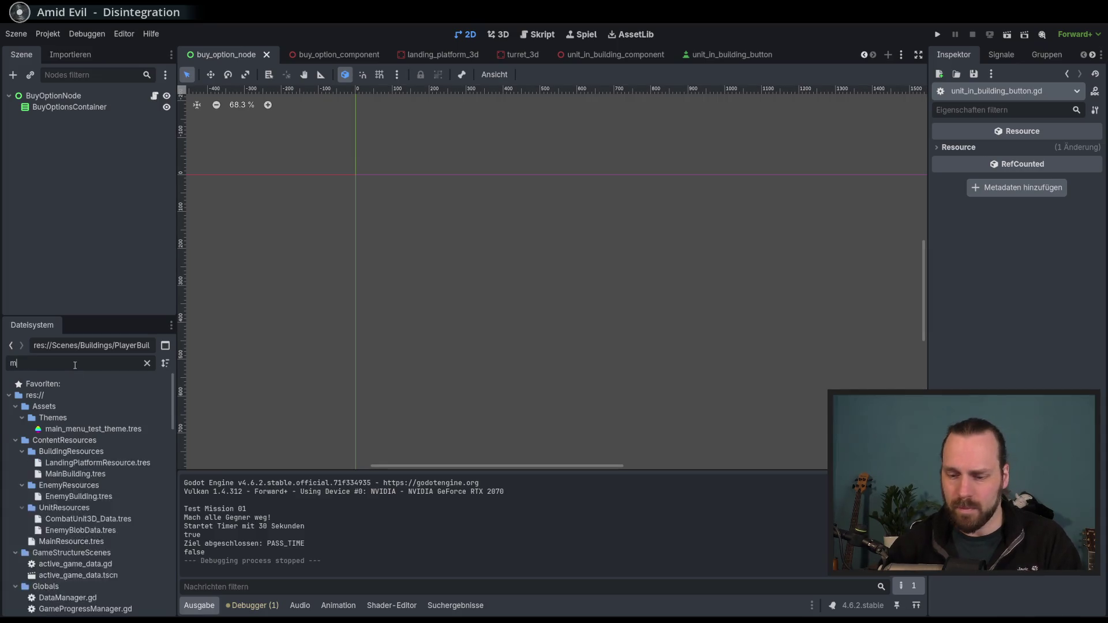
{"action": "type", "text": "ain"}
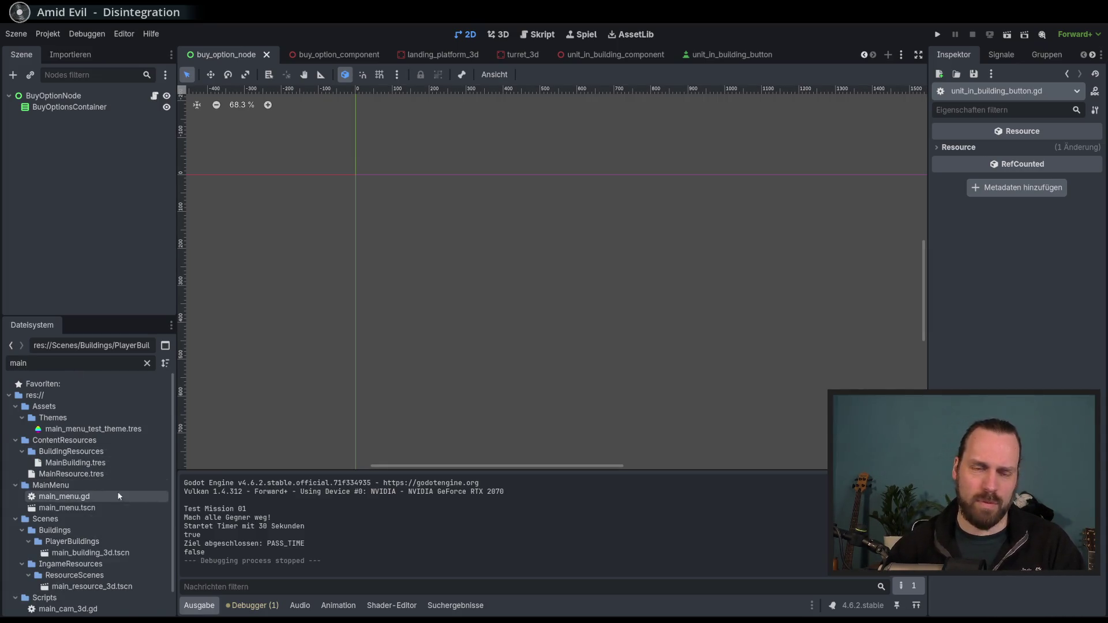
{"action": "scroll", "coordinate": [108, 501], "scroll_direction": "down", "scroll_amount": 2}
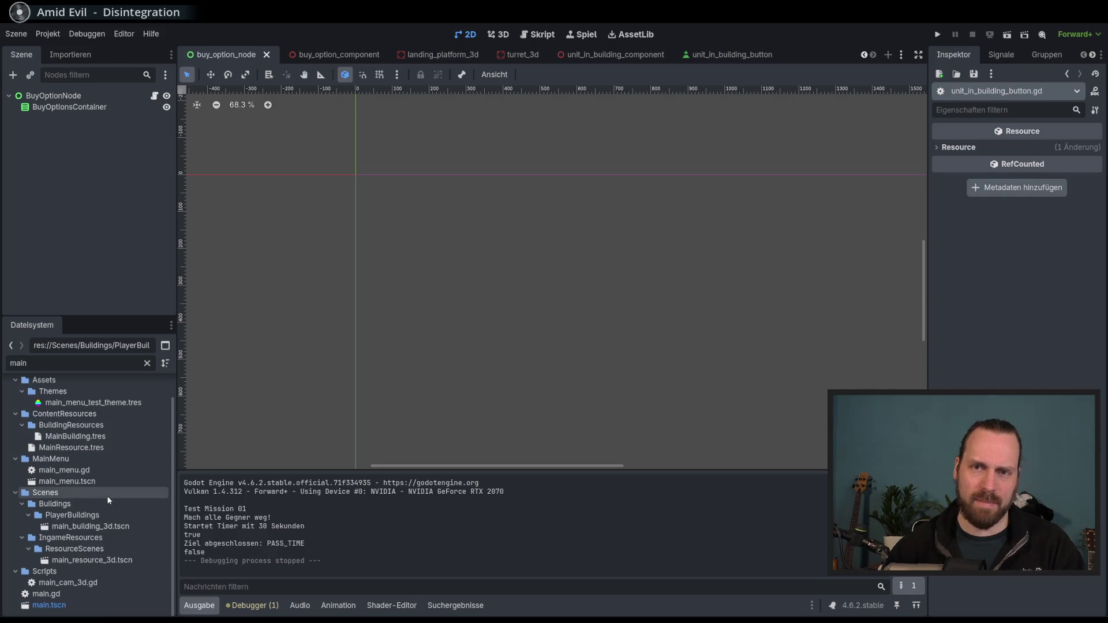
{"action": "double_click", "coordinate": [87, 526]}
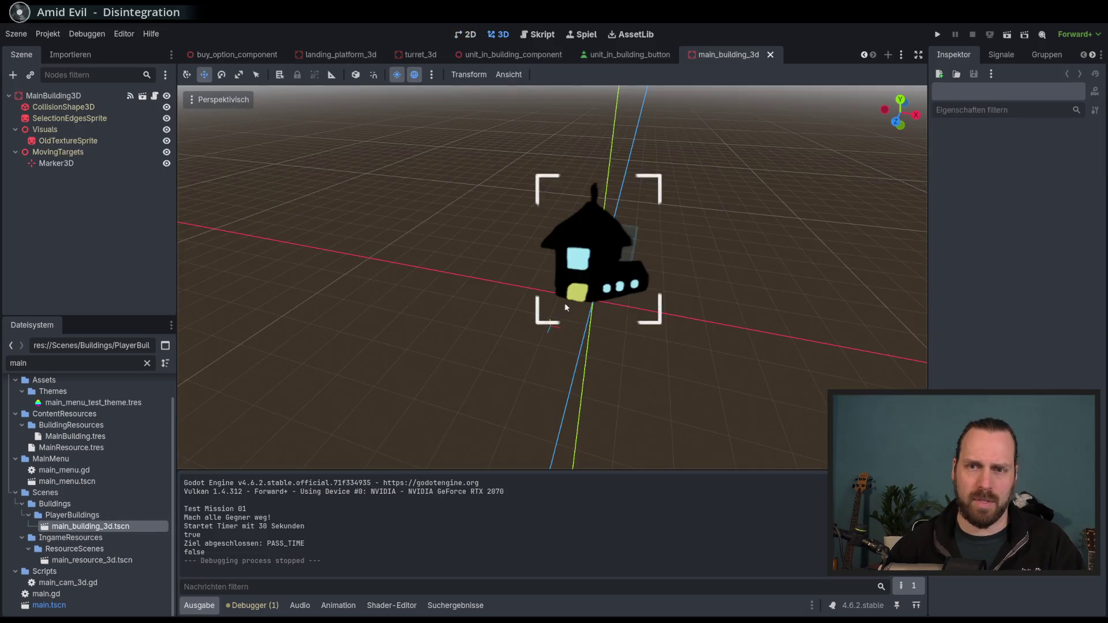
{"action": "scroll", "coordinate": [538, 314], "scroll_direction": "down", "scroll_amount": 2}
{"action": "left_click_drag", "start_coordinate": [538, 313], "coordinate": [635, 346]}
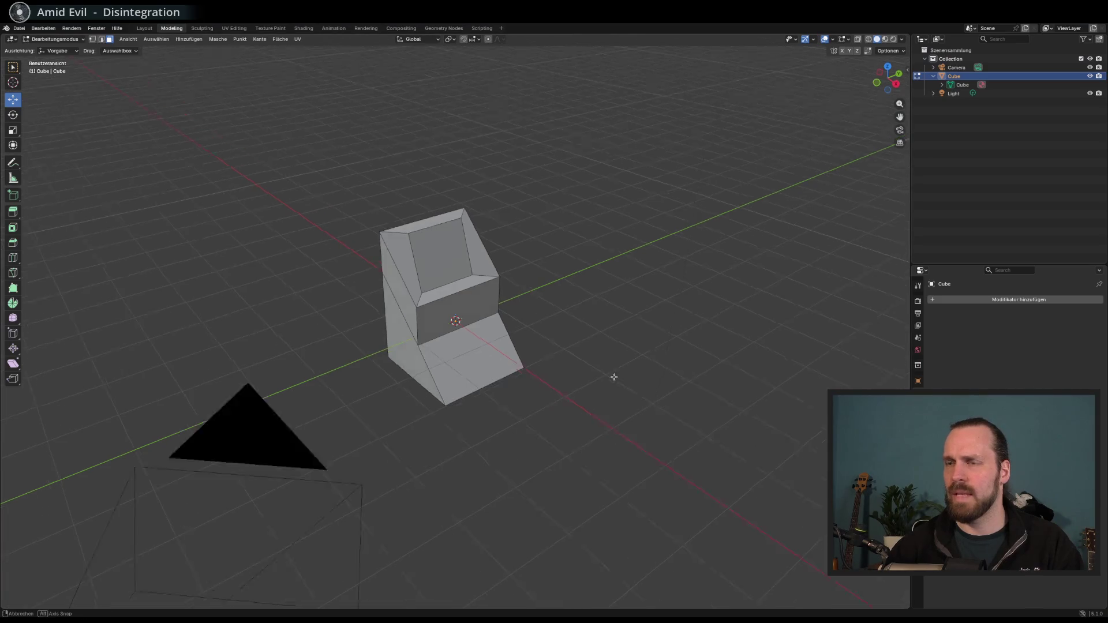
Orbit around the cabinet model and delete the Cube
{"action": "left_click_drag", "start_coordinate": [612, 378], "coordinate": [614, 378]}
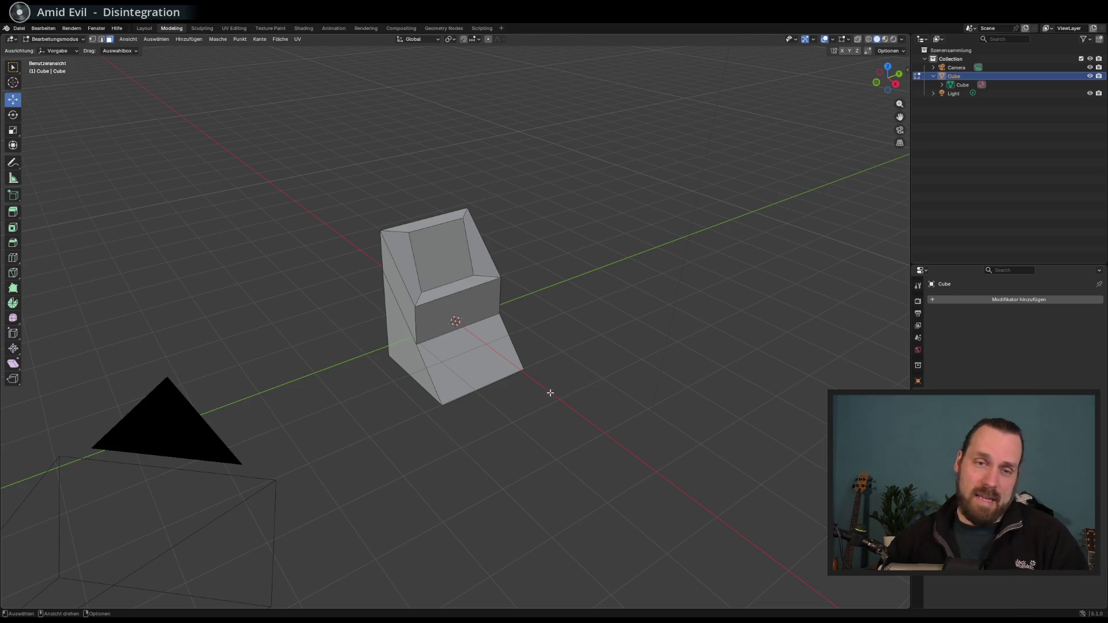
{"action": "mouse_move", "coordinate": [550, 393]}
{"action": "left_mouse_down"}
{"action": "mouse_move", "coordinate": [554, 376]}
{"action": "mouse_move", "coordinate": [539, 385]}
{"action": "left_mouse_up"}
{"action": "scroll", "coordinate": [537, 387], "scroll_direction": "up", "scroll_amount": 1}
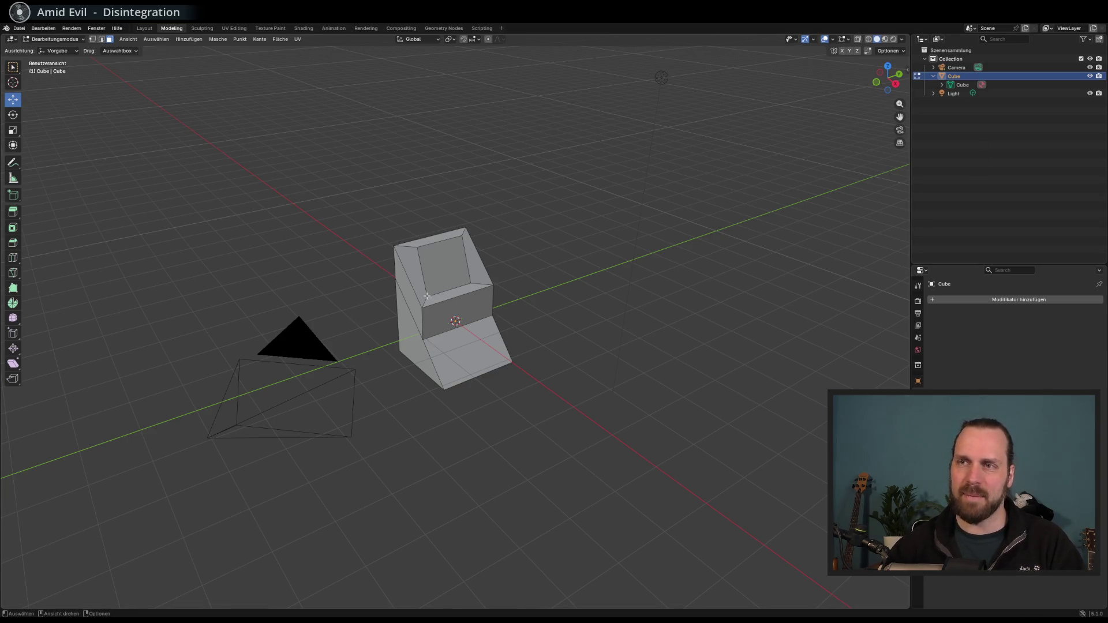
{"action": "scroll", "coordinate": [426, 296], "scroll_direction": "up", "scroll_amount": 3}
{"action": "scroll", "coordinate": [425, 238], "scroll_direction": "down", "scroll_amount": 5}
{"action": "mouse_move", "coordinate": [425, 238]}
{"action": "left_mouse_down"}
{"action": "mouse_move", "coordinate": [520, 242]}
{"action": "mouse_move", "coordinate": [606, 190]}
{"action": "left_mouse_up"}
{"action": "key", "text": "x"}
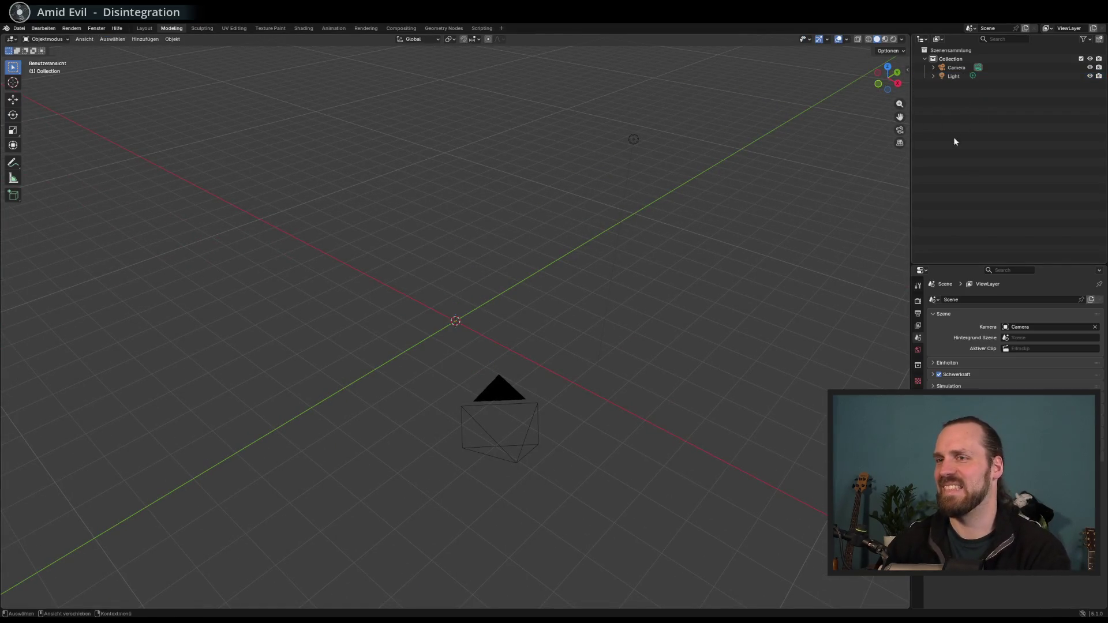
{"action": "left_click", "coordinate": [949, 60]}
Select the Collection in the Outliner, check its context menu, then browse the Render menu
{"action": "left_click", "coordinate": [950, 60]}
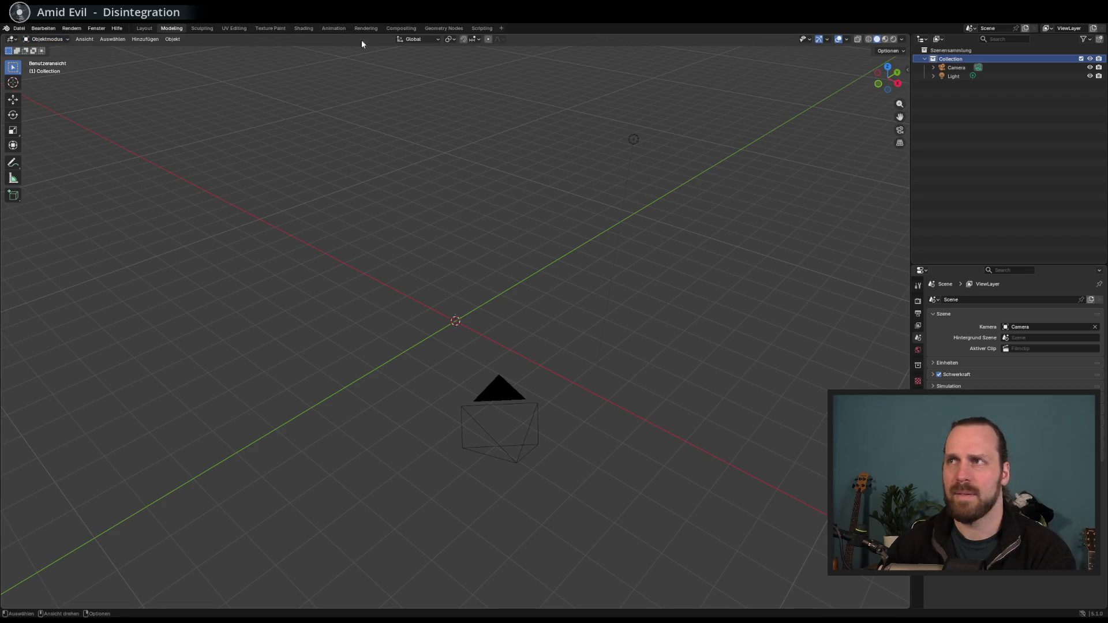
{"action": "right_click", "coordinate": [923, 157]}
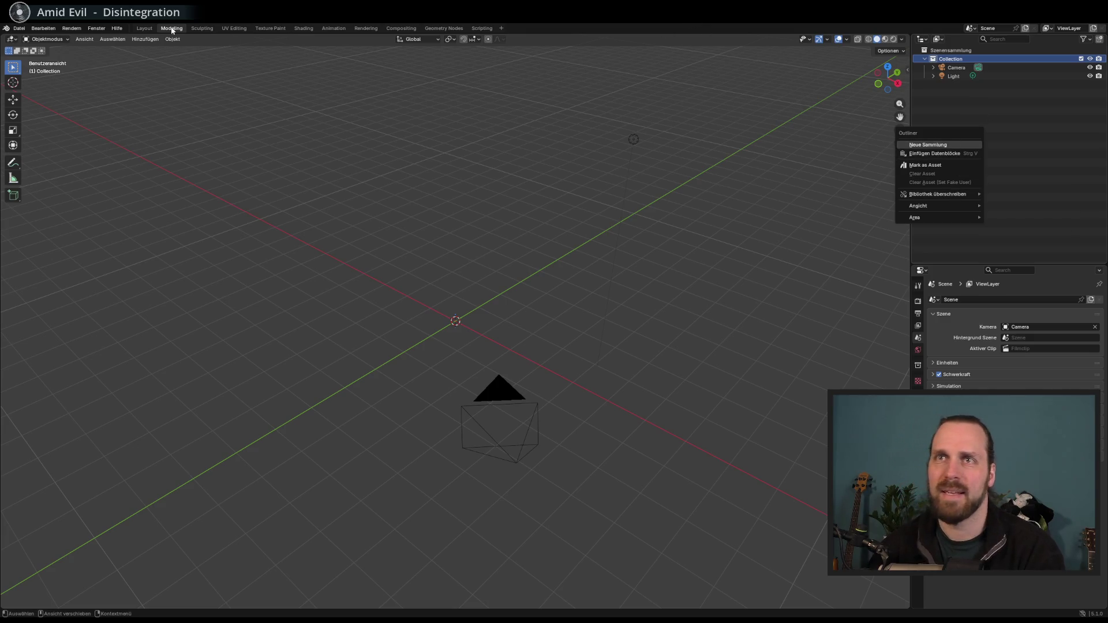
{"action": "key", "text": "Escape"}
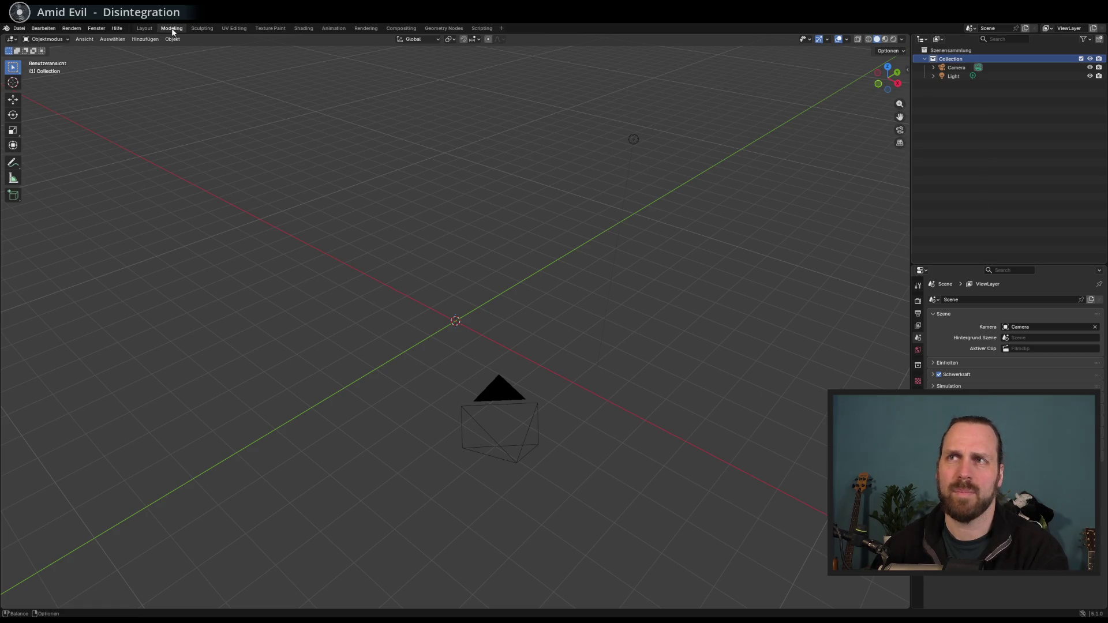
{"action": "left_click", "coordinate": [71, 29]}
Compare the Scripting, Layout and Modeling workspaces, settling on Modeling
{"action": "mouse_move", "coordinate": [39, 31]}
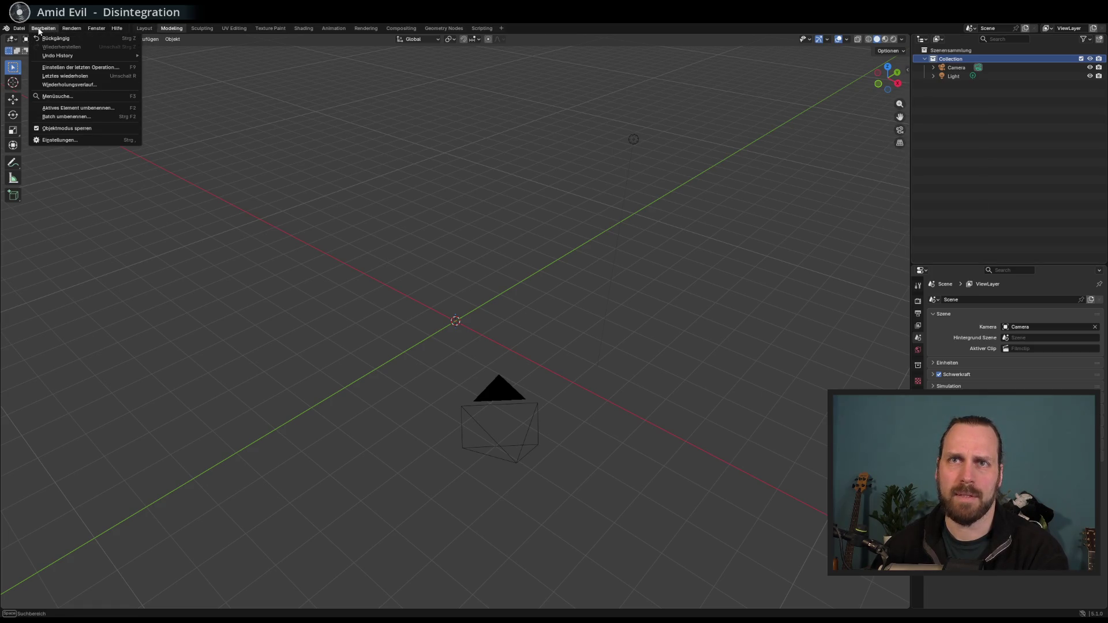
{"action": "mouse_move", "coordinate": [105, 32]}
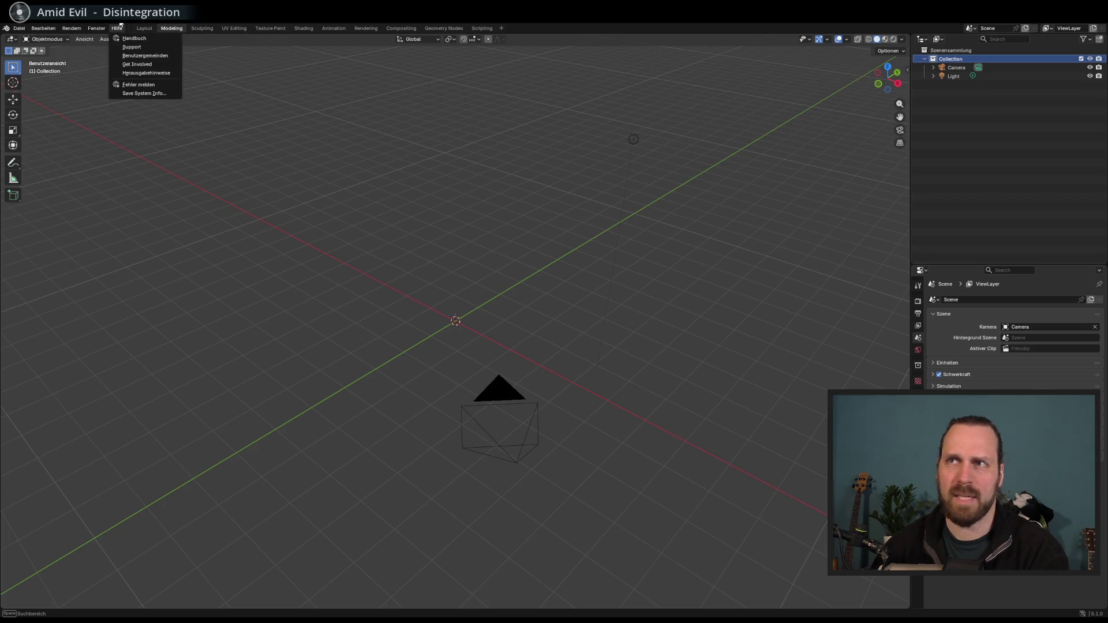
{"action": "scroll", "coordinate": [500, 232], "scroll_direction": "up", "scroll_amount": 2}
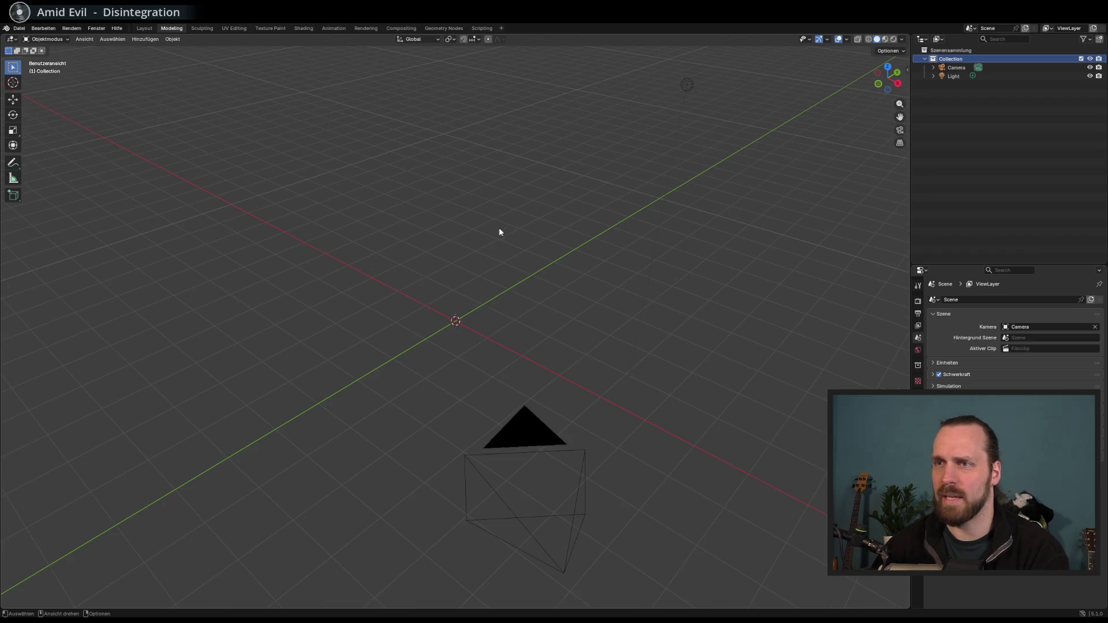
{"action": "scroll", "coordinate": [499, 231], "scroll_direction": "right", "scroll_amount": 5}
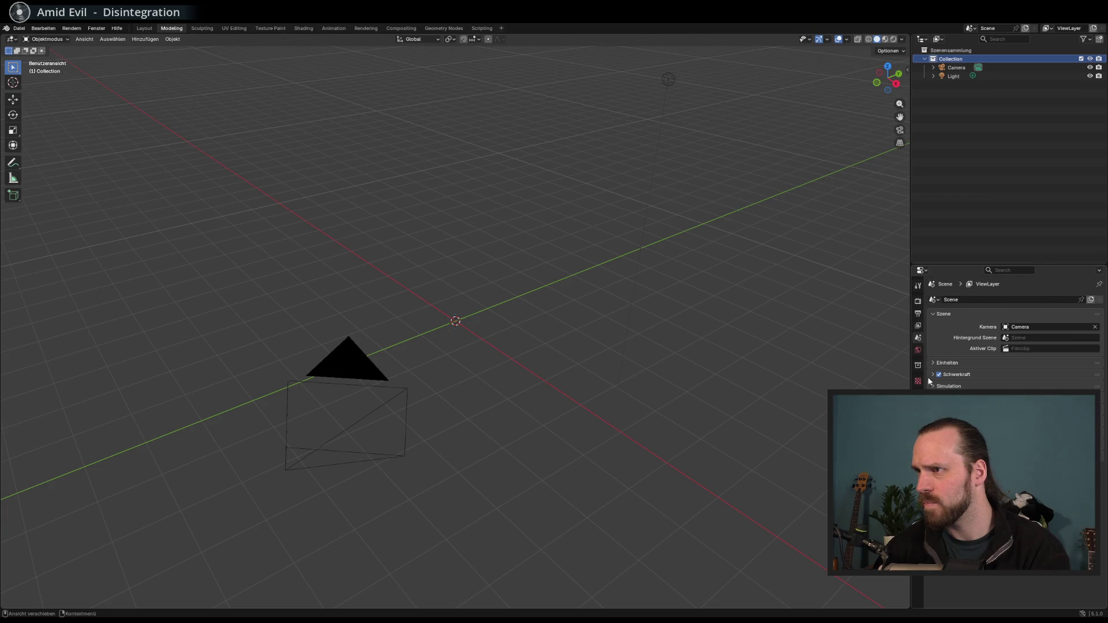
{"action": "left_click", "coordinate": [479, 29]}
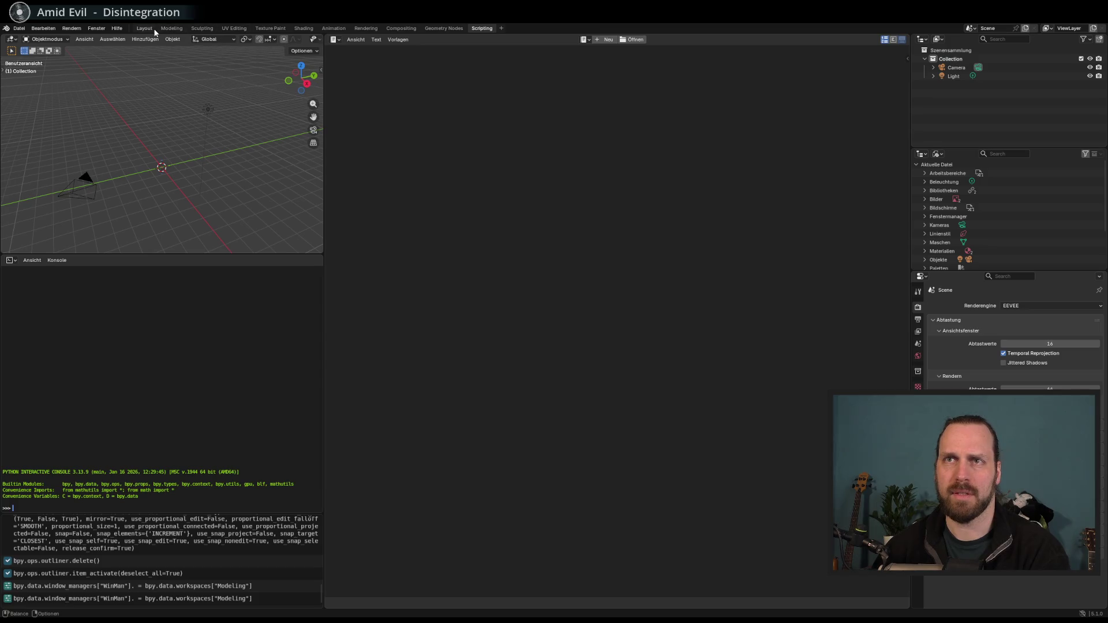
{"action": "left_click", "coordinate": [145, 28]}
{"action": "left_click", "coordinate": [168, 27]}
{"action": "left_click", "coordinate": [141, 29]}
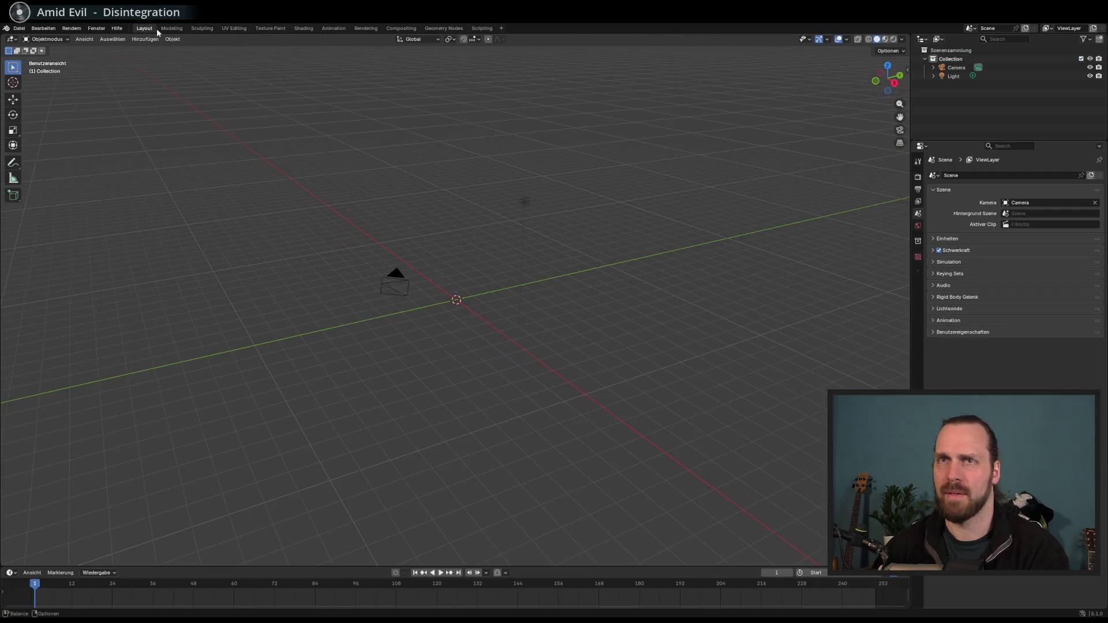
{"action": "left_click", "coordinate": [175, 29]}
{"action": "left_click", "coordinate": [144, 28]}
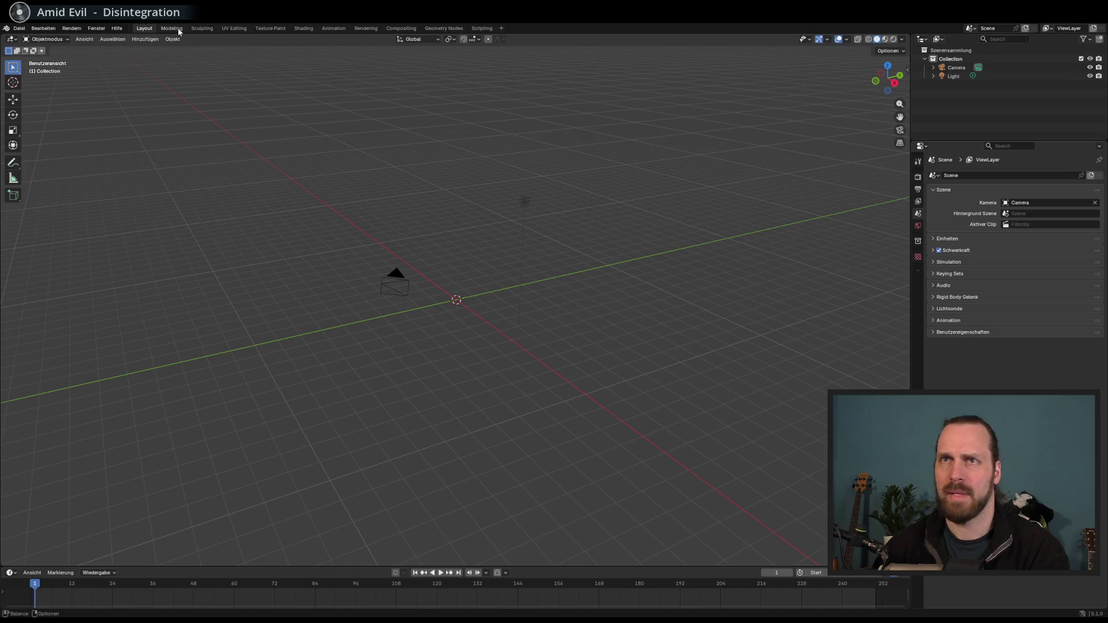
{"action": "left_click", "coordinate": [173, 29]}
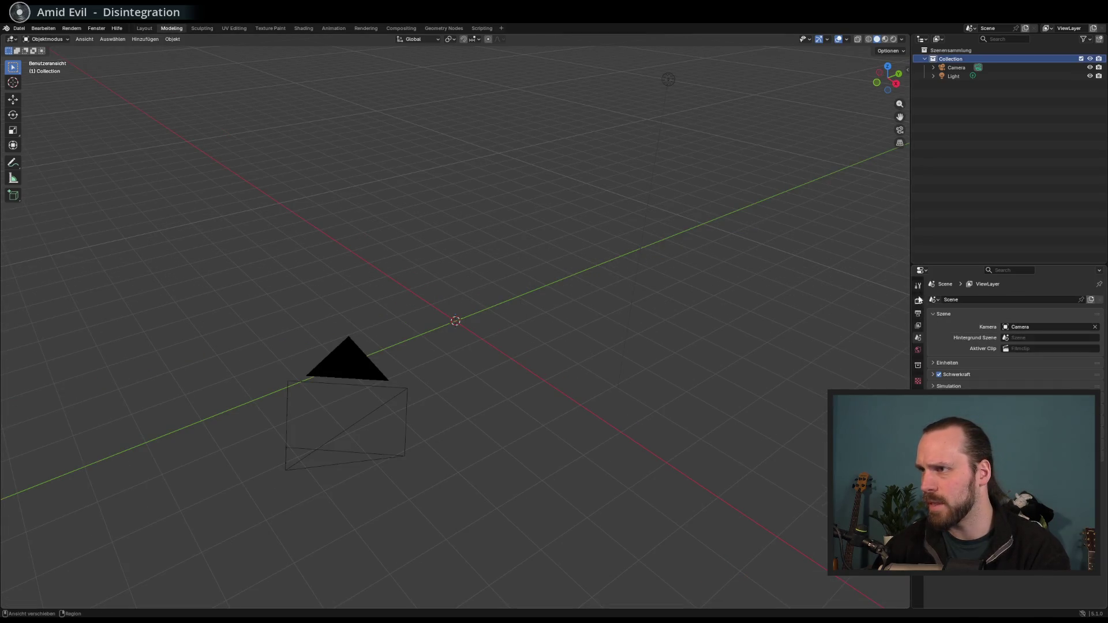
Orbit the scene, then browse the outliner's add options and the Edit and File menus
{"action": "left_click_drag", "start_coordinate": [532, 307], "coordinate": [265, 184]}
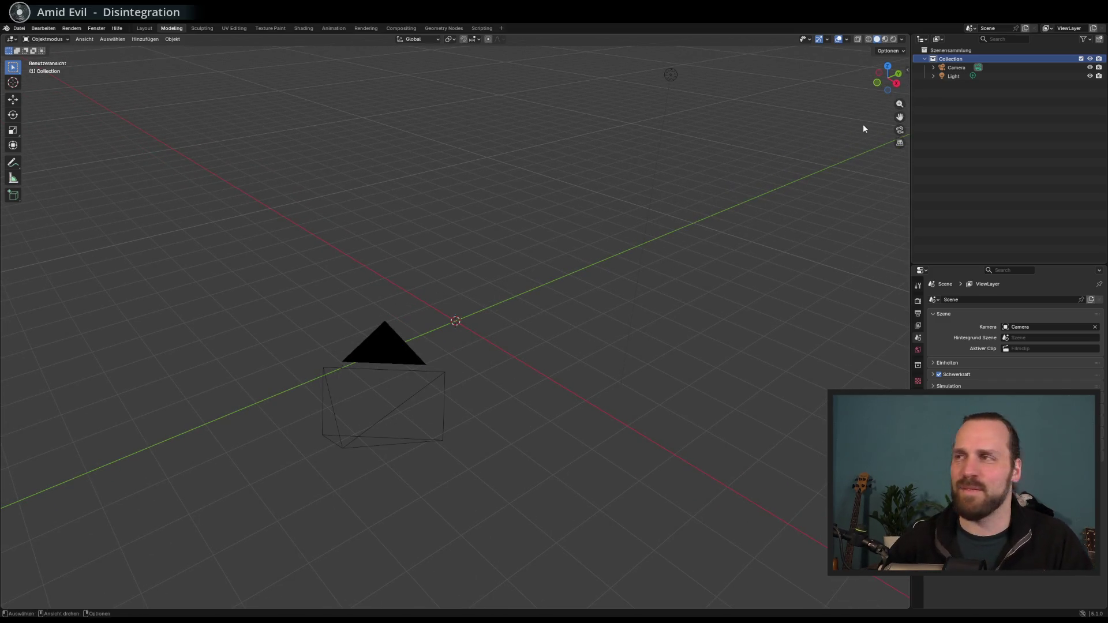
{"action": "right_click", "coordinate": [960, 134]}
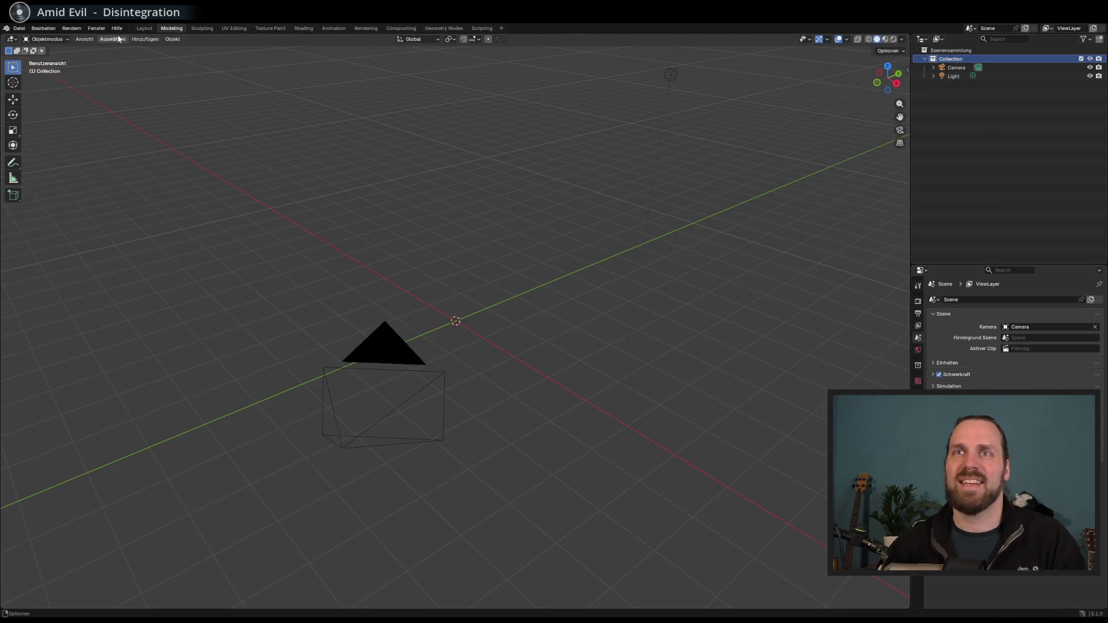
{"action": "left_click", "coordinate": [52, 29]}
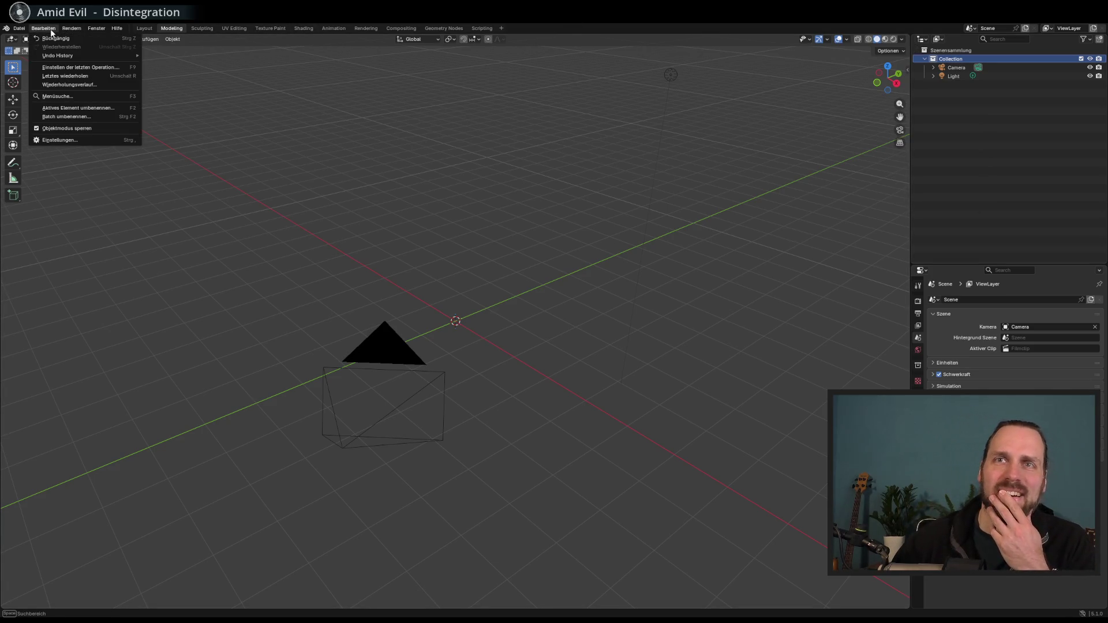
{"action": "left_click", "coordinate": [19, 28]}
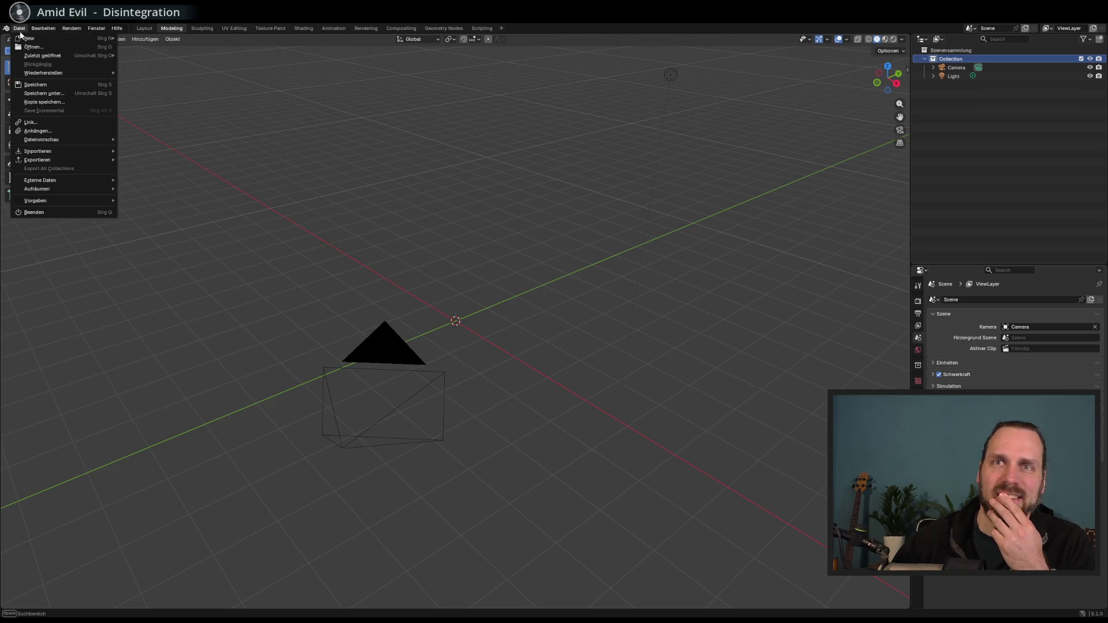
{"action": "mouse_move", "coordinate": [96, 28]}
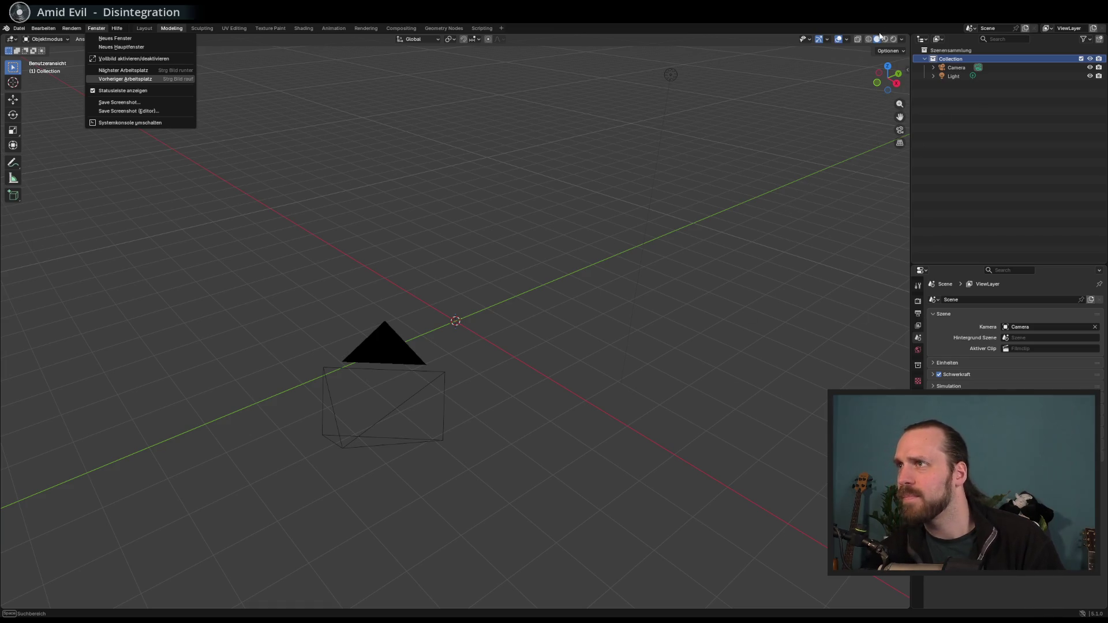
Cancel renaming the scene, orbit the view with numpad 4, and switch to the web browser
{"action": "left_click", "coordinate": [987, 28]}
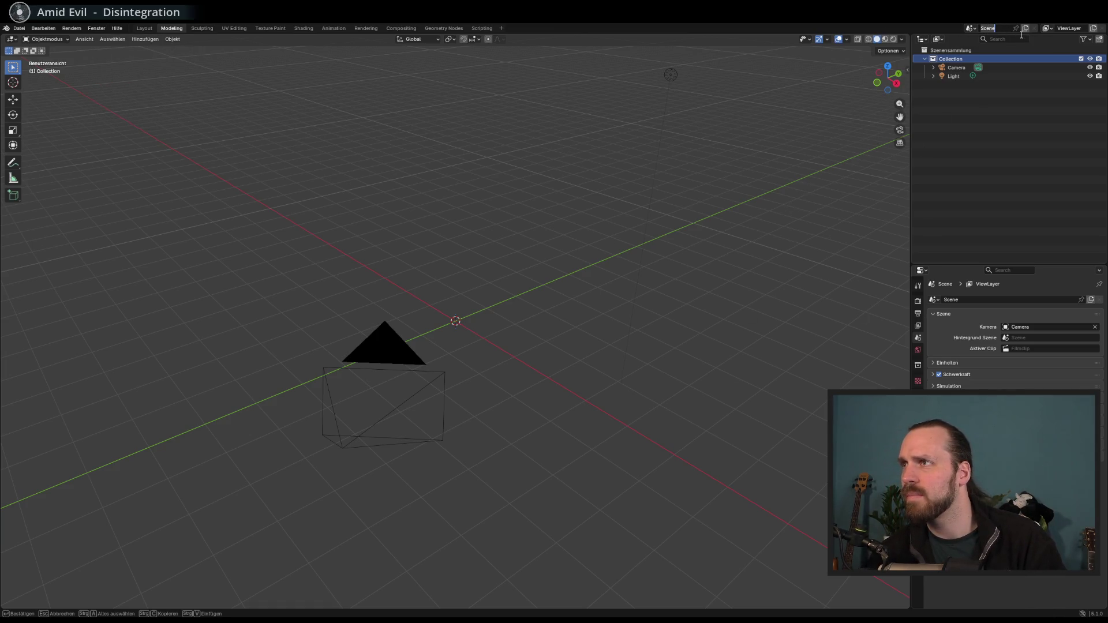
{"action": "key", "text": "Escape"}
{"action": "key", "text": "KP_4"}
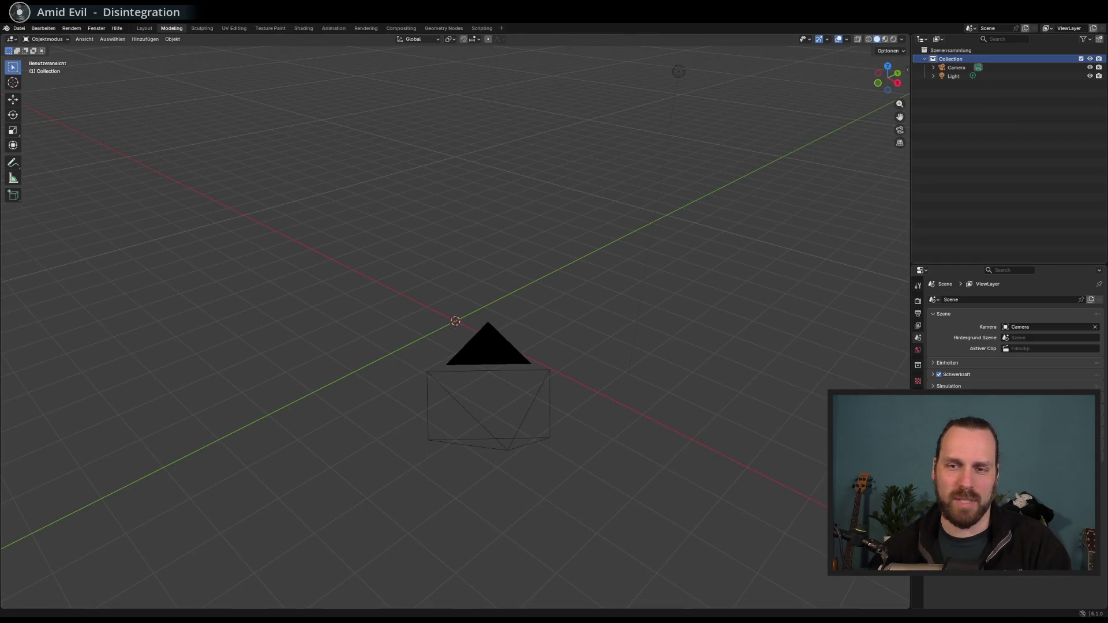
{"action": "key", "text": "alt+Tab"}
Search 'blender new object', open the Blender 5.1 Manual Object Types page, then minimize Firefox
{"action": "type", "text": "blen"}
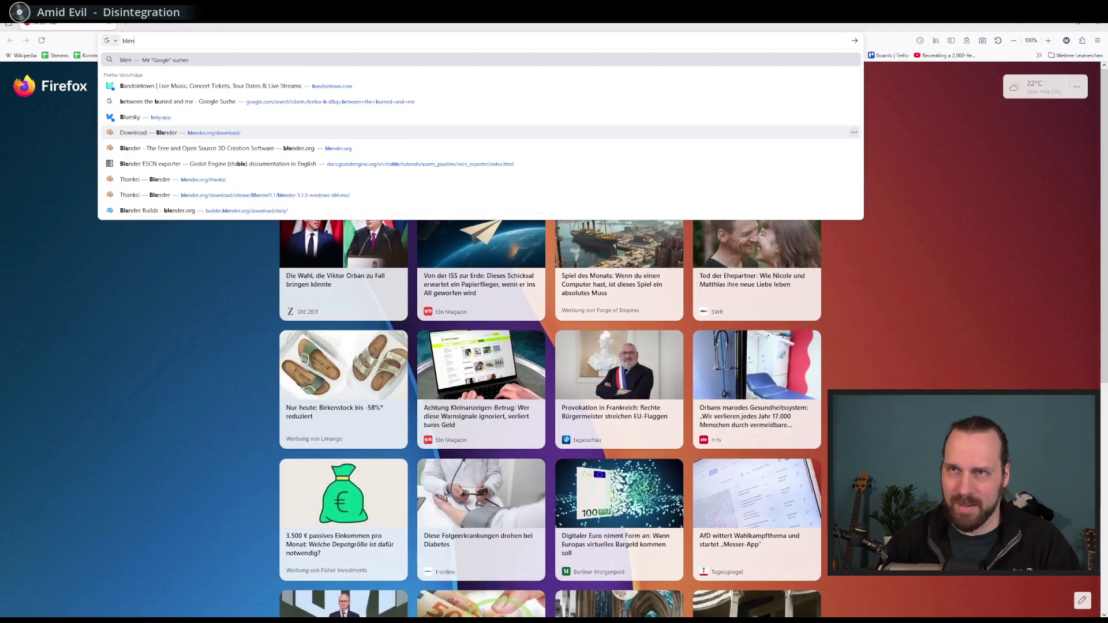
{"action": "type", "text": "der ne"}
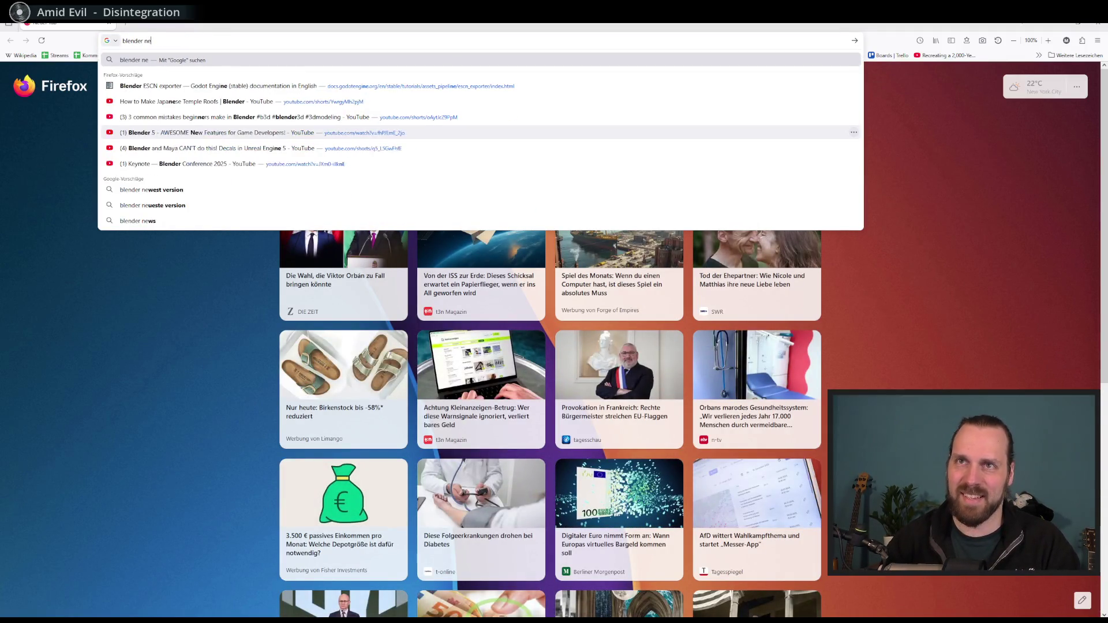
{"action": "type", "text": "w object"}
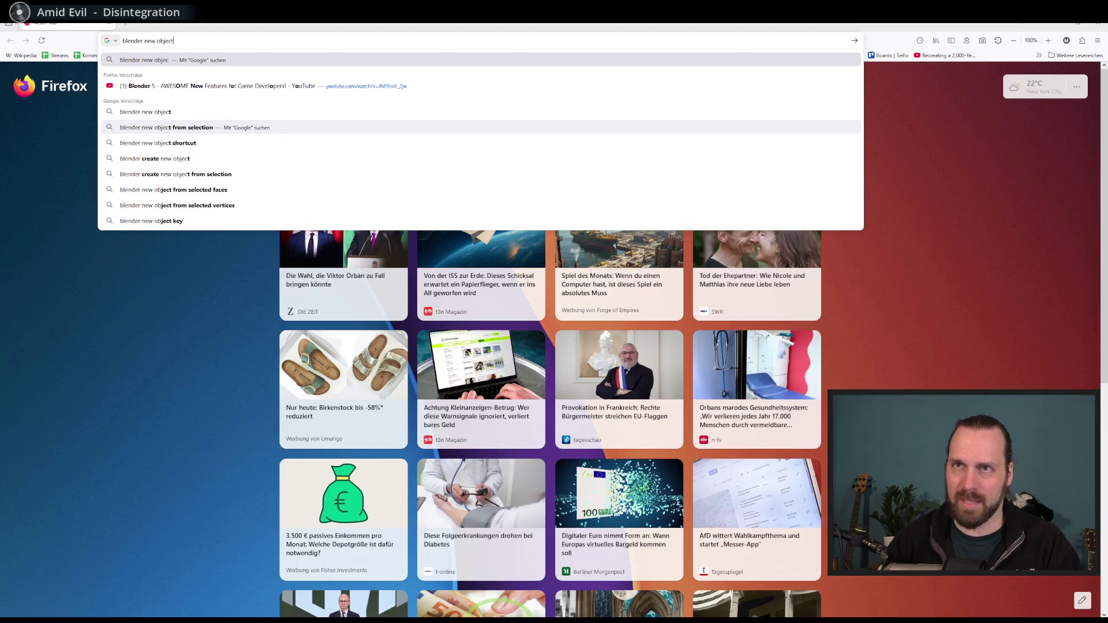
{"action": "key", "text": "Return"}
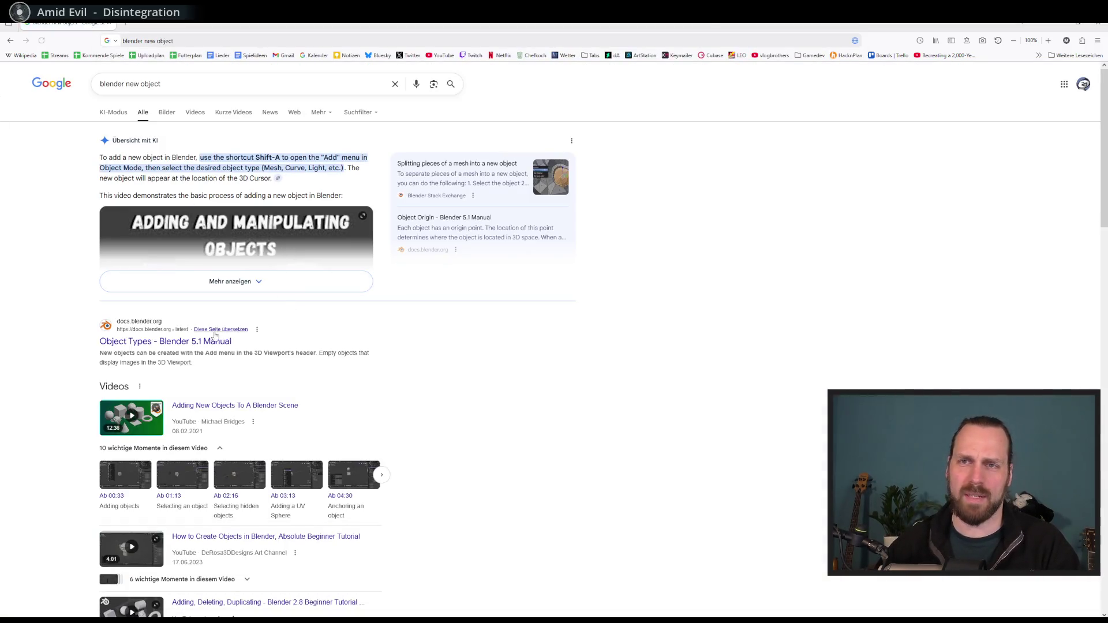
{"action": "left_click", "coordinate": [214, 337]}
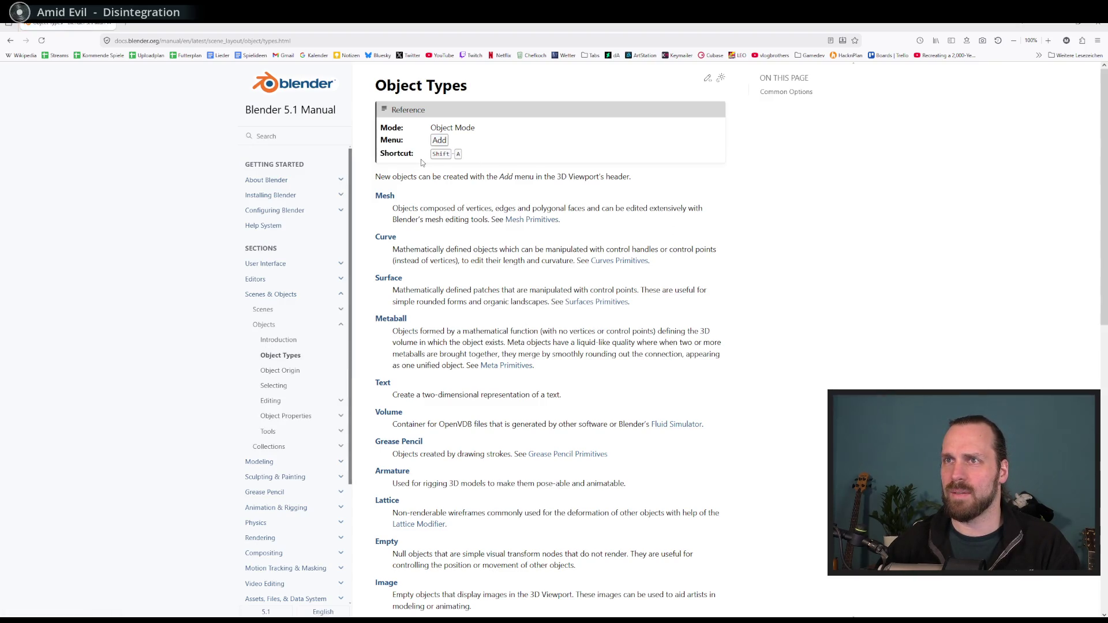
{"action": "left_click", "coordinate": [1050, 26]}
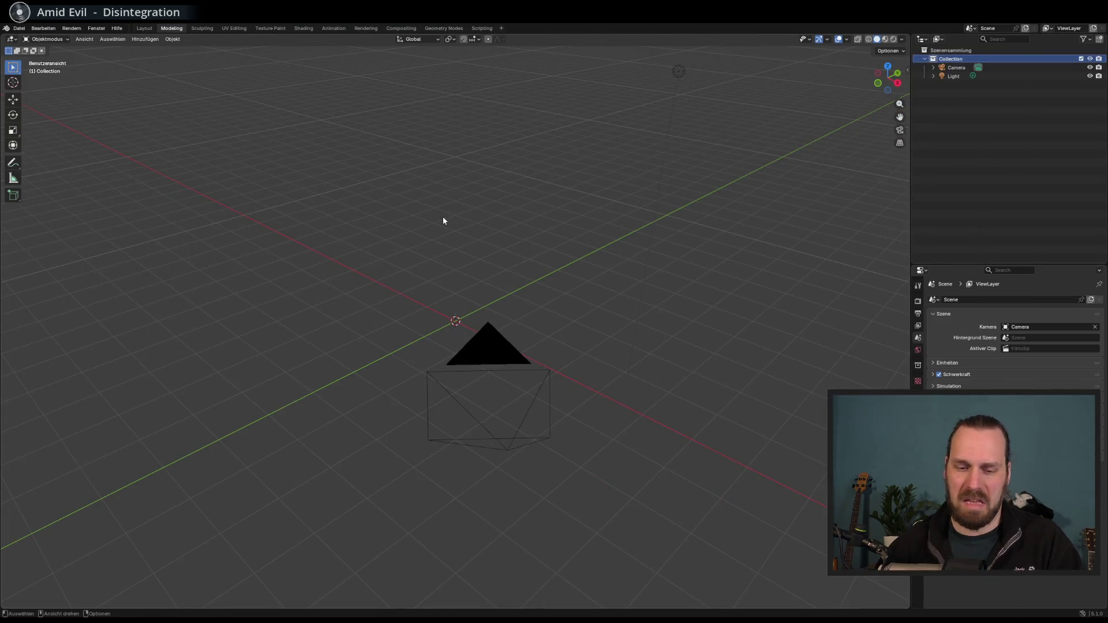
{"action": "key", "text": "shift+a"}
{"action": "mouse_move", "coordinate": [459, 238]}
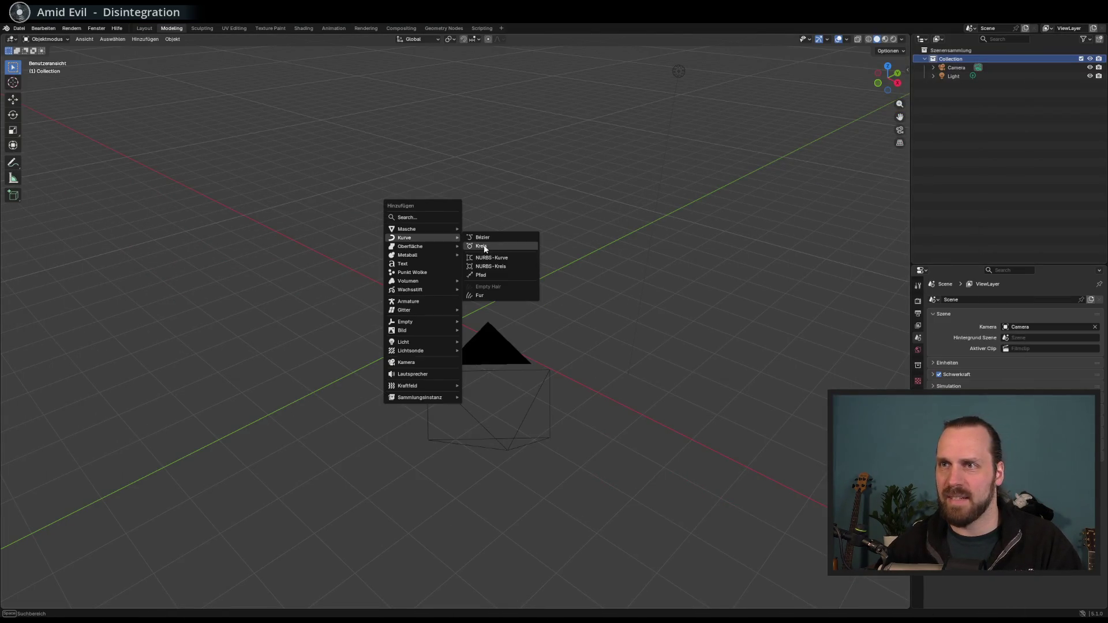
{"action": "right_click", "coordinate": [489, 184]}
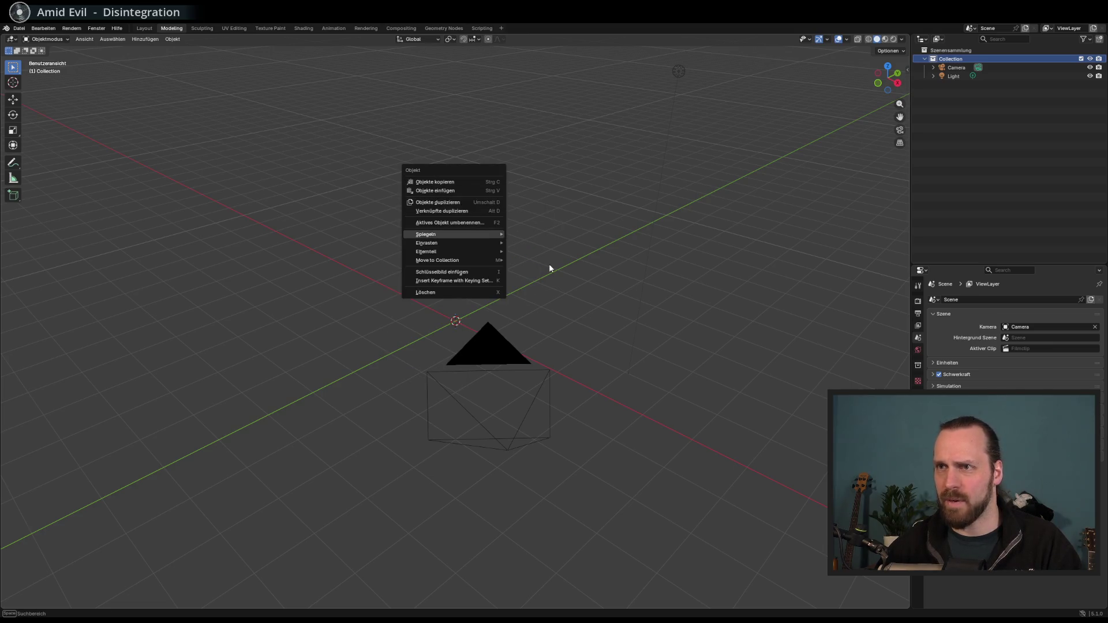
{"action": "mouse_move", "coordinate": [471, 254]}
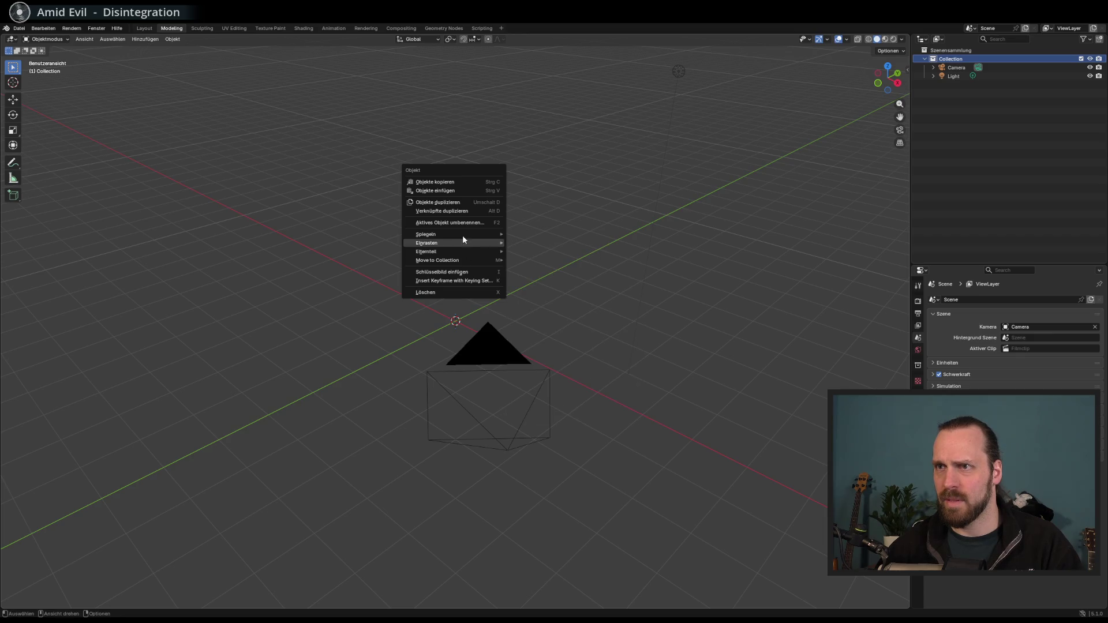
{"action": "key", "text": "shift+a"}
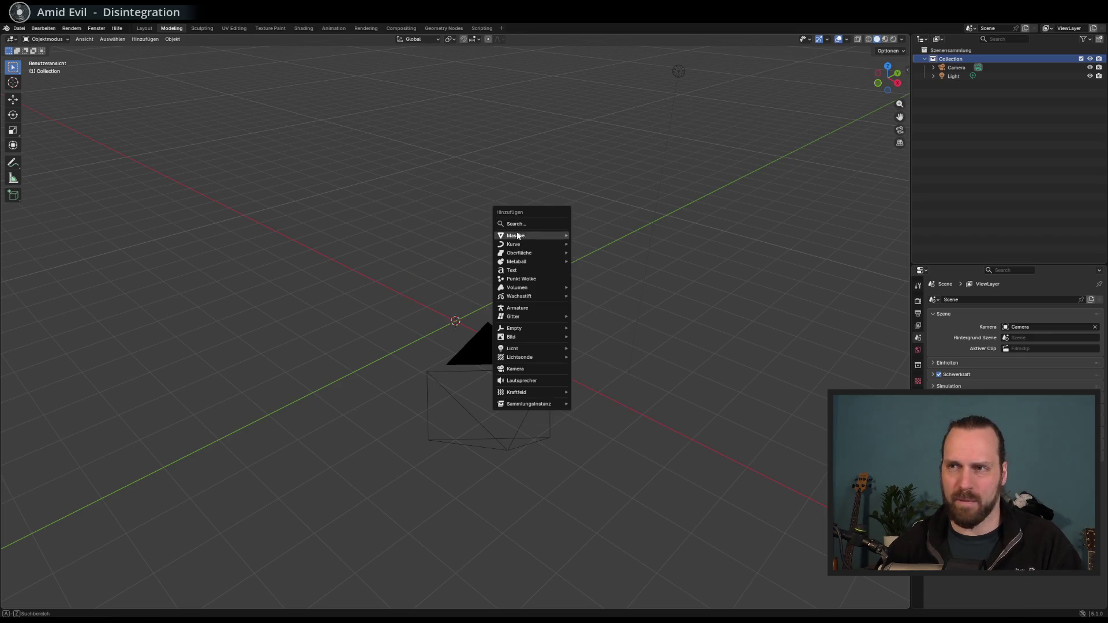
{"action": "mouse_move", "coordinate": [525, 336]}
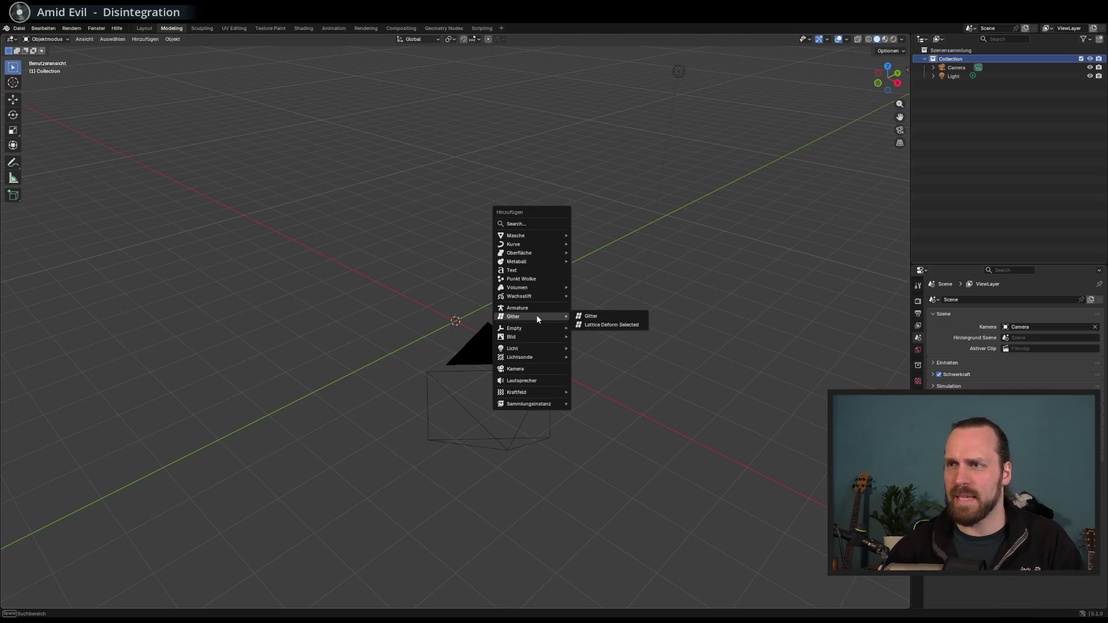
{"action": "left_click", "coordinate": [589, 317]}
{"action": "right_click", "coordinate": [467, 322]}
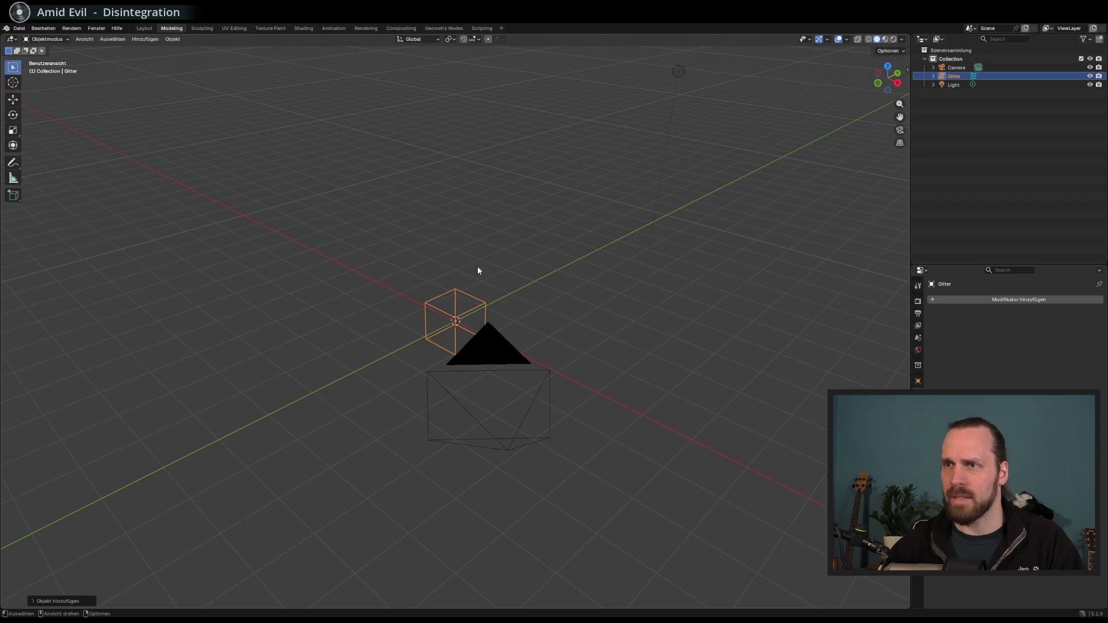
{"action": "key", "text": "Delete"}
{"action": "right_click", "coordinate": [450, 271]}
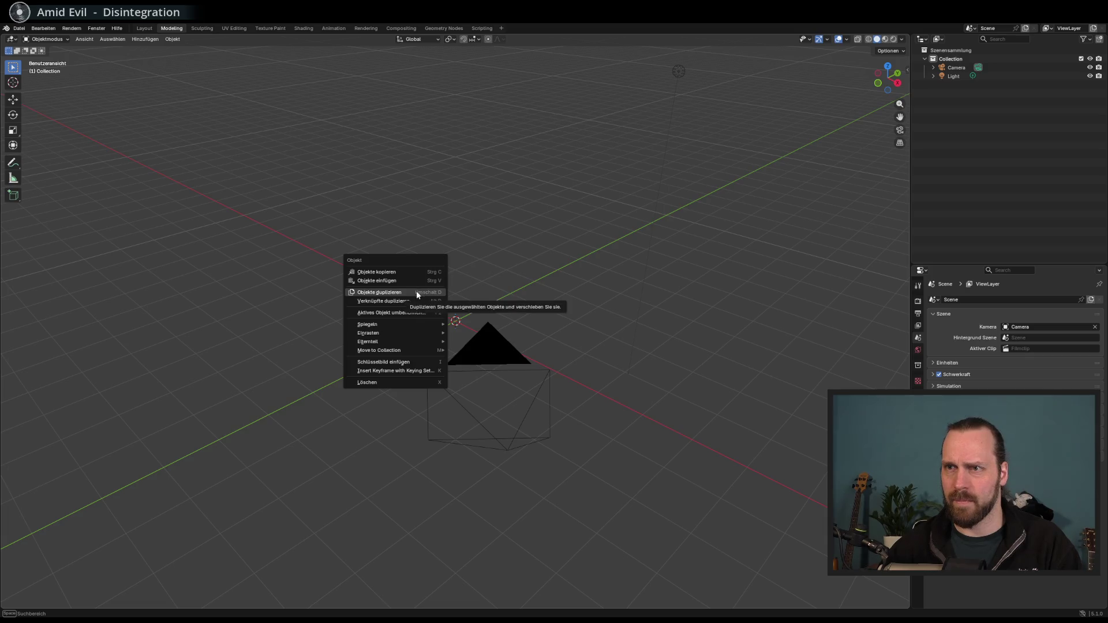
{"action": "mouse_move", "coordinate": [399, 324]}
{"action": "key", "text": "Escape"}
{"action": "key", "text": "shift+a"}
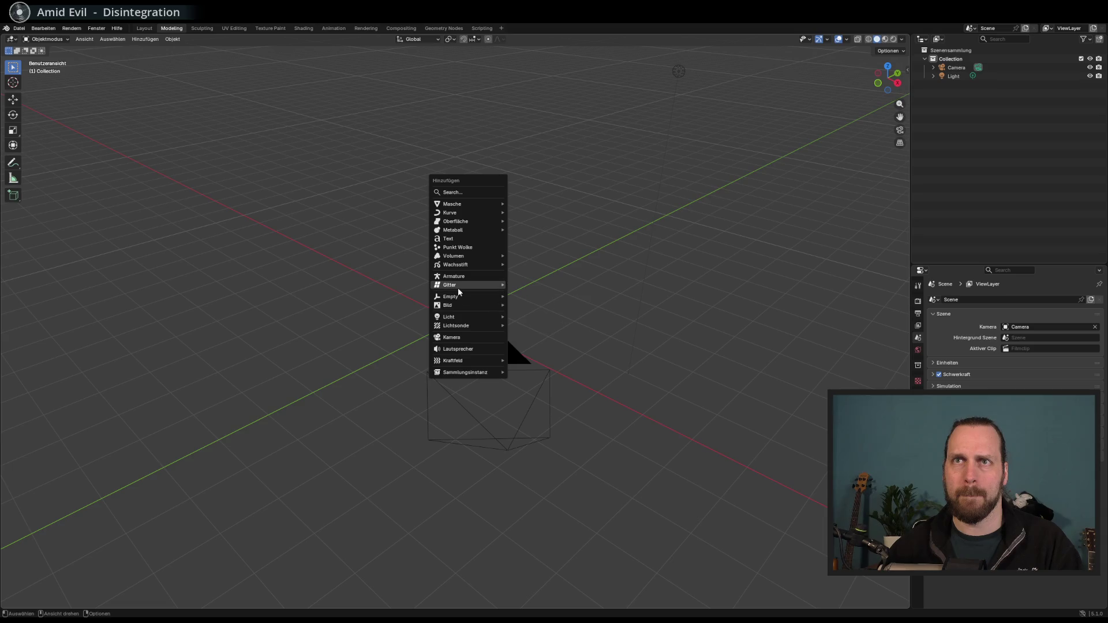
{"action": "left_click", "coordinate": [40, 29]}
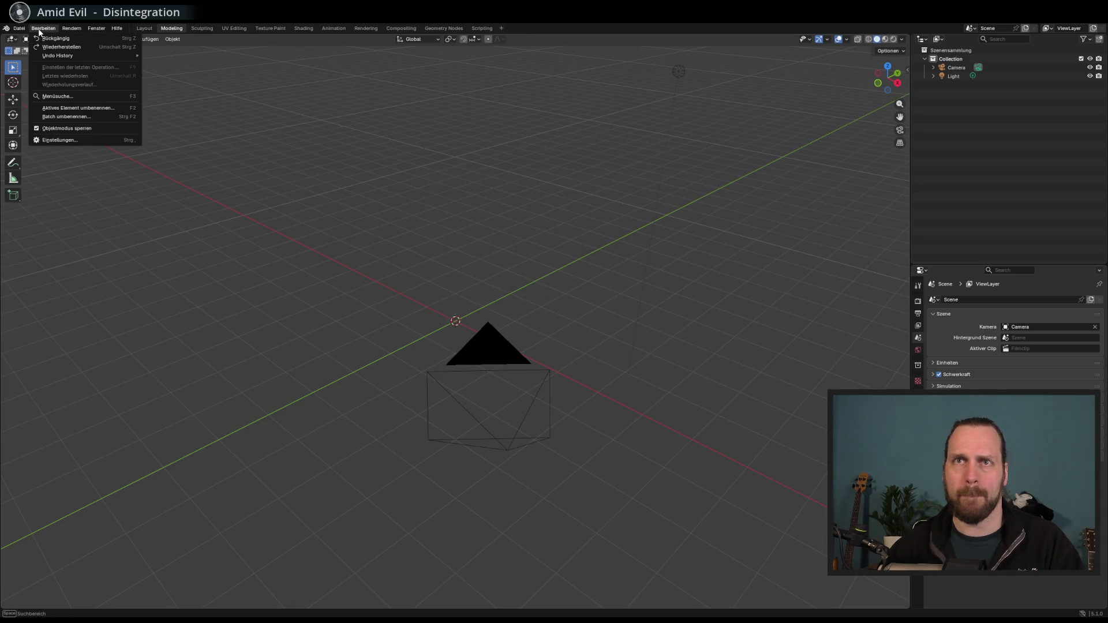
Browse the File menu, then the Add menu's mesh shapes and its Bild (Image) submenu
{"action": "left_click", "coordinate": [17, 30]}
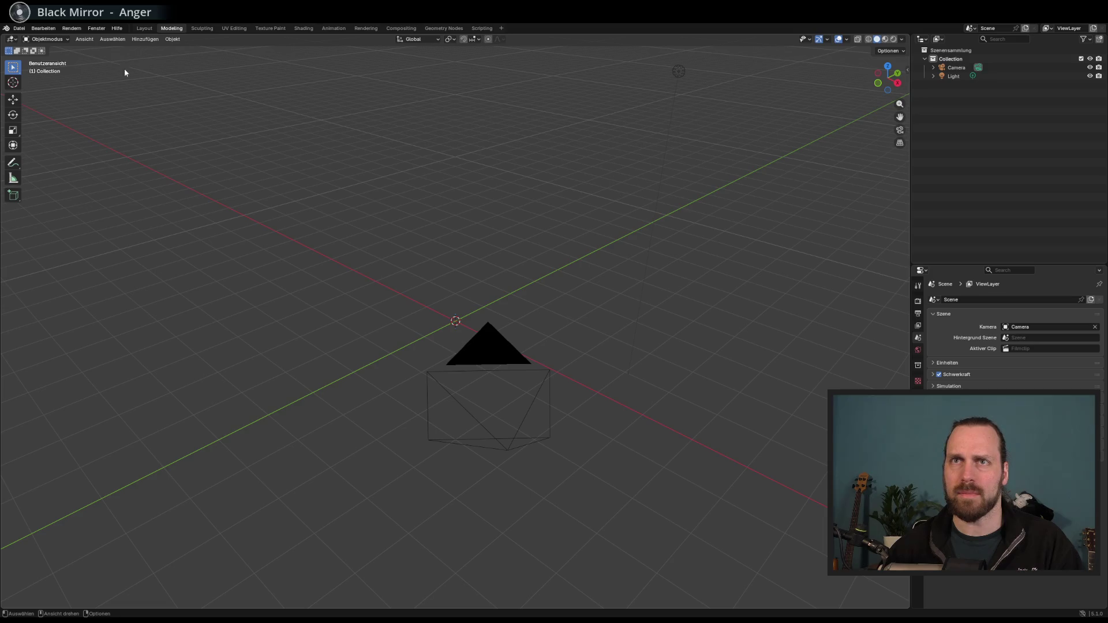
{"action": "left_click", "coordinate": [84, 39]}
{"action": "mouse_move", "coordinate": [164, 55]}
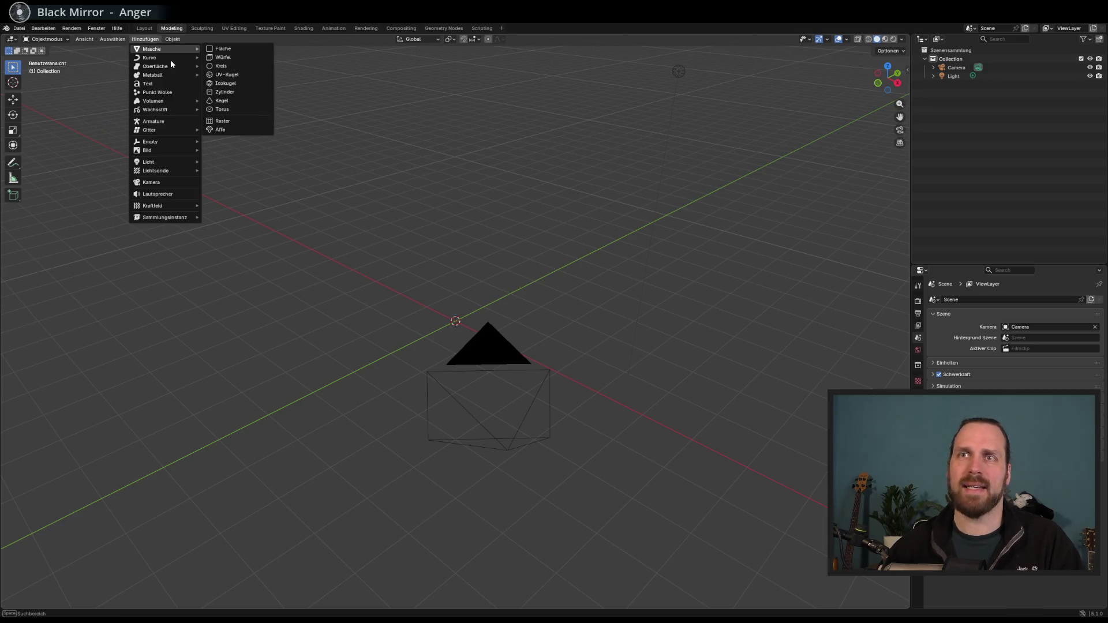
{"action": "left_click", "coordinate": [144, 39]}
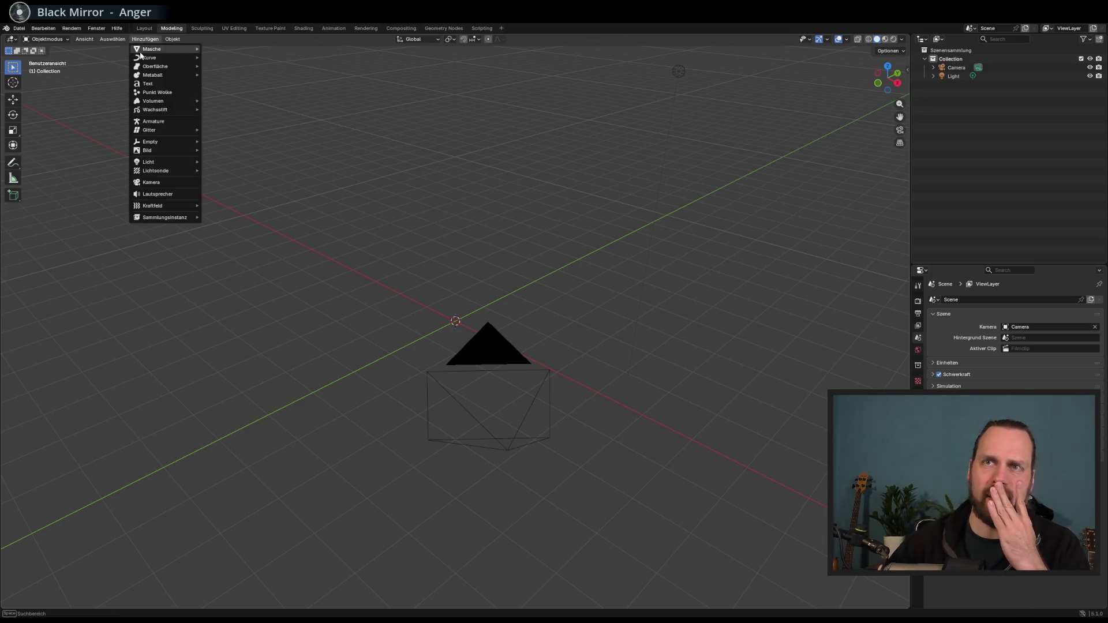
{"action": "mouse_move", "coordinate": [176, 150]}
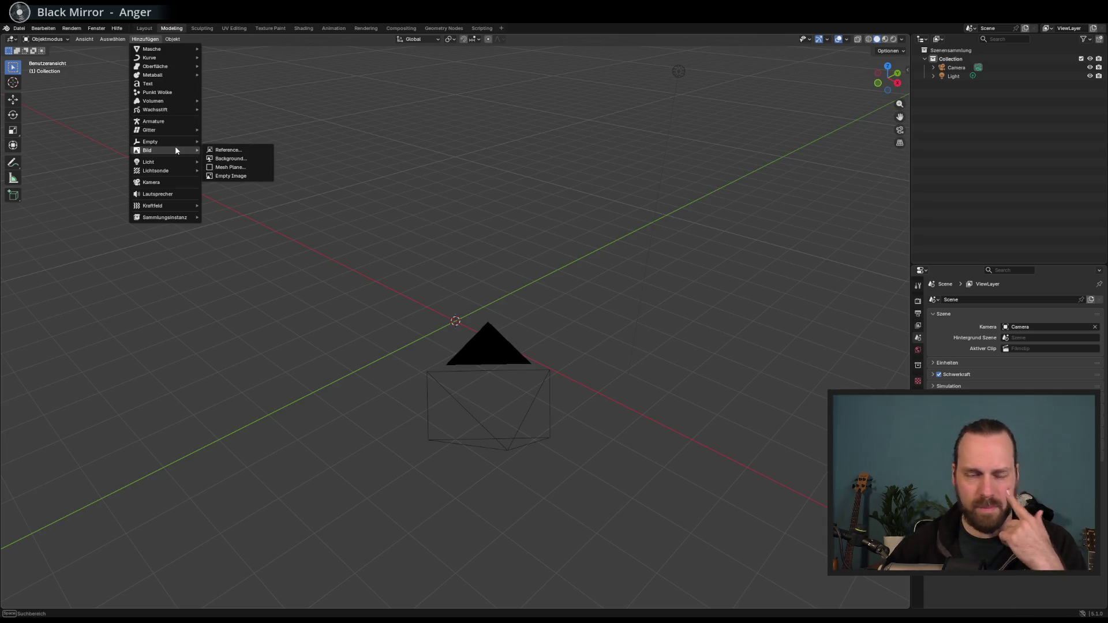
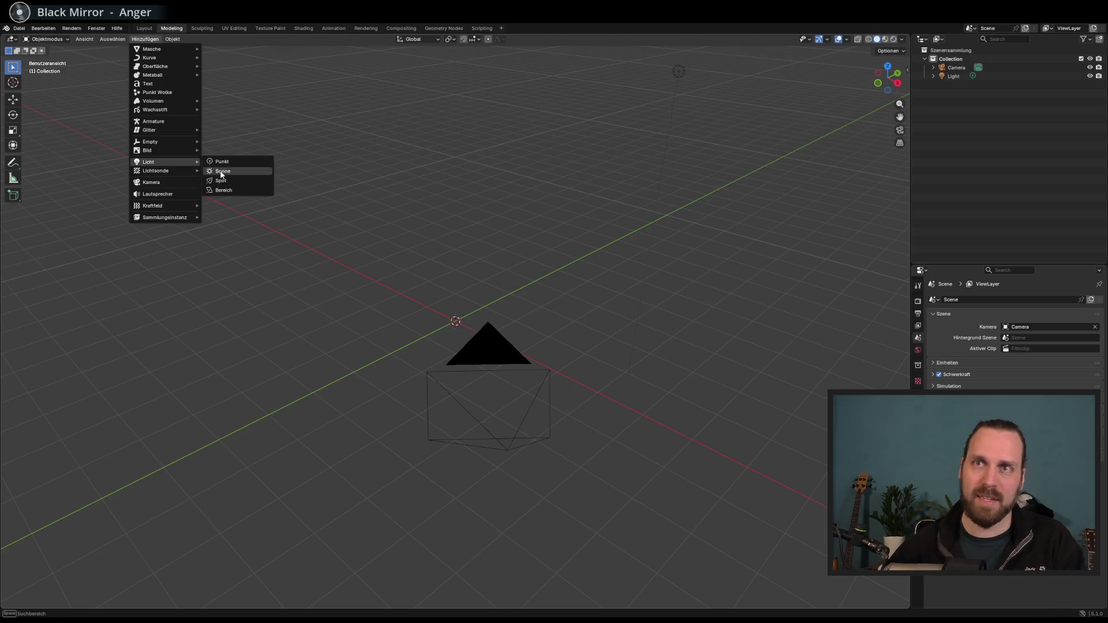
Add a plane (Fläche) to the scene through Add > Mesh > Plane
{"action": "mouse_move", "coordinate": [203, 130]}
{"action": "mouse_move", "coordinate": [179, 67]}
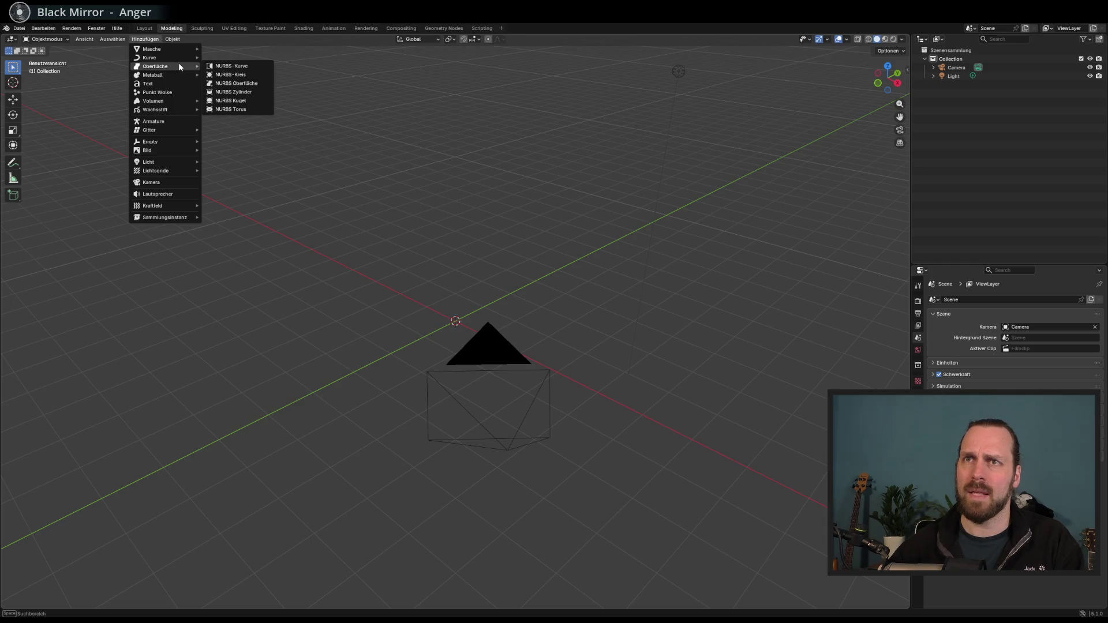
{"action": "mouse_move", "coordinate": [178, 47]}
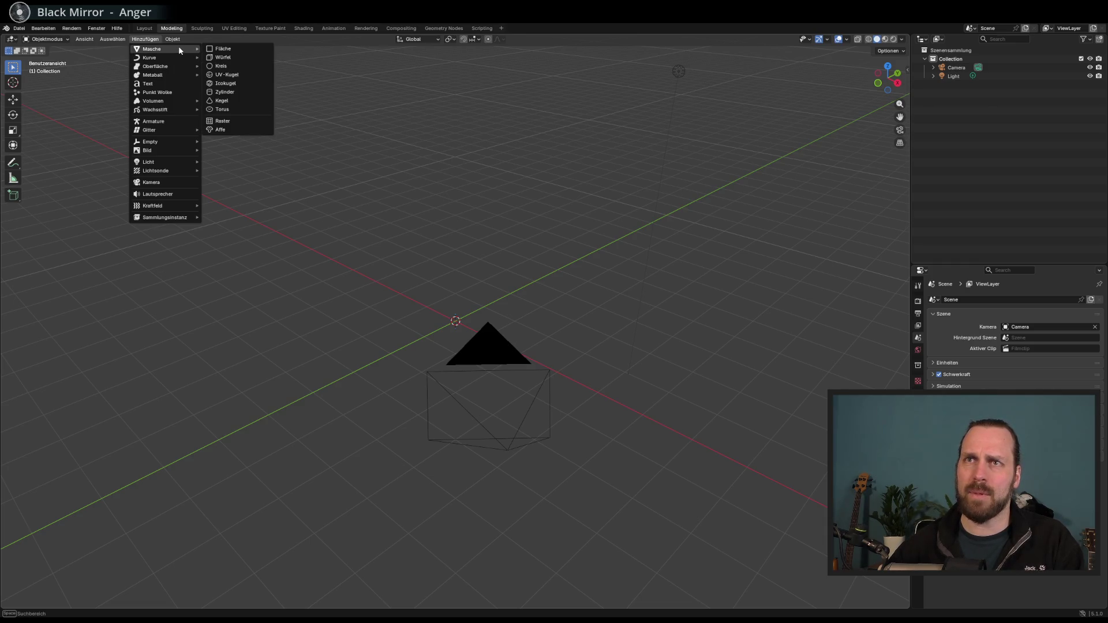
{"action": "left_click", "coordinate": [247, 49]}
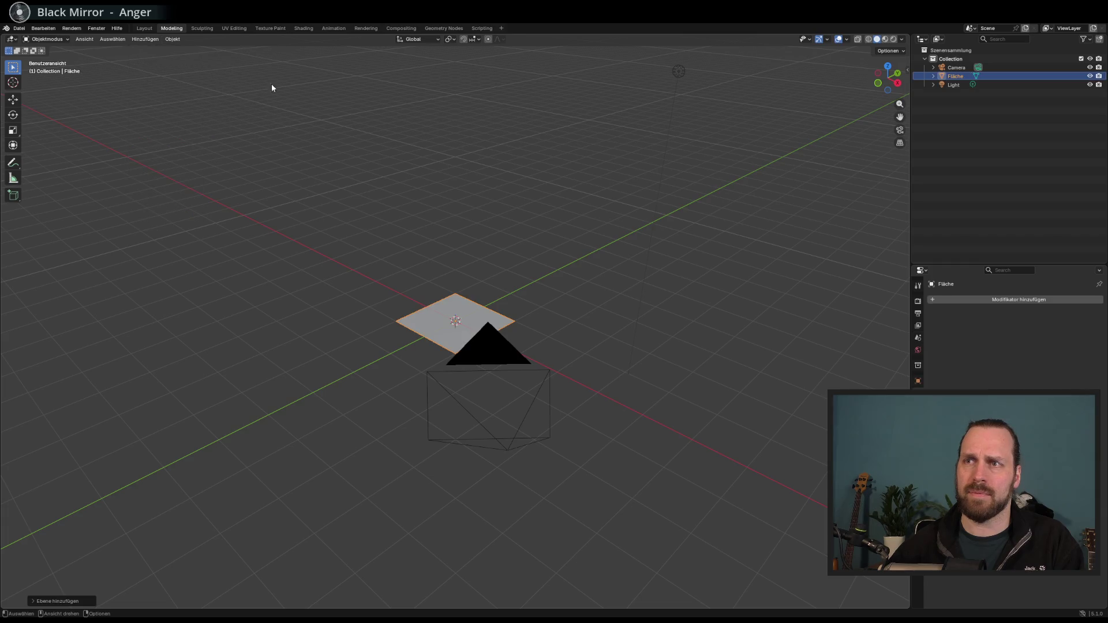
{"action": "right_click", "coordinate": [483, 270]}
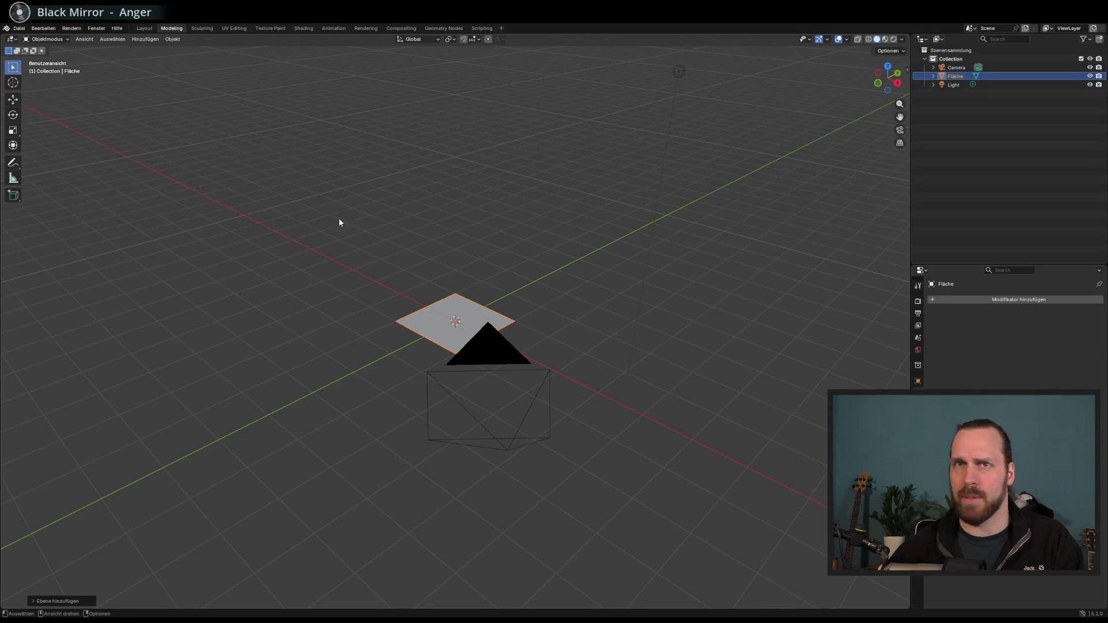
Expand the plane's Outliner entry to show its mesh data, then reselect the plane
{"action": "mouse_move", "coordinate": [339, 222]}
{"action": "left_mouse_down"}
{"action": "mouse_move", "coordinate": [364, 228]}
{"action": "mouse_move", "coordinate": [302, 320]}
{"action": "mouse_move", "coordinate": [325, 314]}
{"action": "left_mouse_up"}
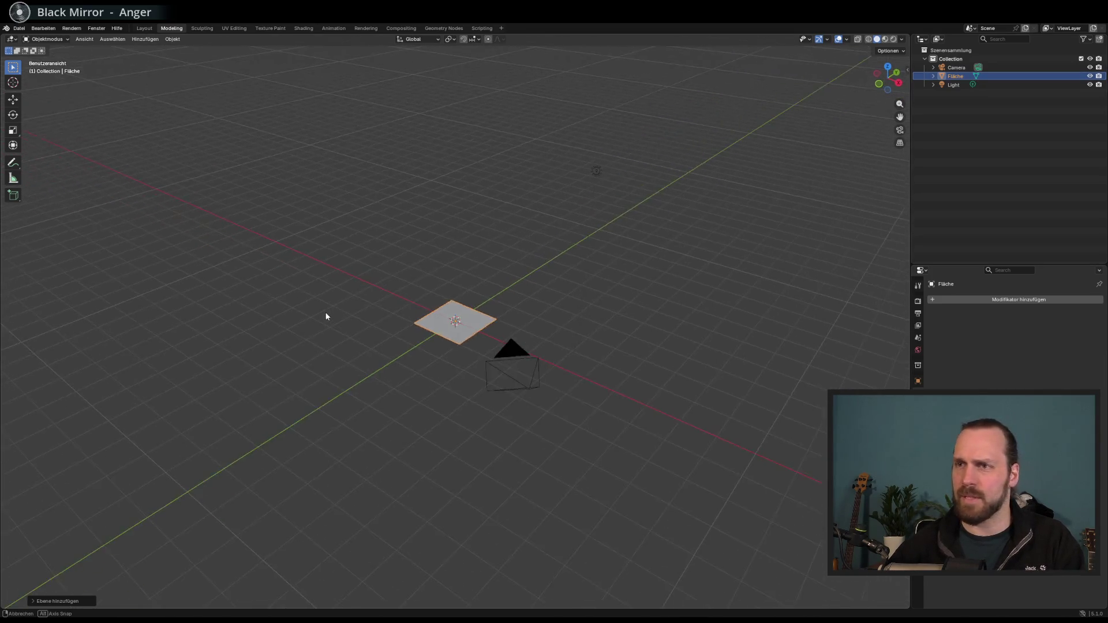
{"action": "scroll", "coordinate": [346, 321], "scroll_direction": "up", "scroll_amount": 3}
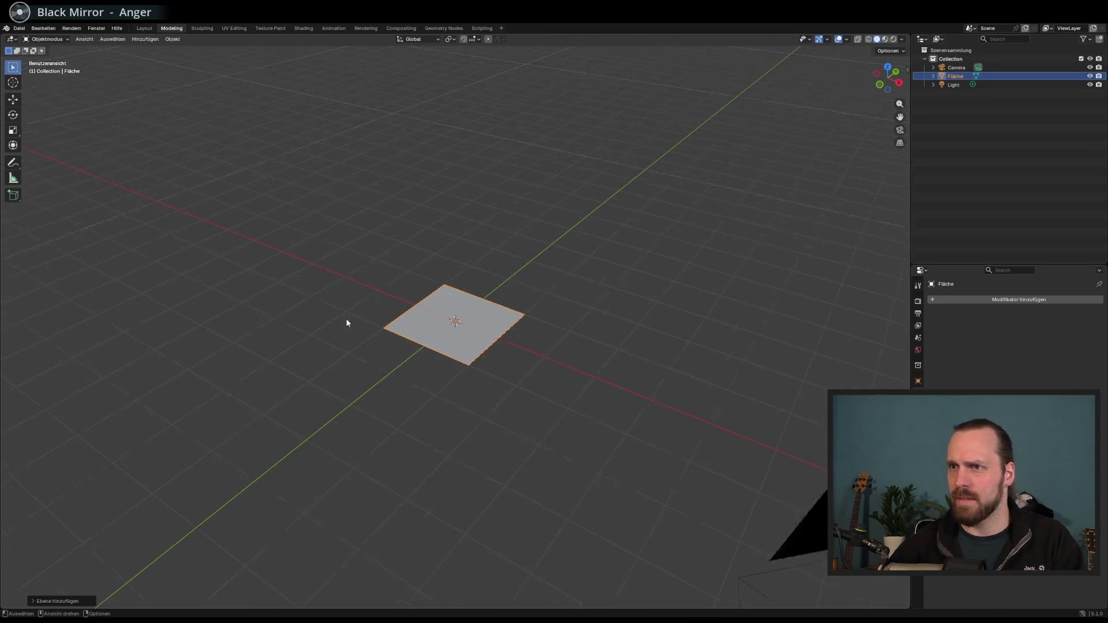
{"action": "left_click", "coordinate": [933, 76]}
{"action": "left_click", "coordinate": [968, 86]}
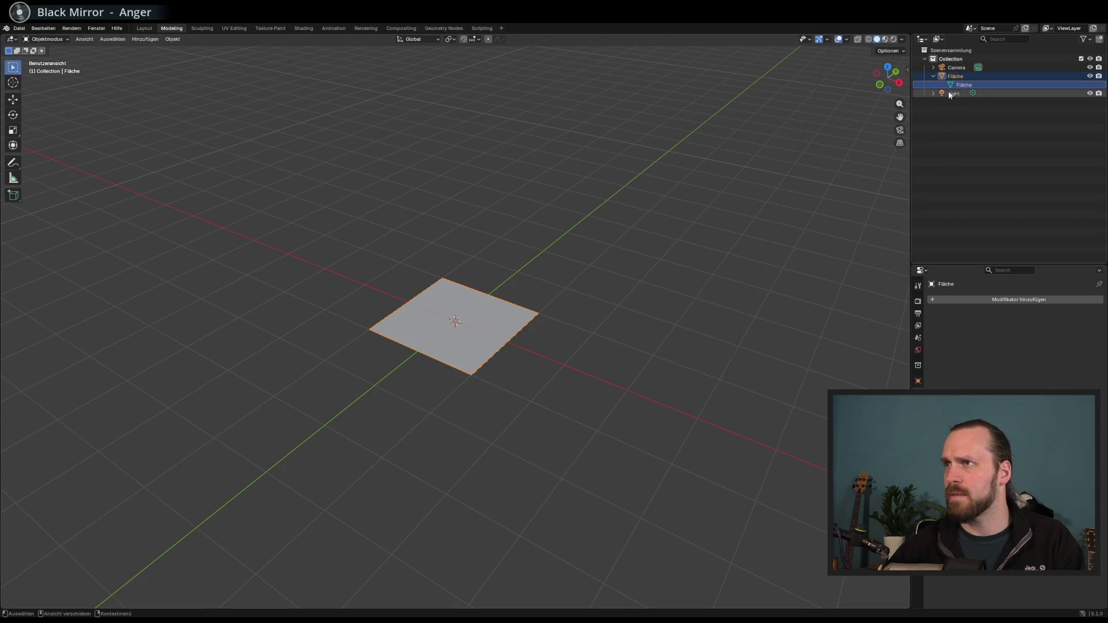
{"action": "left_click_drag", "start_coordinate": [722, 283], "coordinate": [520, 213]}
{"action": "left_click", "coordinate": [397, 329]}
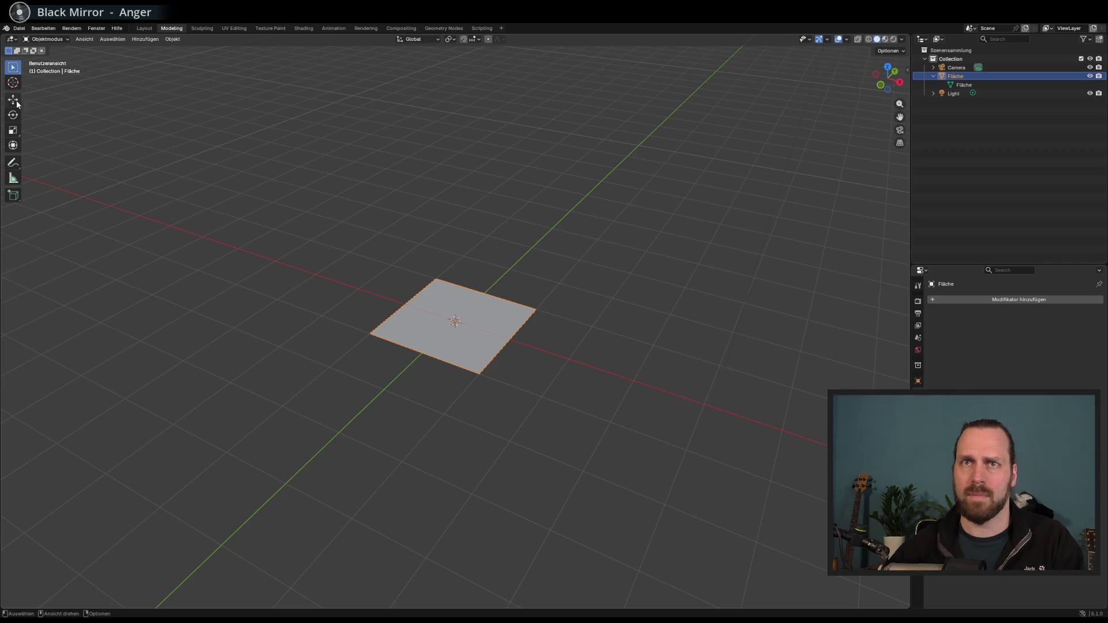
Toggle between the Layout and Modeling workspaces to prepare for editing the plane
{"action": "left_click", "coordinate": [144, 28]}
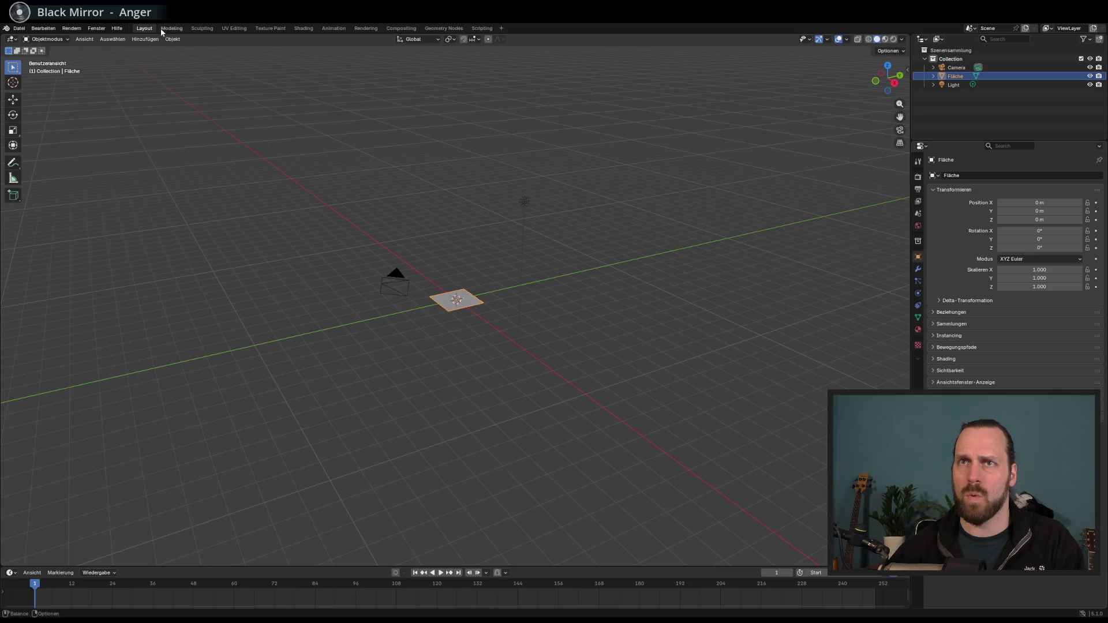
{"action": "left_click", "coordinate": [171, 29]}
{"action": "left_click", "coordinate": [144, 29]}
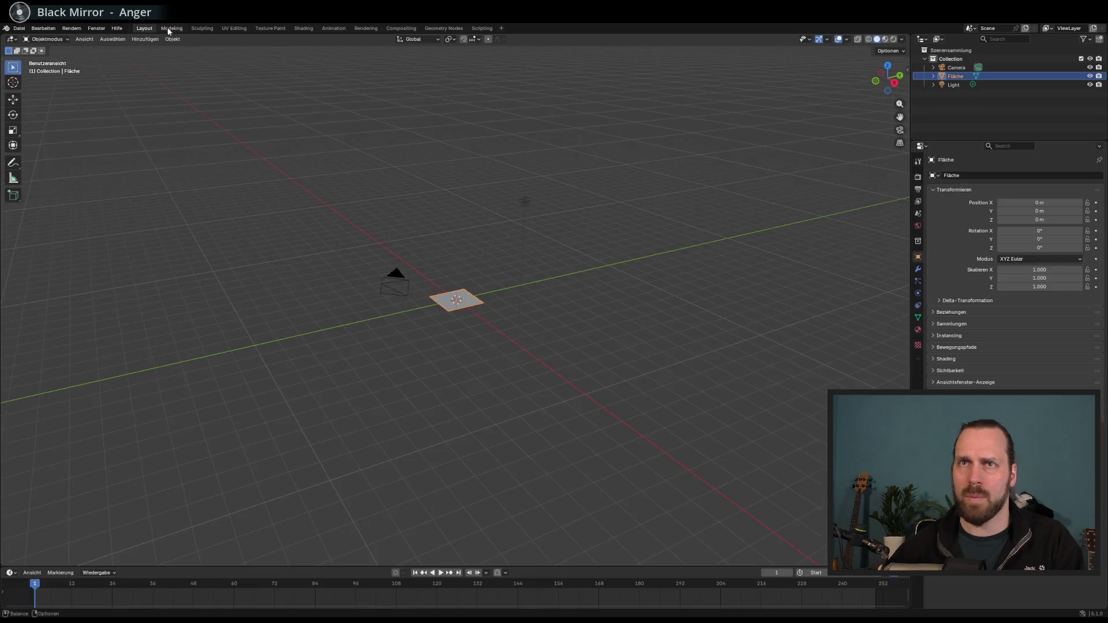
Pull the plane's left and right edges outward along X, undoing an oversized move
{"action": "left_click", "coordinate": [171, 29]}
{"action": "left_click", "coordinate": [102, 40]}
{"action": "left_click", "coordinate": [396, 311]}
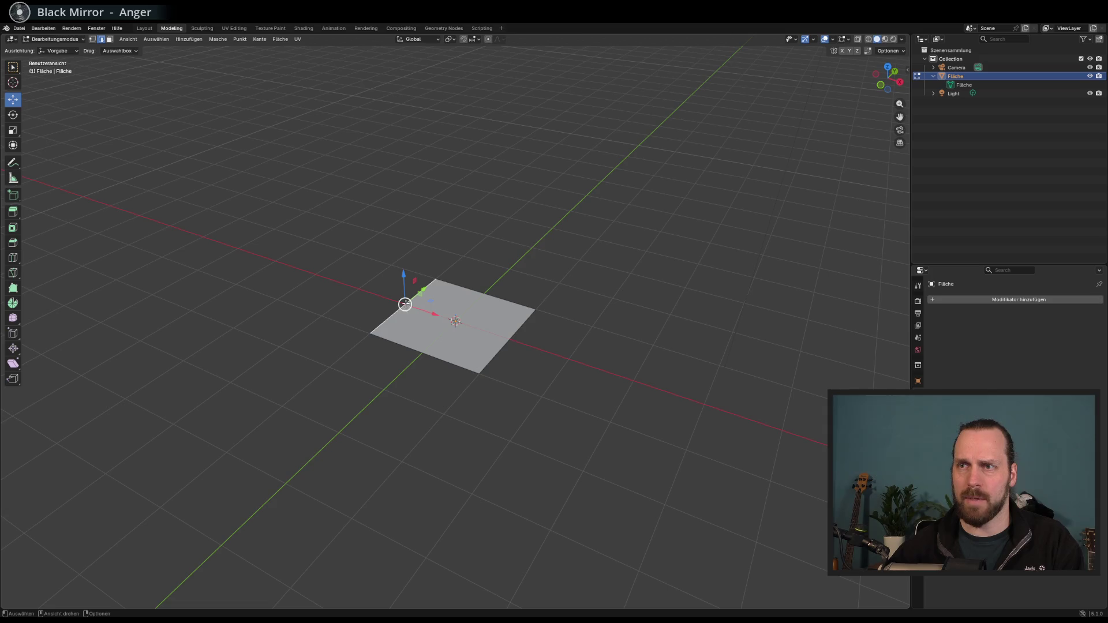
{"action": "left_click_drag", "start_coordinate": [434, 314], "coordinate": [288, 257]}
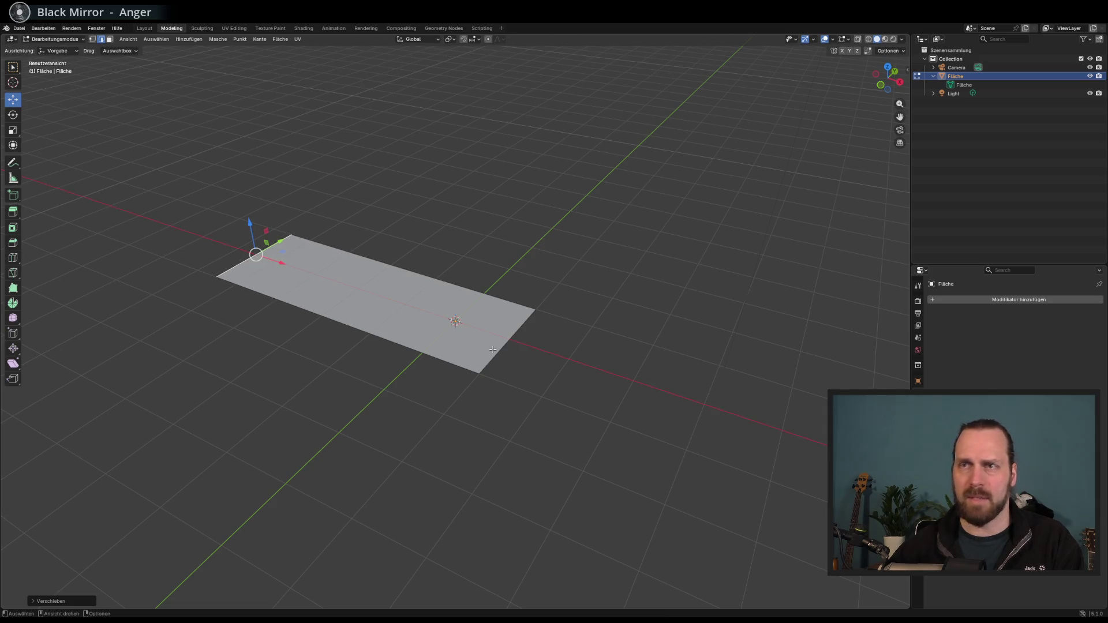
{"action": "left_click", "coordinate": [507, 348]}
{"action": "mouse_move", "coordinate": [546, 351]}
{"action": "left_mouse_down"}
{"action": "mouse_move", "coordinate": [700, 394]}
{"action": "mouse_move", "coordinate": [502, 324]}
{"action": "left_mouse_up"}
{"action": "mouse_move", "coordinate": [433, 322]}
{"action": "left_mouse_down"}
{"action": "mouse_move", "coordinate": [364, 343]}
{"action": "mouse_move", "coordinate": [393, 387]}
{"action": "mouse_move", "coordinate": [288, 347]}
{"action": "left_mouse_up"}
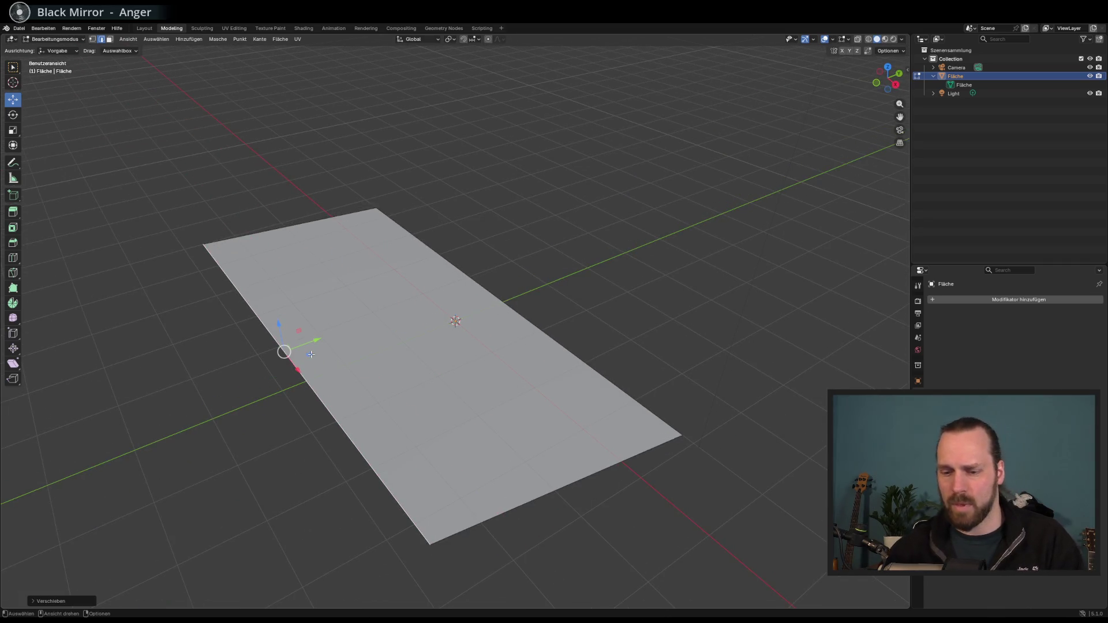
{"action": "key", "text": "ctrl+z"}
Widen the plane by moving its opposite long edge outward along Y
{"action": "left_click", "coordinate": [516, 315]}
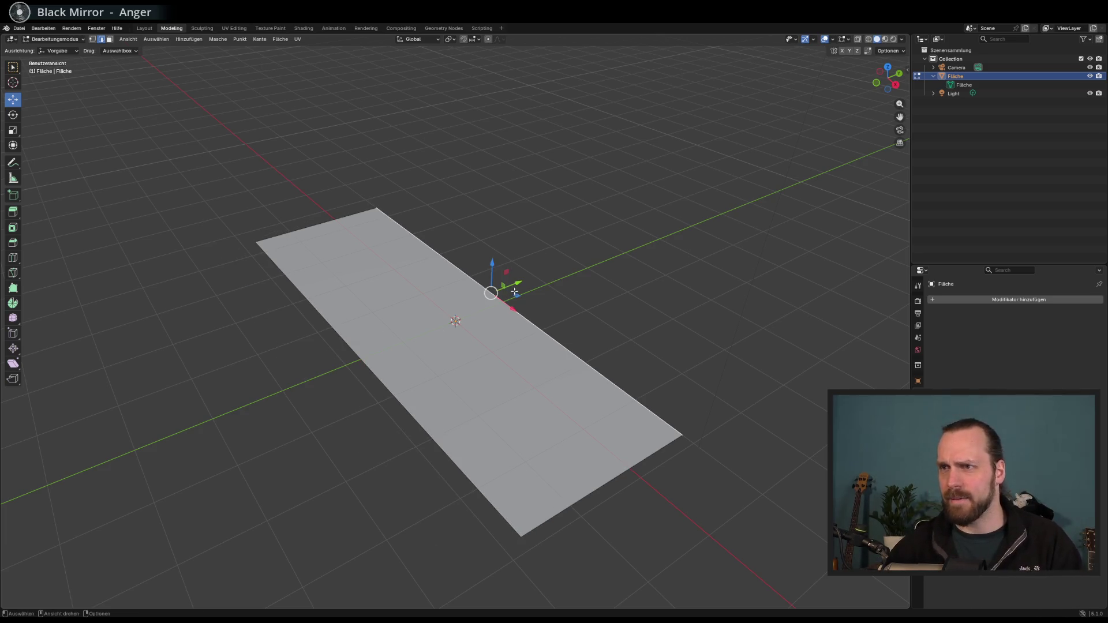
{"action": "left_click_drag", "start_coordinate": [522, 283], "coordinate": [554, 262]}
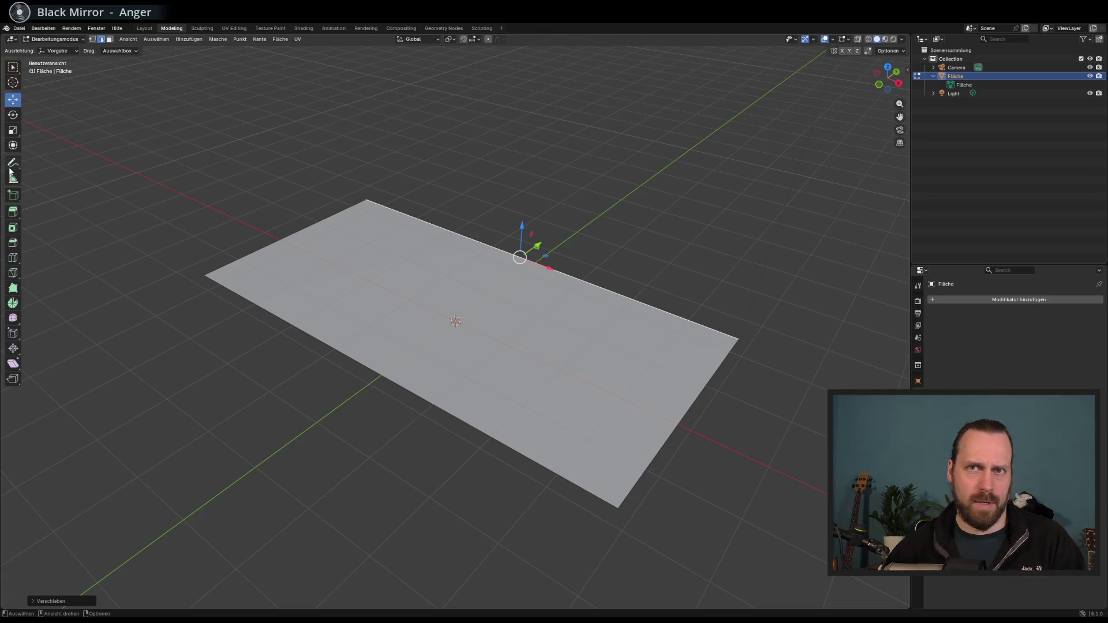
{"action": "left_click", "coordinate": [13, 257]}
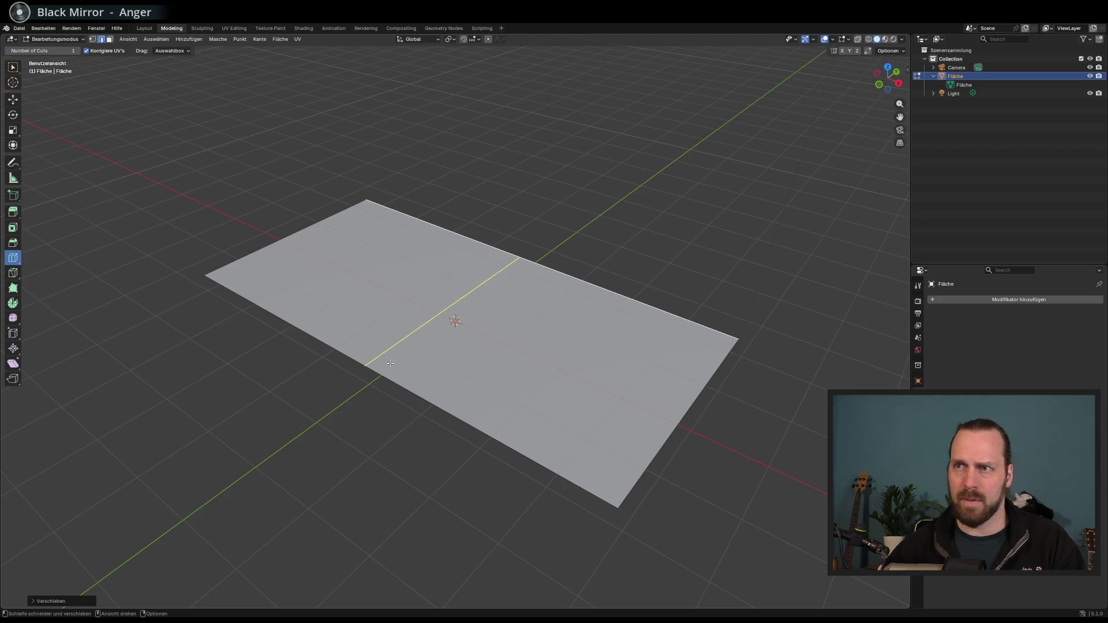
{"action": "left_click", "coordinate": [14, 273]}
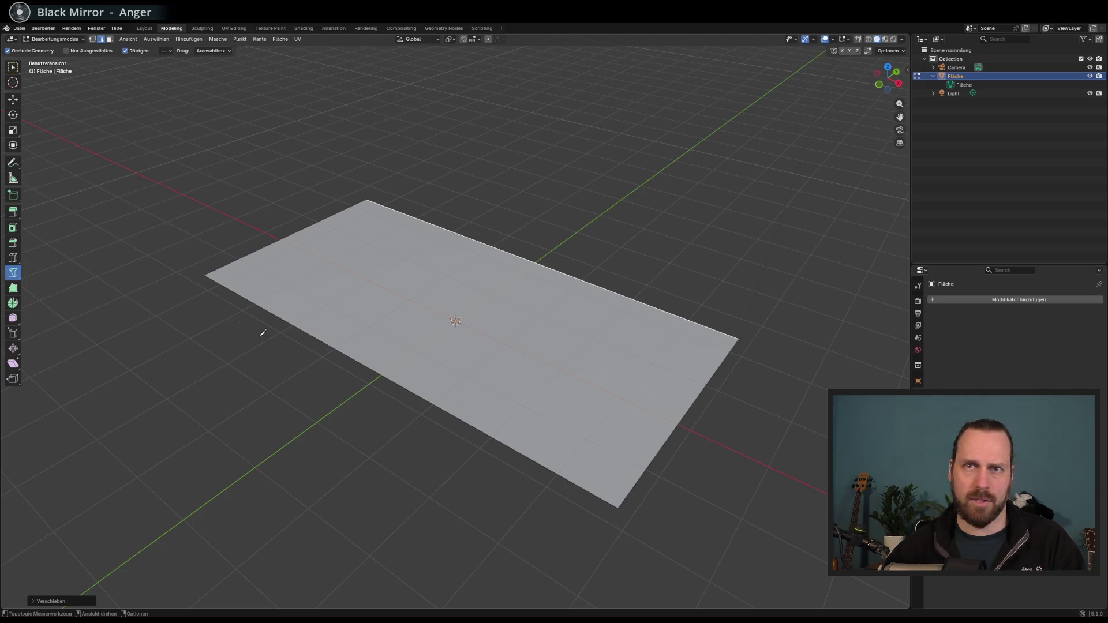
{"action": "left_click", "coordinate": [291, 324]}
{"action": "left_click", "coordinate": [434, 225]}
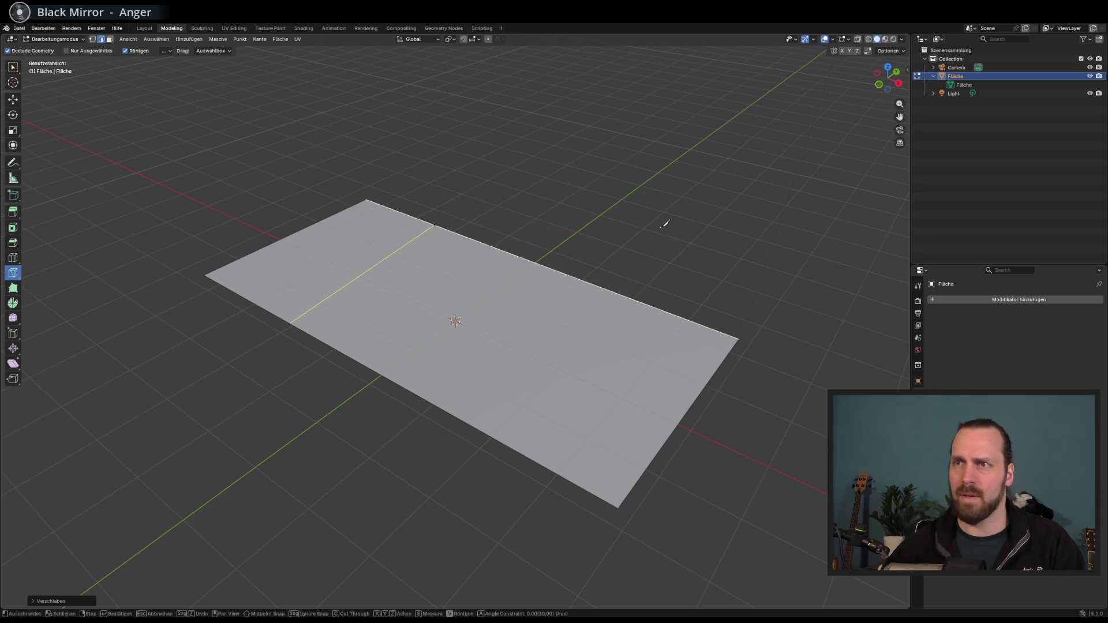
{"action": "left_click", "coordinate": [312, 430]}
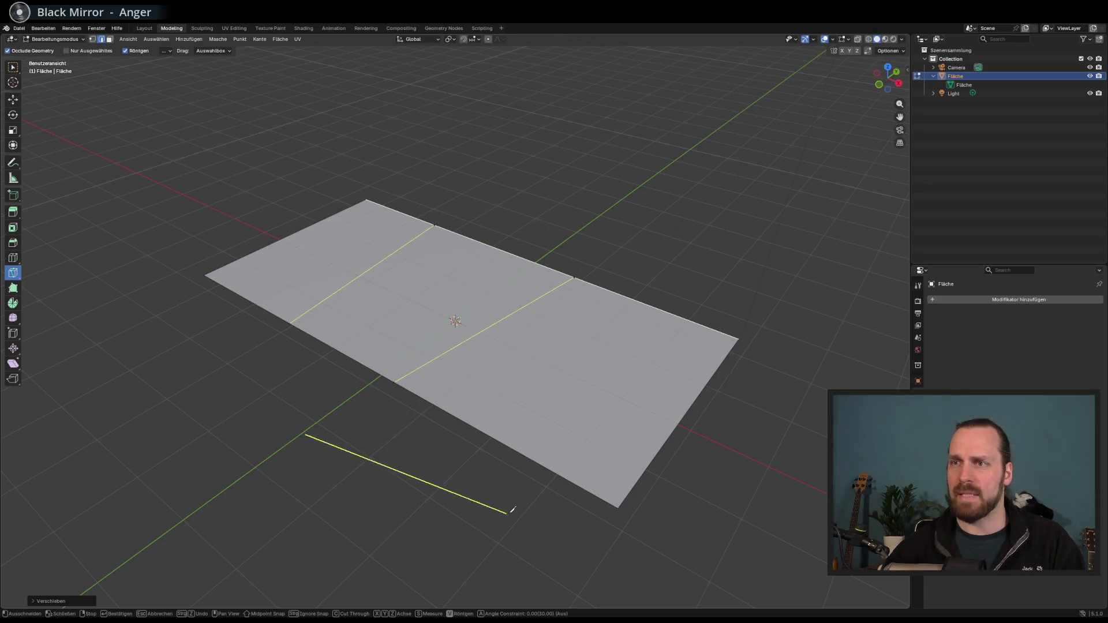
{"action": "right_click", "coordinate": [478, 495]}
{"action": "left_click", "coordinate": [478, 495]}
{"action": "left_click", "coordinate": [668, 273]}
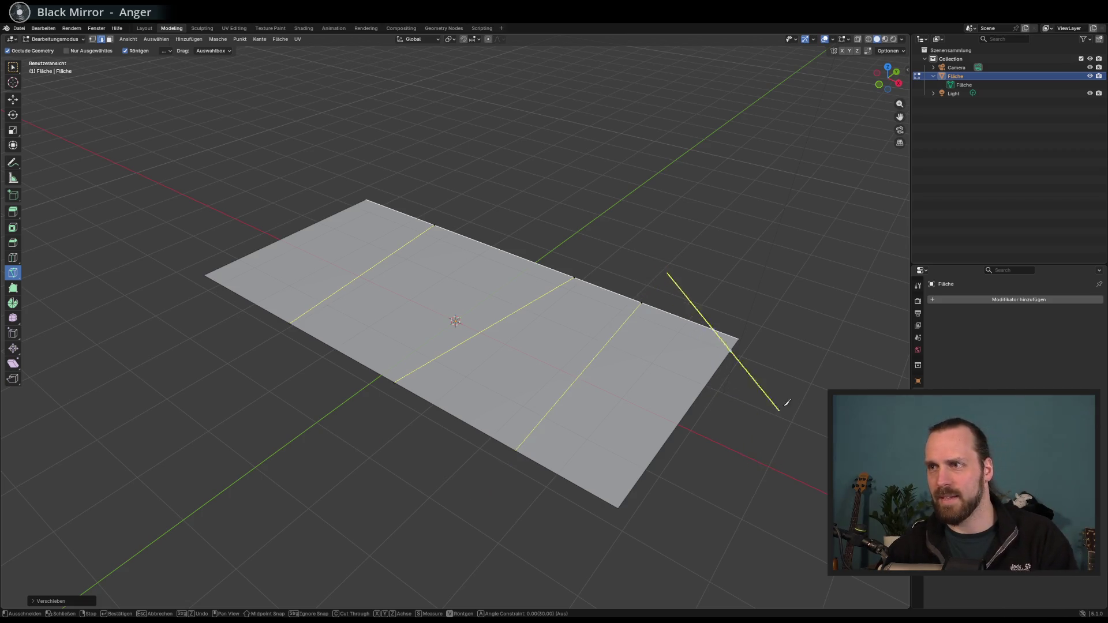
{"action": "right_click", "coordinate": [820, 359]}
{"action": "left_click", "coordinate": [254, 206]}
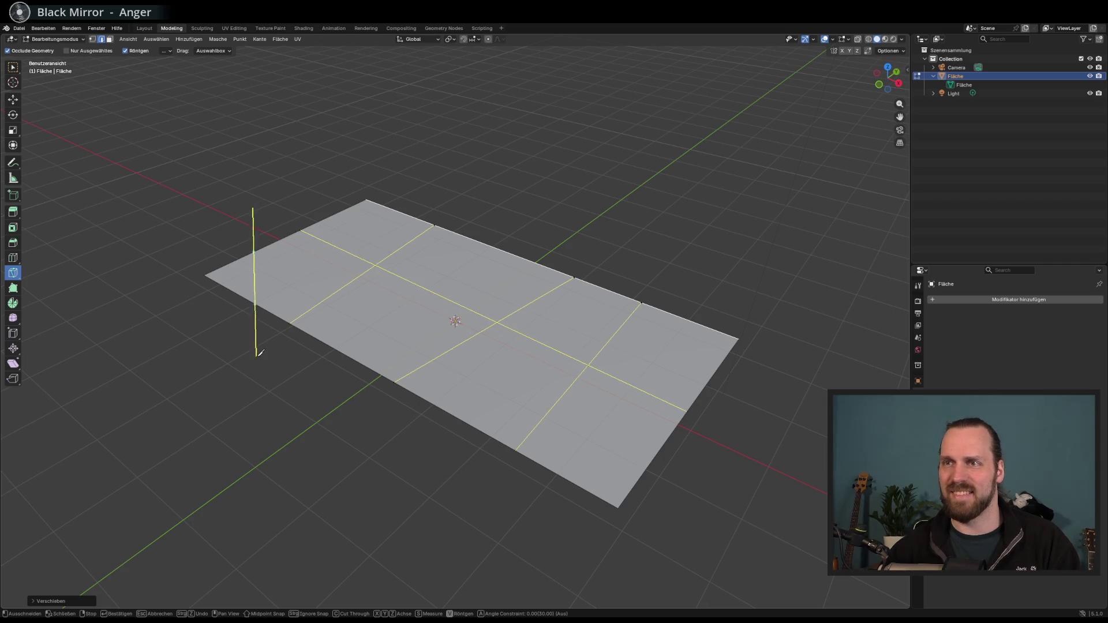
{"action": "right_click", "coordinate": [254, 351]}
{"action": "scroll", "coordinate": [324, 349], "scroll_direction": "up", "scroll_amount": 2}
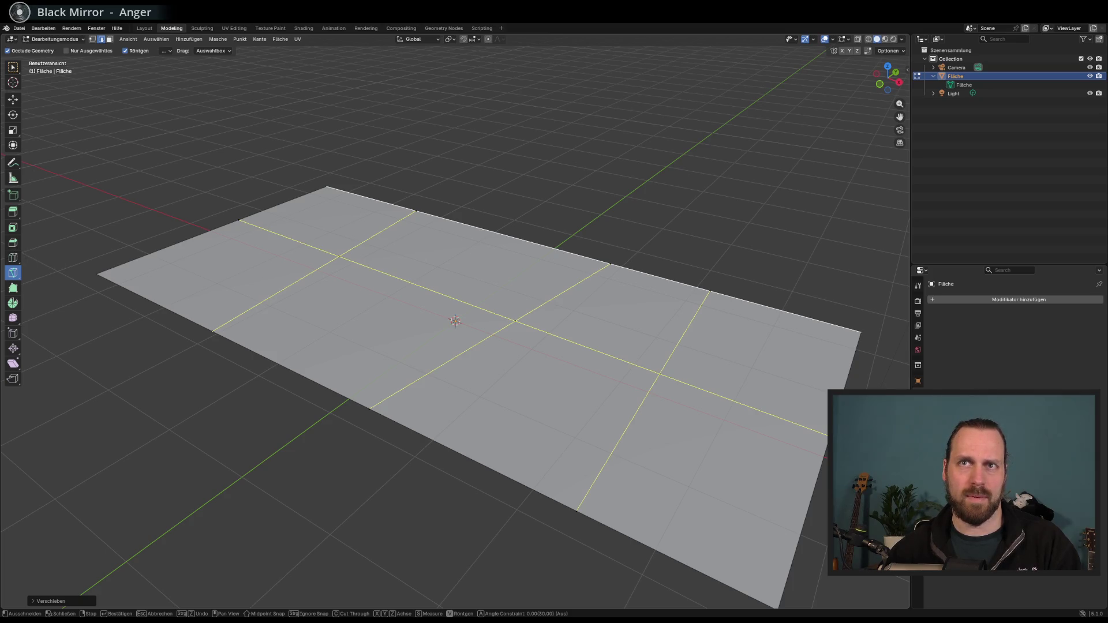
{"action": "key", "text": "Escape"}
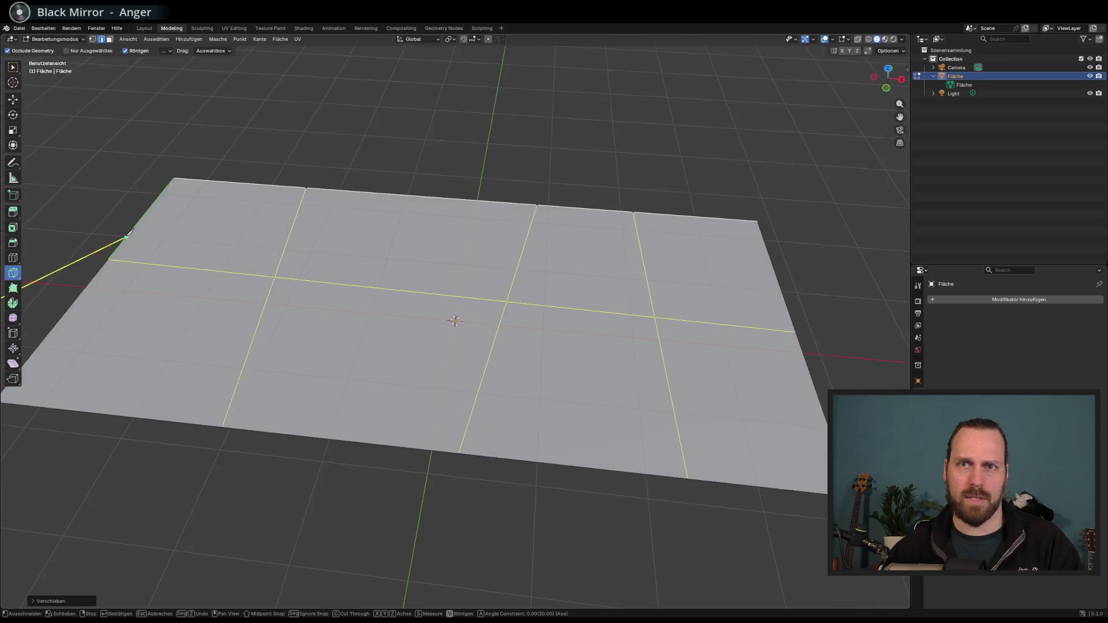
{"action": "left_click", "coordinate": [12, 257]}
{"action": "right_click", "coordinate": [269, 325]}
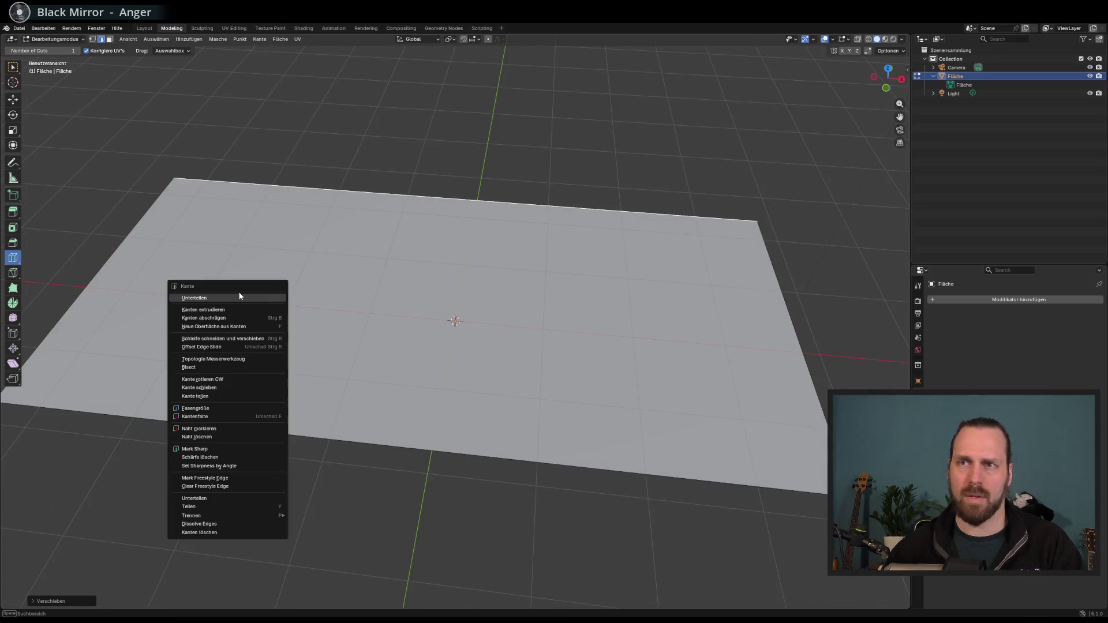
{"action": "right_click", "coordinate": [386, 283]}
{"action": "right_click", "coordinate": [496, 328]}
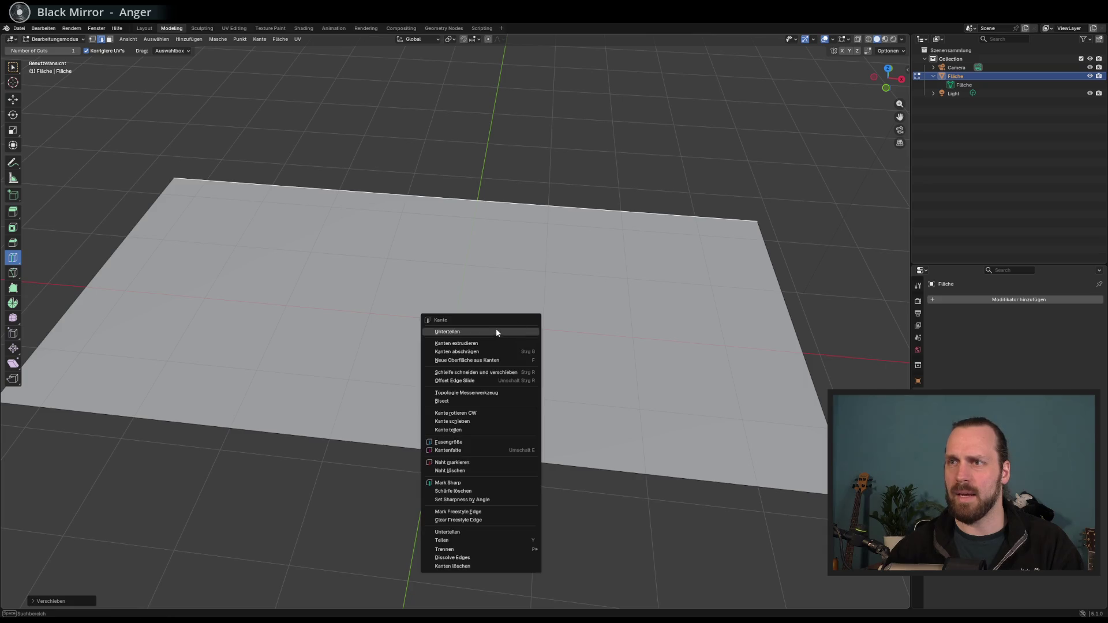
Knife-cut across the plane, undo it, then cut across the plane's upper part
{"action": "left_click", "coordinate": [13, 272]}
{"action": "left_click", "coordinate": [357, 307]}
{"action": "left_click", "coordinate": [505, 241]}
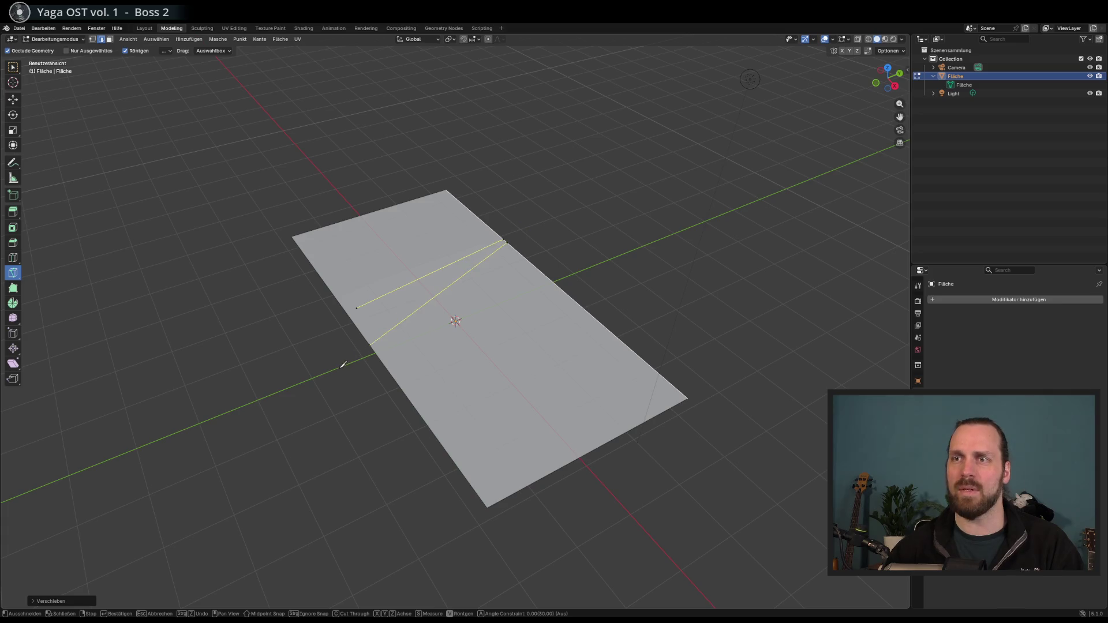
{"action": "left_click", "coordinate": [343, 364]}
{"action": "key", "text": "Return"}
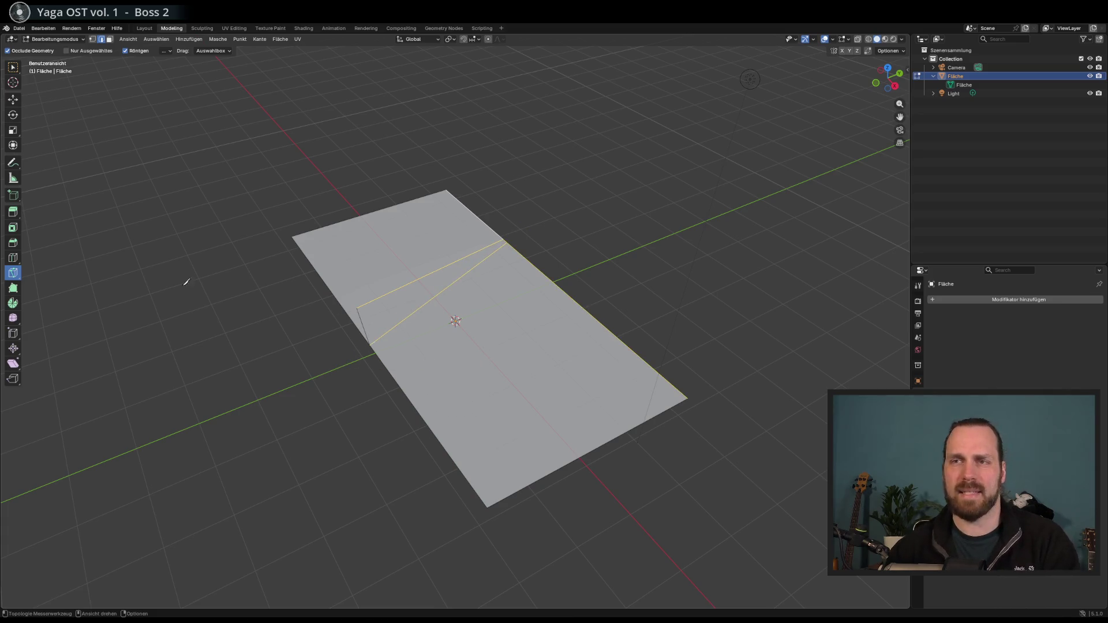
{"action": "key", "text": "ctrl+z"}
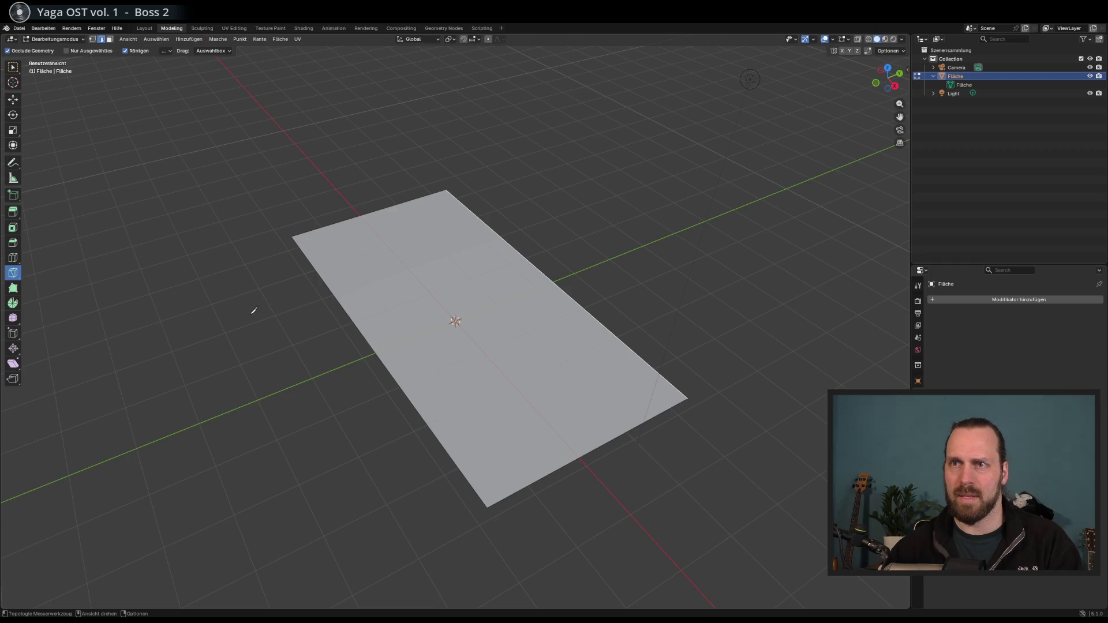
{"action": "left_click", "coordinate": [254, 310]}
{"action": "left_click", "coordinate": [544, 197]}
{"action": "key", "text": "Return"}
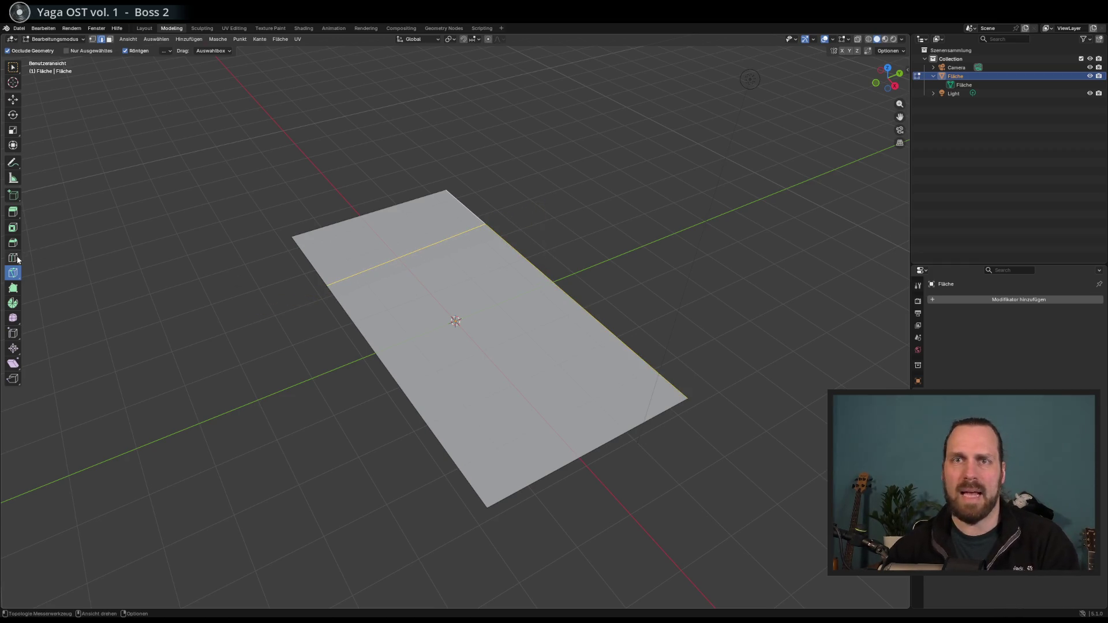
Add crosswise loop cuts plus a lengthwise loop cut to divide the plane into a grid
{"action": "left_click", "coordinate": [13, 258]}
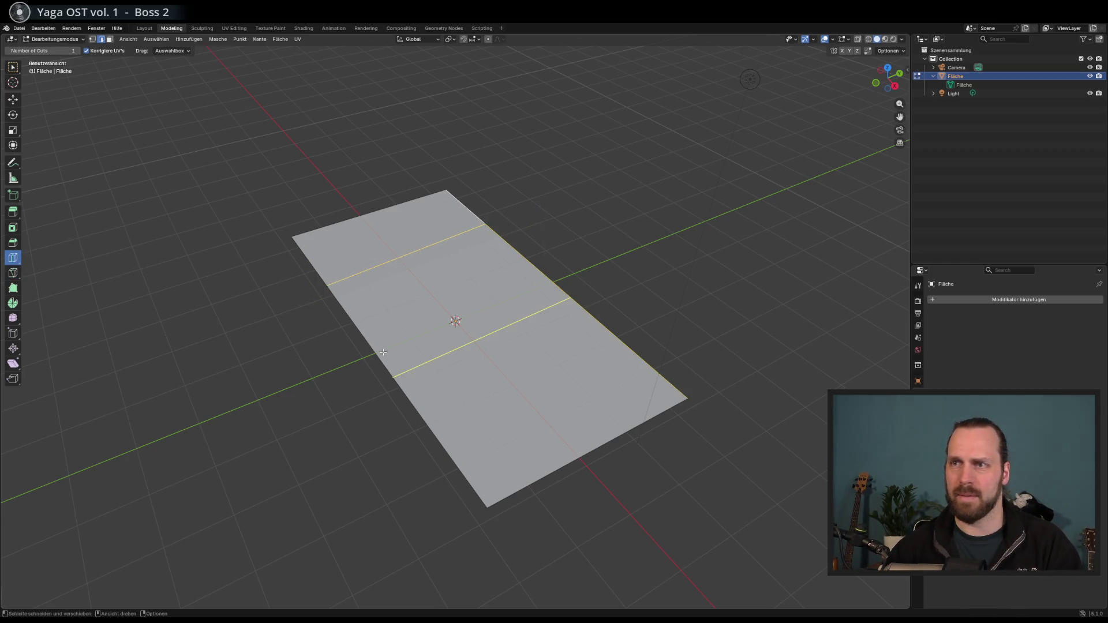
{"action": "left_click", "coordinate": [439, 358]}
{"action": "left_click", "coordinate": [459, 413]}
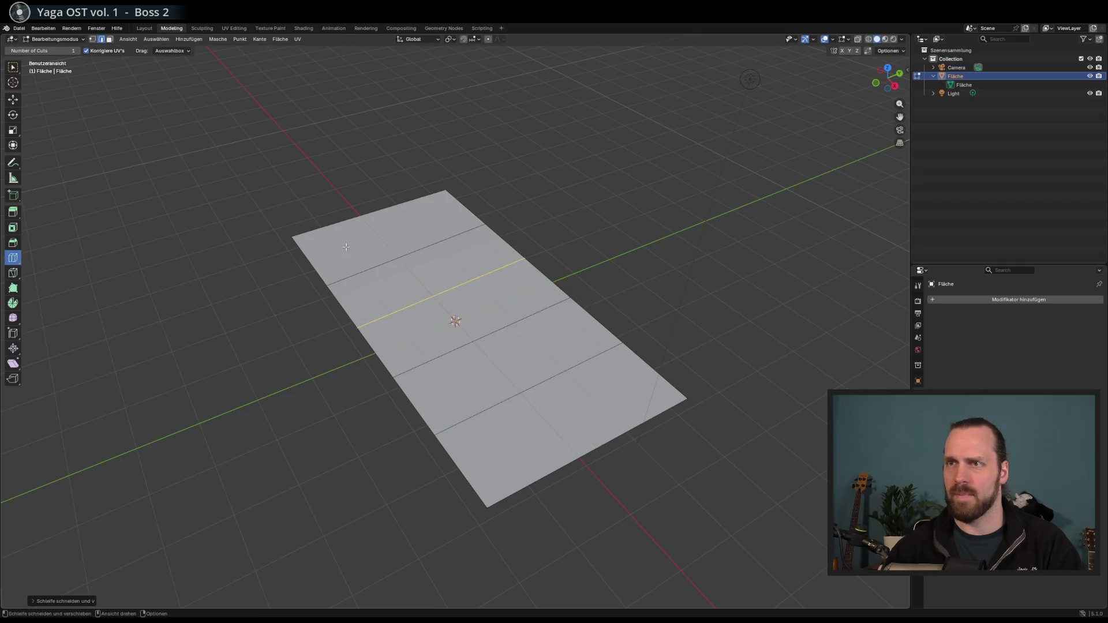
{"action": "left_click", "coordinate": [375, 323]}
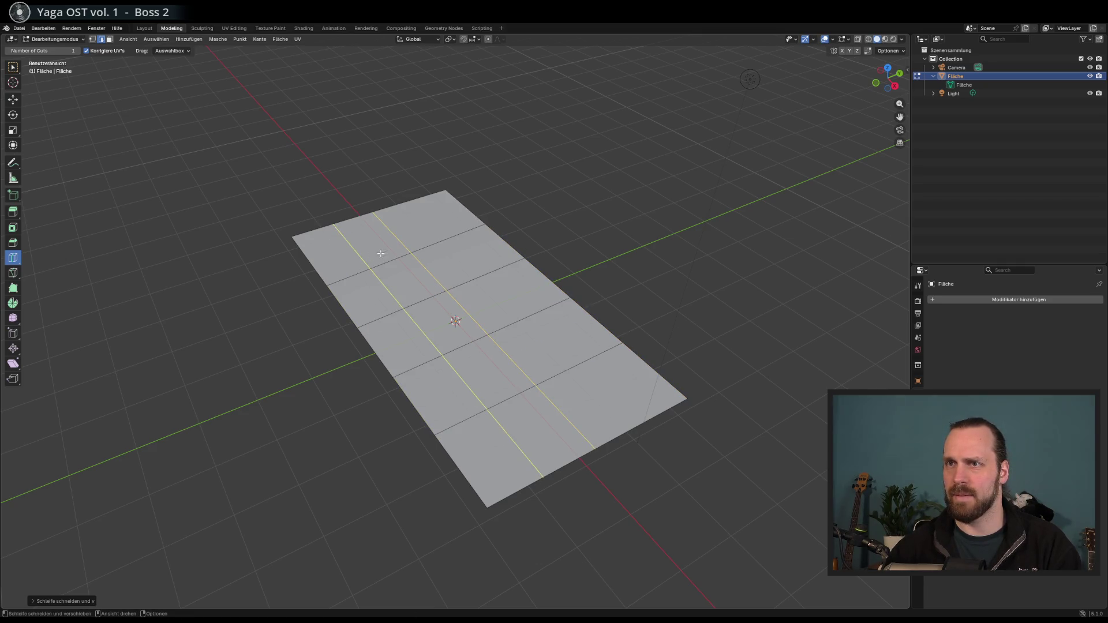
{"action": "right_click", "coordinate": [603, 274]}
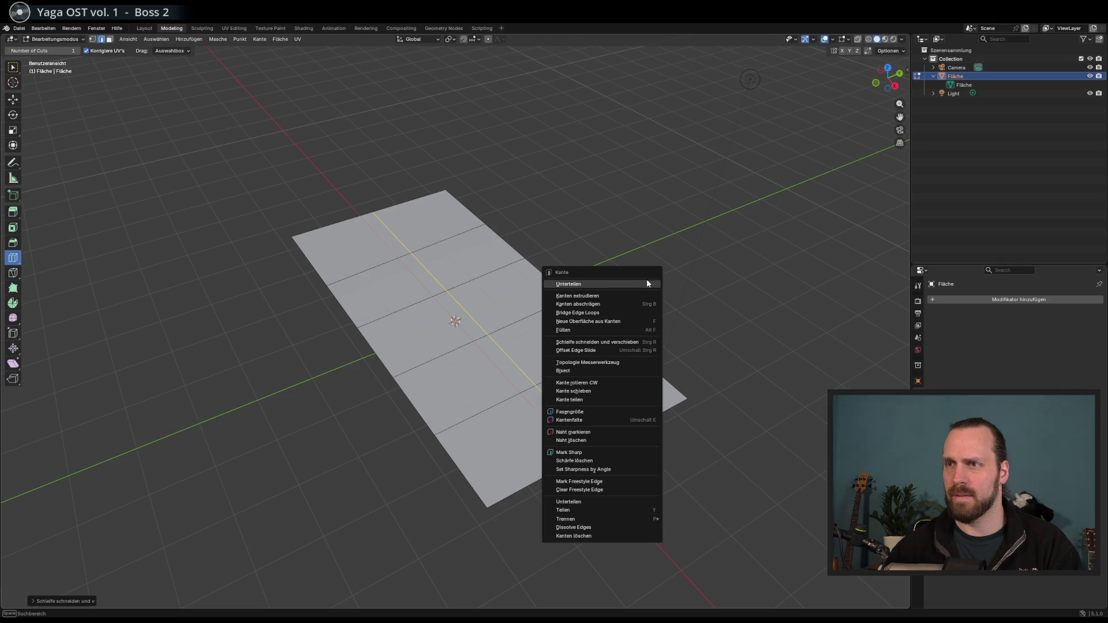
{"action": "left_click", "coordinate": [413, 197]}
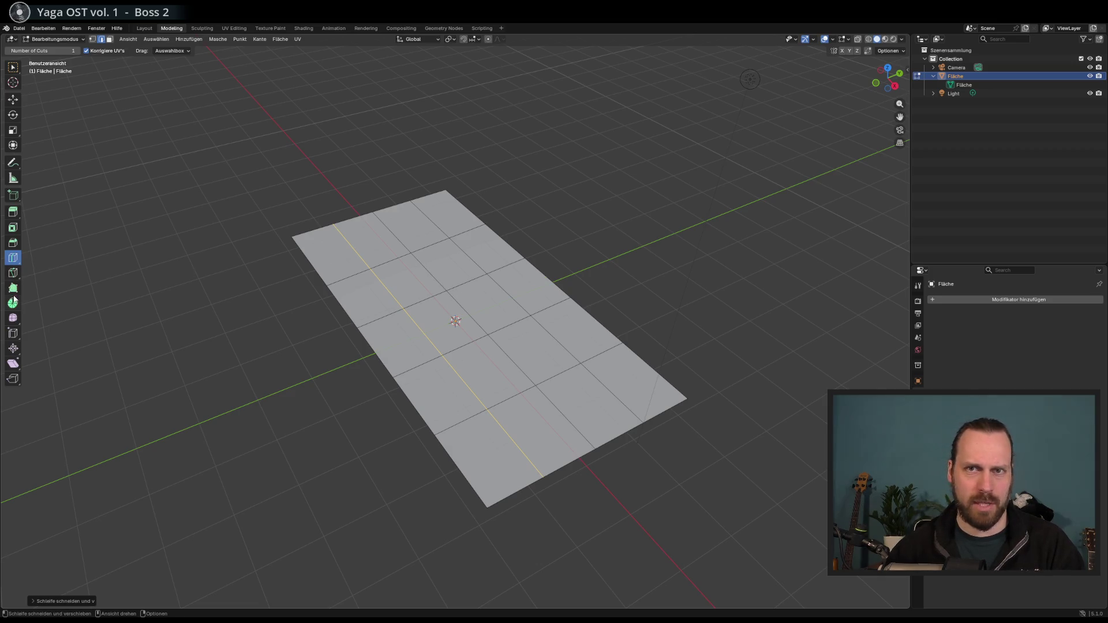
{"action": "key", "text": "ctrl+e"}
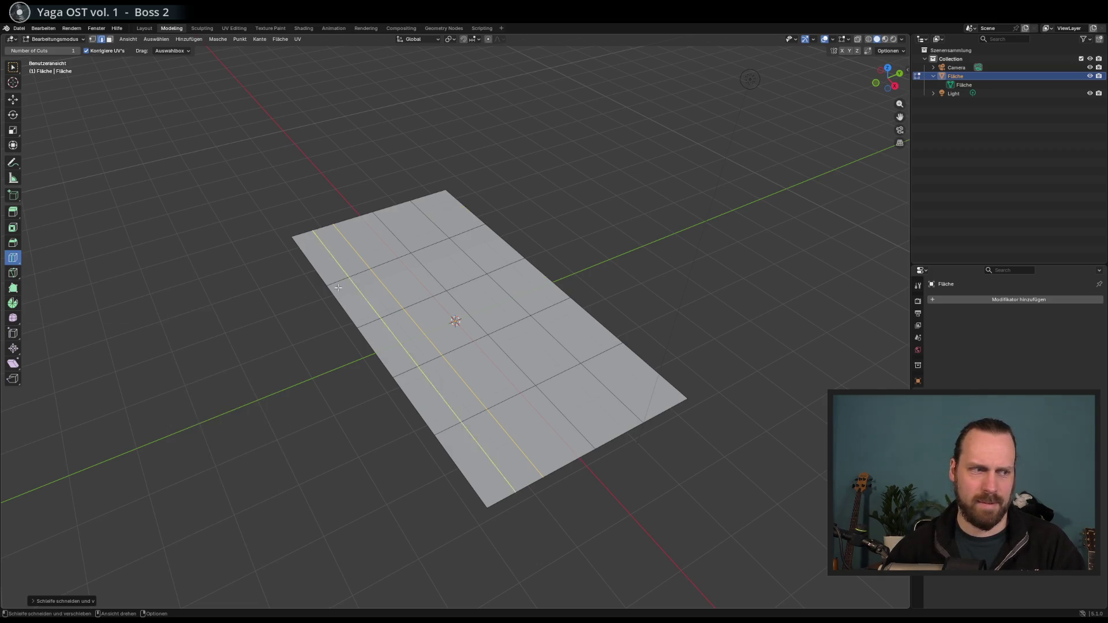
{"action": "left_click_drag", "start_coordinate": [305, 249], "coordinate": [31, 83]}
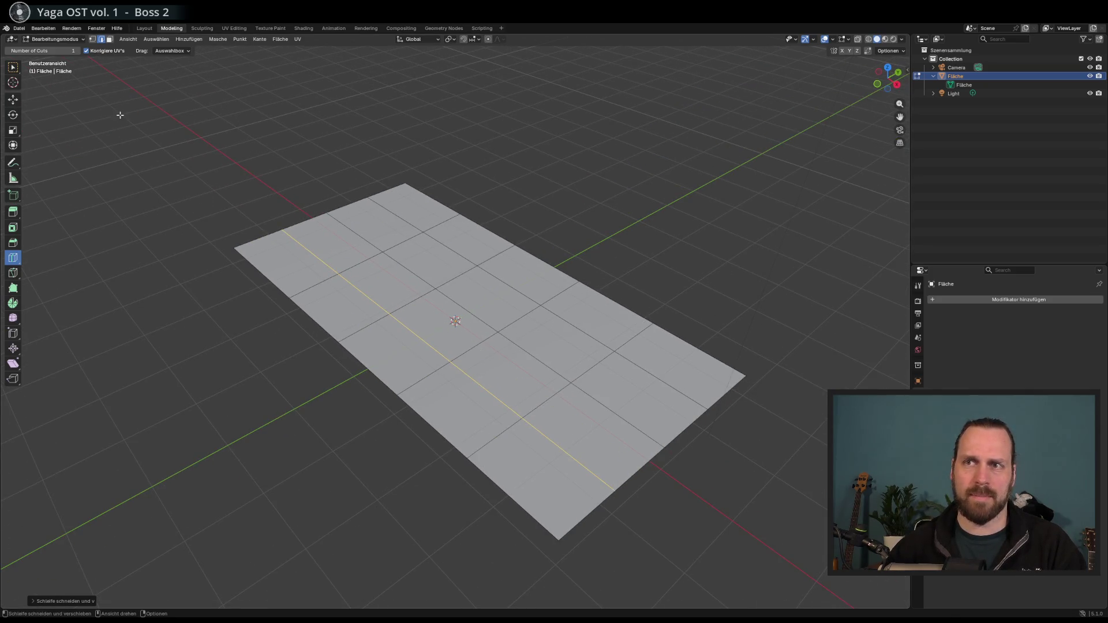
Undo the extra loop cut and a trial edge extrusion
{"action": "left_click", "coordinate": [14, 228]}
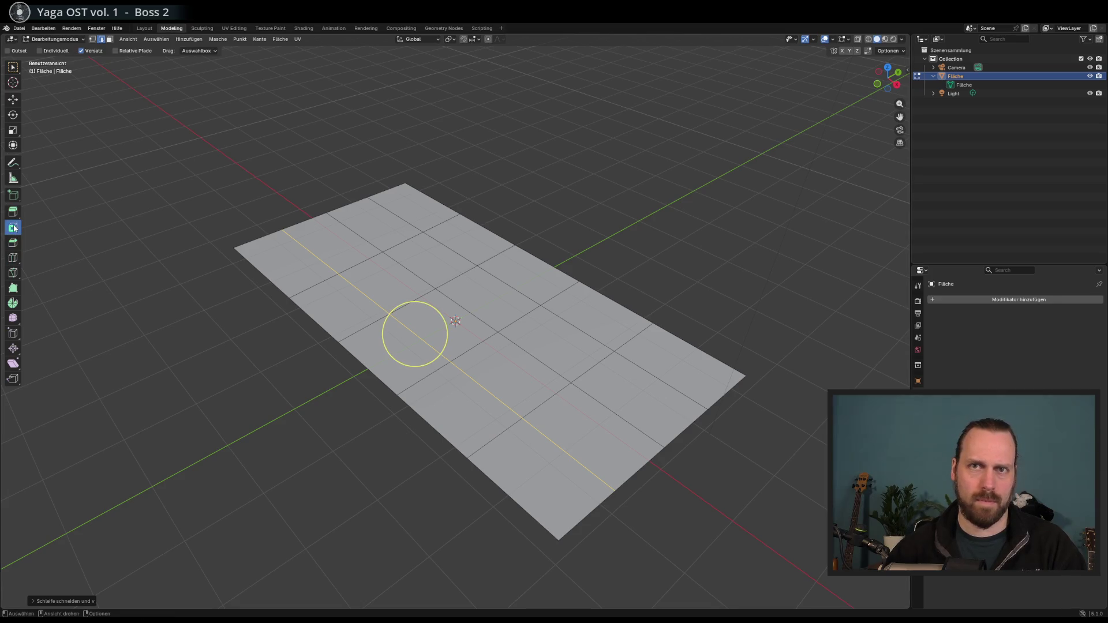
{"action": "left_click", "coordinate": [13, 211]}
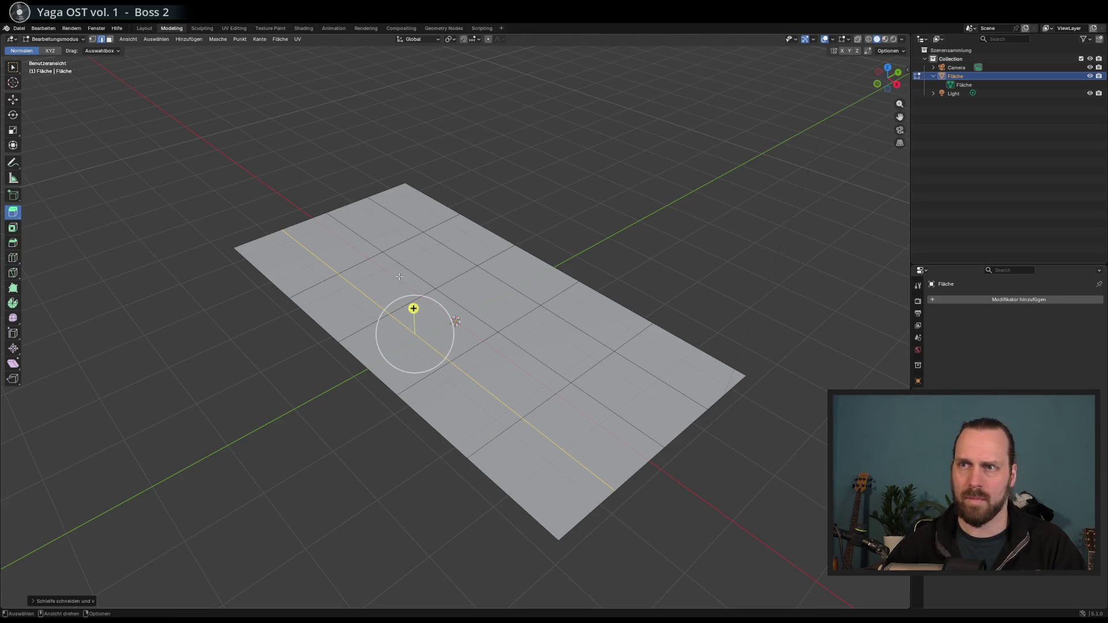
{"action": "key", "text": "ctrl+z"}
{"action": "mouse_move", "coordinate": [406, 242]}
{"action": "left_mouse_down"}
{"action": "mouse_move", "coordinate": [408, 231]}
{"action": "mouse_move", "coordinate": [545, 195]}
{"action": "left_mouse_up"}
{"action": "key", "text": "ctrl+z"}
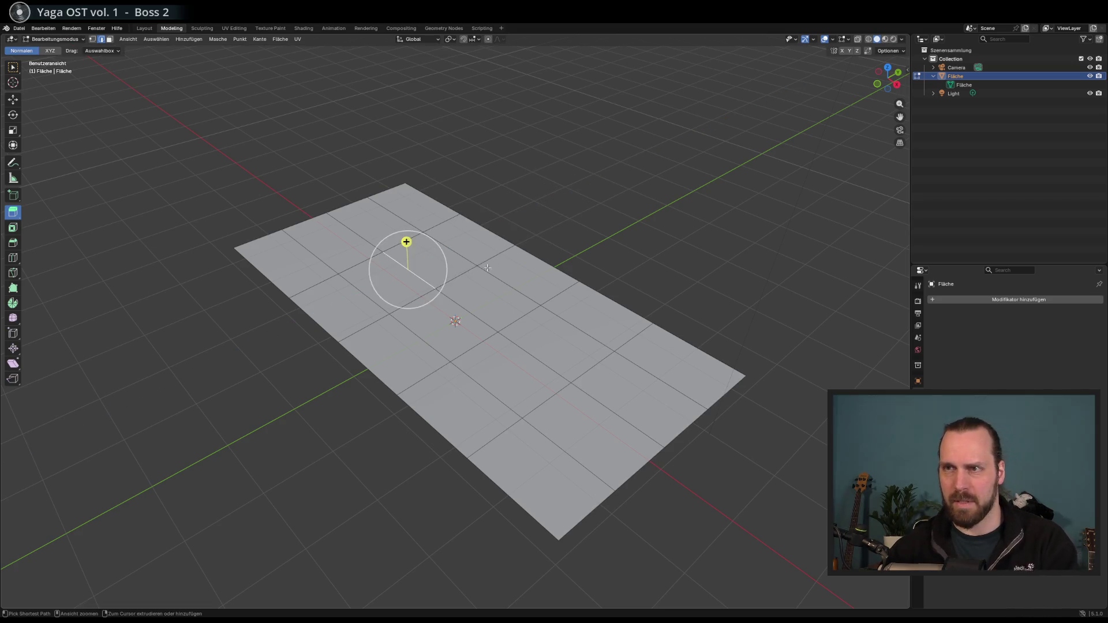
In face select mode, select the row of faces along the plane's top edge
{"action": "left_click", "coordinate": [109, 39]}
{"action": "left_click", "coordinate": [406, 273]}
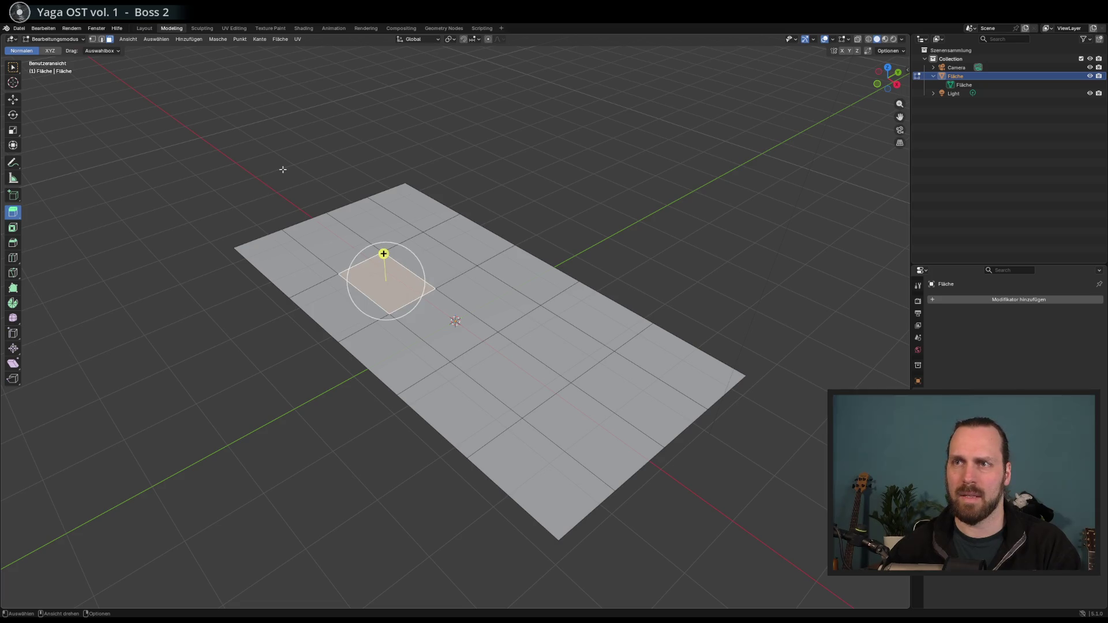
{"action": "left_click", "coordinate": [340, 248]}
{"action": "left_click", "coordinate": [371, 217]}
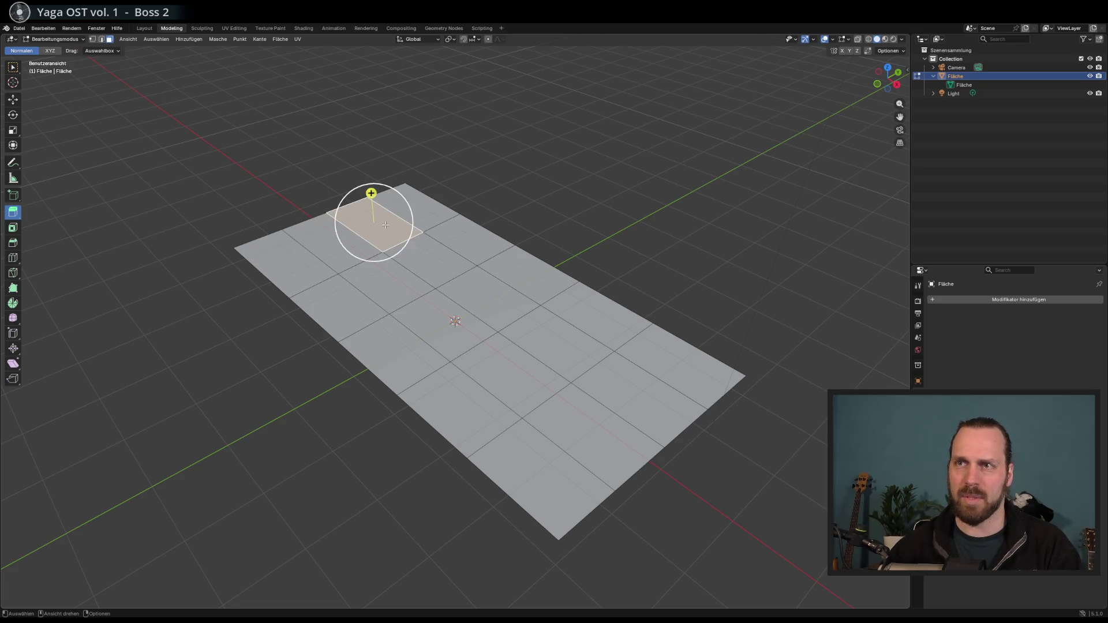
{"action": "mouse_move", "coordinate": [254, 288]}
{"action": "left_mouse_down"}
{"action": "mouse_move", "coordinate": [440, 168]}
{"action": "mouse_move", "coordinate": [287, 235]}
{"action": "left_mouse_up"}
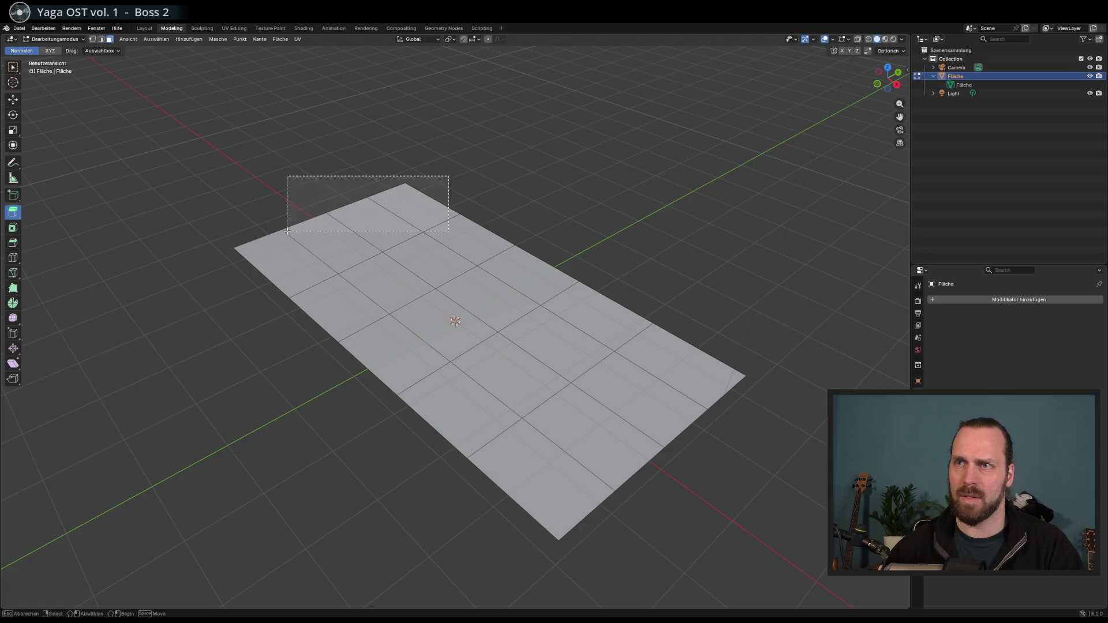
{"action": "left_click", "coordinate": [317, 196]}
{"action": "left_click_drag", "start_coordinate": [461, 167], "coordinate": [366, 219]}
{"action": "left_click", "coordinate": [333, 242], "text": "shift"}
{"action": "left_click", "coordinate": [287, 262], "text": "shift"}
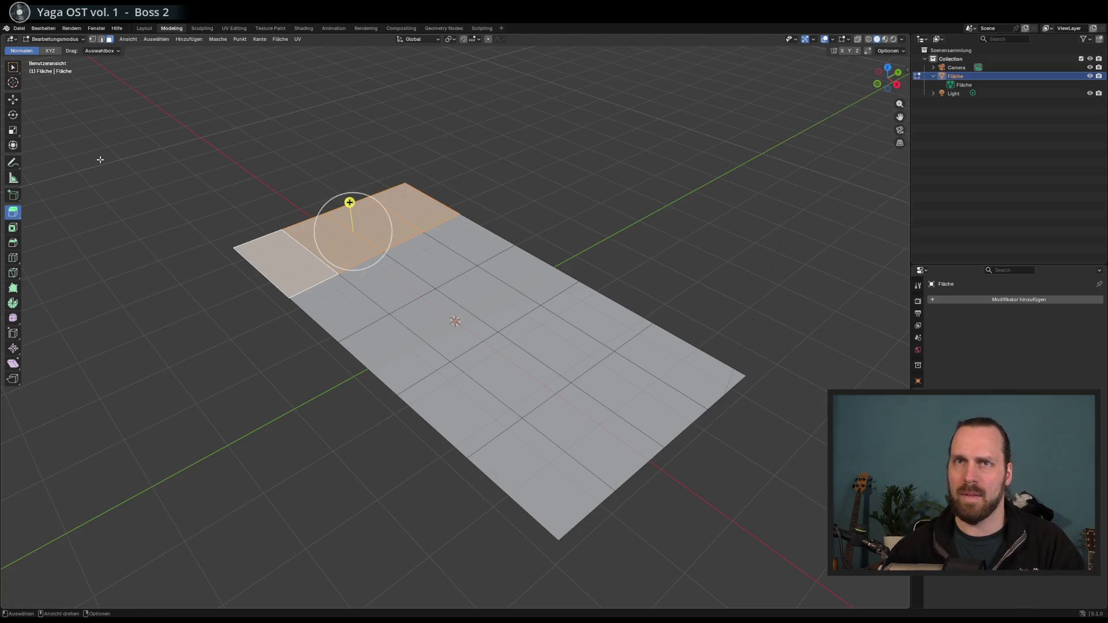
{"action": "scroll", "coordinate": [100, 160], "scroll_direction": "up", "scroll_amount": 4}
{"action": "left_click_drag", "start_coordinate": [195, 203], "coordinate": [183, 164]}
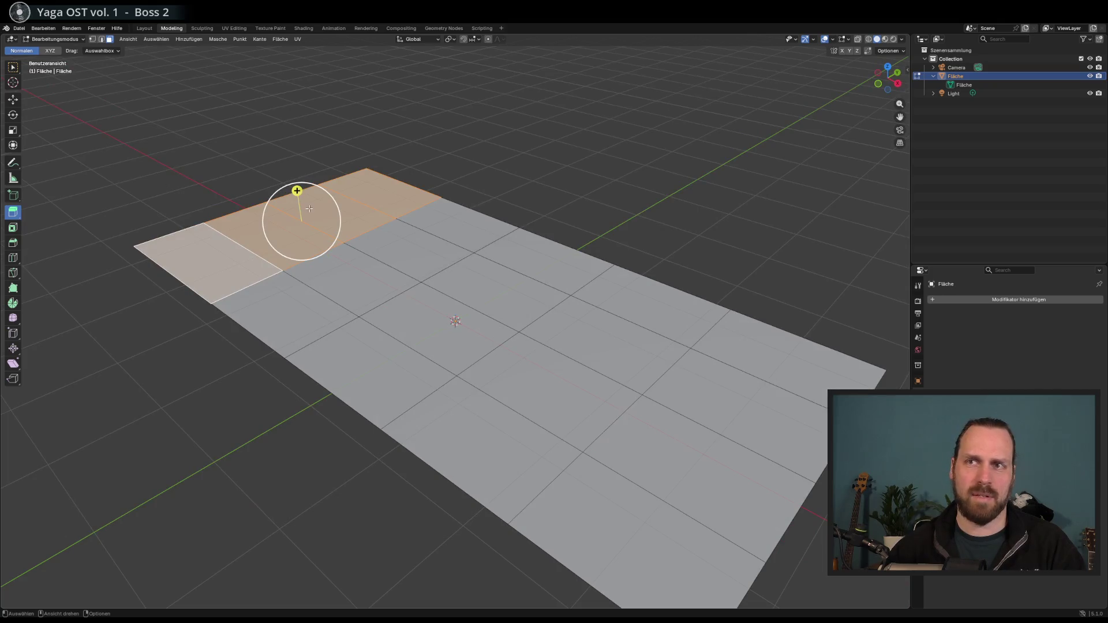
Extrude the selected faces upward into a block and bevel its top edges; undo a trial top-face extrusion
{"action": "mouse_move", "coordinate": [297, 191]}
{"action": "left_mouse_down"}
{"action": "mouse_move", "coordinate": [280, 133]}
{"action": "mouse_move", "coordinate": [281, 65]}
{"action": "mouse_move", "coordinate": [289, 109]}
{"action": "left_mouse_up"}
{"action": "left_click", "coordinate": [14, 247]}
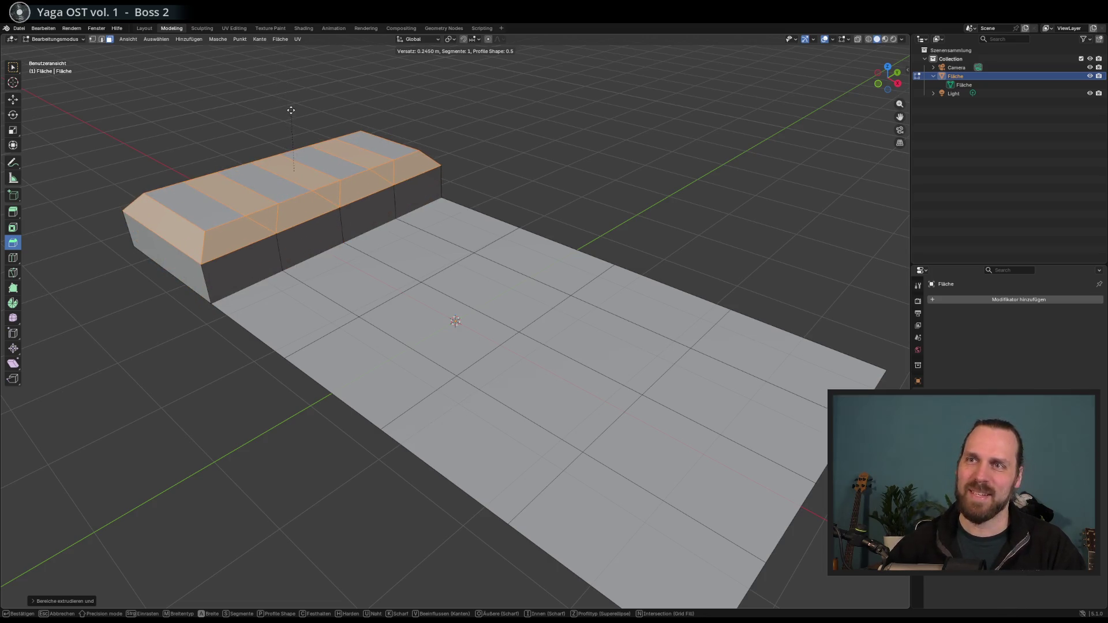
{"action": "left_click_drag", "start_coordinate": [406, 199], "coordinate": [451, 199]}
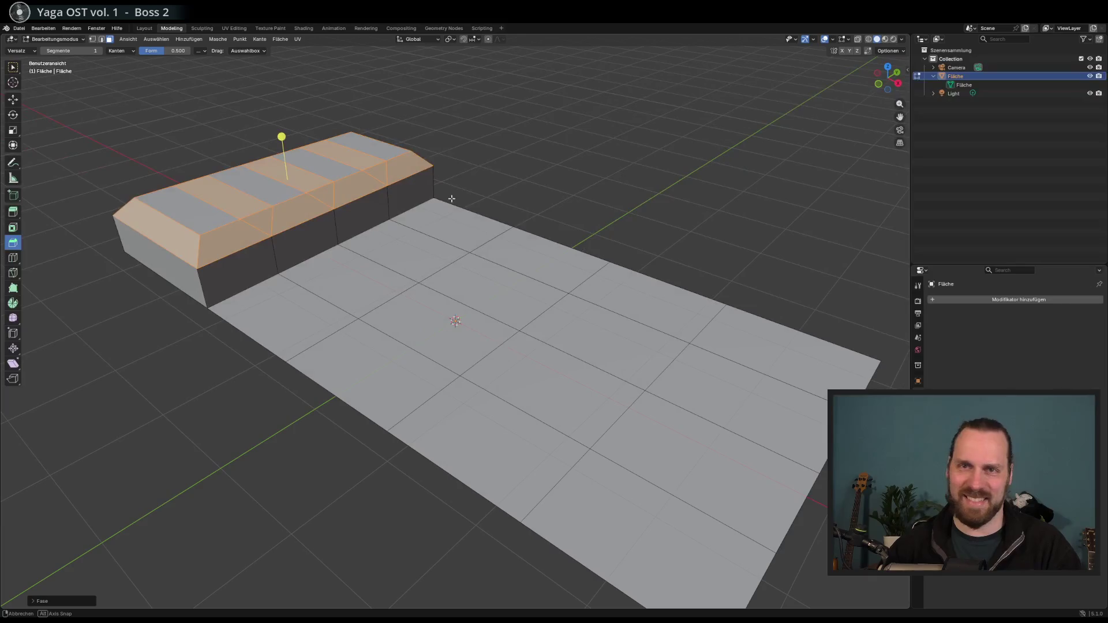
{"action": "left_click", "coordinate": [263, 182]}
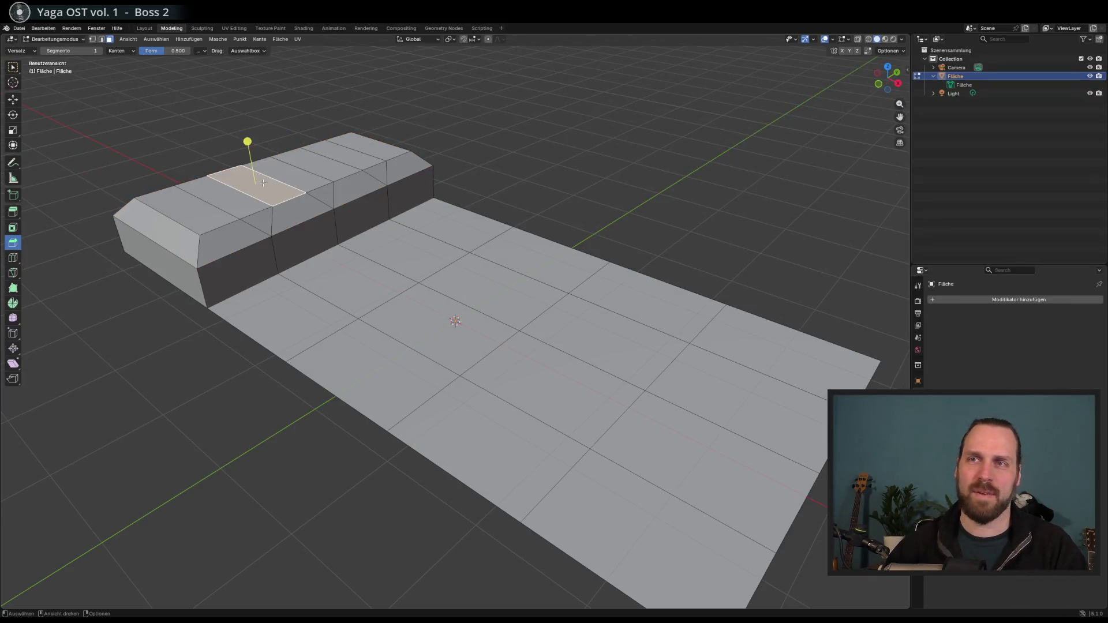
{"action": "mouse_move", "coordinate": [248, 141]}
{"action": "left_mouse_down"}
{"action": "mouse_move", "coordinate": [250, 117]}
{"action": "mouse_move", "coordinate": [246, 150]}
{"action": "mouse_move", "coordinate": [251, 126]}
{"action": "left_mouse_up"}
{"action": "left_click", "coordinate": [13, 212]}
{"action": "key", "text": "ctrl+z"}
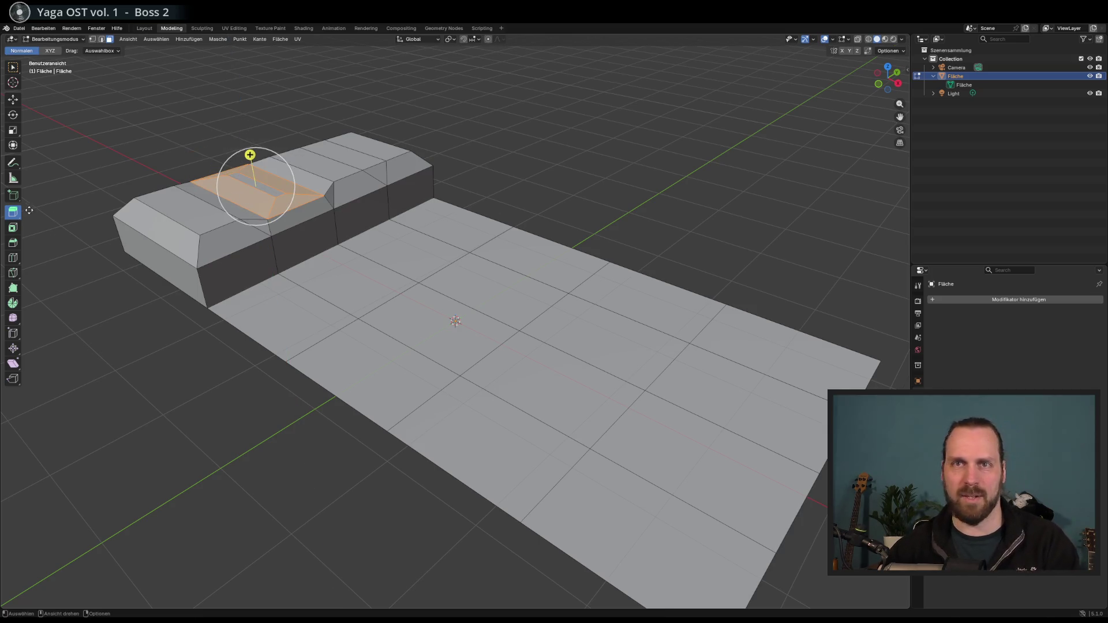
{"action": "left_click", "coordinate": [12, 228]}
Try insetting the block's wall and adjacent floor faces, then cancel it
{"action": "left_click_drag", "start_coordinate": [265, 202], "coordinate": [257, 196]}
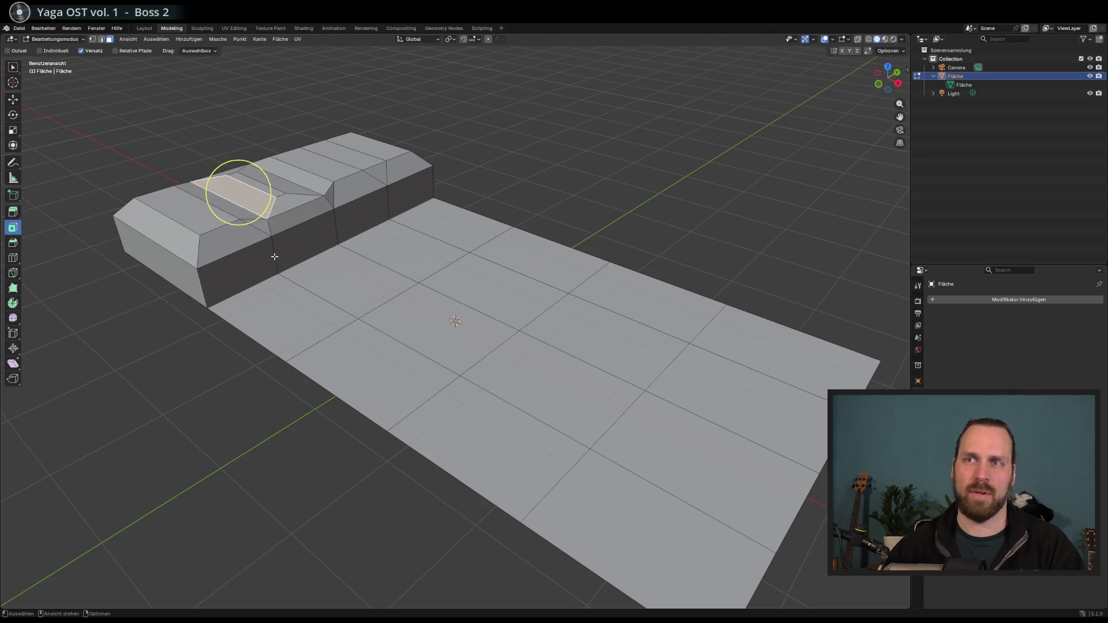
{"action": "left_click", "coordinate": [307, 239]}
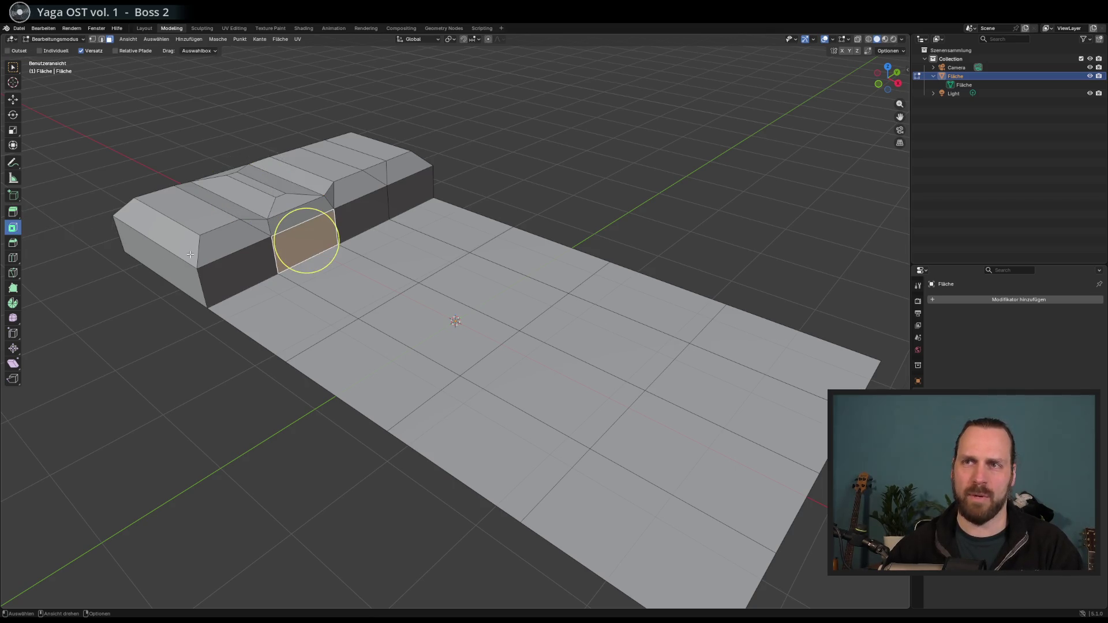
{"action": "left_click", "coordinate": [343, 276], "text": "shift"}
{"action": "left_click_drag", "start_coordinate": [349, 259], "coordinate": [403, 277]}
{"action": "left_click_drag", "start_coordinate": [306, 249], "coordinate": [334, 261]}
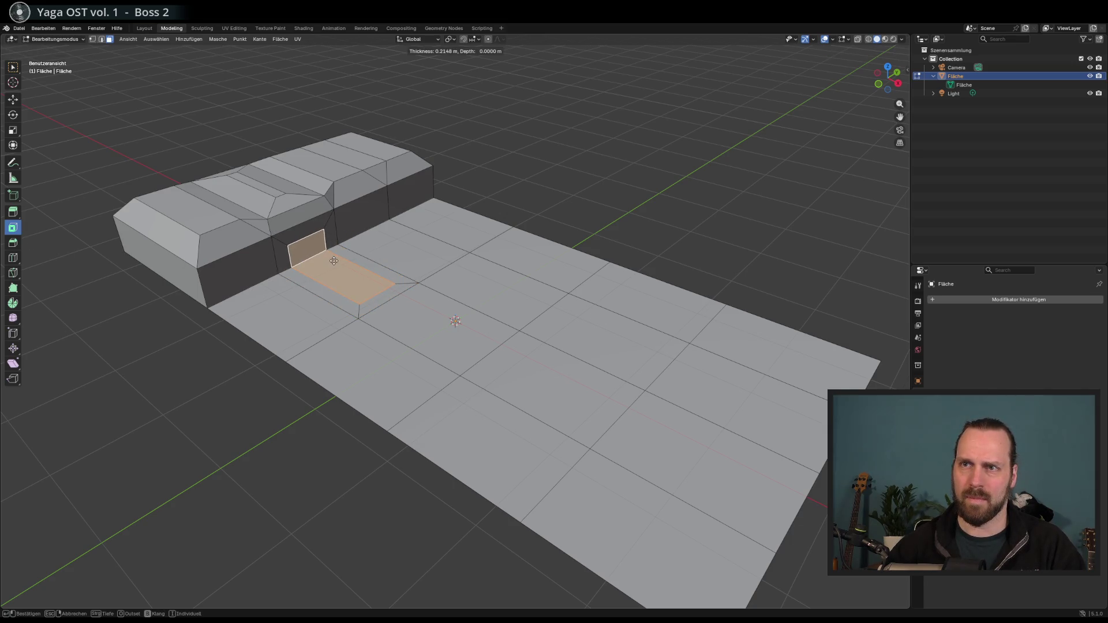
{"action": "key", "text": "Escape"}
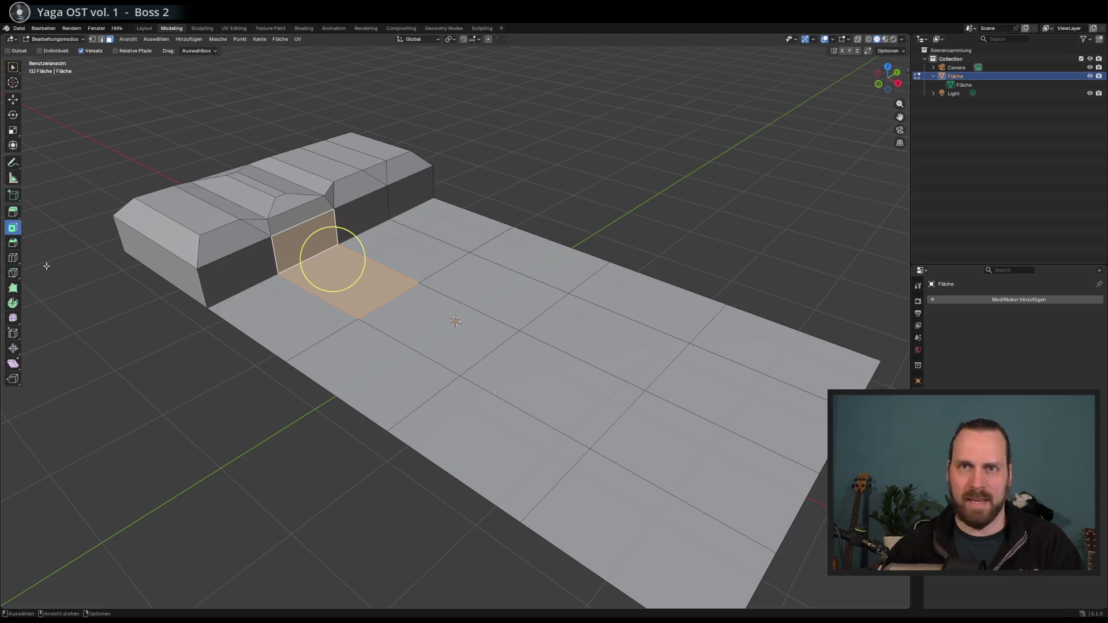
Try bevelling and then extruding the wall and floor faces, undoing both
{"action": "left_click", "coordinate": [19, 247]}
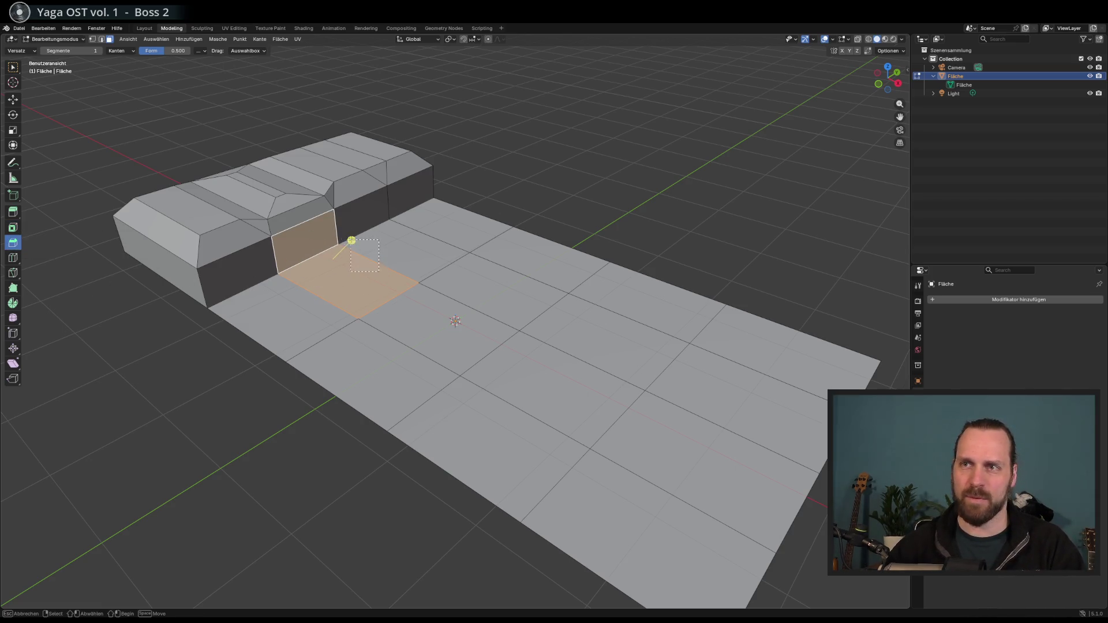
{"action": "left_click", "coordinate": [350, 271], "text": "shift"}
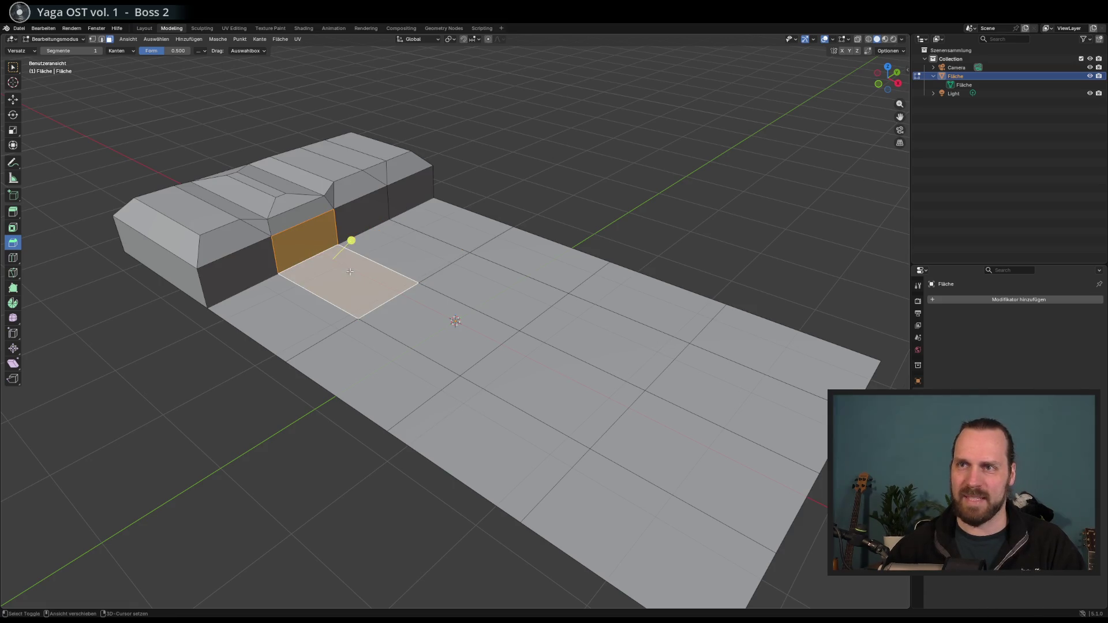
{"action": "left_click_drag", "start_coordinate": [349, 272], "coordinate": [364, 230]}
{"action": "key", "text": "ctrl+z"}
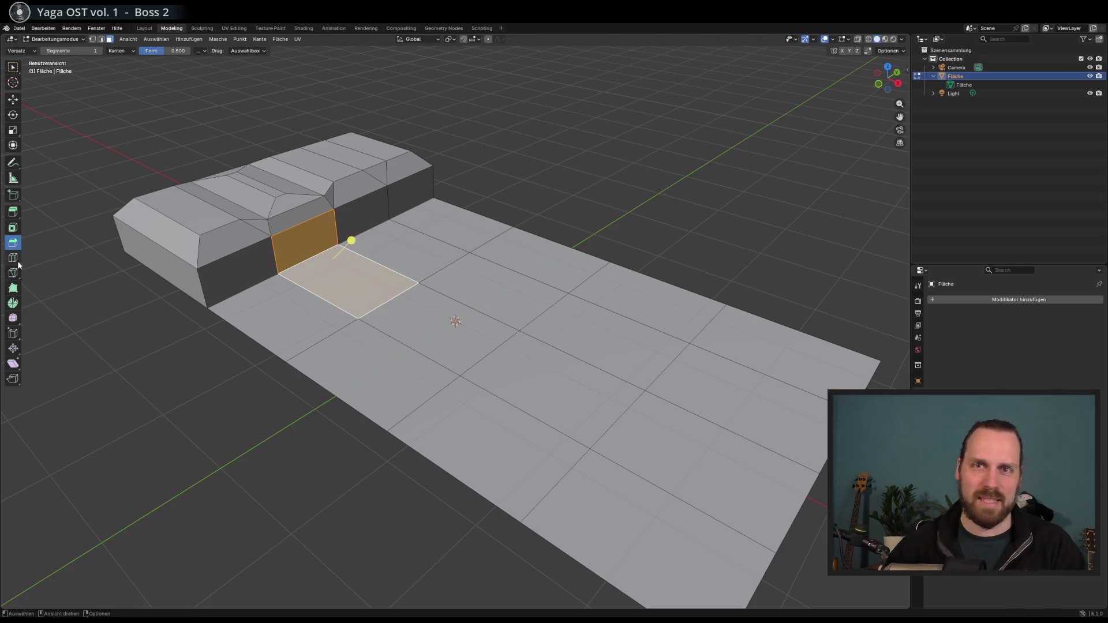
{"action": "left_click", "coordinate": [12, 212]}
{"action": "left_click_drag", "start_coordinate": [349, 242], "coordinate": [446, 211]}
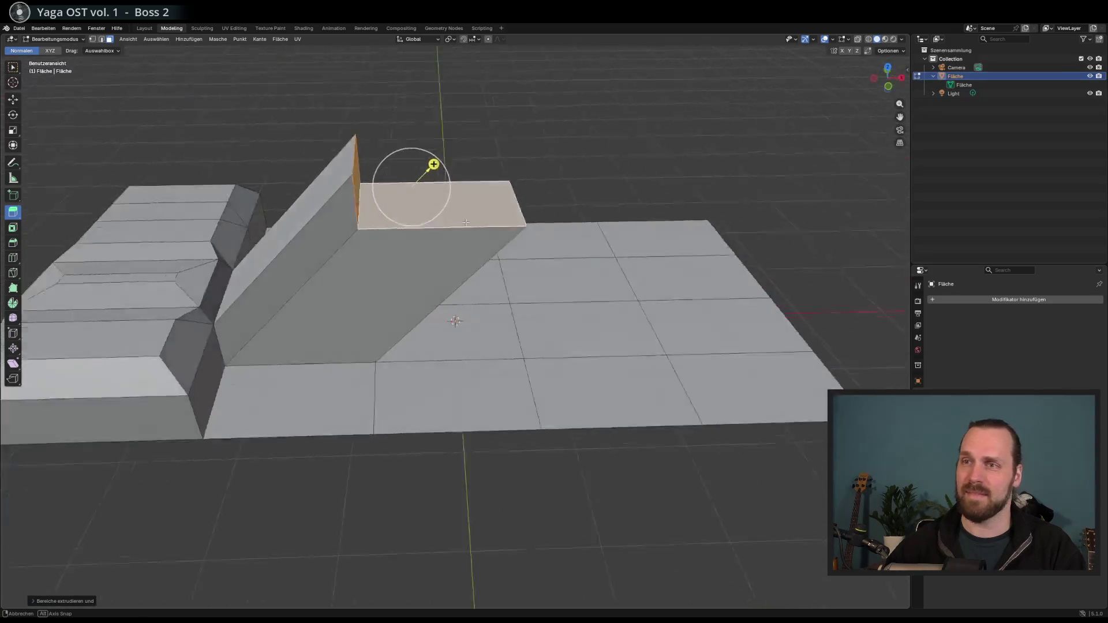
{"action": "key", "text": "ctrl+z"}
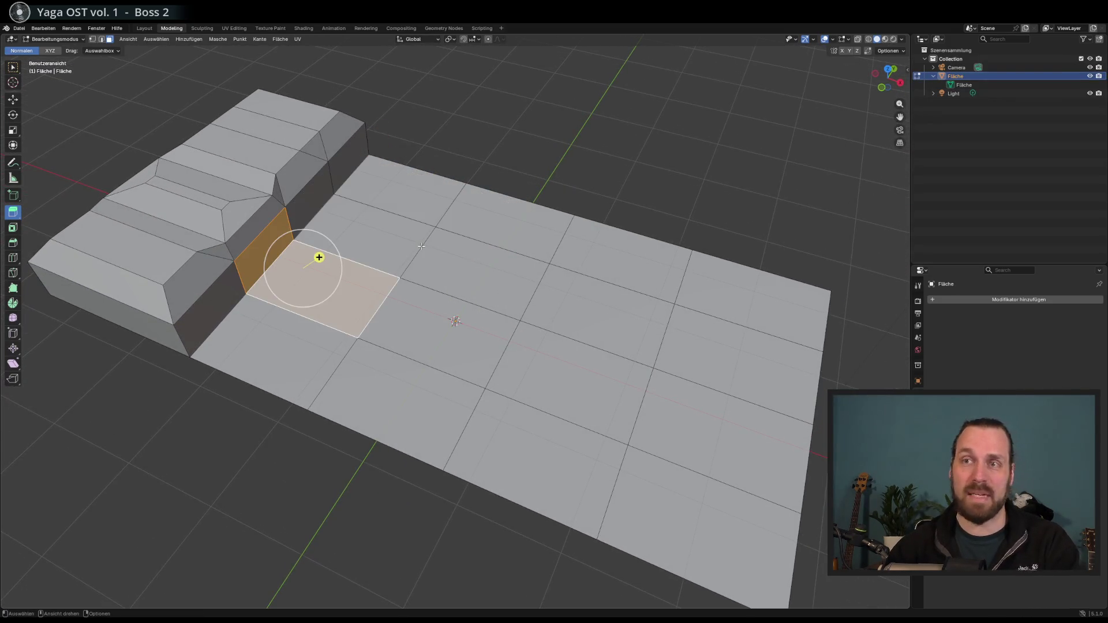
Preview and cancel an inset on the far-right floor face, then select the wall face beside it
{"action": "left_click", "coordinate": [588, 354]}
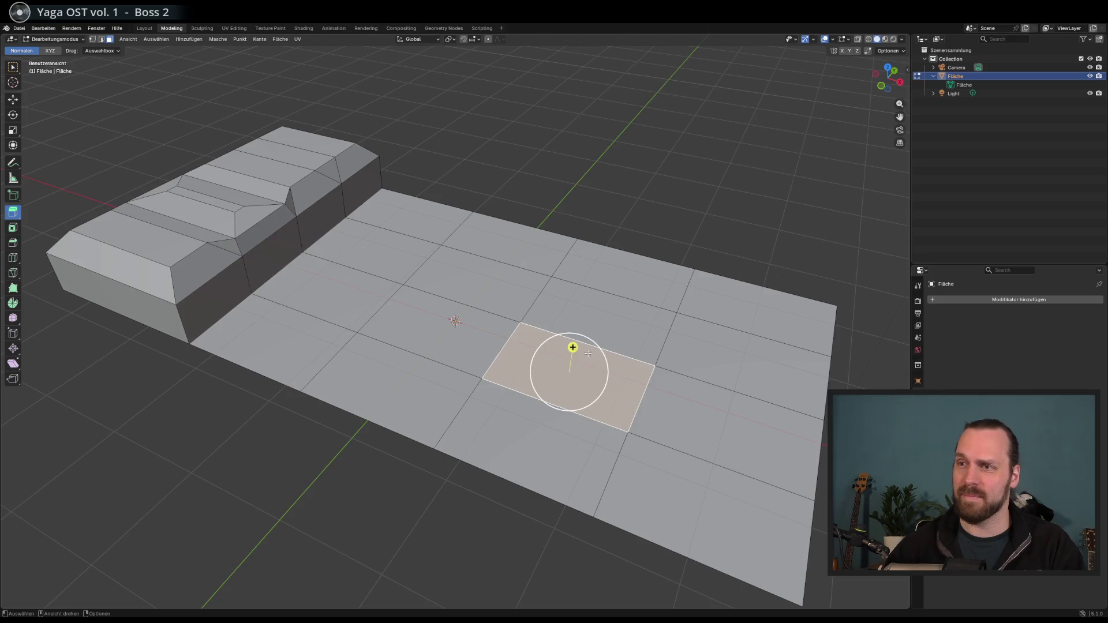
{"action": "left_click", "coordinate": [725, 339]}
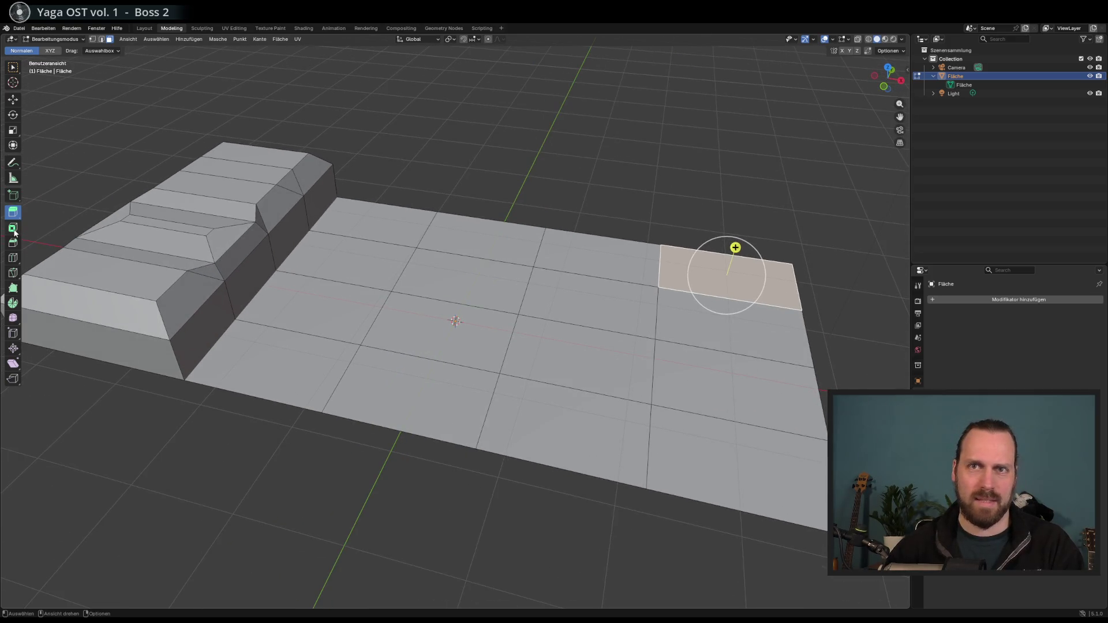
{"action": "left_click", "coordinate": [13, 229]}
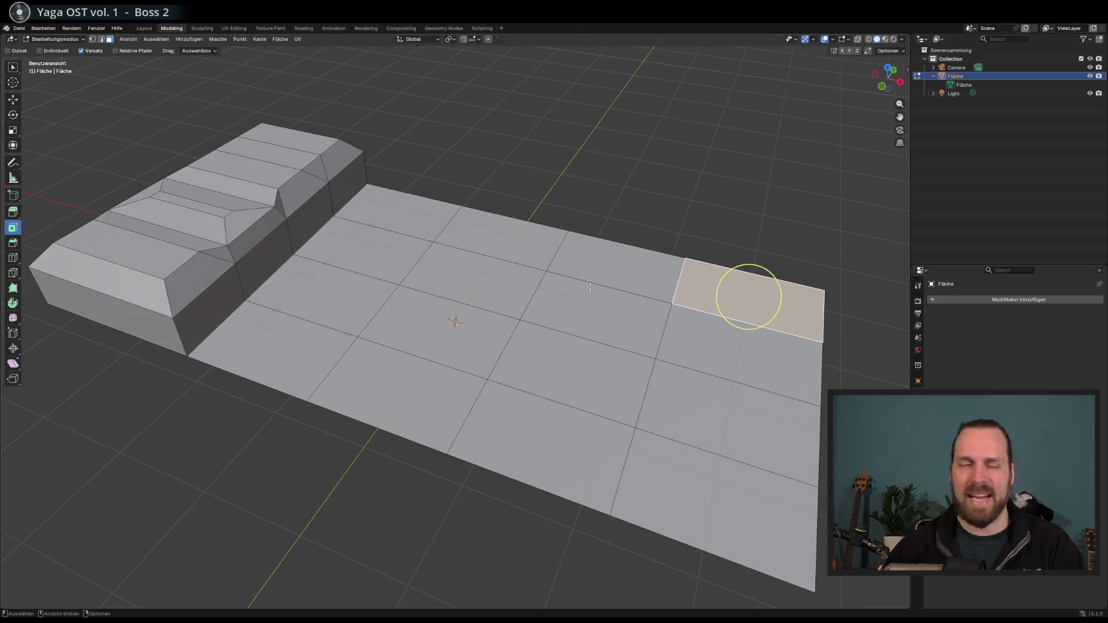
{"action": "mouse_move", "coordinate": [392, 272]}
{"action": "left_mouse_down"}
{"action": "mouse_move", "coordinate": [569, 302]}
{"action": "mouse_move", "coordinate": [574, 321]}
{"action": "mouse_move", "coordinate": [688, 277]}
{"action": "mouse_move", "coordinate": [638, 305]}
{"action": "left_mouse_up"}
{"action": "right_click", "coordinate": [559, 286]}
{"action": "right_click", "coordinate": [638, 306]}
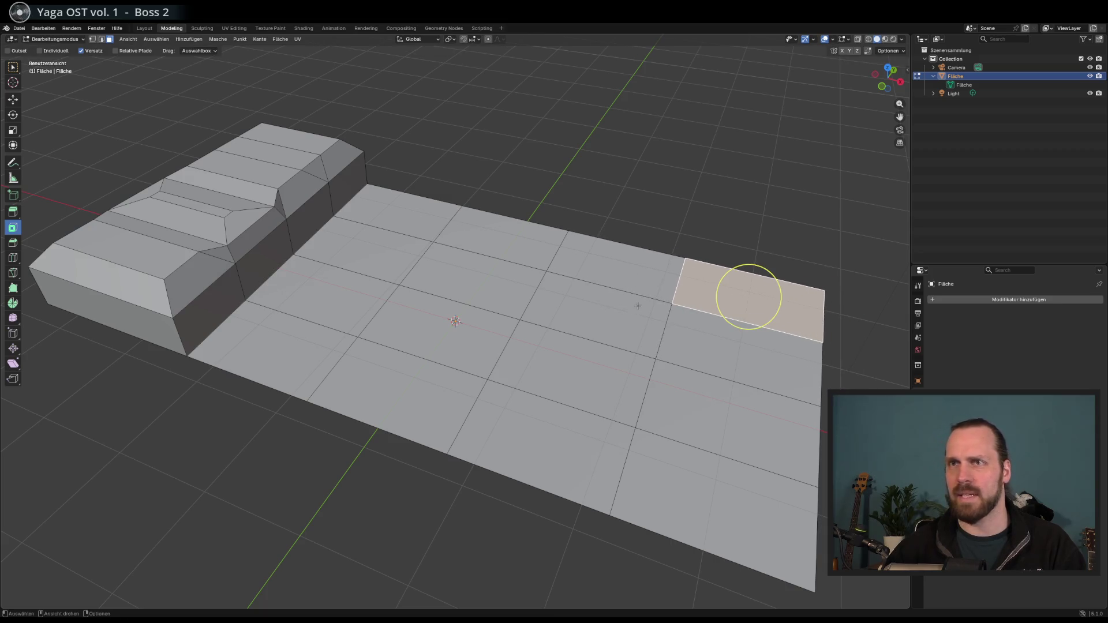
{"action": "left_click", "coordinate": [271, 247]}
{"action": "mouse_move", "coordinate": [271, 247]}
{"action": "left_mouse_down"}
{"action": "mouse_move", "coordinate": [323, 261]}
{"action": "mouse_move", "coordinate": [275, 246]}
{"action": "left_mouse_up"}
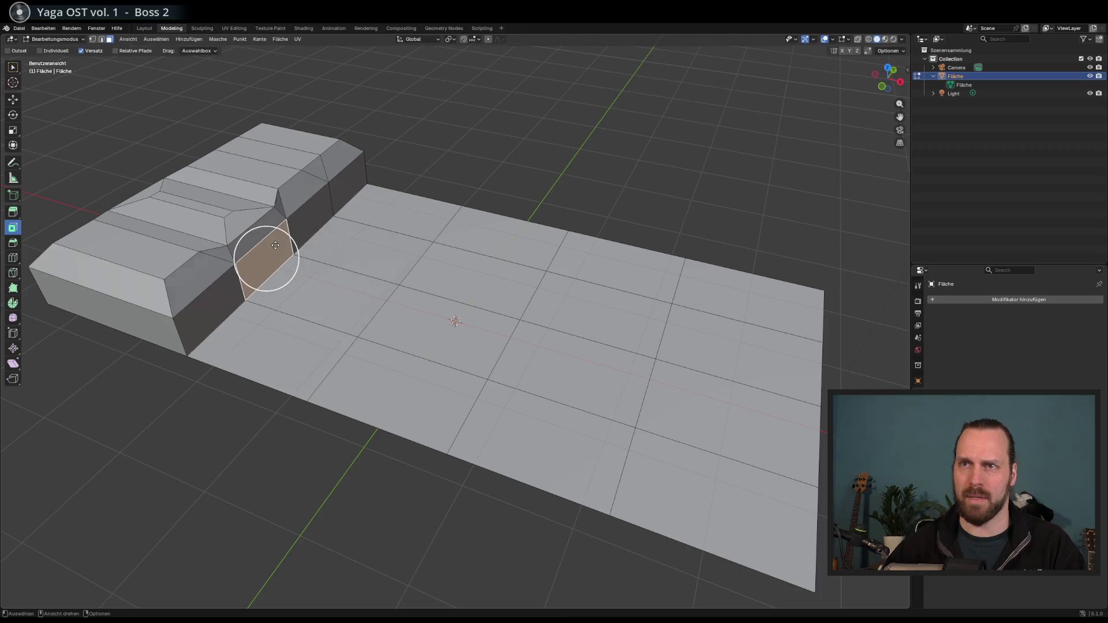
Scale the stretched face at the block's foot down into a small flat face
{"action": "key", "text": "s"}
{"action": "left_click", "coordinate": [318, 303]}
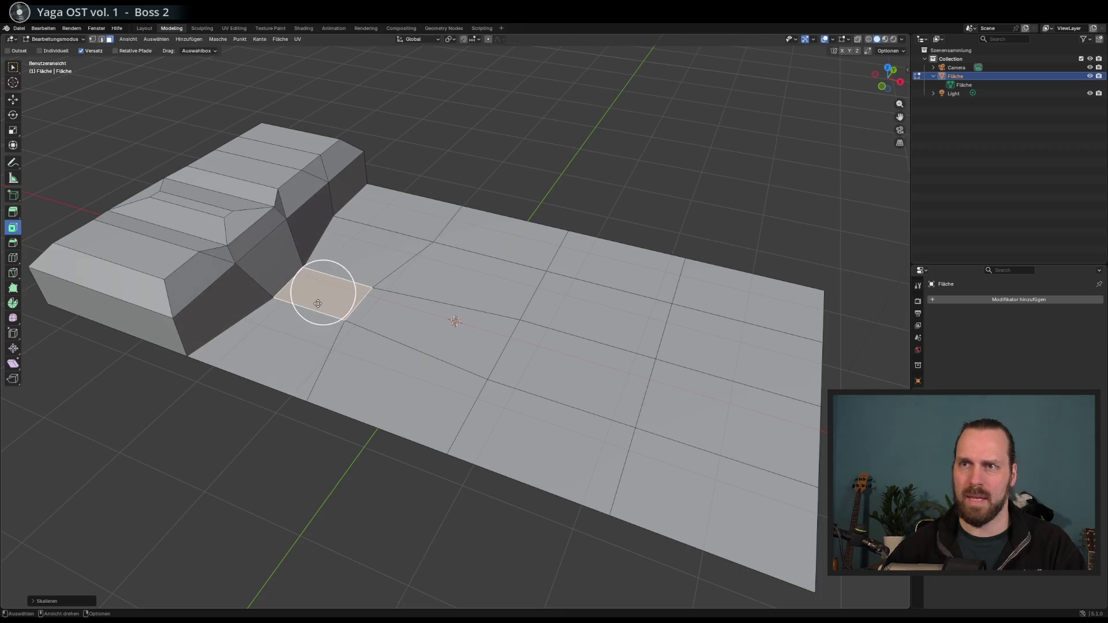
{"action": "key", "text": "s"}
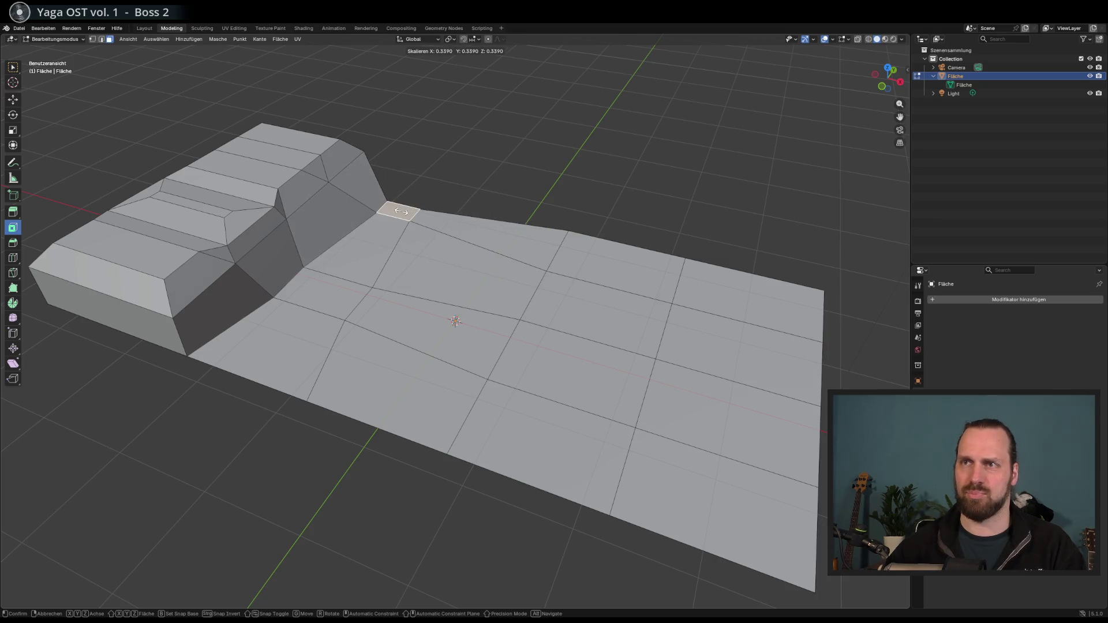
{"action": "left_click", "coordinate": [402, 212]}
{"action": "mouse_move", "coordinate": [402, 211]}
{"action": "left_mouse_down"}
{"action": "mouse_move", "coordinate": [329, 257]}
{"action": "mouse_move", "coordinate": [386, 218]}
{"action": "mouse_move", "coordinate": [436, 268]}
{"action": "mouse_move", "coordinate": [468, 254]}
{"action": "mouse_move", "coordinate": [487, 272]}
{"action": "left_mouse_up"}
{"action": "right_click", "coordinate": [436, 269]}
{"action": "key", "text": "Escape"}
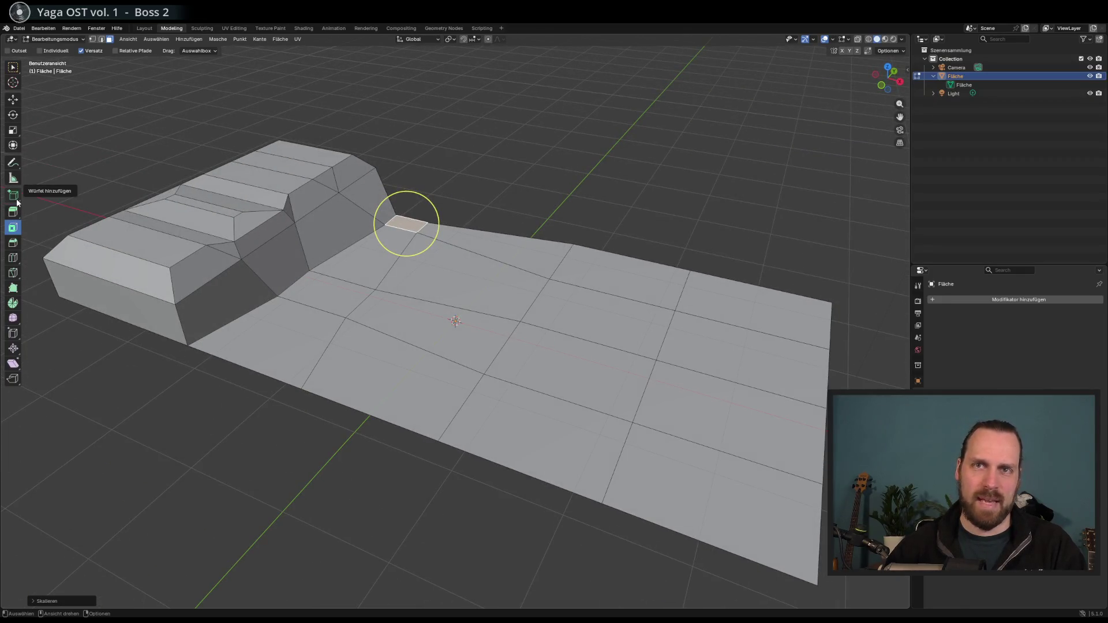
{"action": "left_click", "coordinate": [14, 196]}
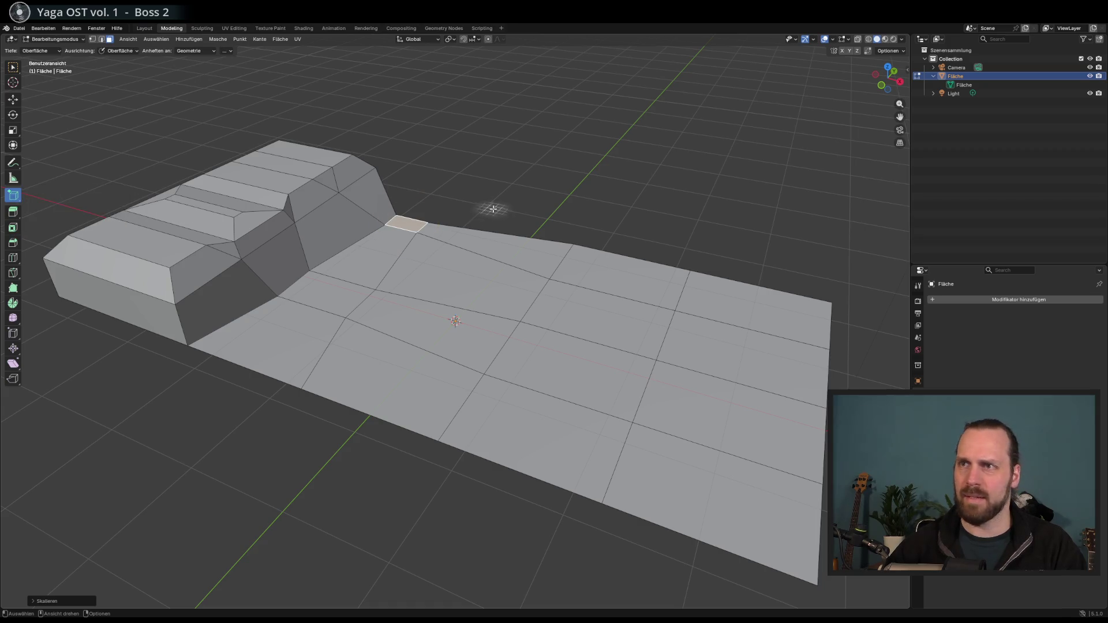
{"action": "left_click_drag", "start_coordinate": [492, 208], "coordinate": [600, 242]}
{"action": "left_click", "coordinate": [527, 218]}
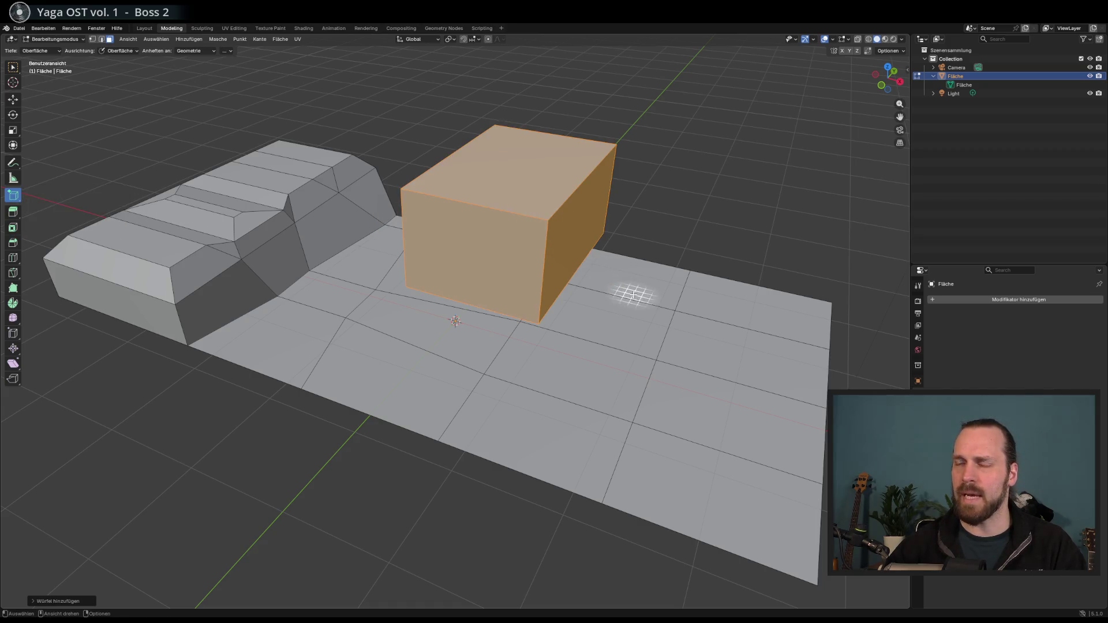
{"action": "right_click", "coordinate": [612, 286]}
{"action": "key", "text": "Escape"}
{"action": "key", "text": "ctrl+z"}
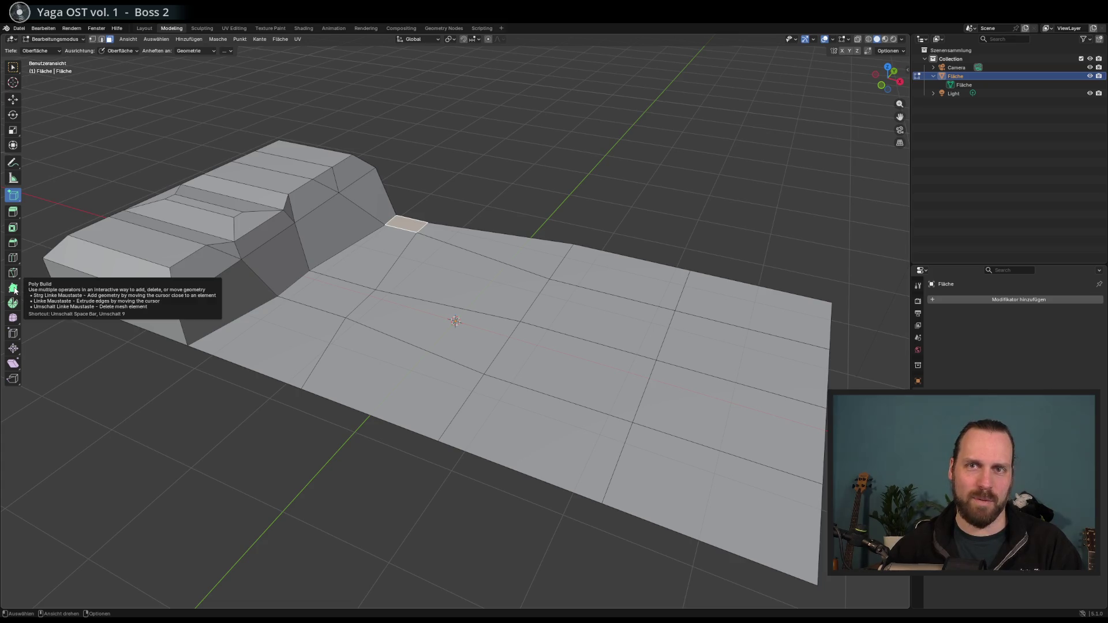
{"action": "left_click", "coordinate": [14, 289]}
{"action": "left_click", "coordinate": [502, 208]}
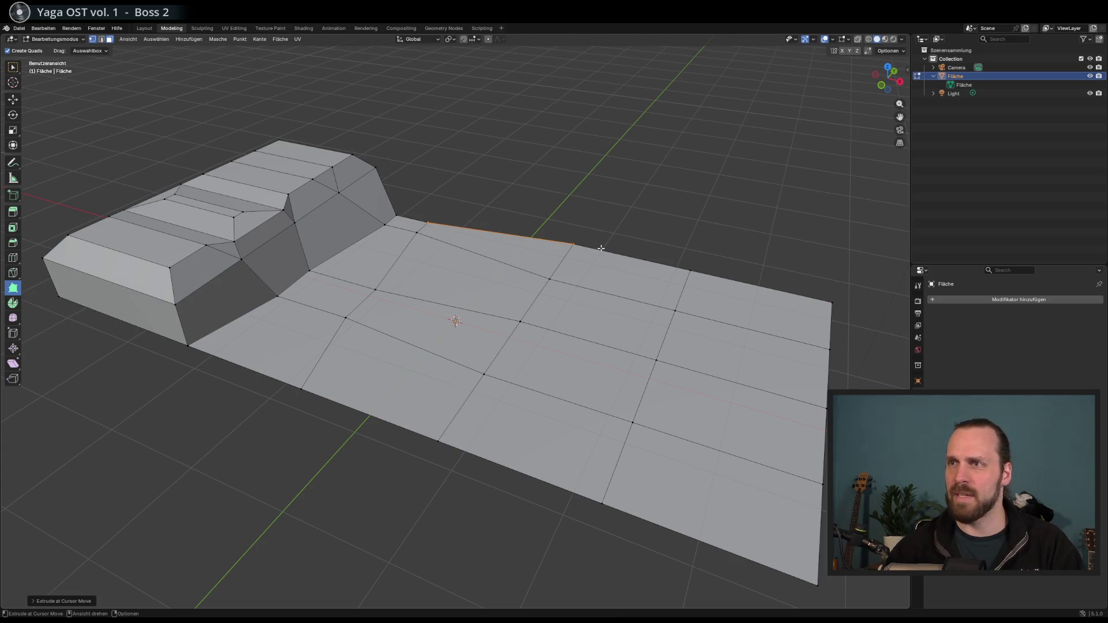
{"action": "mouse_move", "coordinate": [601, 248]}
{"action": "left_mouse_down"}
{"action": "mouse_move", "coordinate": [641, 167]}
{"action": "mouse_move", "coordinate": [631, 293]}
{"action": "left_mouse_up"}
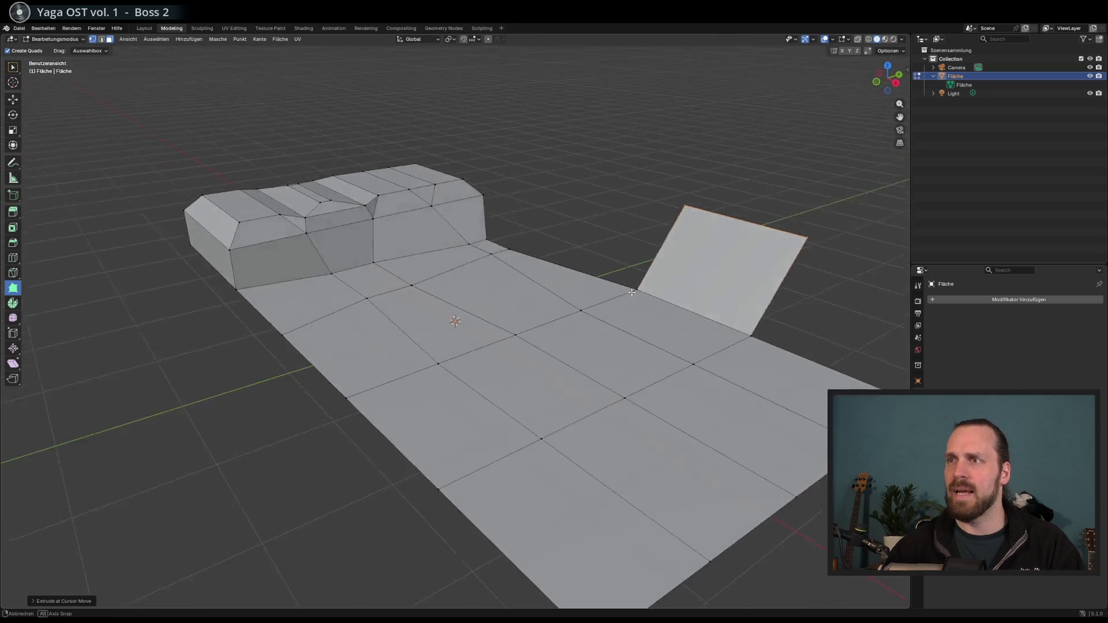
{"action": "key", "text": "ctrl+z"}
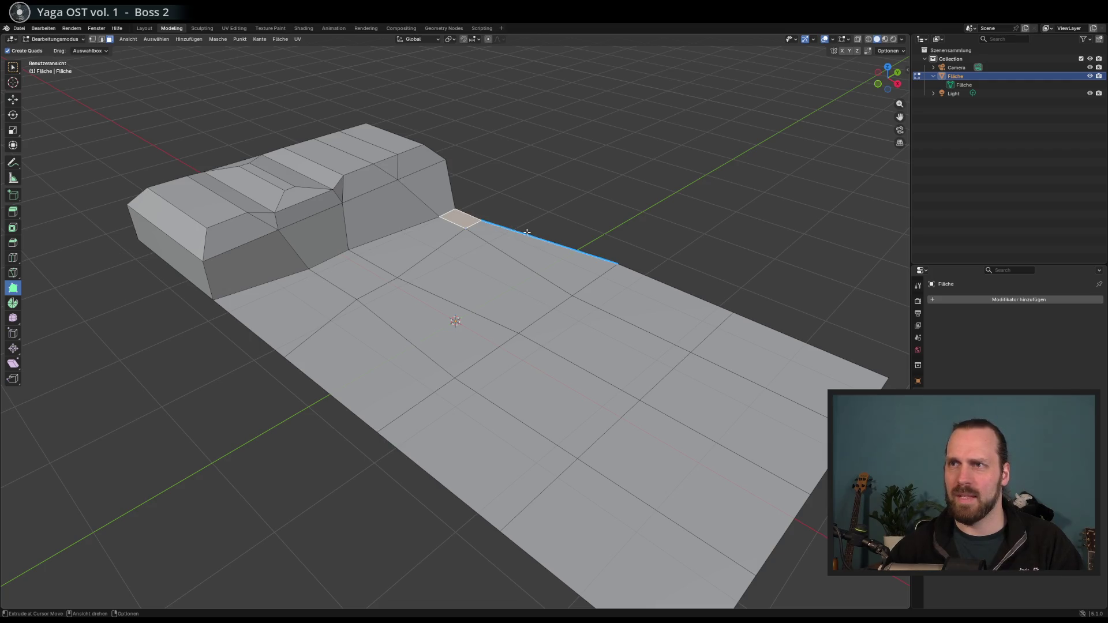
{"action": "mouse_move", "coordinate": [603, 257]}
{"action": "left_mouse_down"}
{"action": "mouse_move", "coordinate": [602, 229]}
{"action": "mouse_move", "coordinate": [630, 230]}
{"action": "left_mouse_up"}
{"action": "mouse_move", "coordinate": [675, 283]}
{"action": "left_mouse_down"}
{"action": "mouse_move", "coordinate": [681, 250]}
{"action": "mouse_move", "coordinate": [701, 231]}
{"action": "left_mouse_up"}
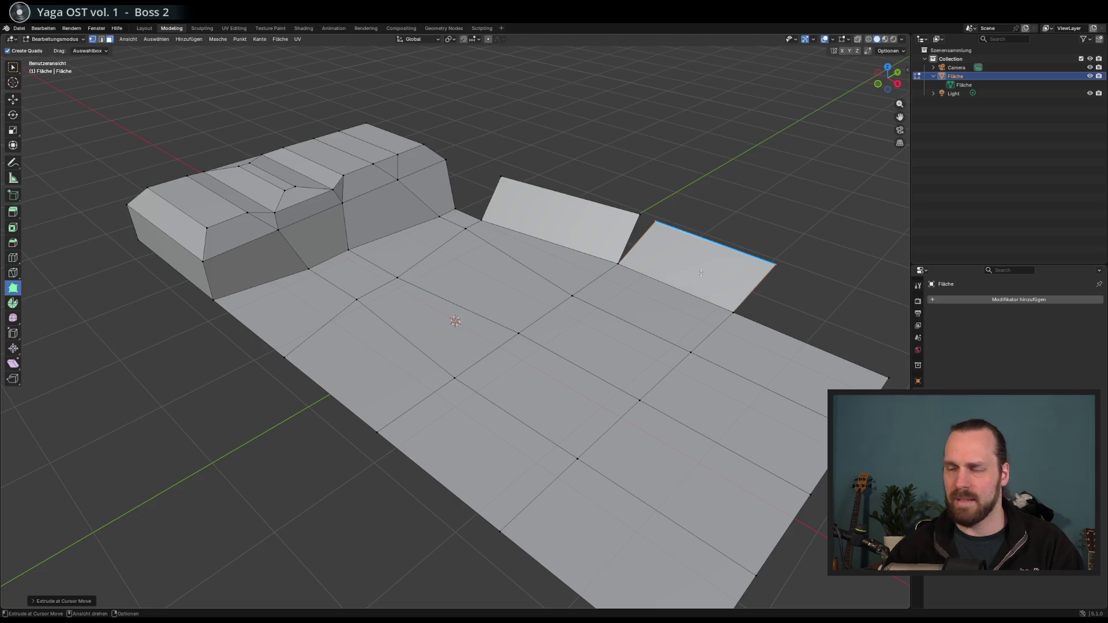
{"action": "left_click", "coordinate": [701, 273], "text": "shift"}
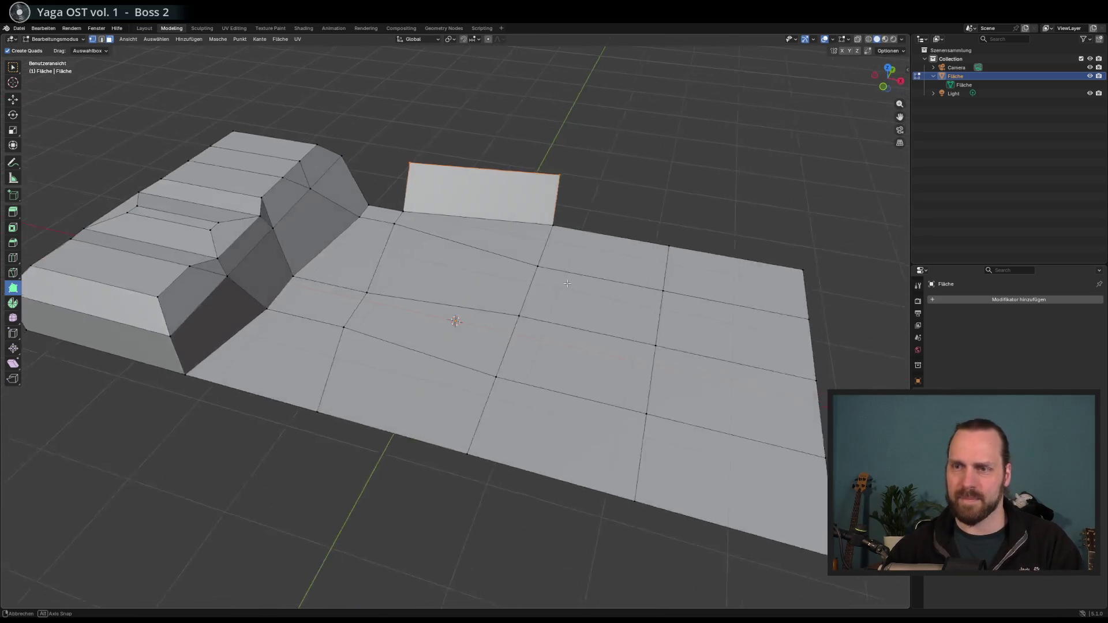
{"action": "key", "text": "ctrl+z"}
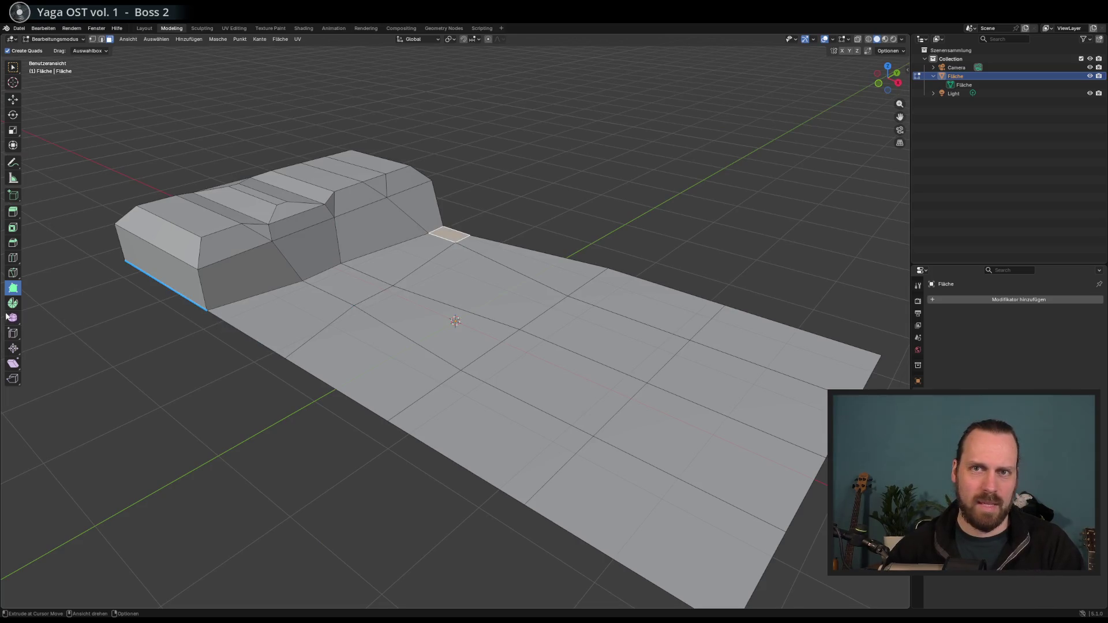
Try spinning the selected face with the Spin tool, then undo it
{"action": "left_click", "coordinate": [13, 304]}
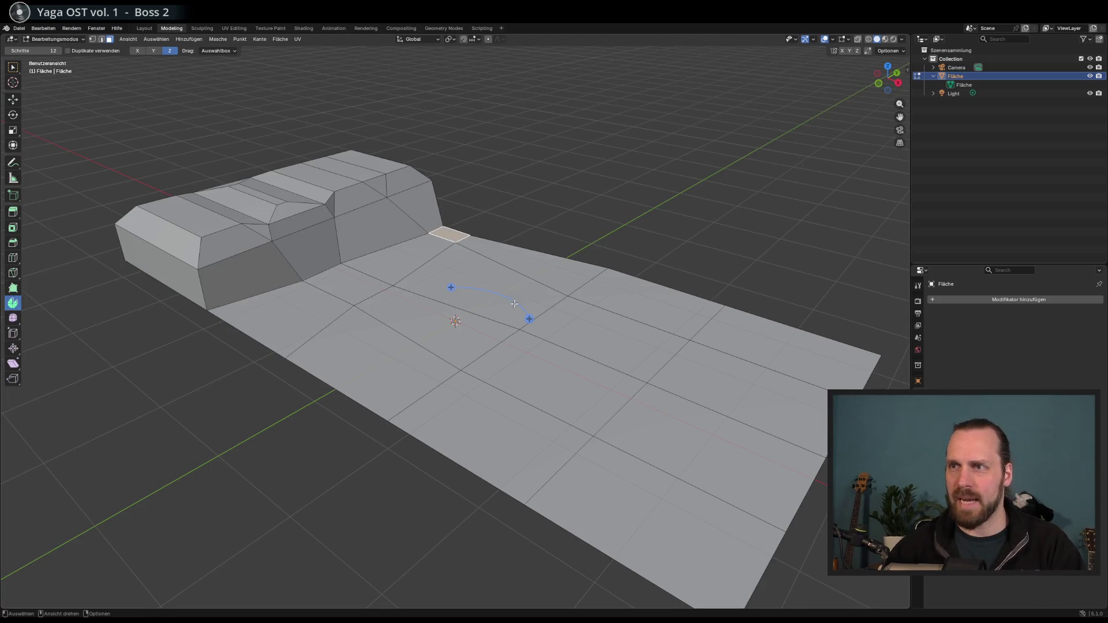
{"action": "mouse_move", "coordinate": [522, 301]}
{"action": "left_mouse_down"}
{"action": "mouse_move", "coordinate": [498, 277]}
{"action": "mouse_move", "coordinate": [473, 294]}
{"action": "mouse_move", "coordinate": [502, 314]}
{"action": "mouse_move", "coordinate": [527, 384]}
{"action": "left_mouse_up"}
{"action": "key", "text": "ctrl+z"}
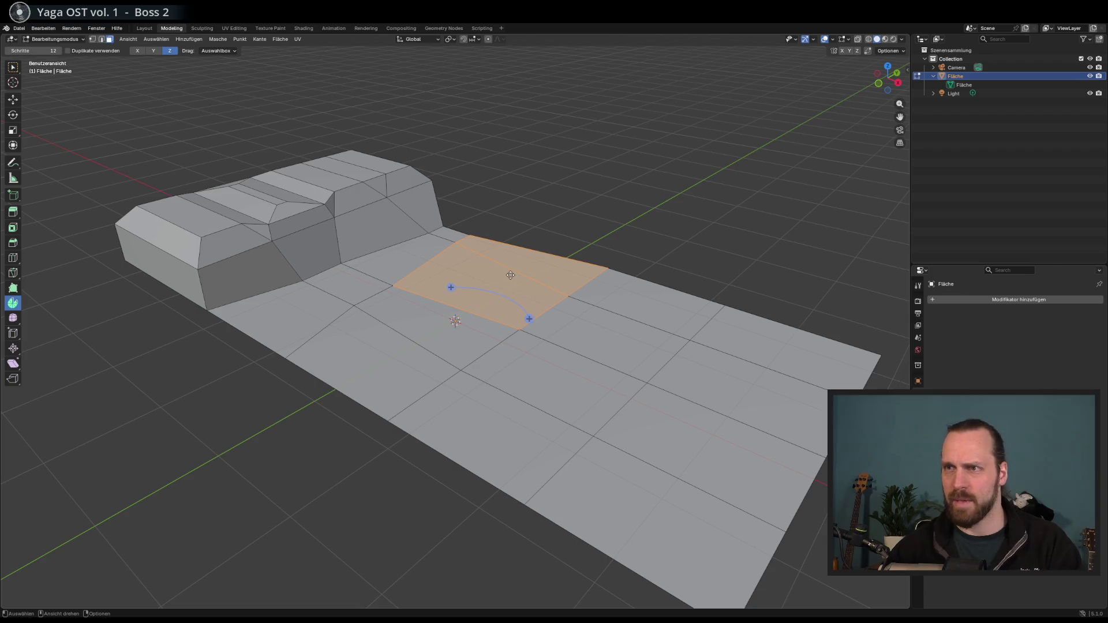
{"action": "scroll", "coordinate": [517, 327], "scroll_direction": "down", "scroll_amount": 5}
{"action": "scroll", "coordinate": [440, 356], "scroll_direction": "up", "scroll_amount": 5}
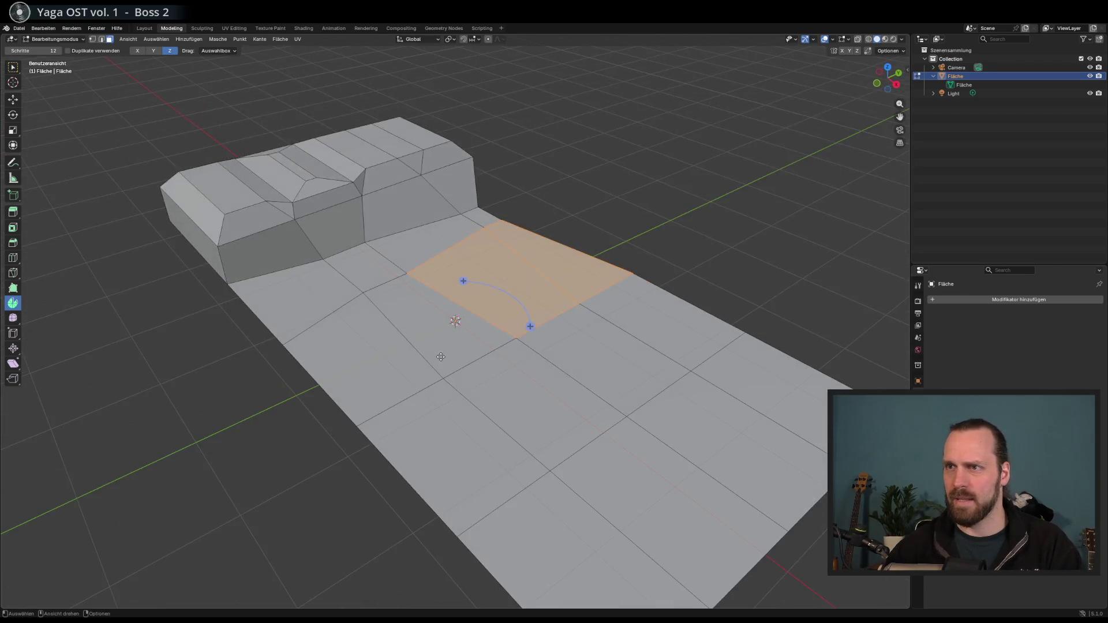
Smooth the vertices of several plane faces in front of the raised block
{"action": "left_click", "coordinate": [13, 318]}
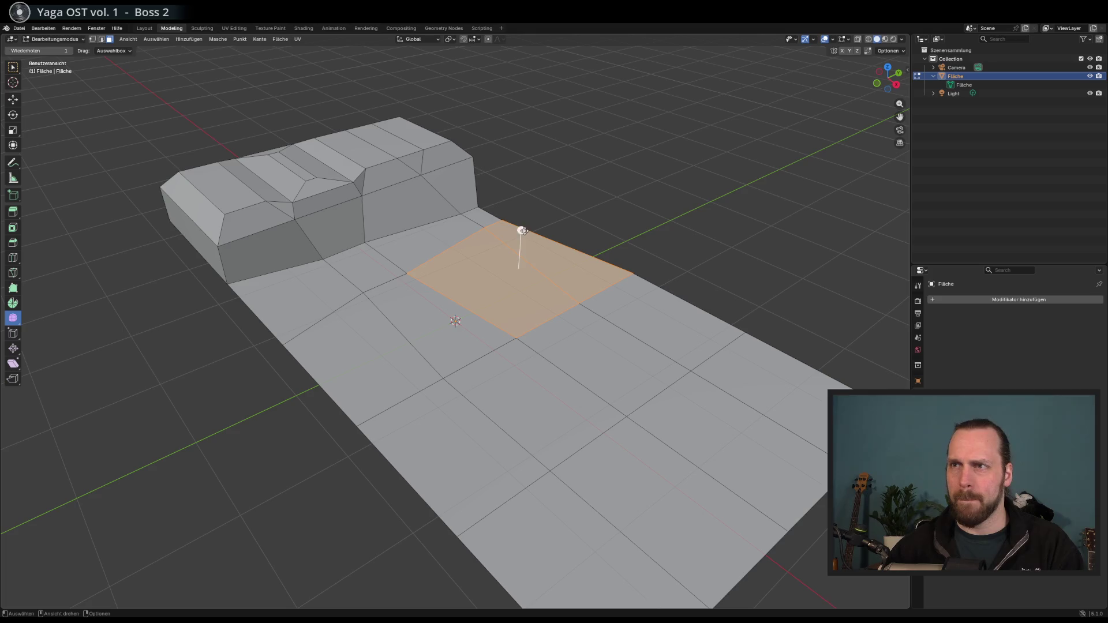
{"action": "mouse_move", "coordinate": [522, 230]}
{"action": "left_mouse_down"}
{"action": "mouse_move", "coordinate": [527, 195]}
{"action": "mouse_move", "coordinate": [773, 348]}
{"action": "mouse_move", "coordinate": [458, 358]}
{"action": "mouse_move", "coordinate": [457, 368]}
{"action": "left_mouse_up"}
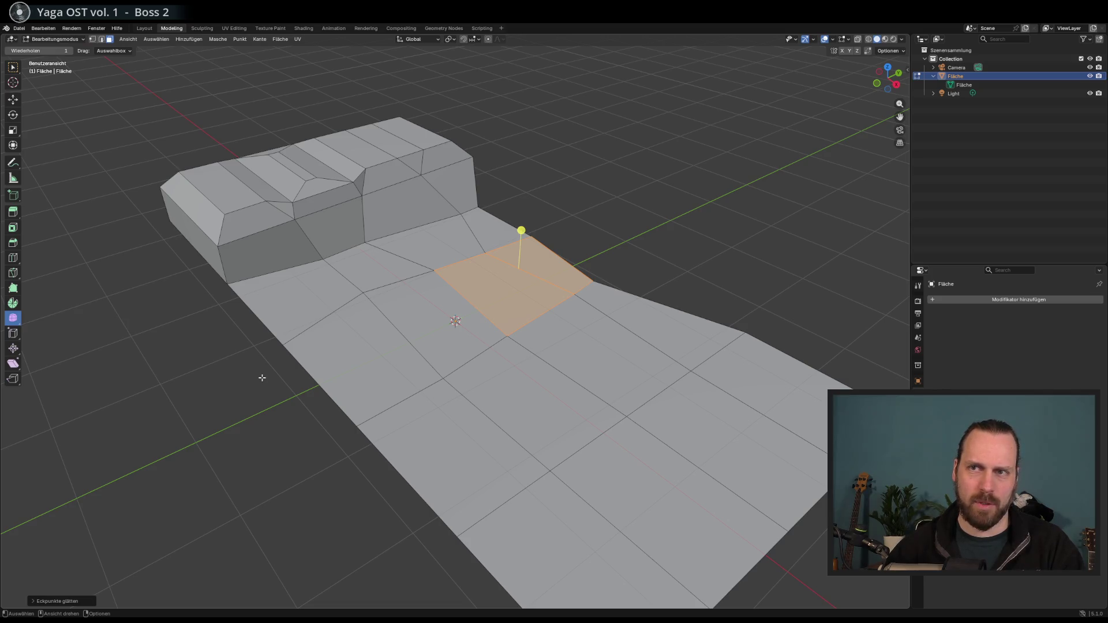
{"action": "left_click", "coordinate": [283, 353]}
{"action": "left_click", "coordinate": [313, 359]}
{"action": "mouse_move", "coordinate": [363, 321]}
{"action": "left_mouse_down"}
{"action": "mouse_move", "coordinate": [346, 300]}
{"action": "mouse_move", "coordinate": [248, 369]}
{"action": "mouse_move", "coordinate": [338, 234]}
{"action": "mouse_move", "coordinate": [398, 236]}
{"action": "mouse_move", "coordinate": [528, 276]}
{"action": "mouse_move", "coordinate": [486, 306]}
{"action": "mouse_move", "coordinate": [554, 299]}
{"action": "left_mouse_up"}
{"action": "left_click", "coordinate": [338, 234]}
{"action": "right_click", "coordinate": [485, 305]}
{"action": "key", "text": "Escape"}
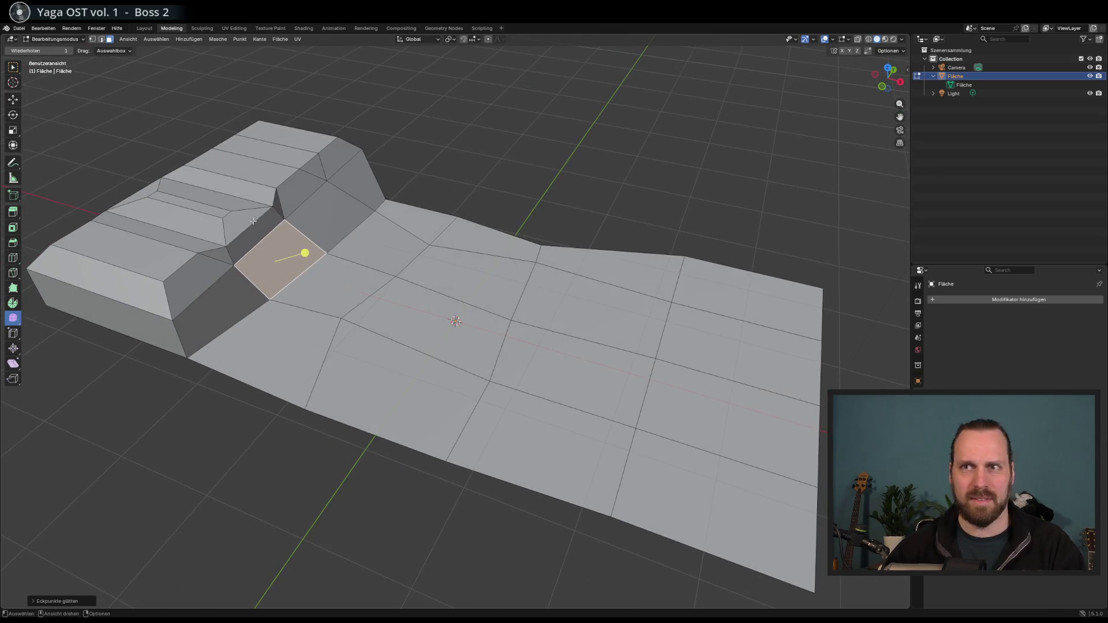
Edge-slide the slanted bevel face on the block with G G, then view it from low
{"action": "left_click", "coordinate": [259, 235]}
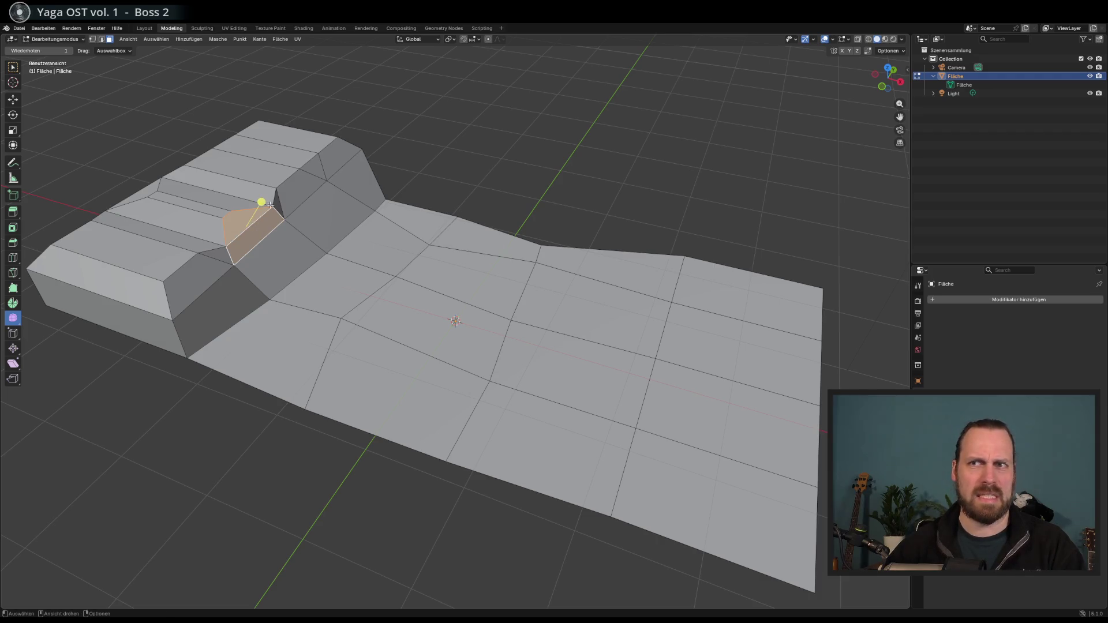
{"action": "key", "text": "g"}
{"action": "key", "text": "g"}
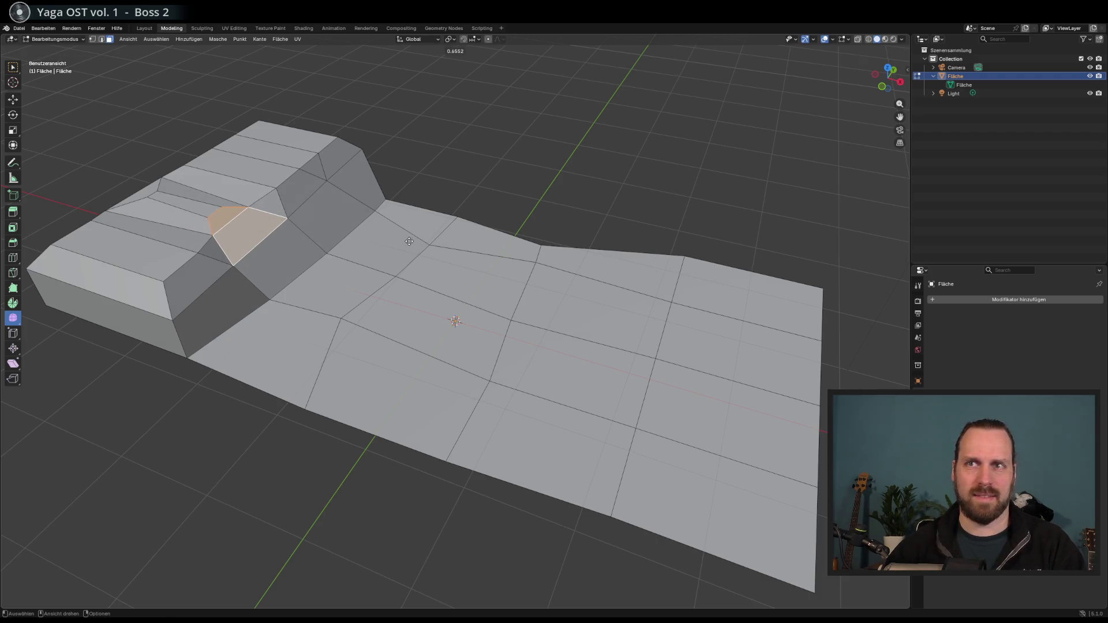
{"action": "left_click", "coordinate": [409, 241]}
{"action": "right_click", "coordinate": [448, 313]}
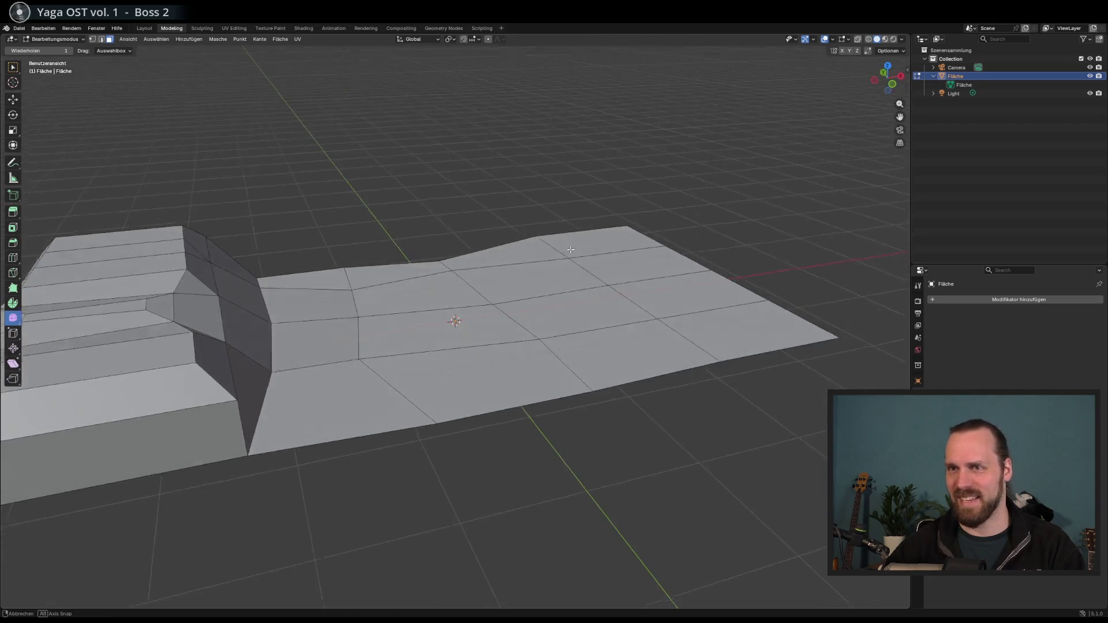
{"action": "mouse_move", "coordinate": [571, 249]}
{"action": "left_mouse_down"}
{"action": "mouse_move", "coordinate": [569, 237]}
{"action": "mouse_move", "coordinate": [270, 250]}
{"action": "mouse_move", "coordinate": [237, 317]}
{"action": "left_mouse_up"}
{"action": "left_click", "coordinate": [226, 245]}
{"action": "left_click_drag", "start_coordinate": [225, 246], "coordinate": [246, 246]}
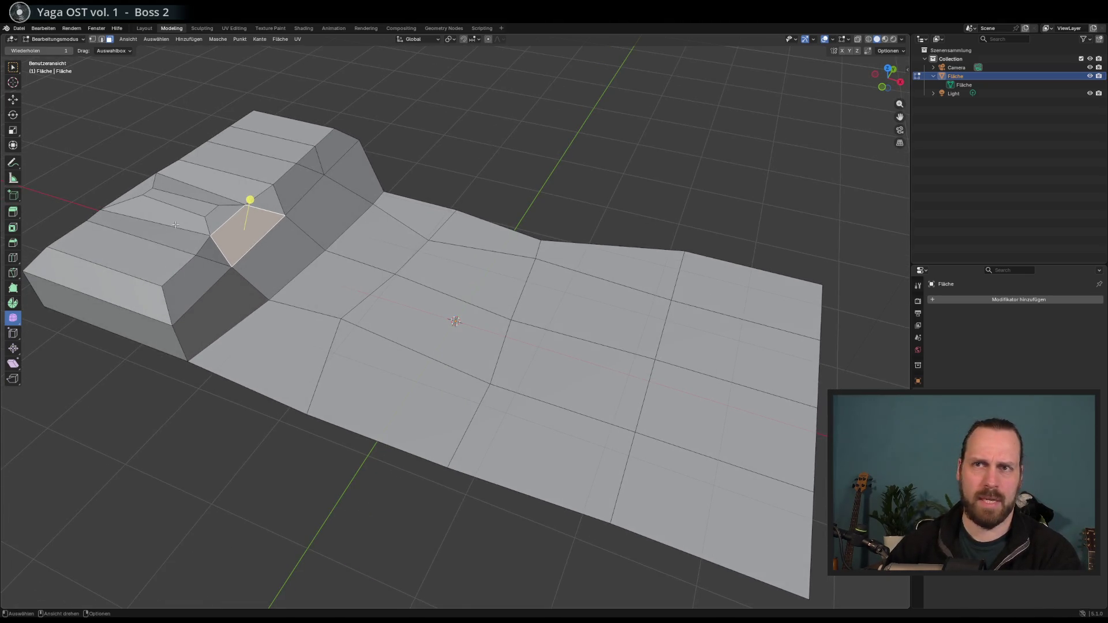
Select the strip, trapezoid, slope and diamond faces, lower them with G Z, then undo
{"action": "left_click", "coordinate": [14, 102]}
{"action": "left_click", "coordinate": [207, 212]}
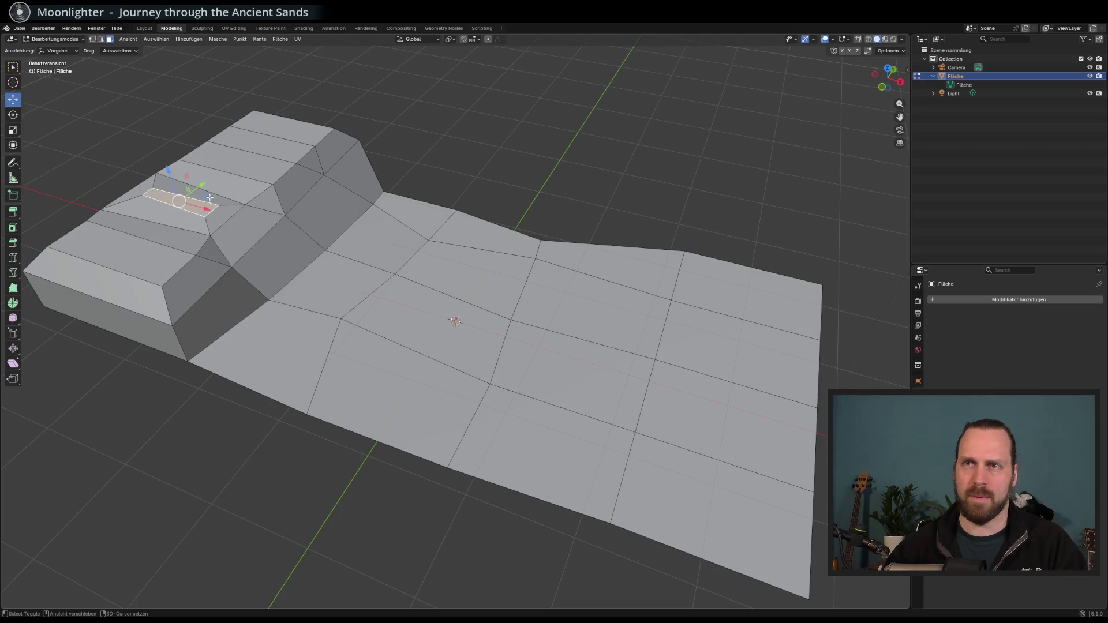
{"action": "left_click", "coordinate": [176, 219], "text": "shift"}
{"action": "left_click", "coordinate": [253, 238], "text": "shift"}
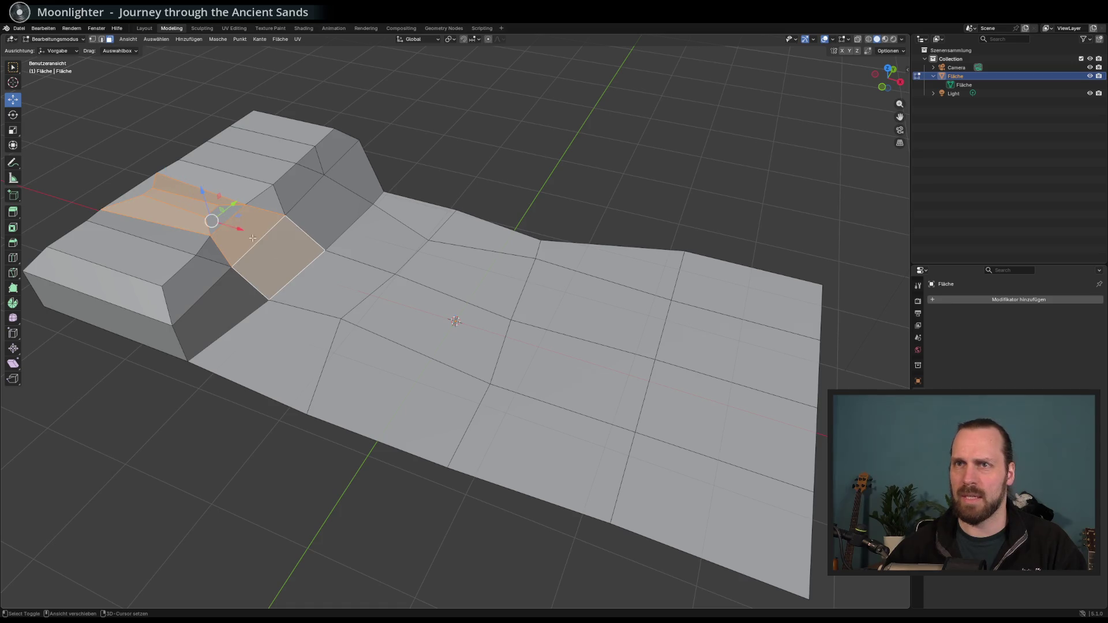
{"action": "left_click", "coordinate": [224, 212], "text": "shift"}
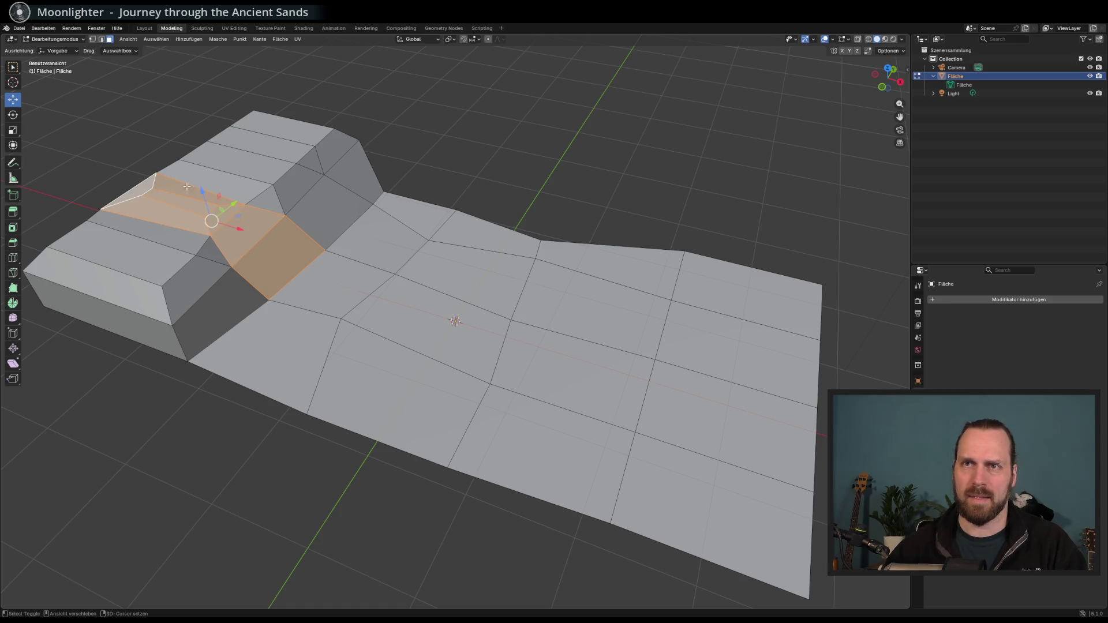
{"action": "key", "text": "g"}
{"action": "key", "text": "z"}
{"action": "left_click", "coordinate": [296, 301]}
{"action": "key", "text": "ctrl+z"}
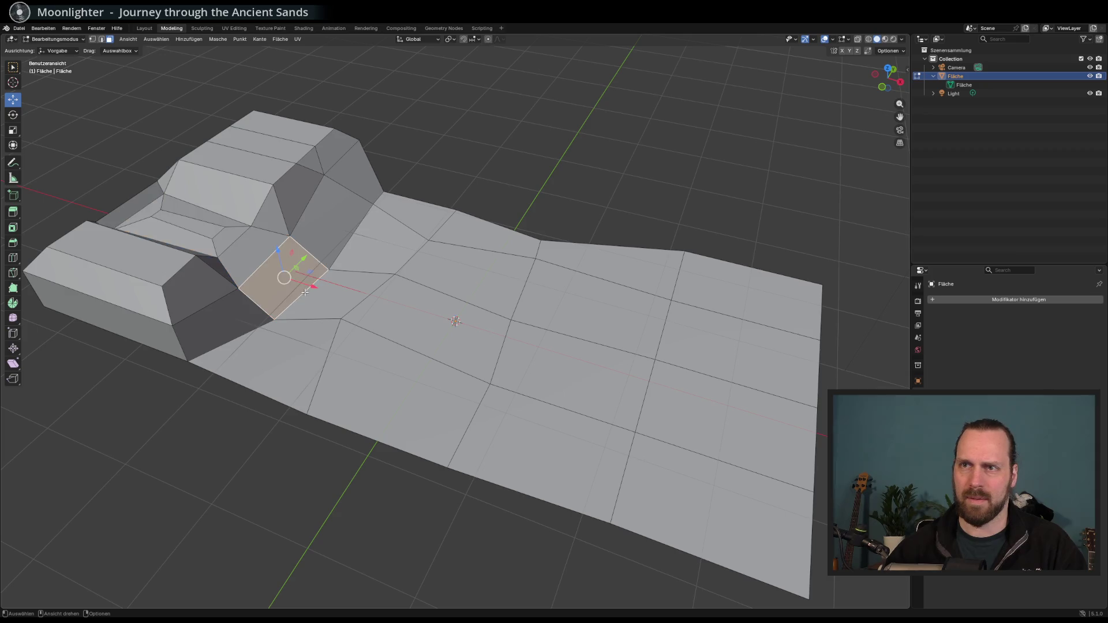
In edge mode, raise one edge of the diamond face with G Z
{"action": "key", "text": "2"}
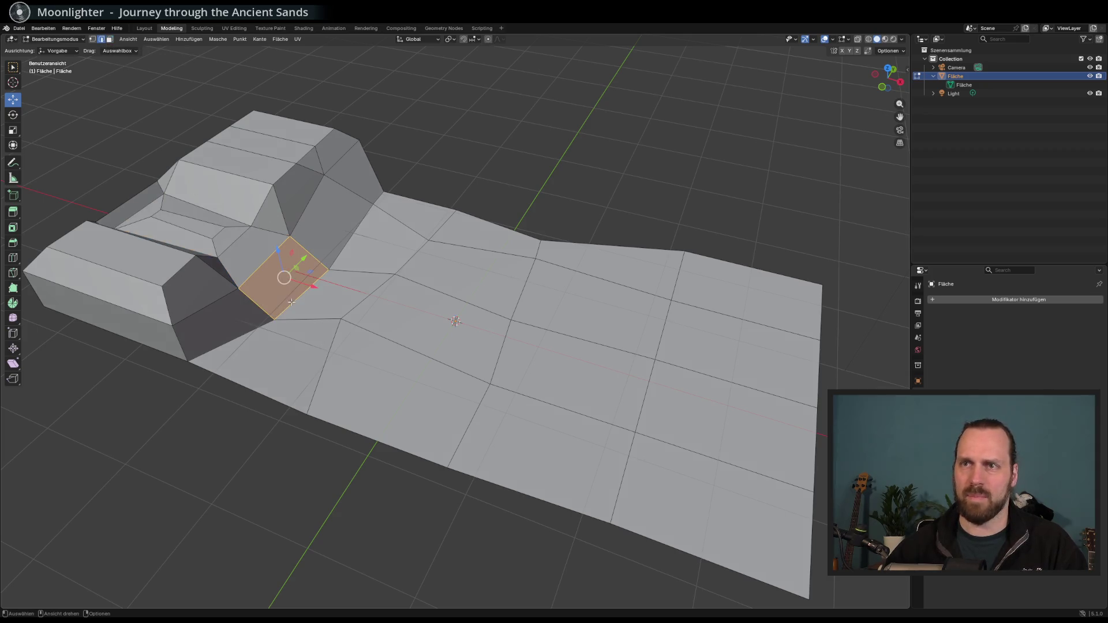
{"action": "left_click", "coordinate": [292, 301]}
{"action": "key", "text": "g"}
{"action": "key", "text": "z"}
{"action": "left_click", "coordinate": [303, 277]}
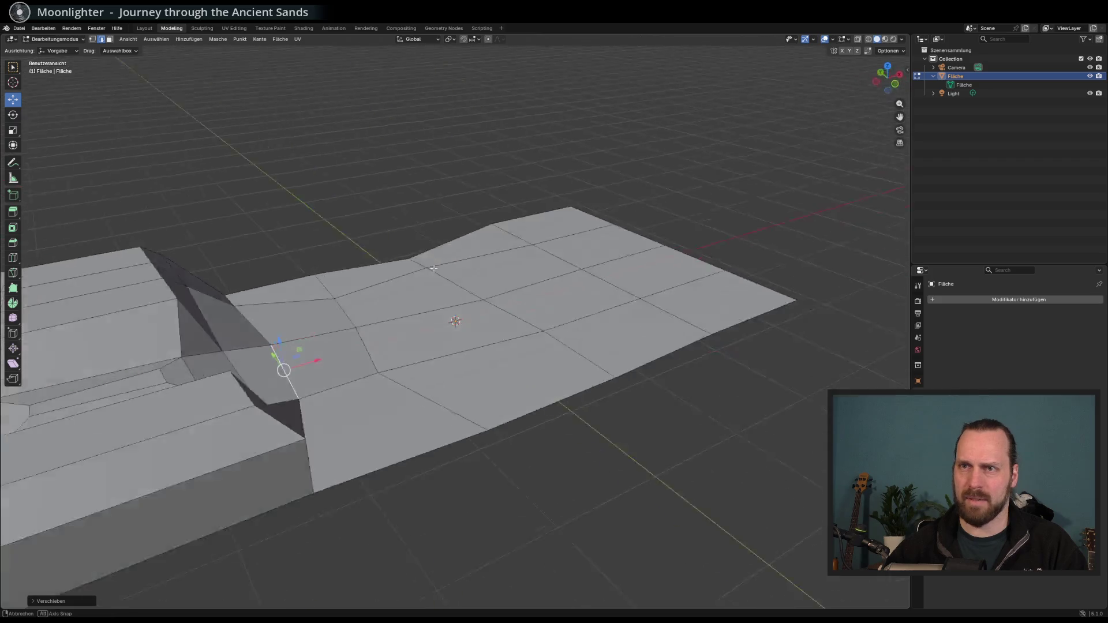
Look down on the whole plane and box-select the edges along its right side
{"action": "mouse_move", "coordinate": [434, 268]}
{"action": "left_mouse_down"}
{"action": "mouse_move", "coordinate": [371, 281]}
{"action": "mouse_move", "coordinate": [394, 261]}
{"action": "mouse_move", "coordinate": [344, 291]}
{"action": "left_mouse_up"}
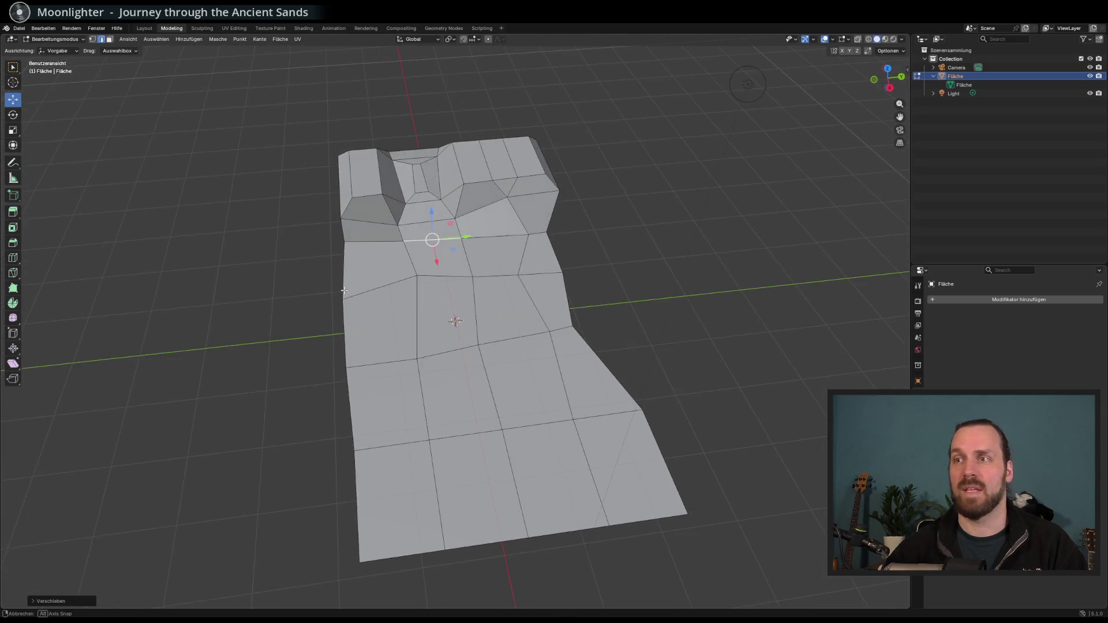
{"action": "left_click_drag", "start_coordinate": [143, 100], "coordinate": [99, 52]}
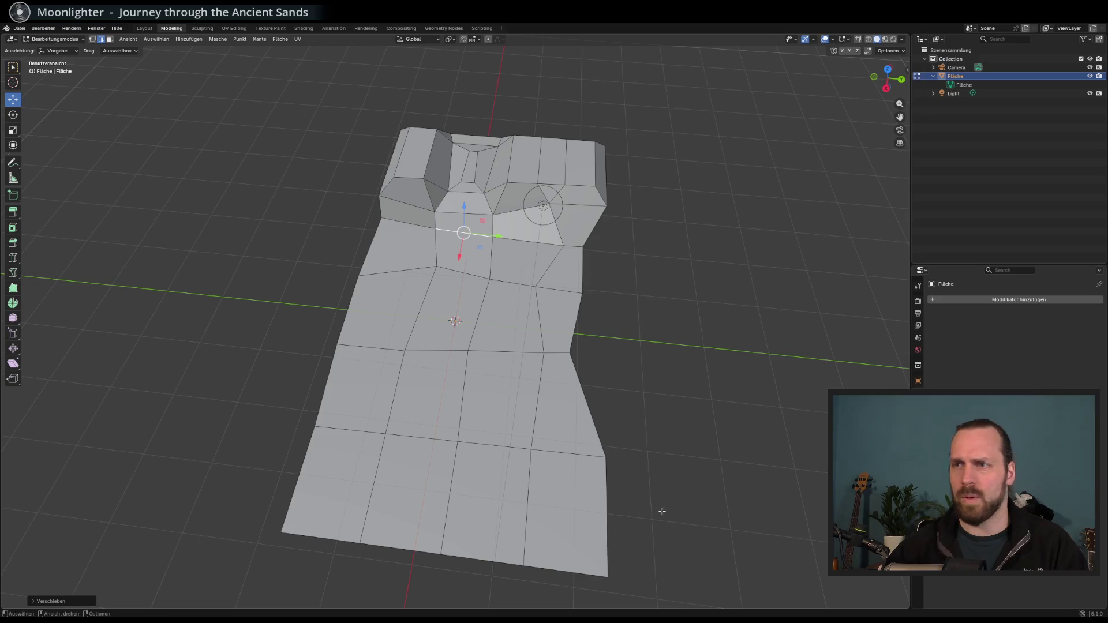
{"action": "left_click_drag", "start_coordinate": [657, 549], "coordinate": [574, 334]}
{"action": "left_click", "coordinate": [612, 513]}
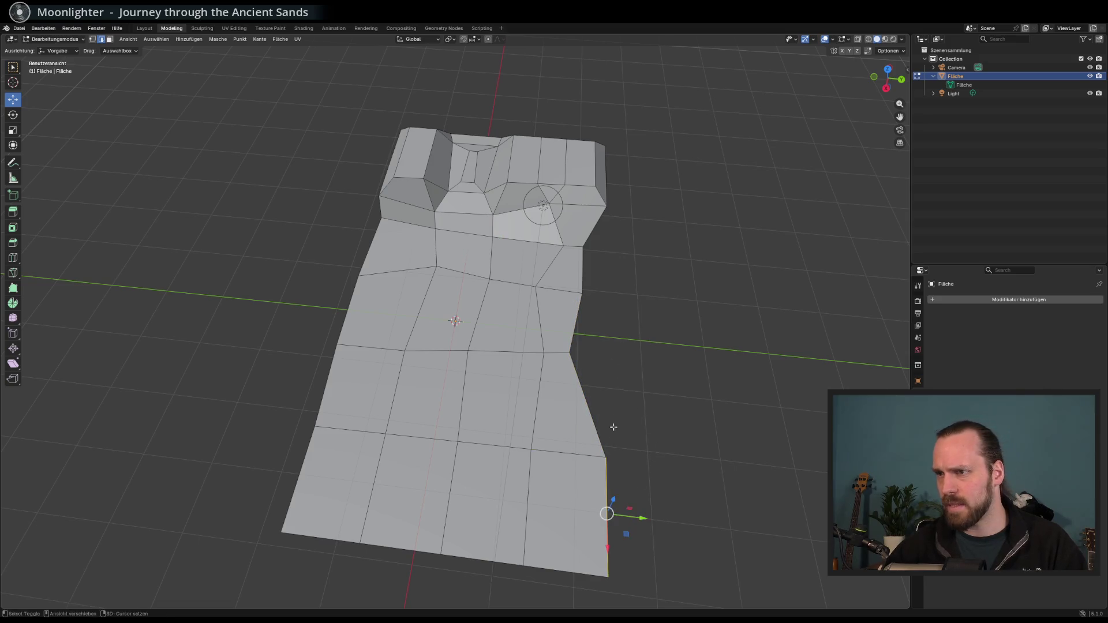
Refine the selection to the right-side boundary edges below the notch, dropping the bottom cross edge
{"action": "left_click", "coordinate": [589, 404], "text": "shift"}
{"action": "left_click", "coordinate": [588, 315], "text": "shift"}
{"action": "left_click", "coordinate": [563, 279], "text": "shift"}
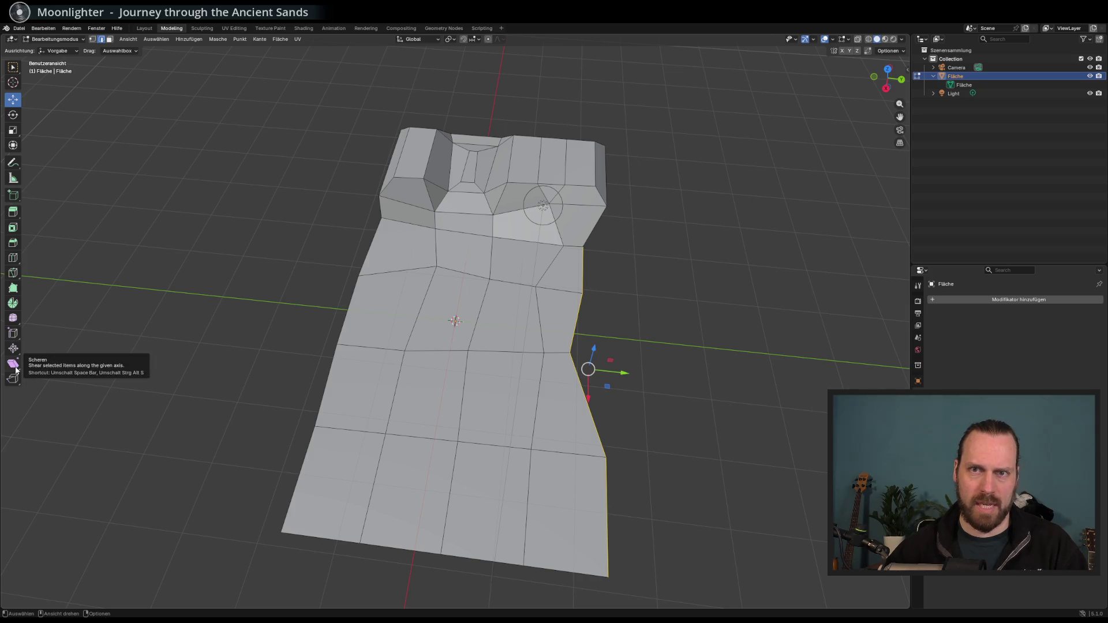
{"action": "left_click", "coordinate": [14, 288]}
Add Poly Build faces off the floor's right edge, growing a triangle into a quad
{"action": "mouse_move", "coordinate": [592, 329]}
{"action": "left_mouse_down"}
{"action": "mouse_move", "coordinate": [739, 332]}
{"action": "mouse_move", "coordinate": [753, 373]}
{"action": "left_mouse_up"}
{"action": "key", "text": "ctrl+z"}
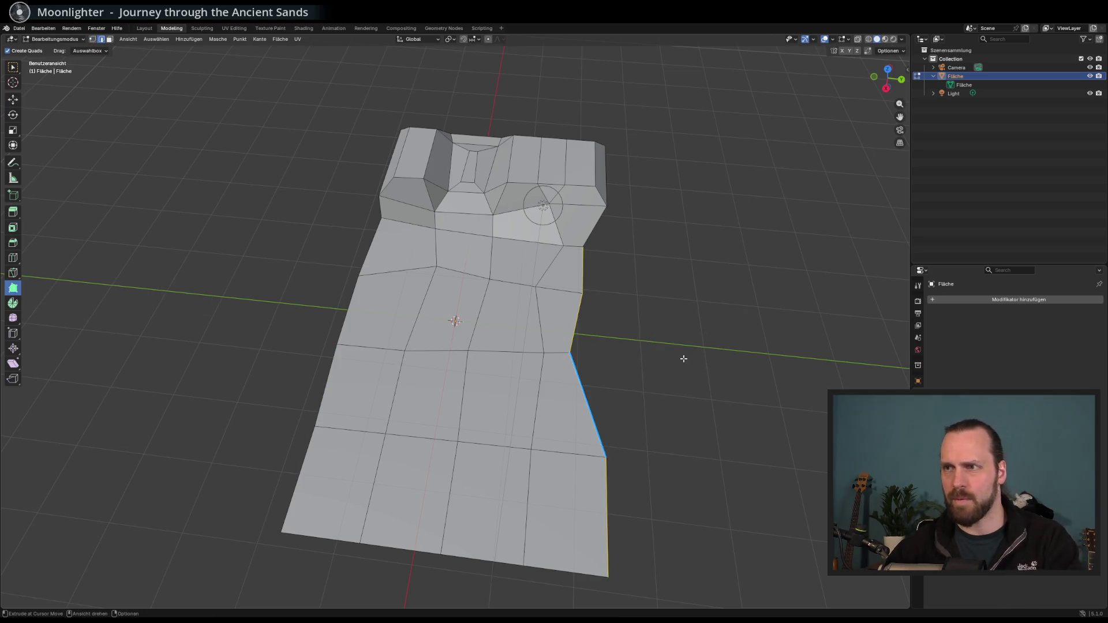
{"action": "mouse_move", "coordinate": [595, 394]}
{"action": "left_mouse_down"}
{"action": "mouse_move", "coordinate": [711, 355]}
{"action": "mouse_move", "coordinate": [717, 384]}
{"action": "left_mouse_up"}
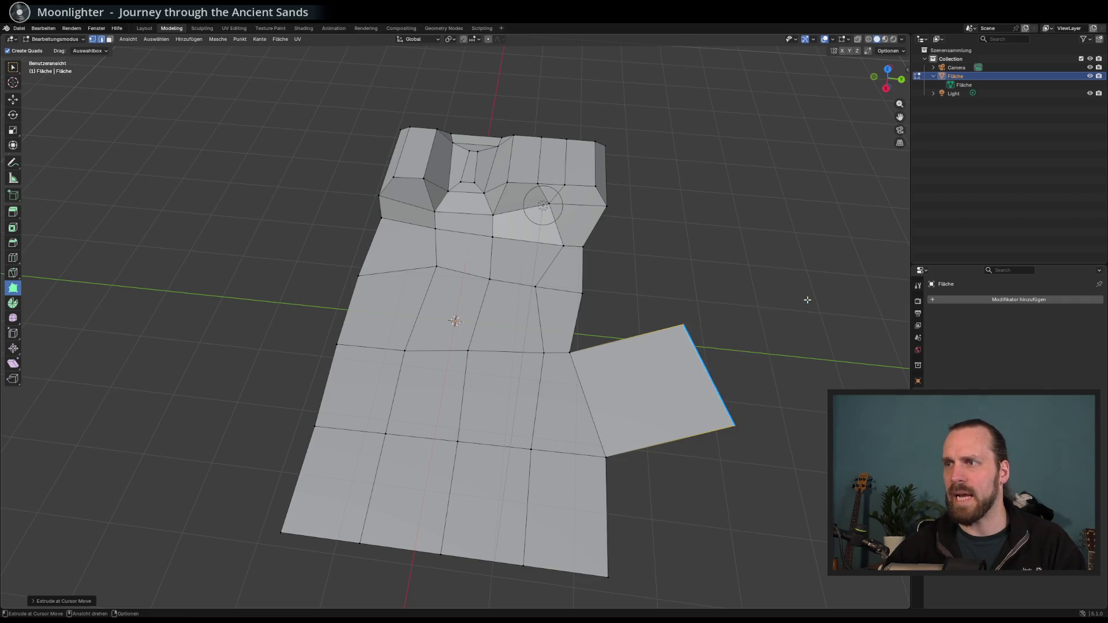
{"action": "mouse_move", "coordinate": [804, 300]}
{"action": "left_mouse_down"}
{"action": "mouse_move", "coordinate": [848, 341]}
{"action": "mouse_move", "coordinate": [814, 340]}
{"action": "mouse_move", "coordinate": [768, 266]}
{"action": "left_mouse_up"}
{"action": "mouse_move", "coordinate": [626, 339]}
{"action": "left_mouse_down"}
{"action": "mouse_move", "coordinate": [603, 254]}
{"action": "mouse_move", "coordinate": [612, 323]}
{"action": "mouse_move", "coordinate": [646, 296]}
{"action": "mouse_move", "coordinate": [654, 263]}
{"action": "left_mouse_up"}
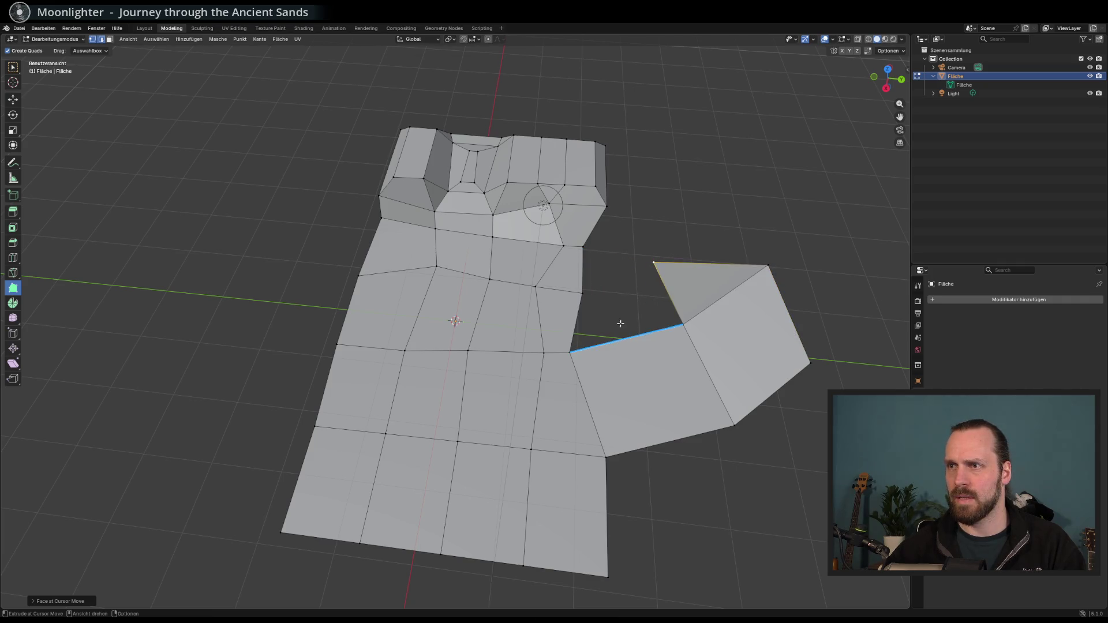
Drop an unwanted thin strip face and drag the inner corner vertex toward the main floor
{"action": "mouse_move", "coordinate": [638, 337]}
{"action": "left_mouse_down"}
{"action": "mouse_move", "coordinate": [633, 254]}
{"action": "mouse_move", "coordinate": [584, 307]}
{"action": "mouse_move", "coordinate": [595, 290]}
{"action": "mouse_move", "coordinate": [634, 335]}
{"action": "mouse_move", "coordinate": [640, 253]}
{"action": "mouse_move", "coordinate": [648, 326]}
{"action": "left_mouse_up"}
{"action": "key", "text": "ctrl+z"}
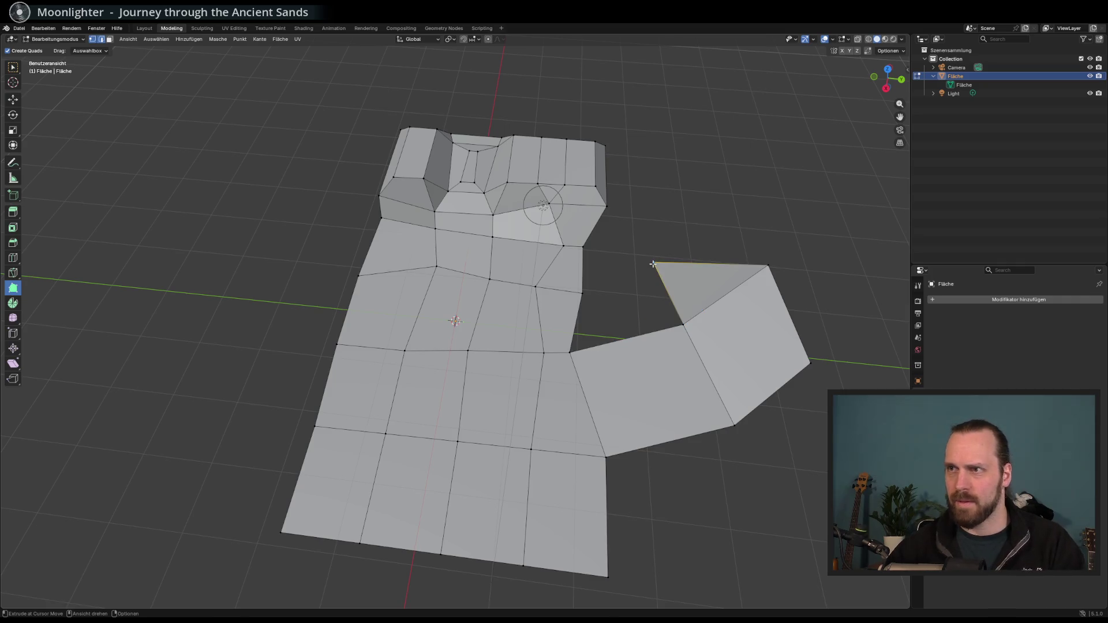
{"action": "left_click", "coordinate": [652, 264]}
{"action": "mouse_move", "coordinate": [570, 352]}
{"action": "left_mouse_down"}
{"action": "mouse_move", "coordinate": [582, 315]}
{"action": "mouse_move", "coordinate": [580, 356]}
{"action": "left_mouse_up"}
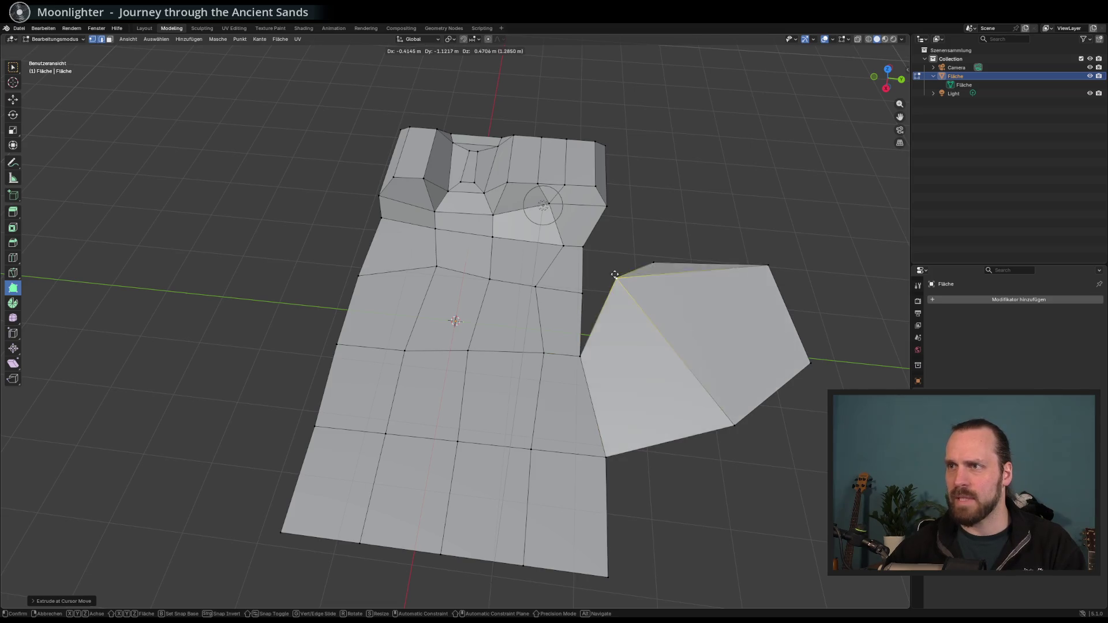
Move the extension's corner vertex beside the floor, forming a thin triangular flap
{"action": "right_click", "coordinate": [685, 338]}
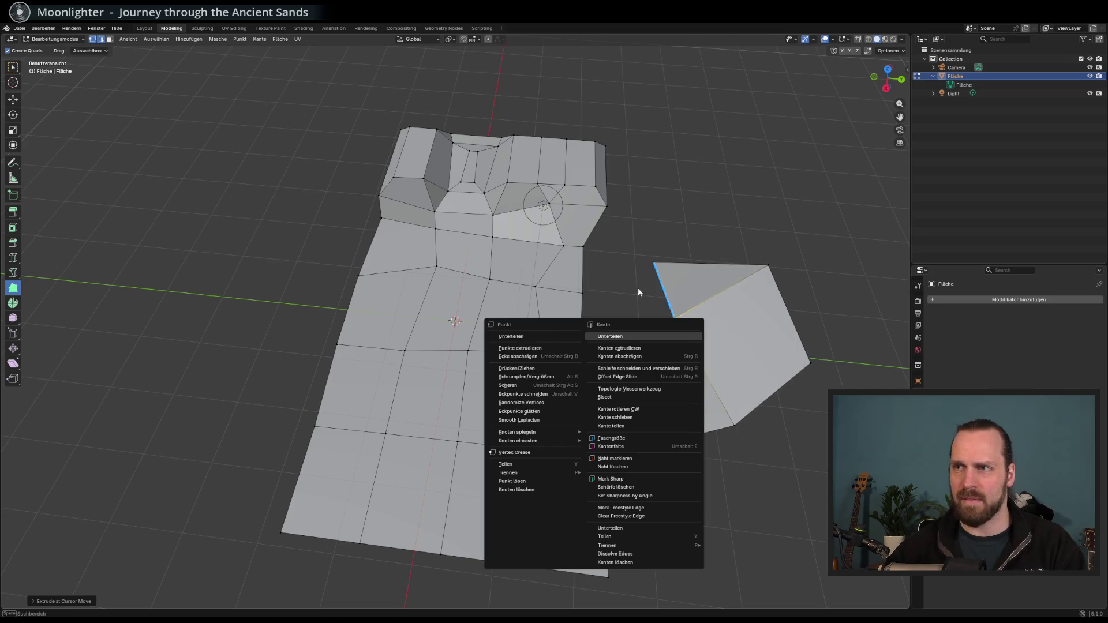
{"action": "mouse_move", "coordinate": [639, 291]}
{"action": "left_mouse_down"}
{"action": "mouse_move", "coordinate": [613, 279]}
{"action": "mouse_move", "coordinate": [668, 257]}
{"action": "mouse_move", "coordinate": [658, 250]}
{"action": "mouse_move", "coordinate": [565, 249]}
{"action": "mouse_move", "coordinate": [589, 300]}
{"action": "mouse_move", "coordinate": [632, 278]}
{"action": "mouse_move", "coordinate": [599, 289]}
{"action": "mouse_move", "coordinate": [591, 346]}
{"action": "left_mouse_up"}
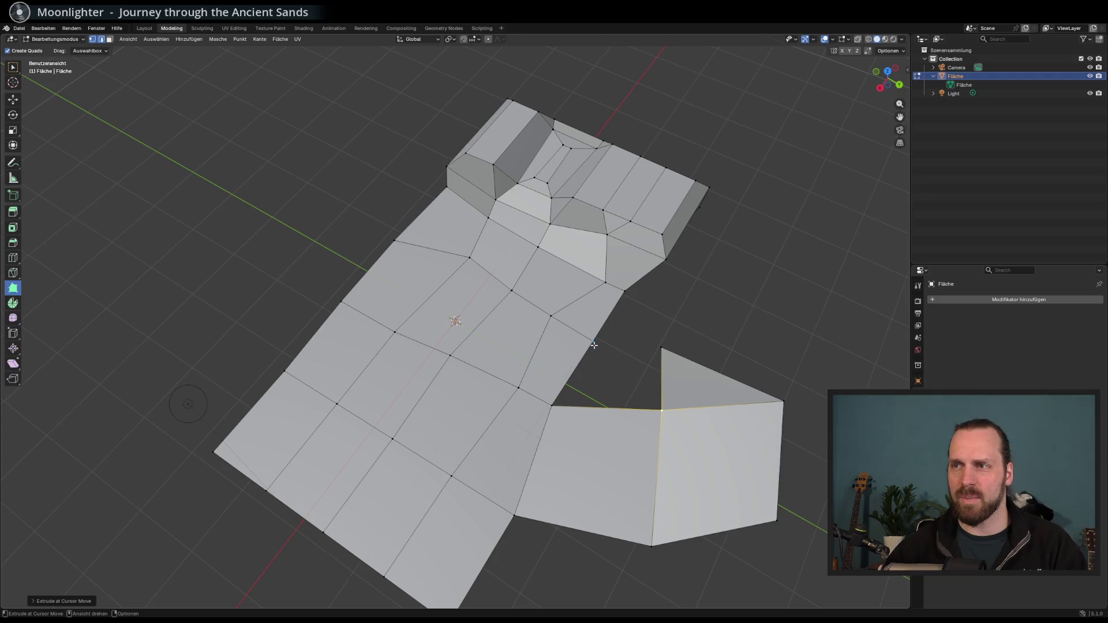
{"action": "left_click", "coordinate": [596, 343]}
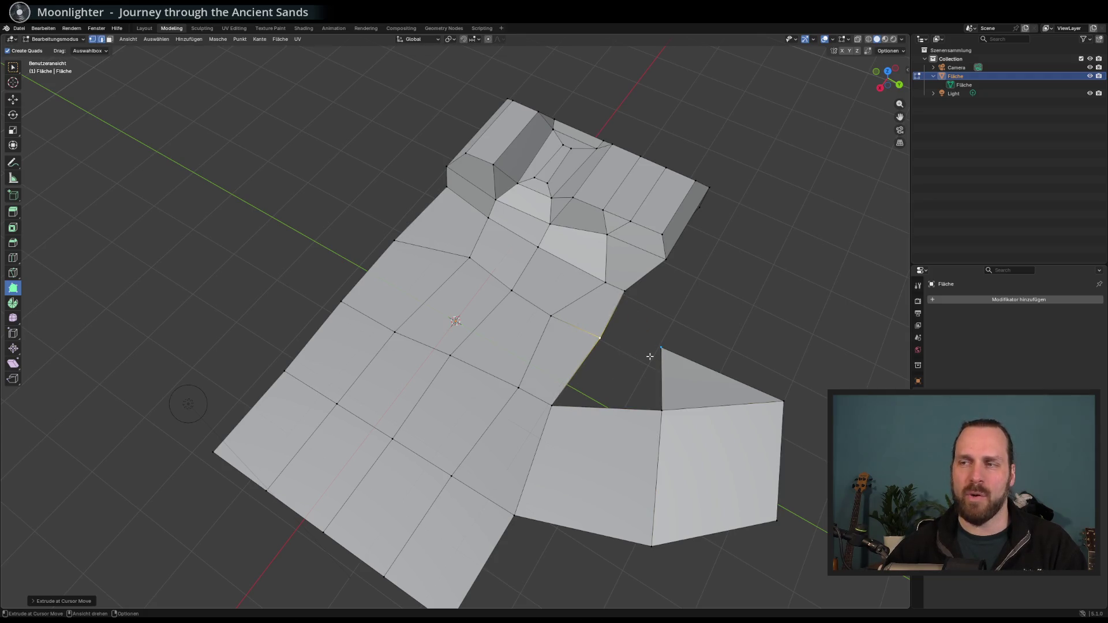
{"action": "mouse_move", "coordinate": [663, 353]}
{"action": "left_mouse_down"}
{"action": "mouse_move", "coordinate": [641, 341]}
{"action": "mouse_move", "coordinate": [647, 289]}
{"action": "mouse_move", "coordinate": [644, 326]}
{"action": "left_mouse_up"}
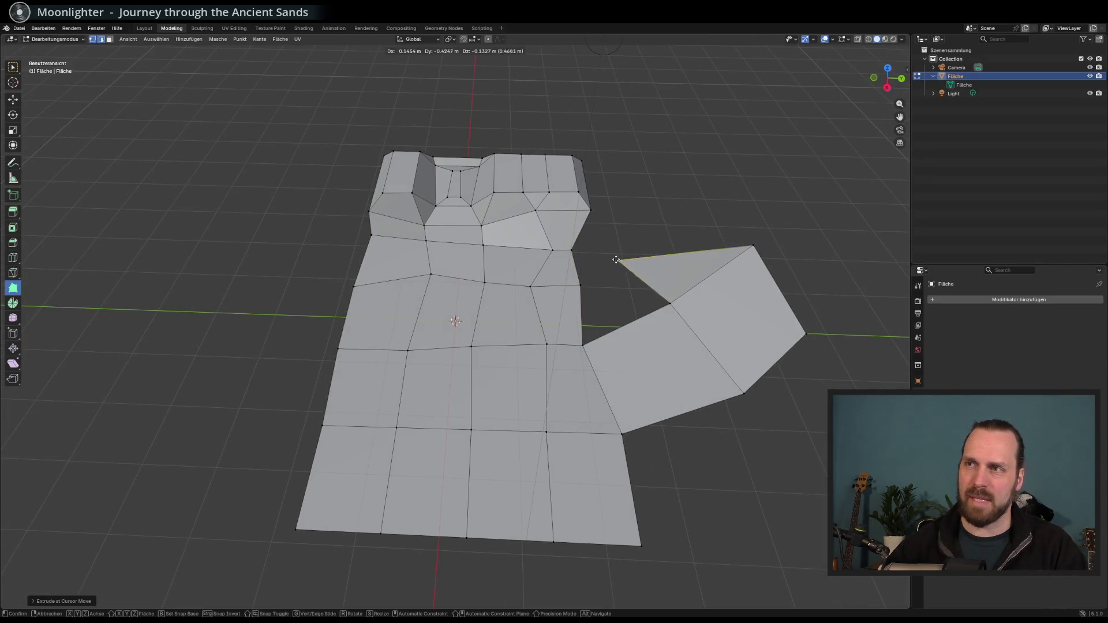
{"action": "mouse_move", "coordinate": [644, 248]}
{"action": "left_mouse_down"}
{"action": "mouse_move", "coordinate": [531, 265]}
{"action": "mouse_move", "coordinate": [618, 282]}
{"action": "mouse_move", "coordinate": [601, 302]}
{"action": "mouse_move", "coordinate": [611, 296]}
{"action": "left_mouse_up"}
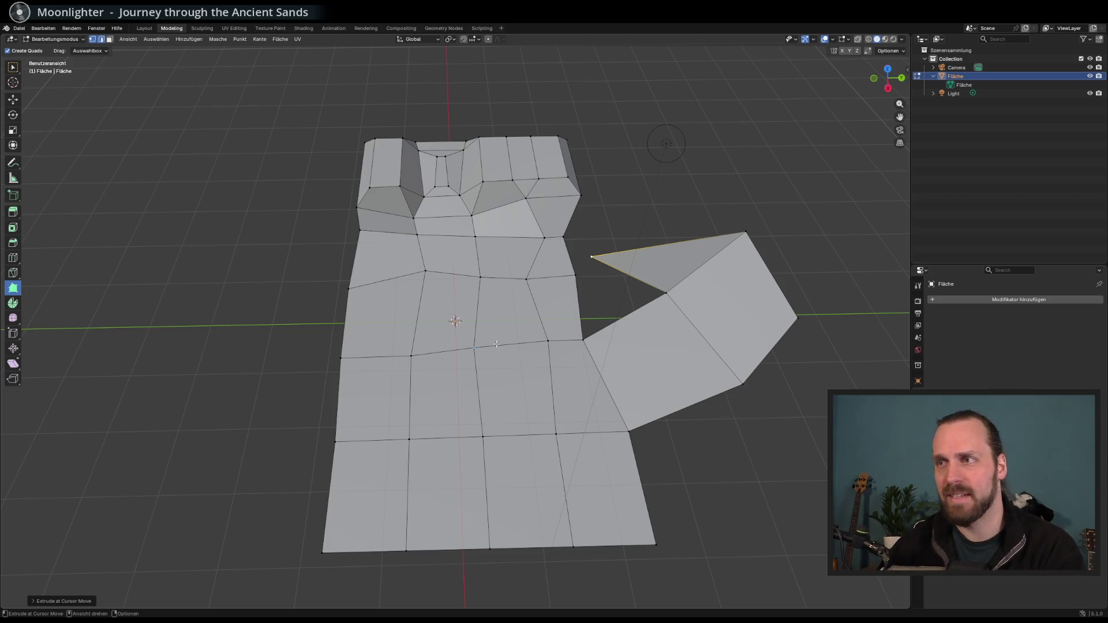
Undo an accidental strip extruded from the floor's left edge
{"action": "left_click_drag", "start_coordinate": [496, 345], "coordinate": [243, 332]}
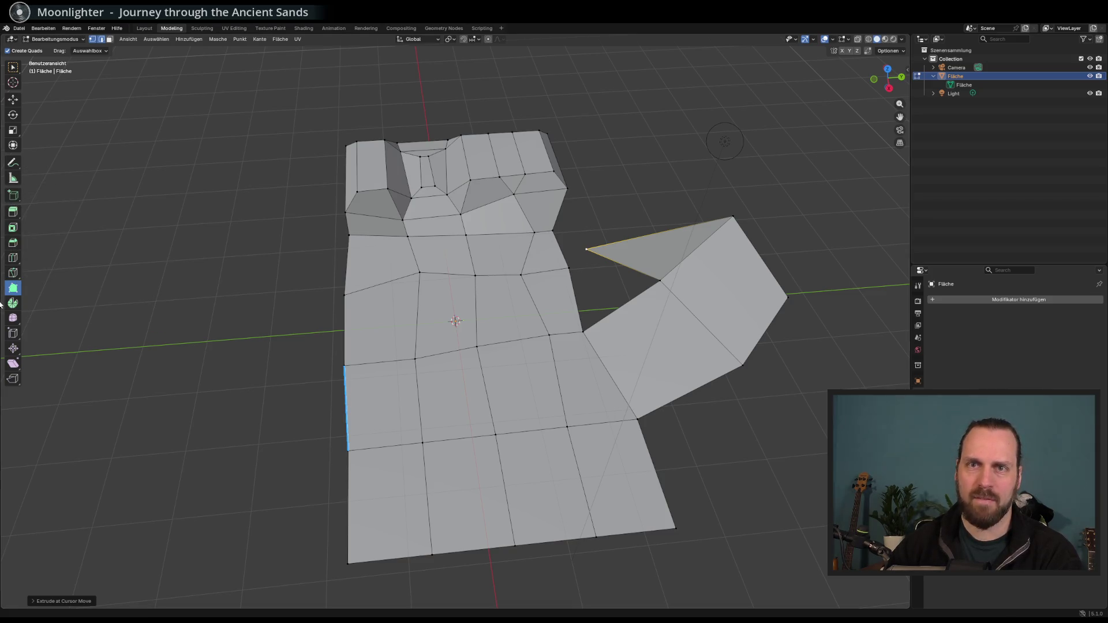
{"action": "mouse_move", "coordinate": [571, 284]}
{"action": "left_mouse_down"}
{"action": "mouse_move", "coordinate": [587, 268]}
{"action": "mouse_move", "coordinate": [582, 277]}
{"action": "left_mouse_up"}
{"action": "key", "text": "ctrl+z"}
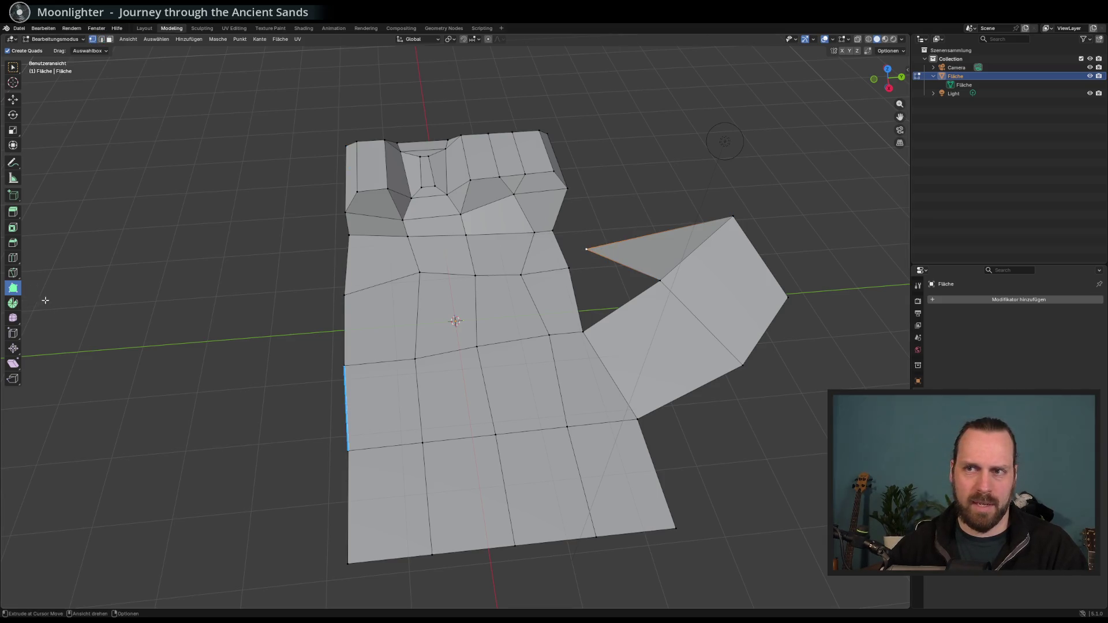
{"action": "right_click", "coordinate": [185, 299]}
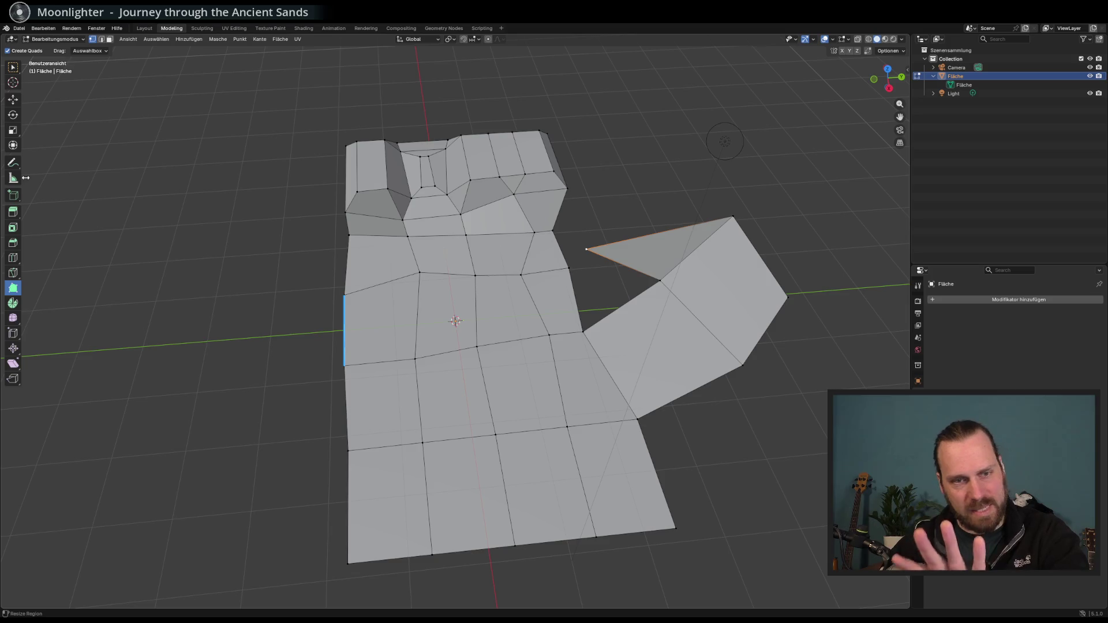
Delete the triangular flap's tip vertex with X > Vertices
{"action": "left_click", "coordinate": [13, 212]}
{"action": "key", "text": "x"}
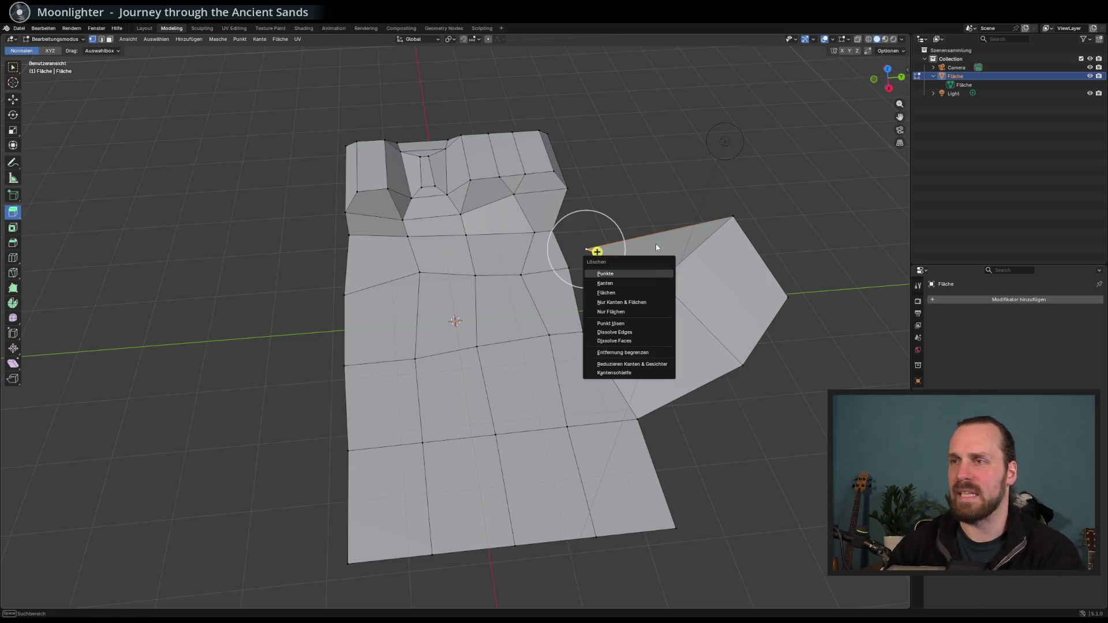
{"action": "left_click", "coordinate": [616, 274]}
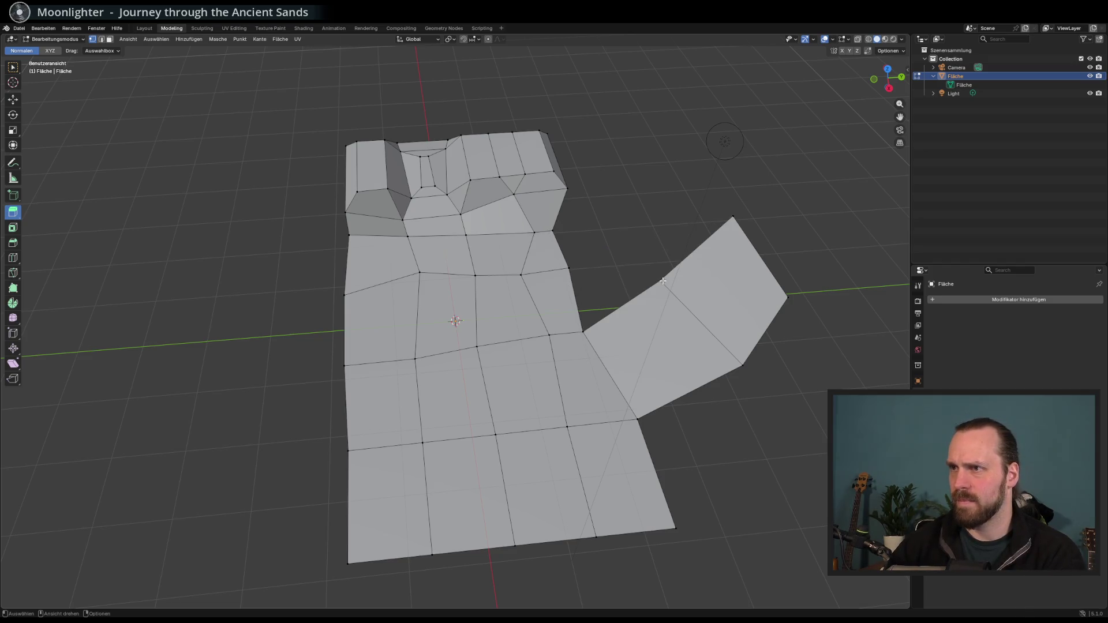
Select the floor face next to the gap in face select mode
{"action": "left_click", "coordinate": [569, 269]}
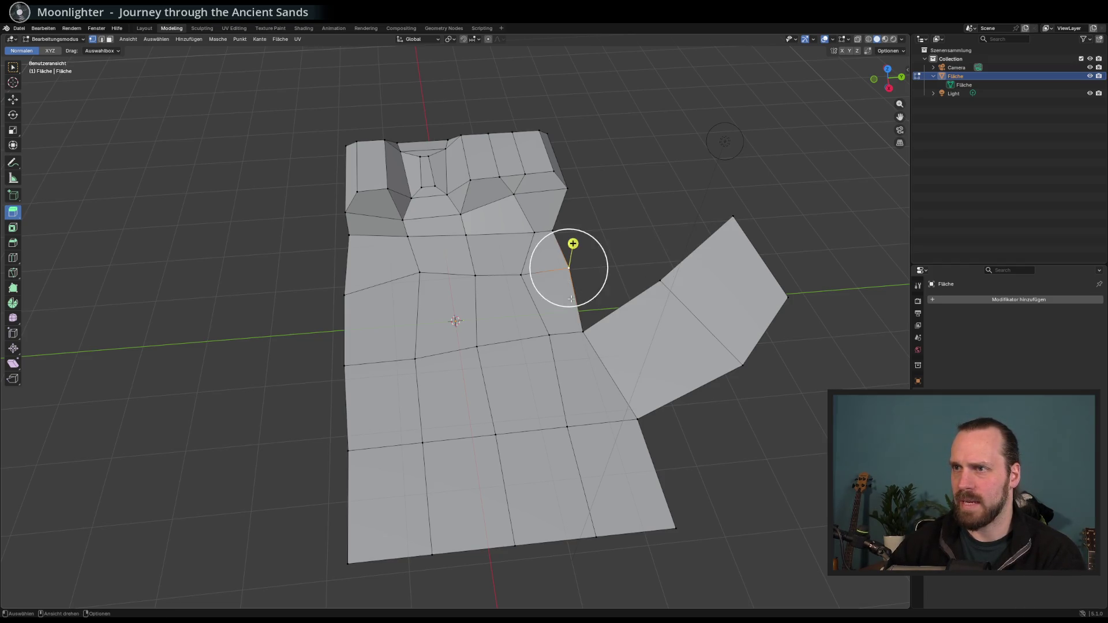
{"action": "mouse_move", "coordinate": [636, 290]}
{"action": "left_mouse_down"}
{"action": "mouse_move", "coordinate": [676, 281]}
{"action": "mouse_move", "coordinate": [600, 260]}
{"action": "left_mouse_up"}
{"action": "left_click", "coordinate": [110, 39]}
{"action": "left_click", "coordinate": [508, 257]}
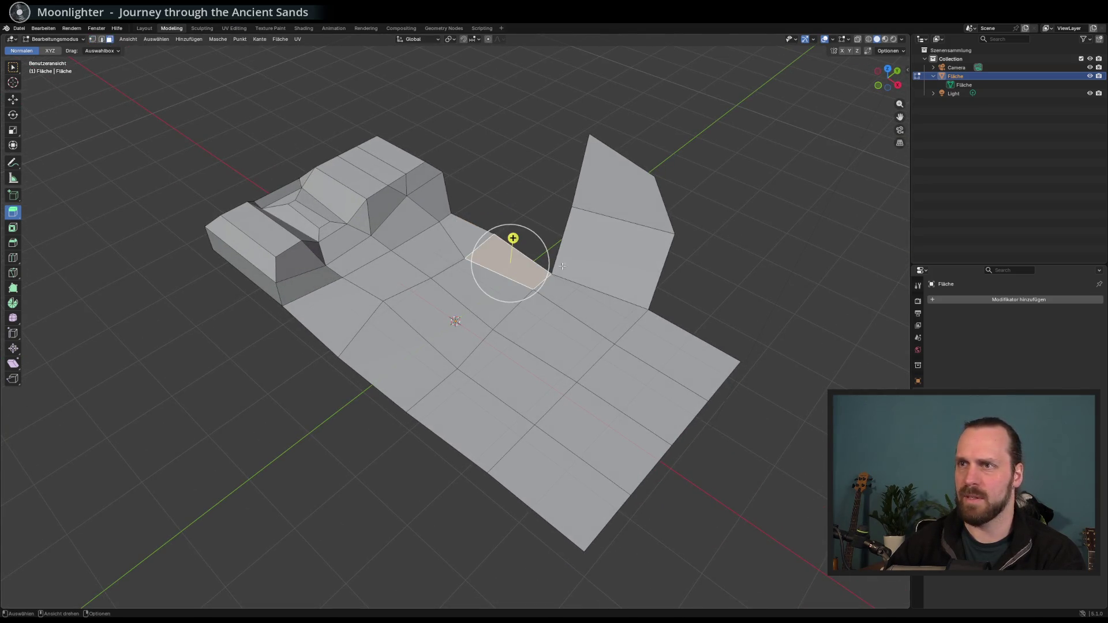
{"action": "left_click", "coordinate": [611, 248]}
{"action": "key", "text": "alt+a"}
{"action": "left_click", "coordinate": [527, 270]}
{"action": "mouse_move", "coordinate": [512, 239]}
{"action": "left_mouse_down"}
{"action": "mouse_move", "coordinate": [534, 173]}
{"action": "mouse_move", "coordinate": [668, 252]}
{"action": "mouse_move", "coordinate": [626, 268]}
{"action": "mouse_move", "coordinate": [589, 241]}
{"action": "mouse_move", "coordinate": [603, 230]}
{"action": "mouse_move", "coordinate": [330, 148]}
{"action": "left_mouse_up"}
{"action": "key", "text": "ctrl+z"}
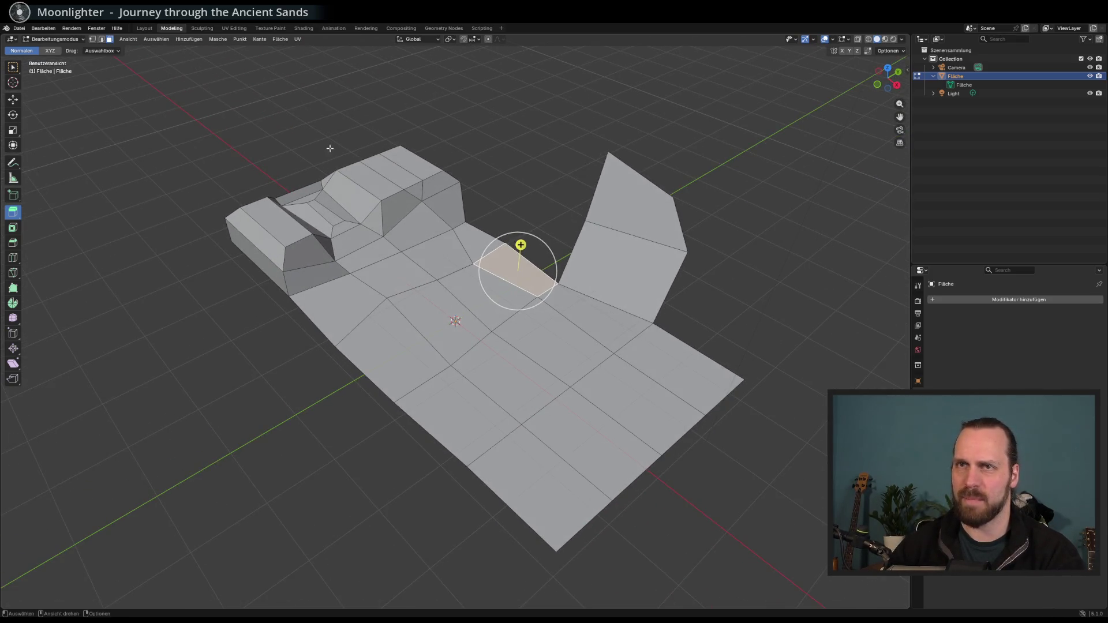
{"action": "left_click", "coordinate": [92, 39]}
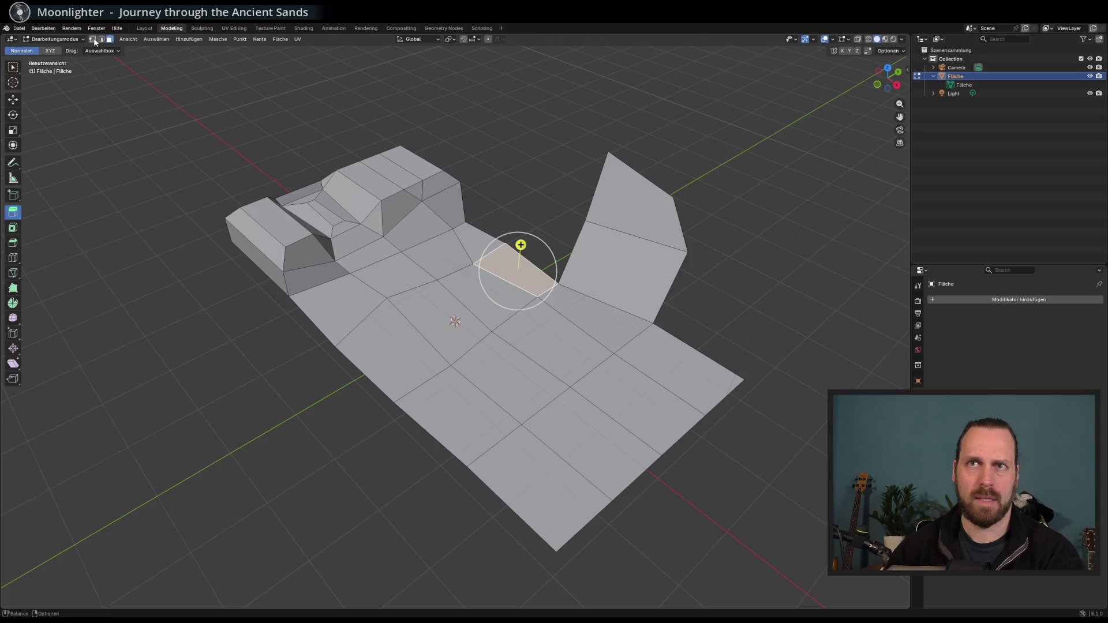
{"action": "left_click", "coordinate": [502, 241]}
{"action": "left_click", "coordinate": [585, 221]}
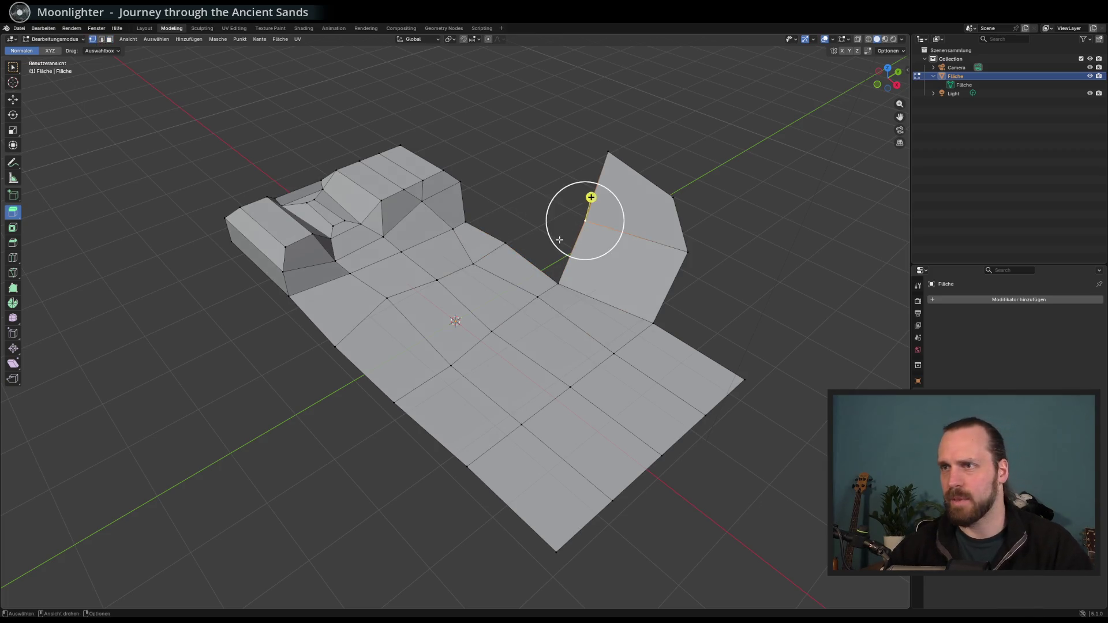
{"action": "left_click", "coordinate": [506, 243], "text": "shift"}
{"action": "key", "text": "e"}
{"action": "key", "text": "z"}
{"action": "left_click", "coordinate": [568, 245]}
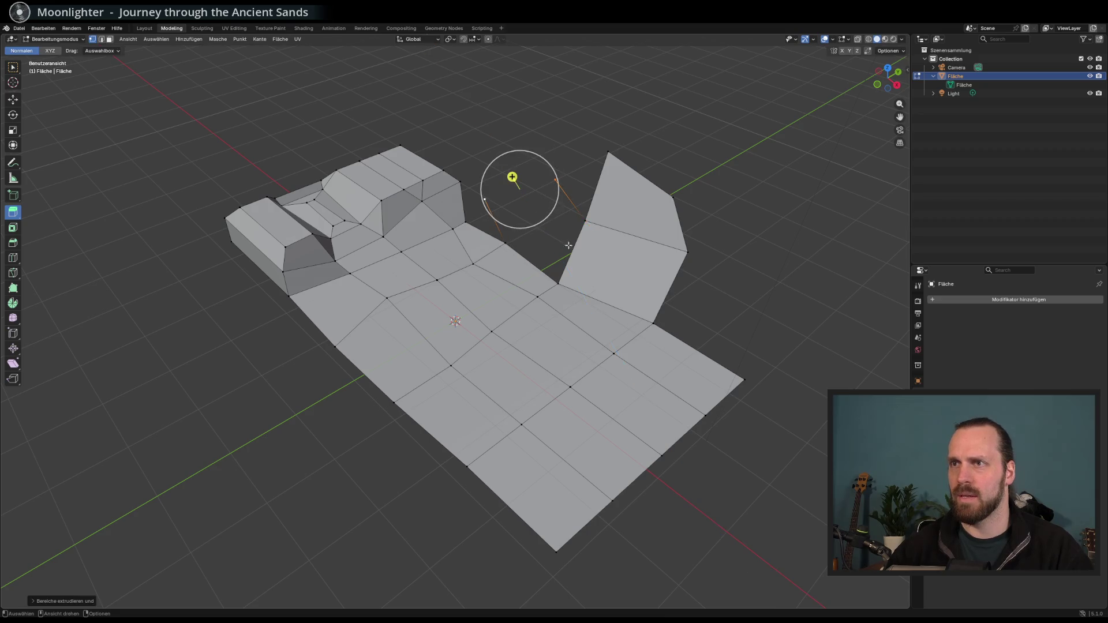
{"action": "key", "text": "ctrl+z"}
{"action": "right_click", "coordinate": [576, 236]}
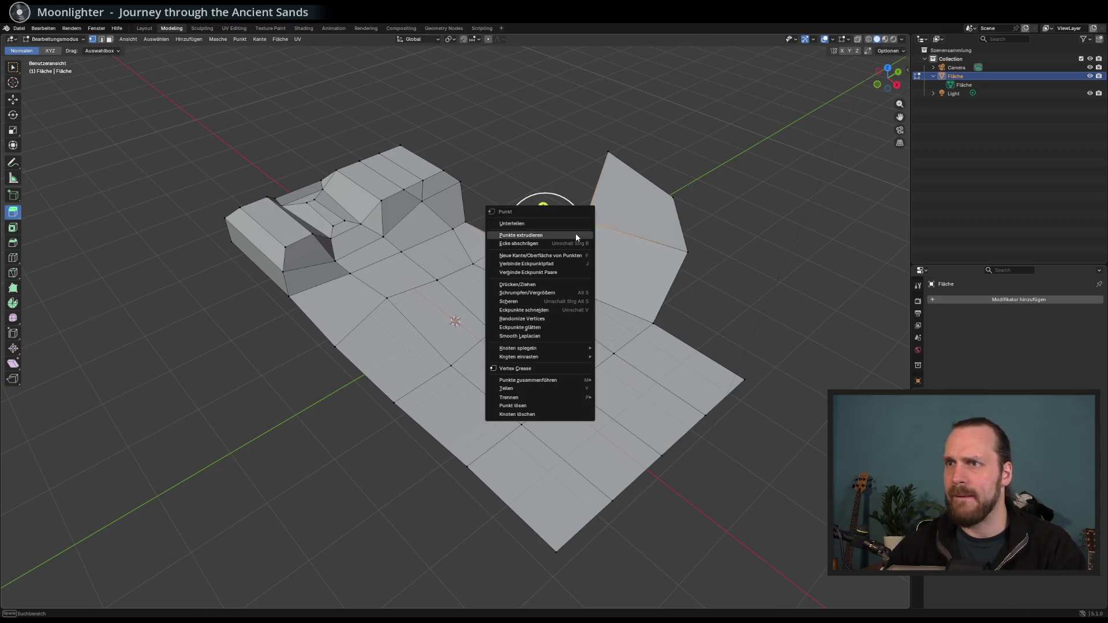
{"action": "left_click", "coordinate": [578, 327]}
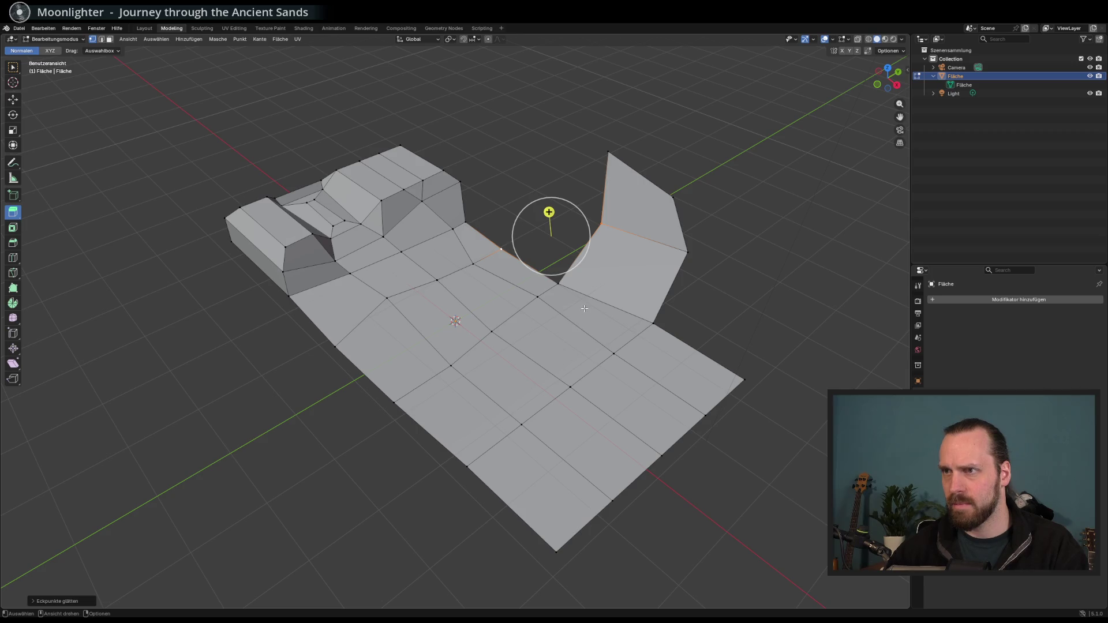
{"action": "key", "text": "ctrl+z"}
{"action": "right_click", "coordinate": [582, 235]}
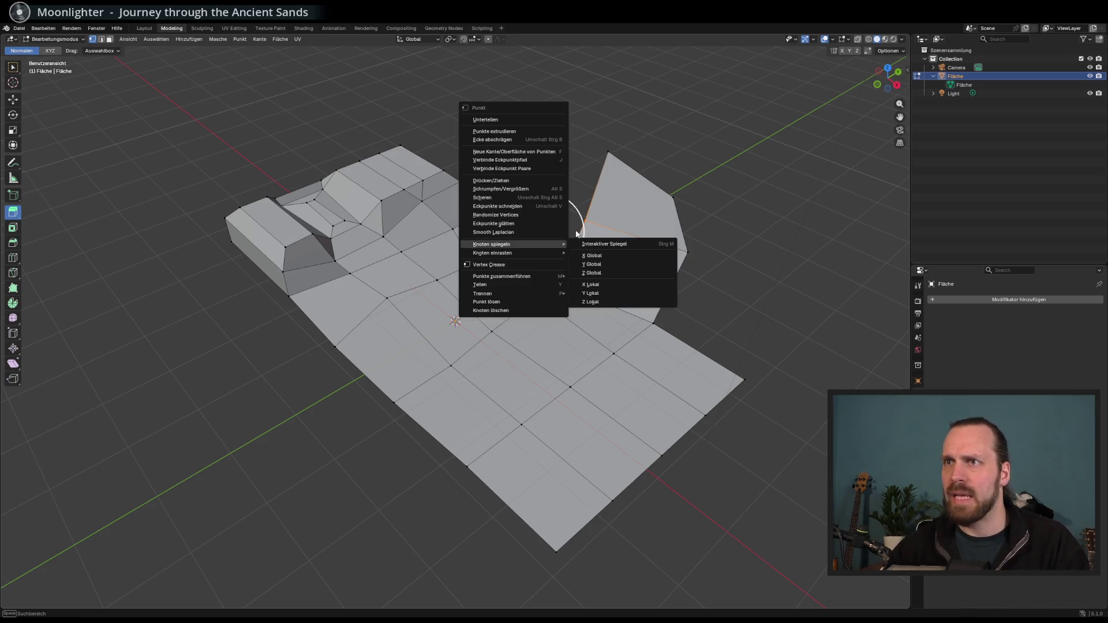
{"action": "left_click", "coordinate": [532, 169]}
{"action": "key", "text": "g"}
{"action": "key", "text": "z"}
{"action": "left_click", "coordinate": [540, 191]}
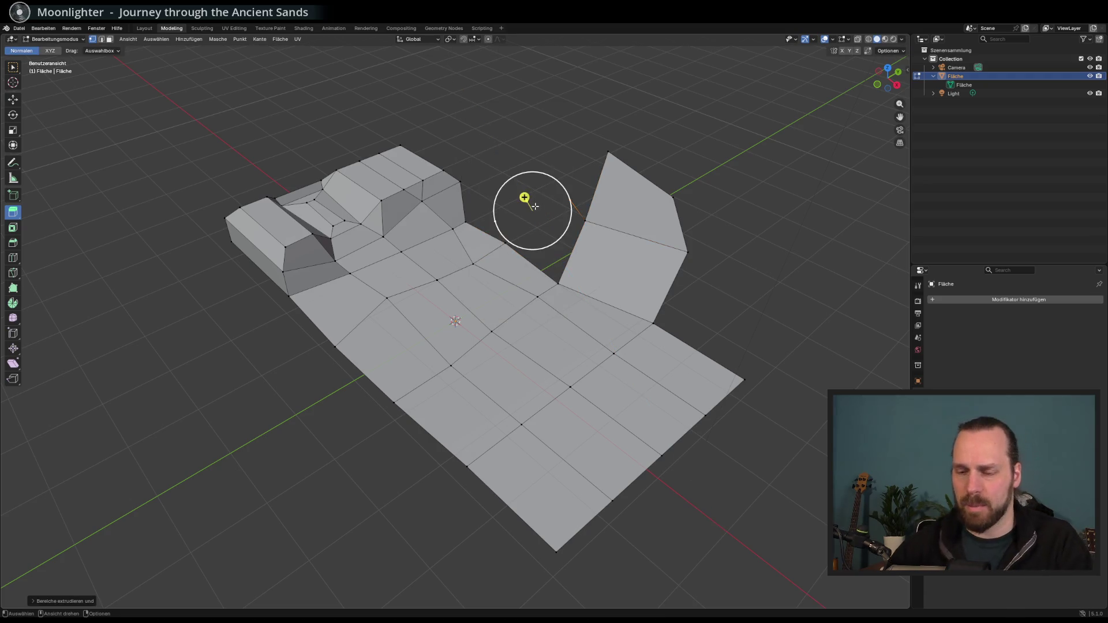
{"action": "key", "text": "ctrl+z"}
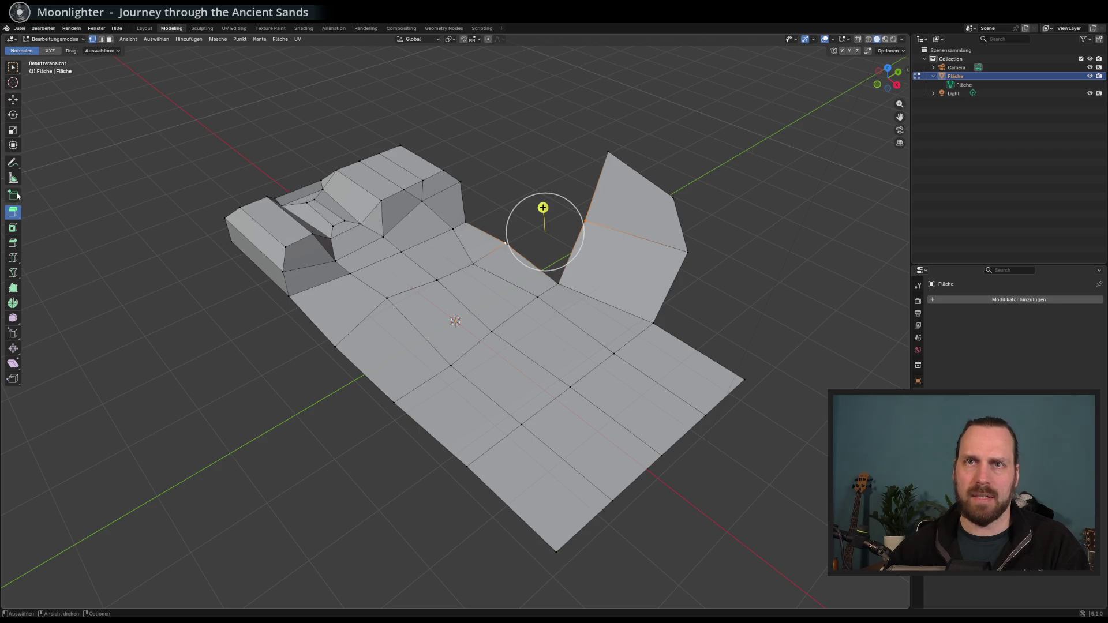
{"action": "left_click", "coordinate": [15, 195]}
{"action": "left_click_drag", "start_coordinate": [507, 244], "coordinate": [595, 174]}
{"action": "left_click", "coordinate": [522, 112]}
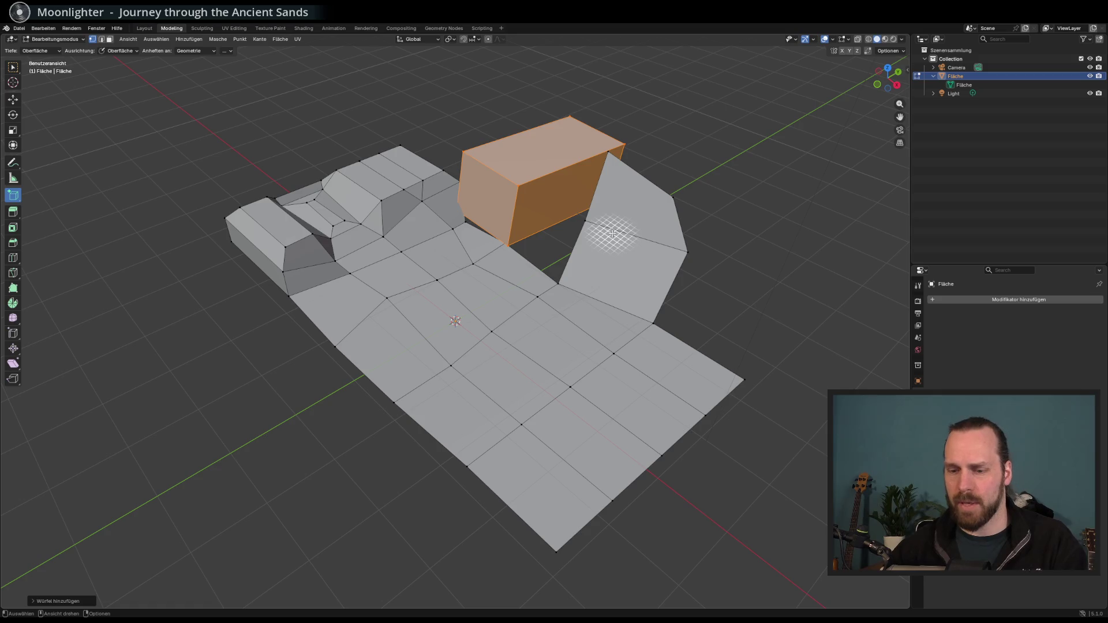
Undo the box, join the two gap vertices with a new edge, and fill the fold with a face
{"action": "key", "text": "ctrl+z"}
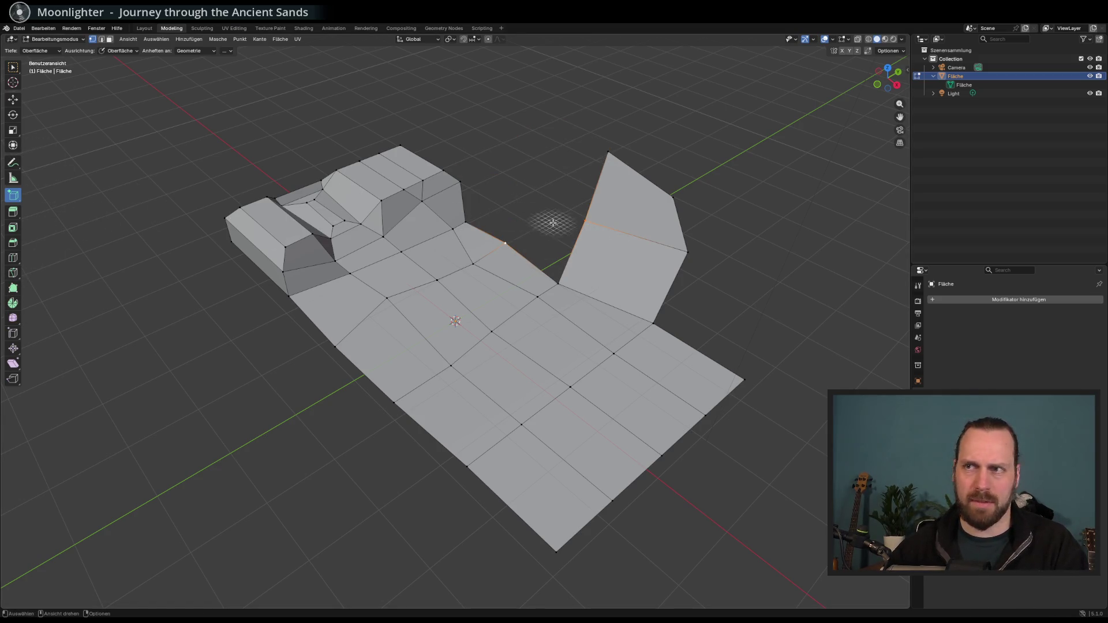
{"action": "left_click", "coordinate": [13, 212]}
{"action": "right_click", "coordinate": [545, 228]}
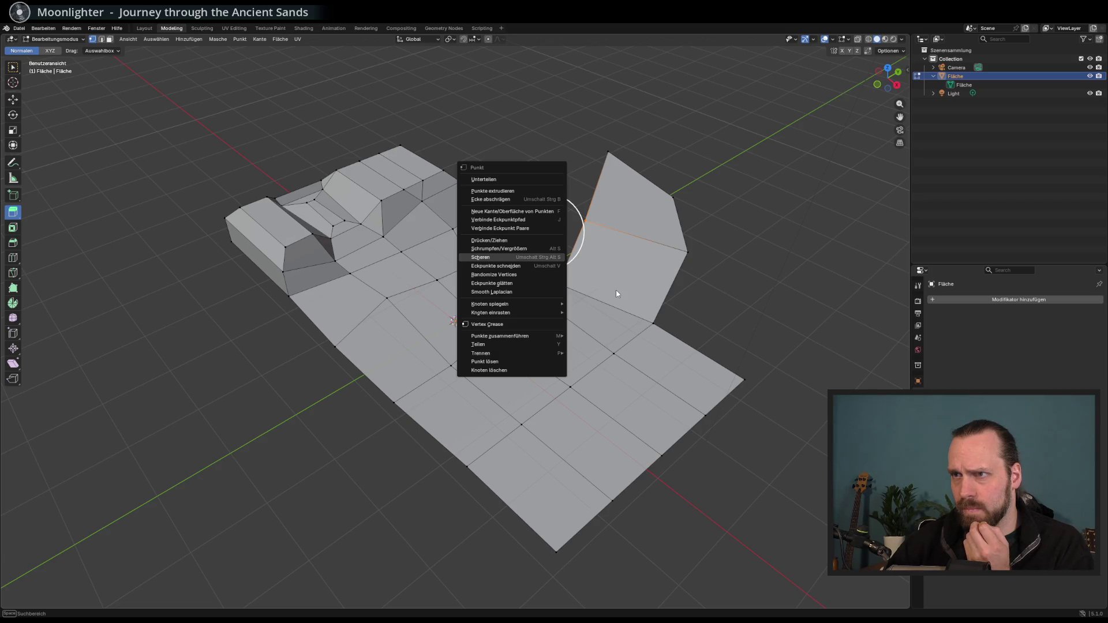
{"action": "left_click", "coordinate": [534, 211]}
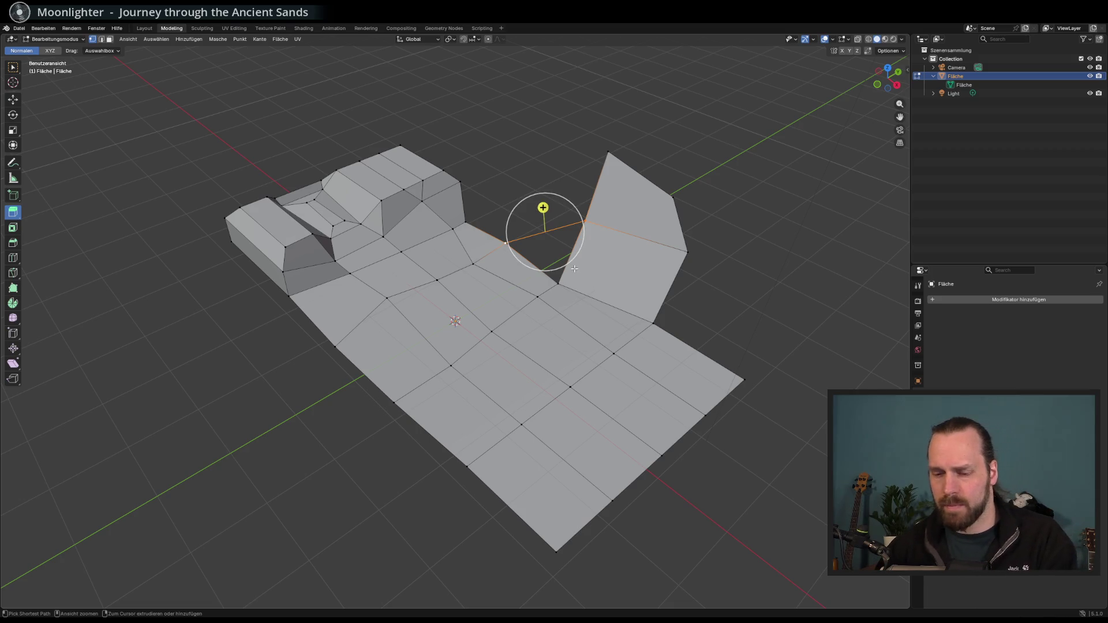
{"action": "left_click", "coordinate": [566, 278], "text": "alt"}
{"action": "right_click", "coordinate": [566, 278]}
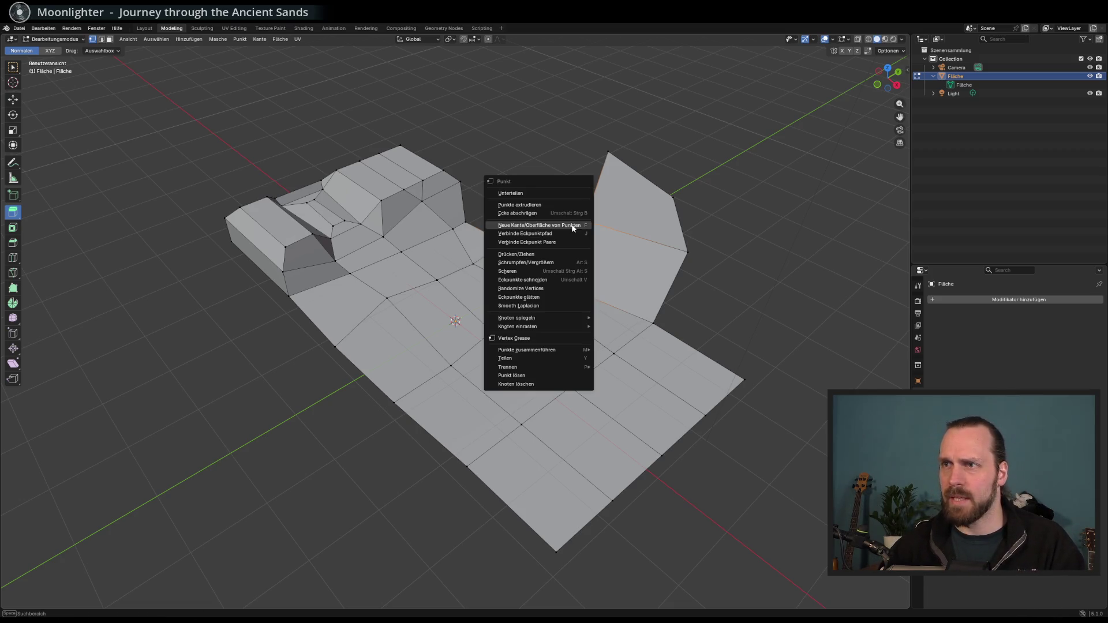